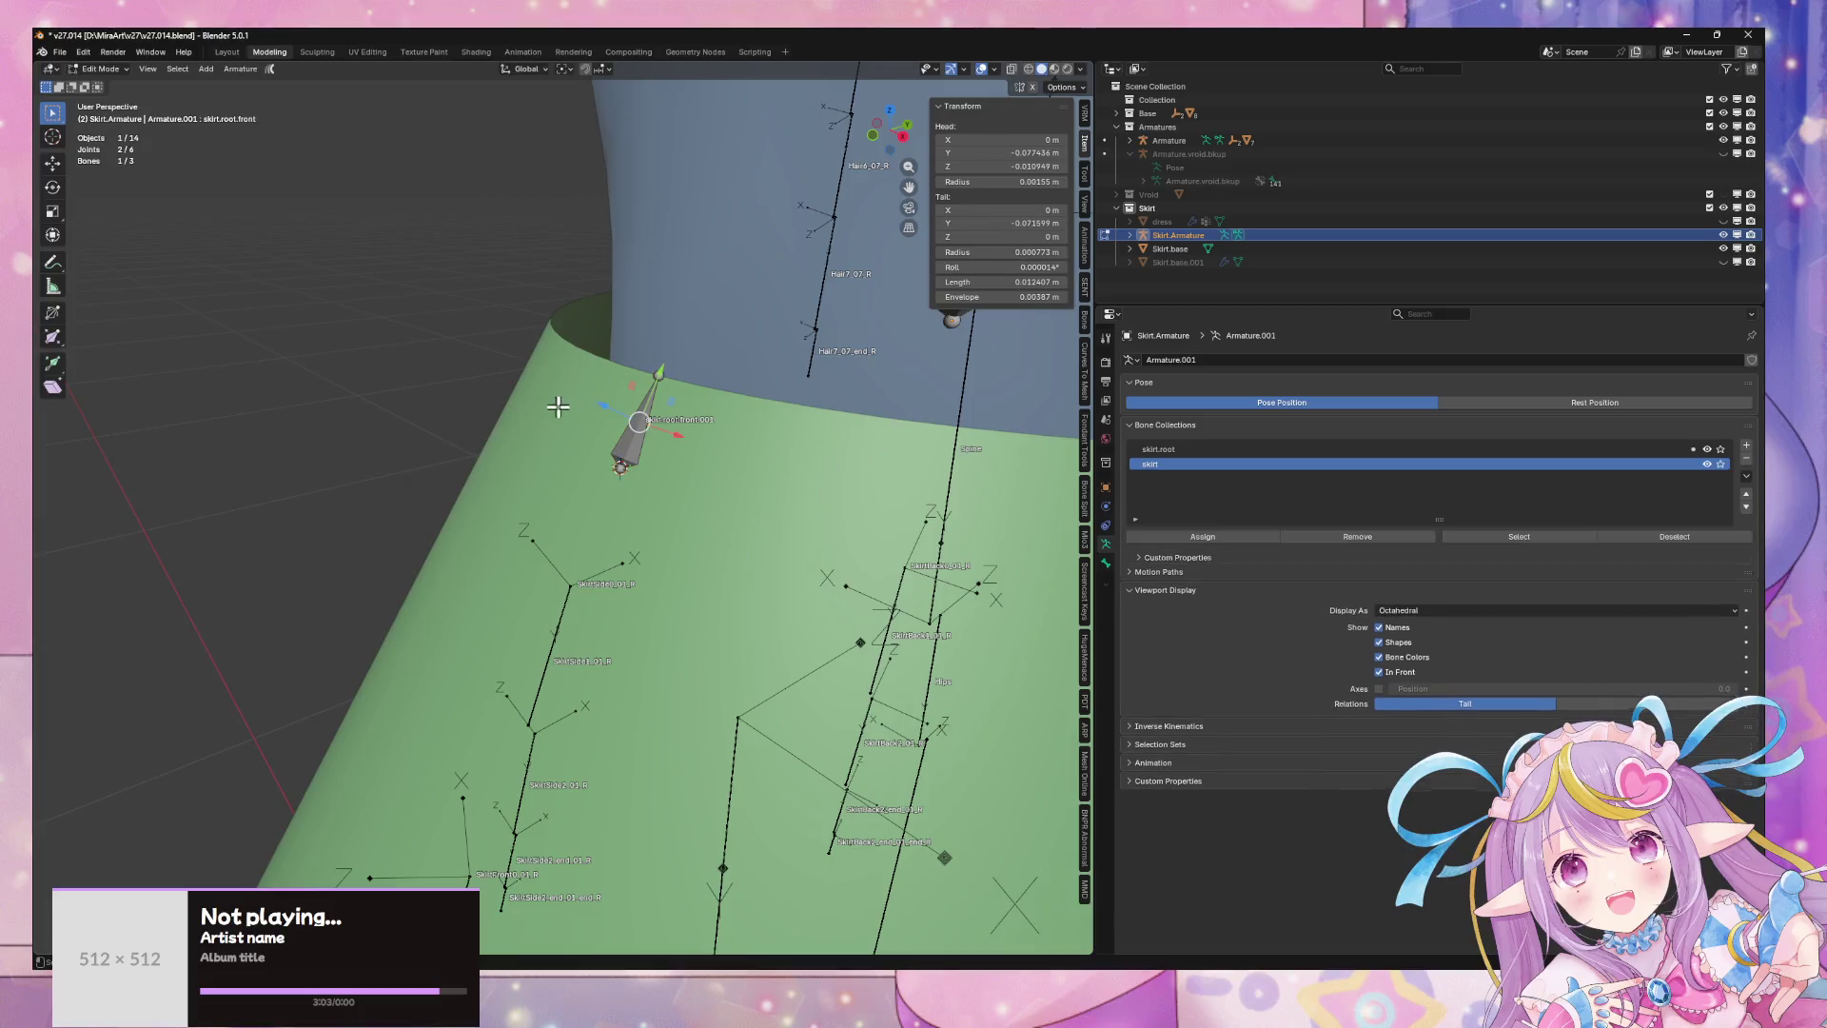
- Duplicate skirt.root.front in place, assign the copy to the skirt collection, and solo that collection
{"action": "key", "text": "shift+d"}
{"action": "right_click", "coordinate": [589, 503]}
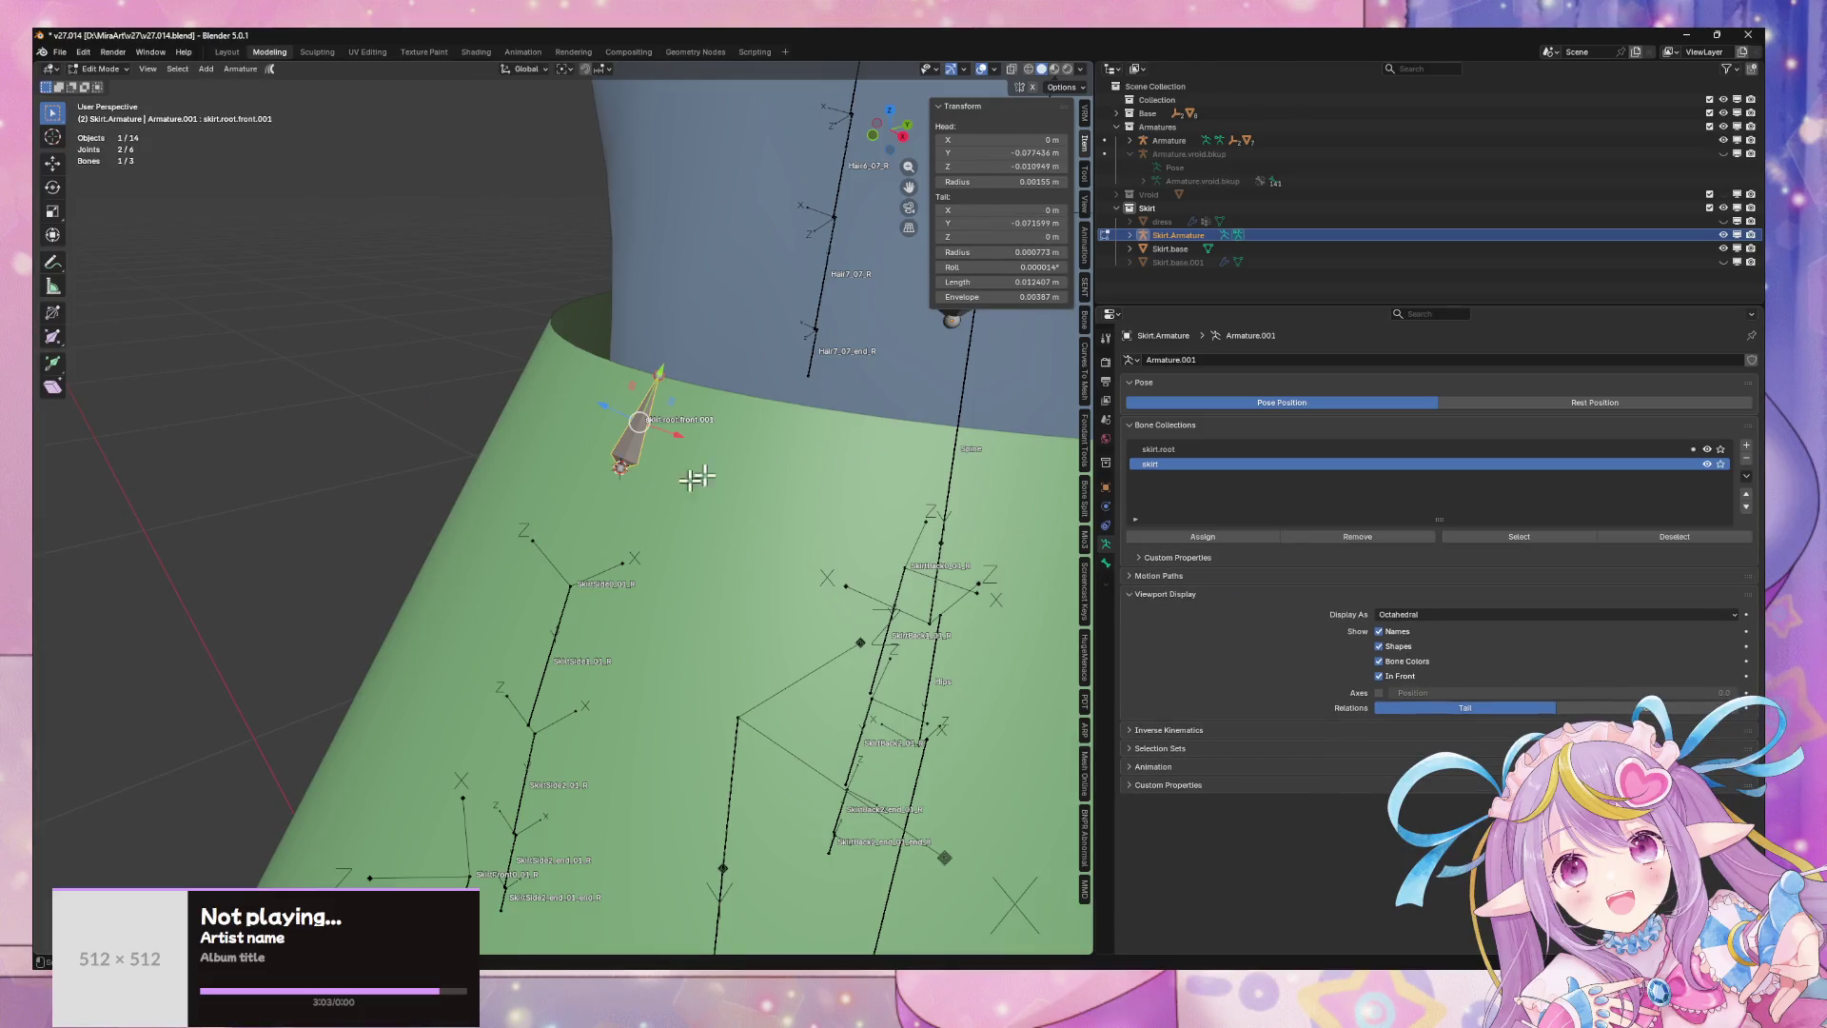
{"action": "left_click", "coordinate": [1202, 536]}
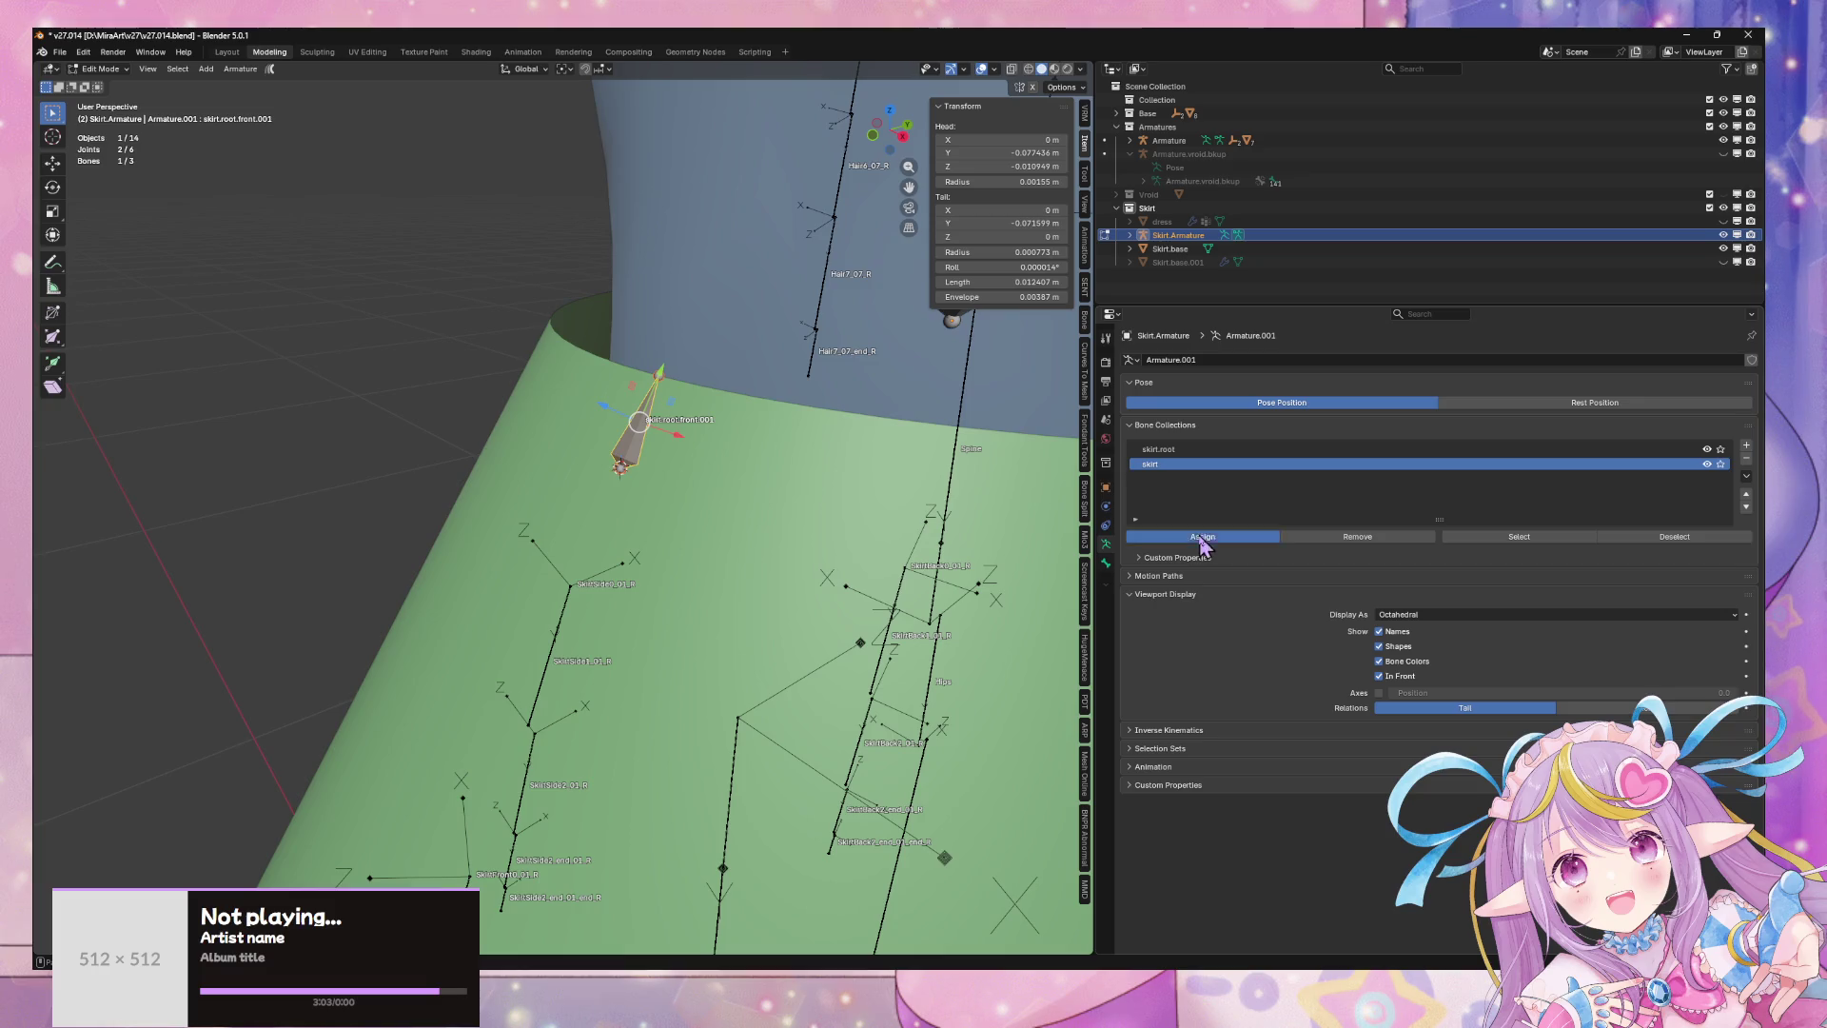
{"action": "key", "text": "Tab"}
{"action": "left_click", "coordinate": [1720, 464]}
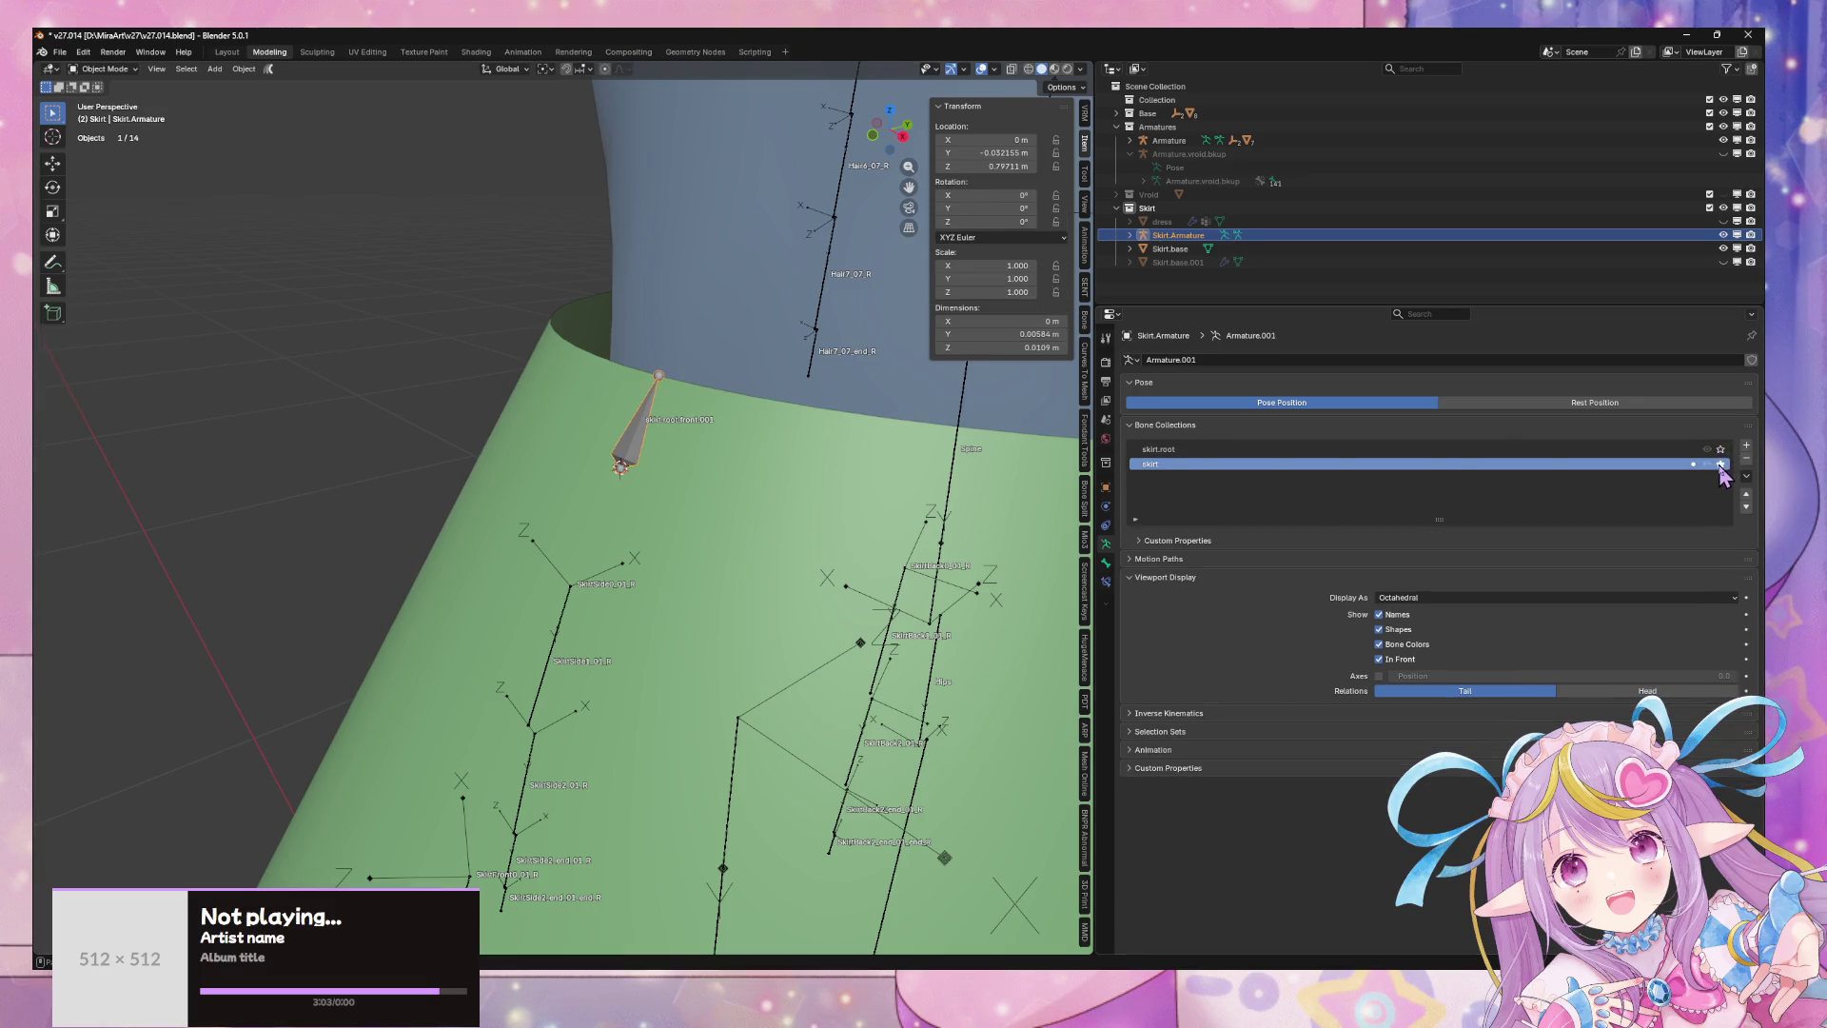
{"action": "key", "text": "Tab"}
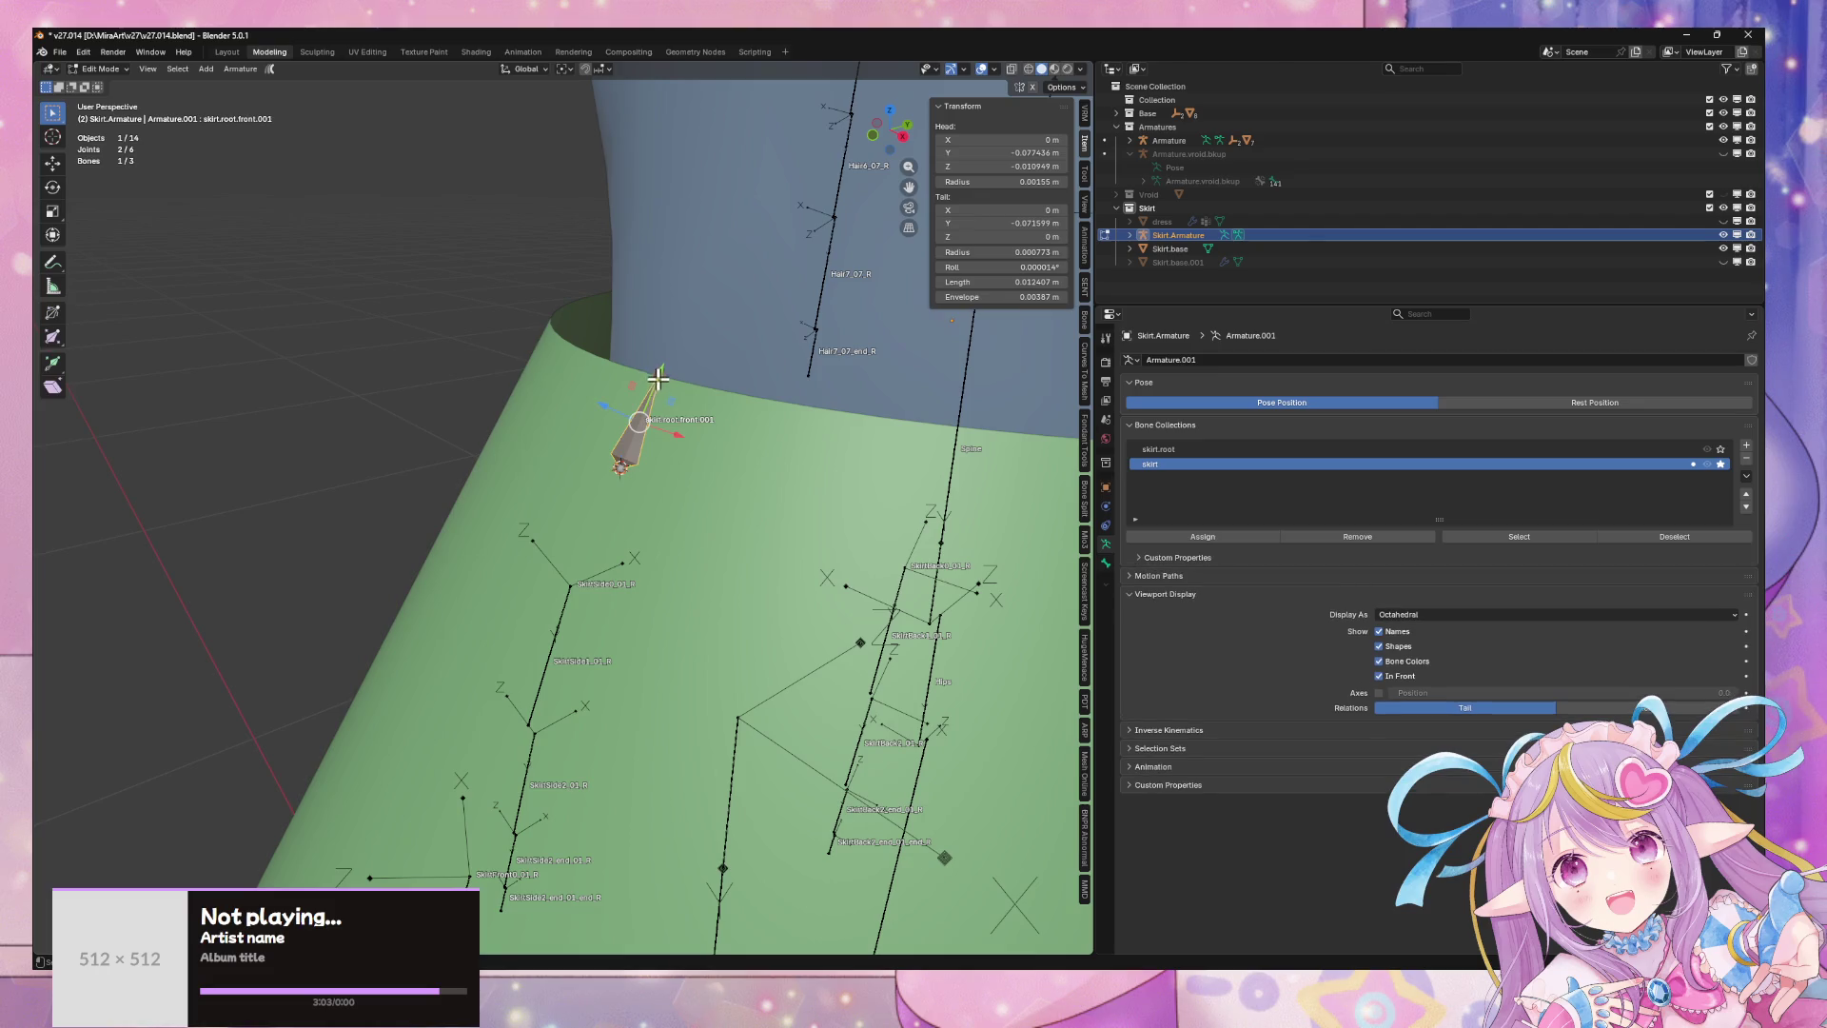
- Pick a skirt hem vertex and snap the duplicated bone's tail to the 3D cursor
{"action": "mouse_move", "coordinate": [650, 425]}
{"action": "middle_mouse_down"}
{"action": "mouse_move", "coordinate": [691, 555]}
{"action": "mouse_move", "coordinate": [713, 277]}
{"action": "middle_mouse_up"}
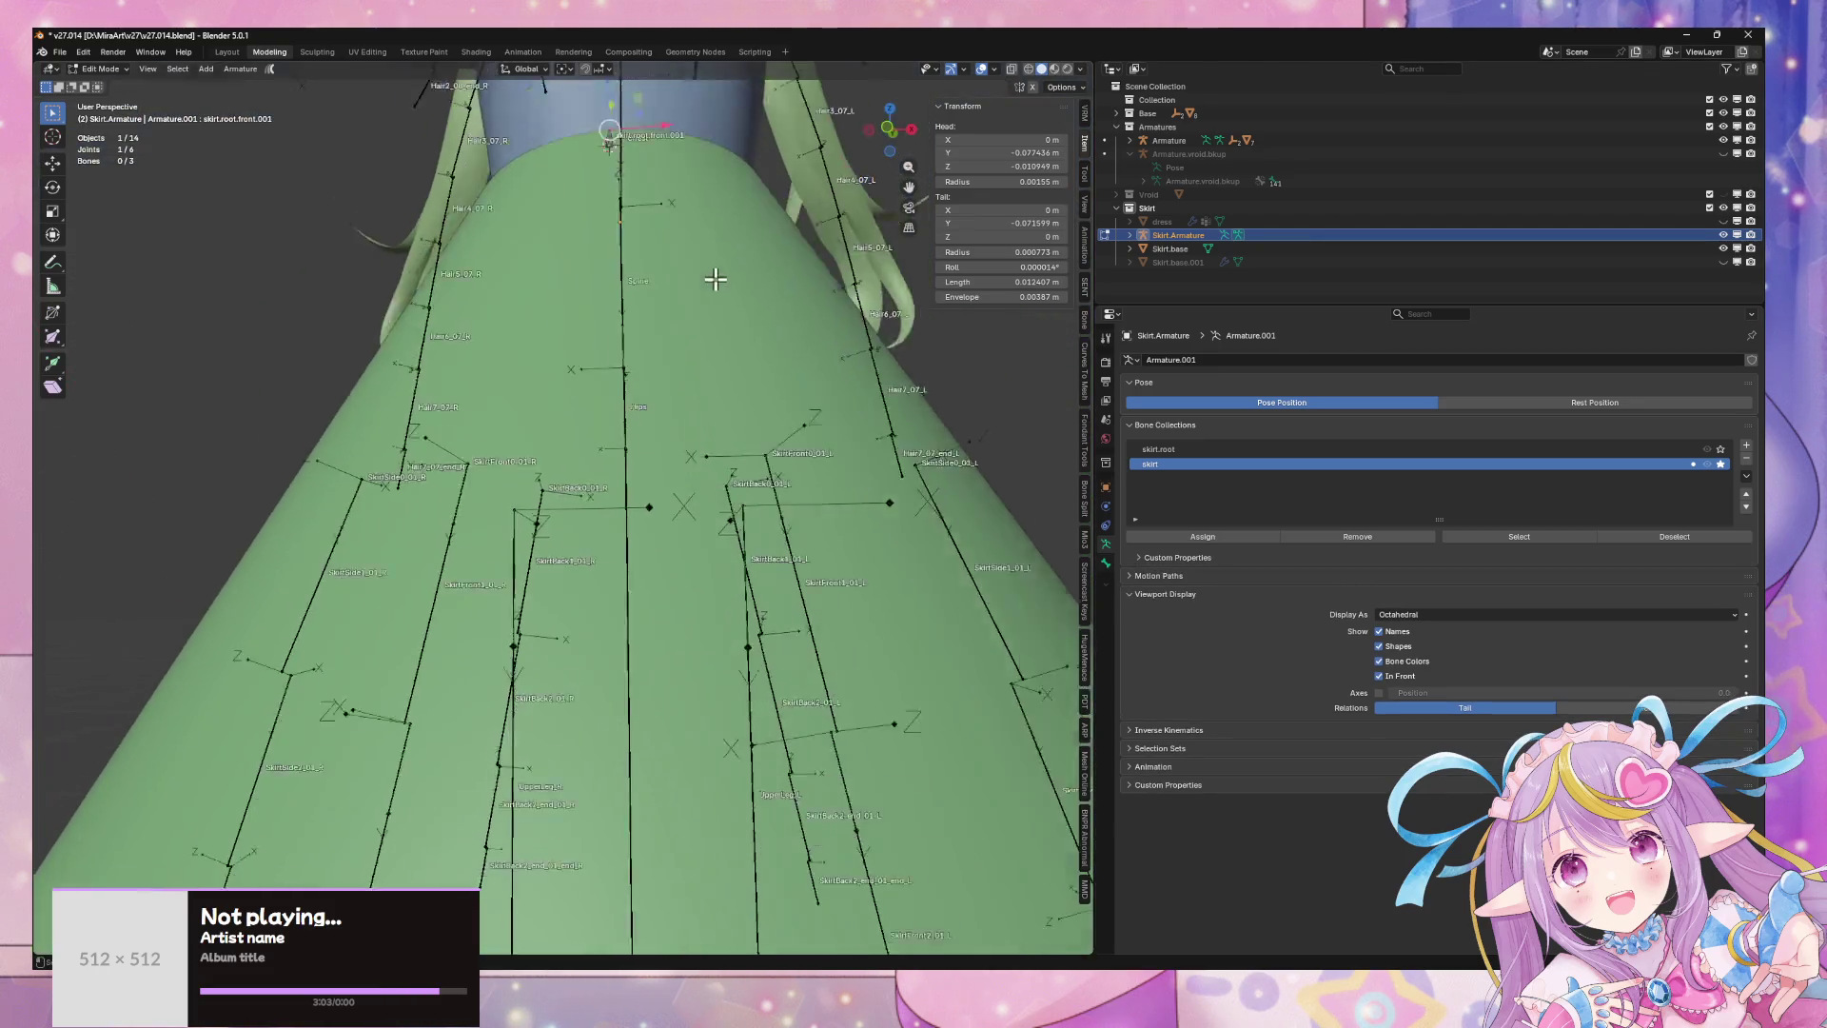
{"action": "scroll", "coordinate": [612, 498], "scroll_direction": "down", "scroll_amount": 5}
{"action": "key", "text": "alt+q"}
{"action": "left_click", "coordinate": [615, 678]}
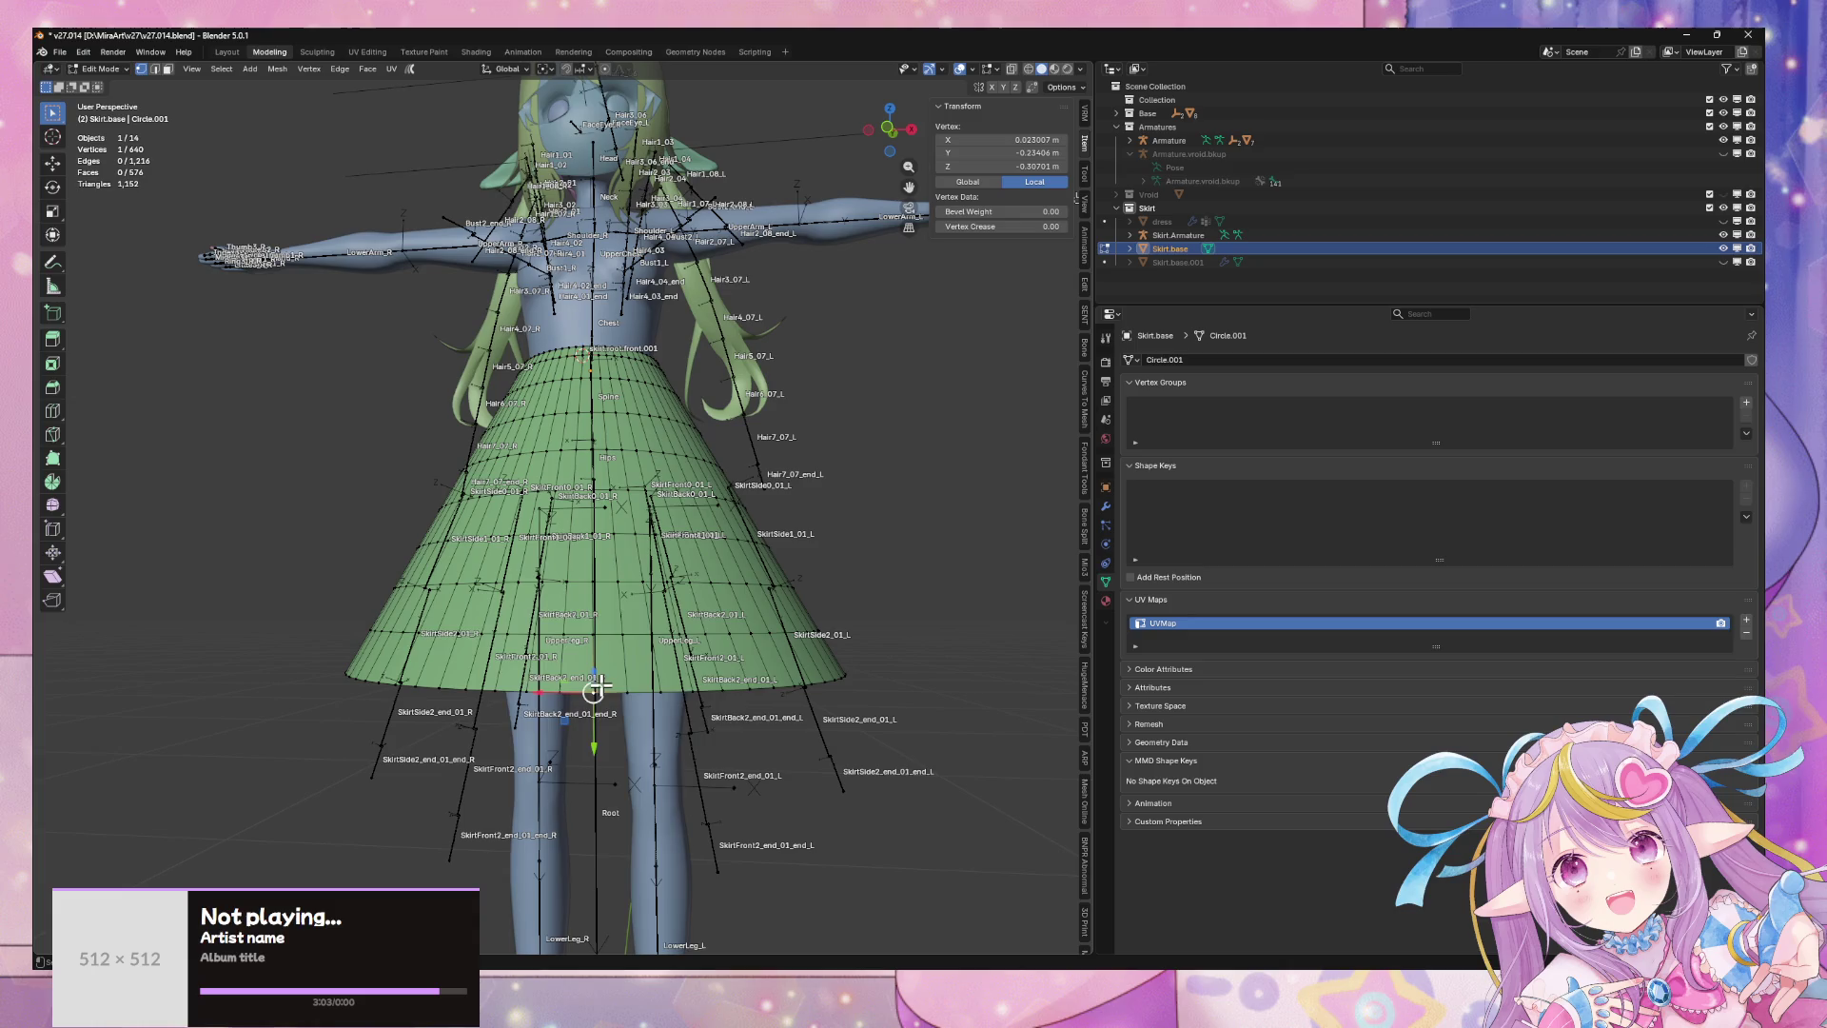
{"action": "scroll", "coordinate": [619, 374], "scroll_direction": "up", "scroll_amount": 5}
{"action": "middle_click_drag", "start_coordinate": [733, 278], "coordinate": [647, 400]}
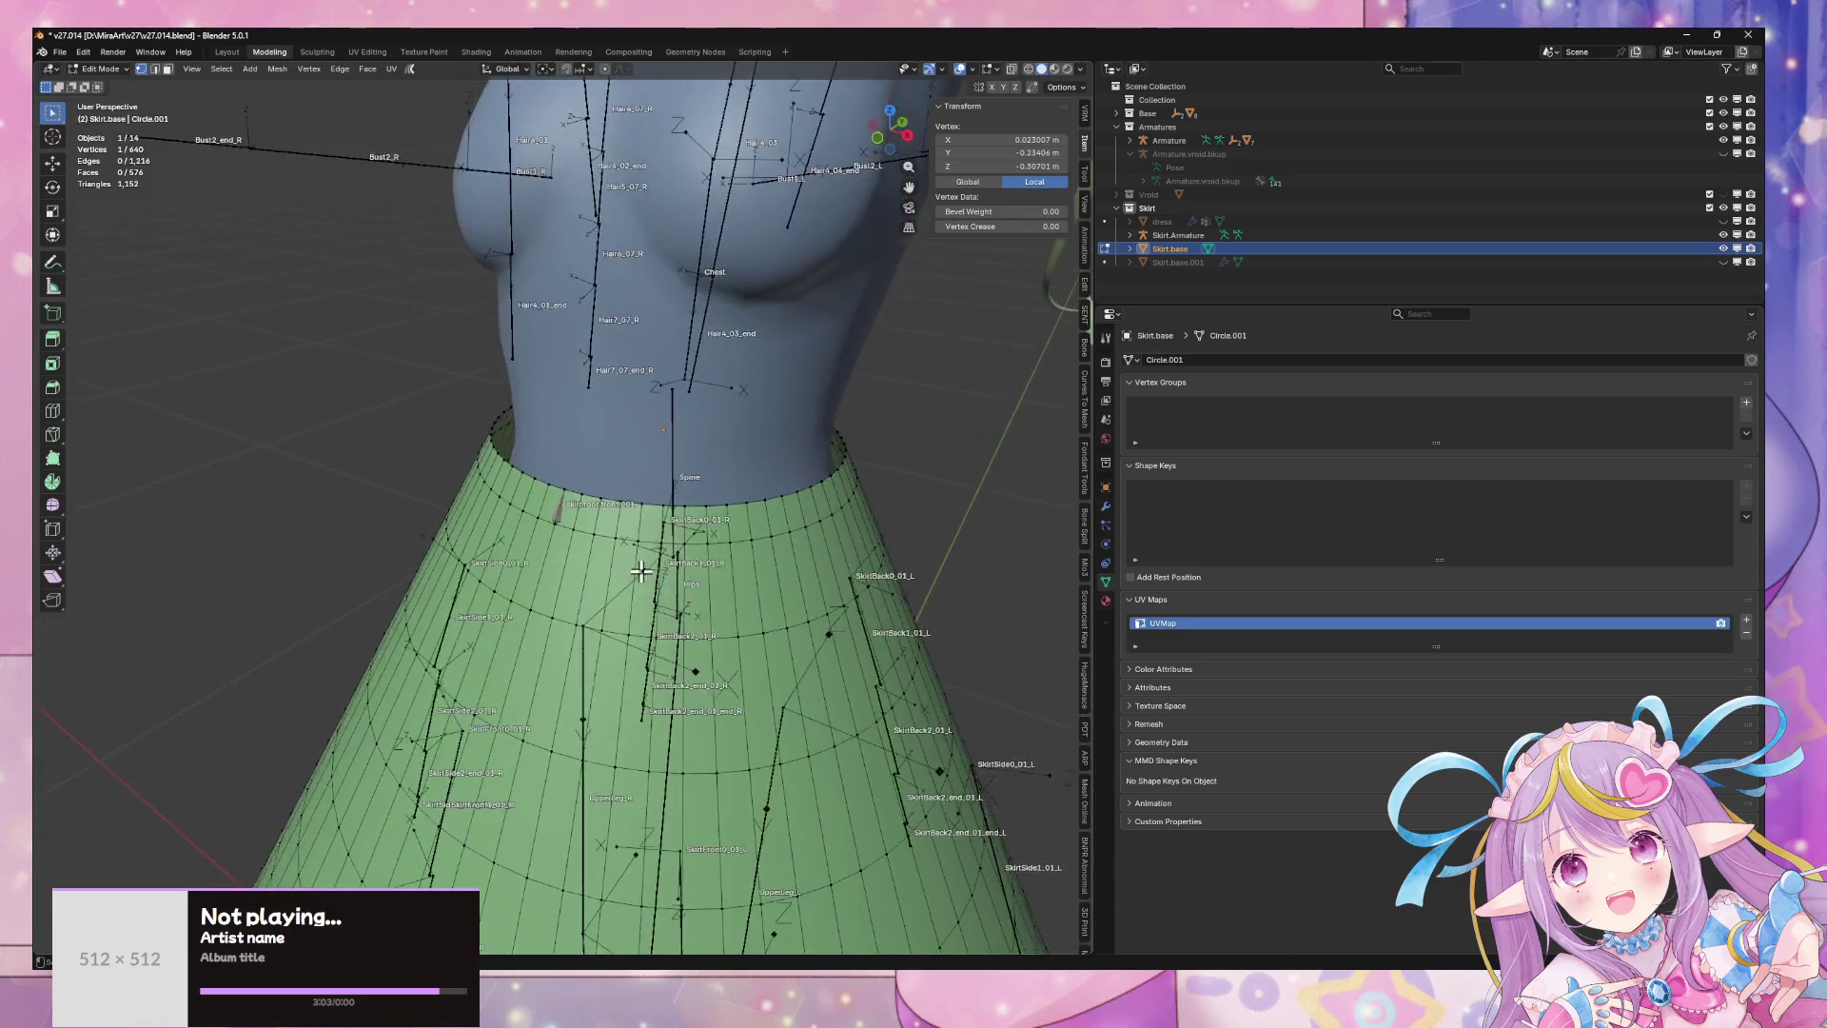
{"action": "scroll", "coordinate": [560, 513], "scroll_direction": "up", "scroll_amount": 4}
{"action": "key", "text": "alt+q"}
{"action": "key", "text": "shift+s"}
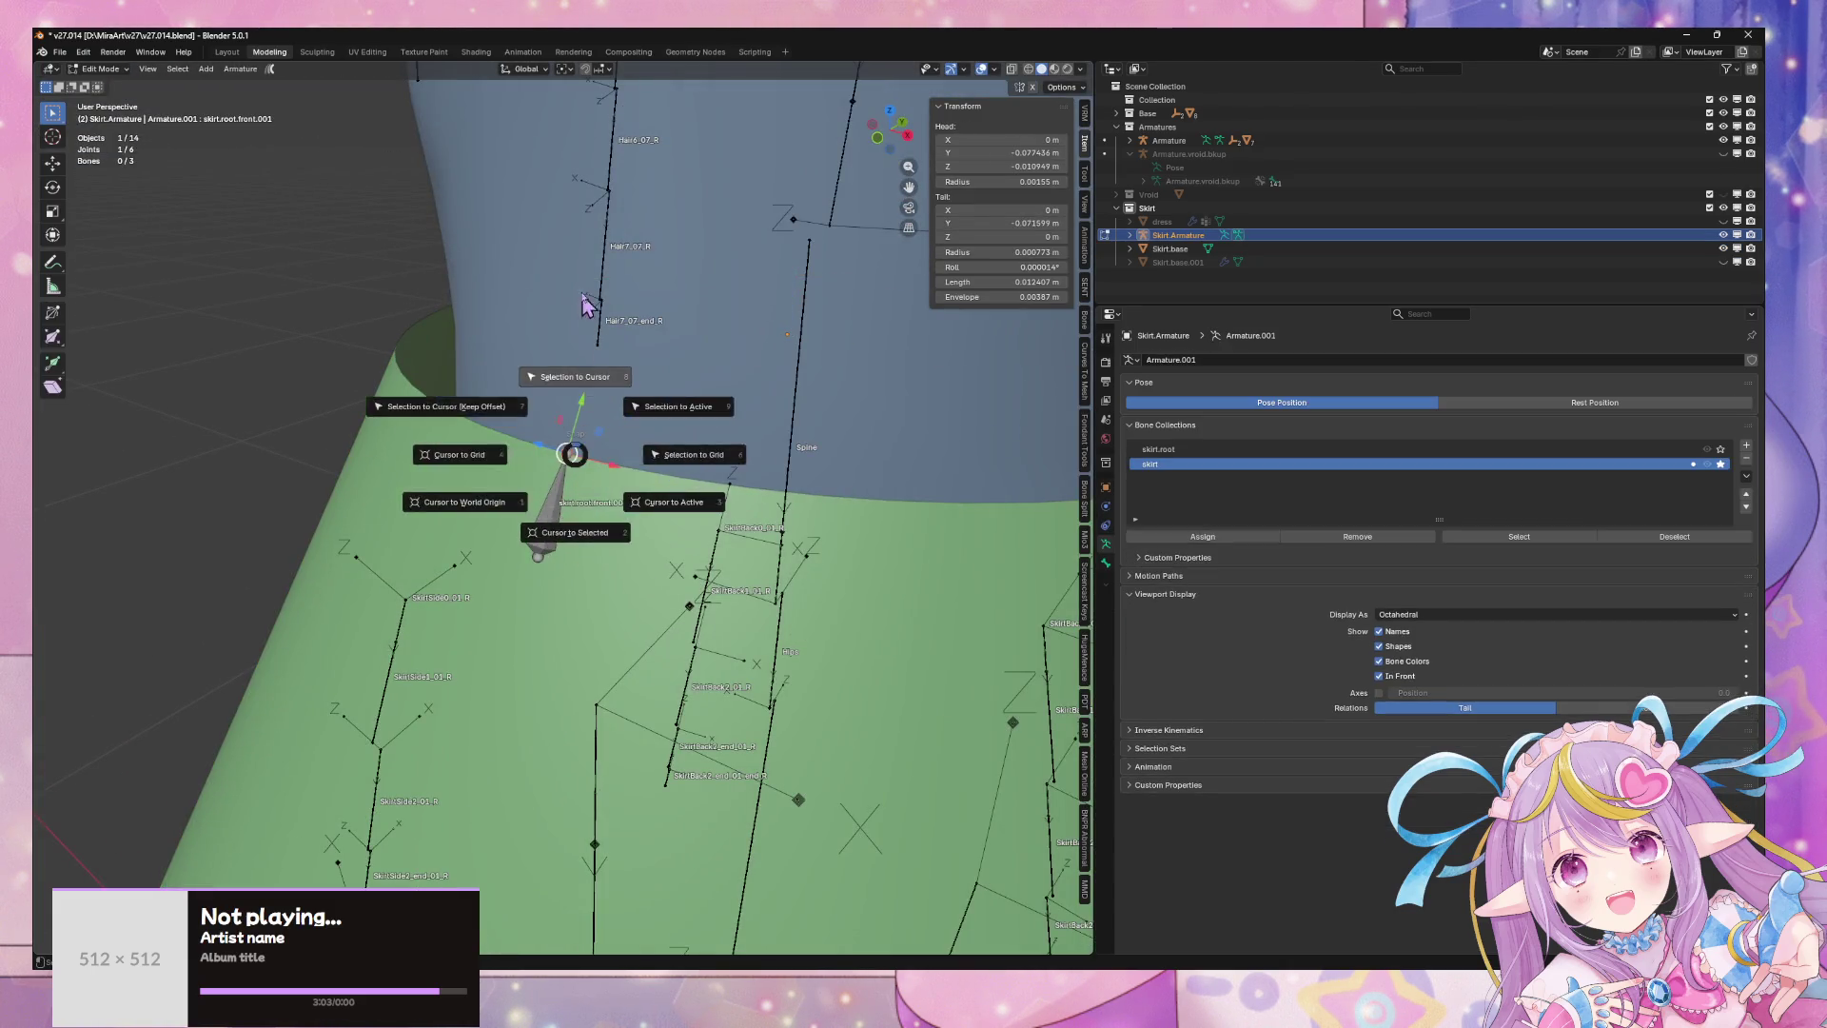
{"action": "left_click", "coordinate": [583, 373]}
- Set the duplicated bone's roll to 0°
{"action": "scroll", "coordinate": [619, 469], "scroll_direction": "down", "scroll_amount": 5}
{"action": "mouse_move", "coordinate": [669, 293]}
{"action": "middle_mouse_down"}
{"action": "mouse_move", "coordinate": [591, 244]}
{"action": "mouse_move", "coordinate": [717, 232]}
{"action": "mouse_move", "coordinate": [733, 212]}
{"action": "mouse_move", "coordinate": [696, 407]}
{"action": "middle_mouse_up"}
{"action": "scroll", "coordinate": [723, 285], "scroll_direction": "up", "scroll_amount": 4}
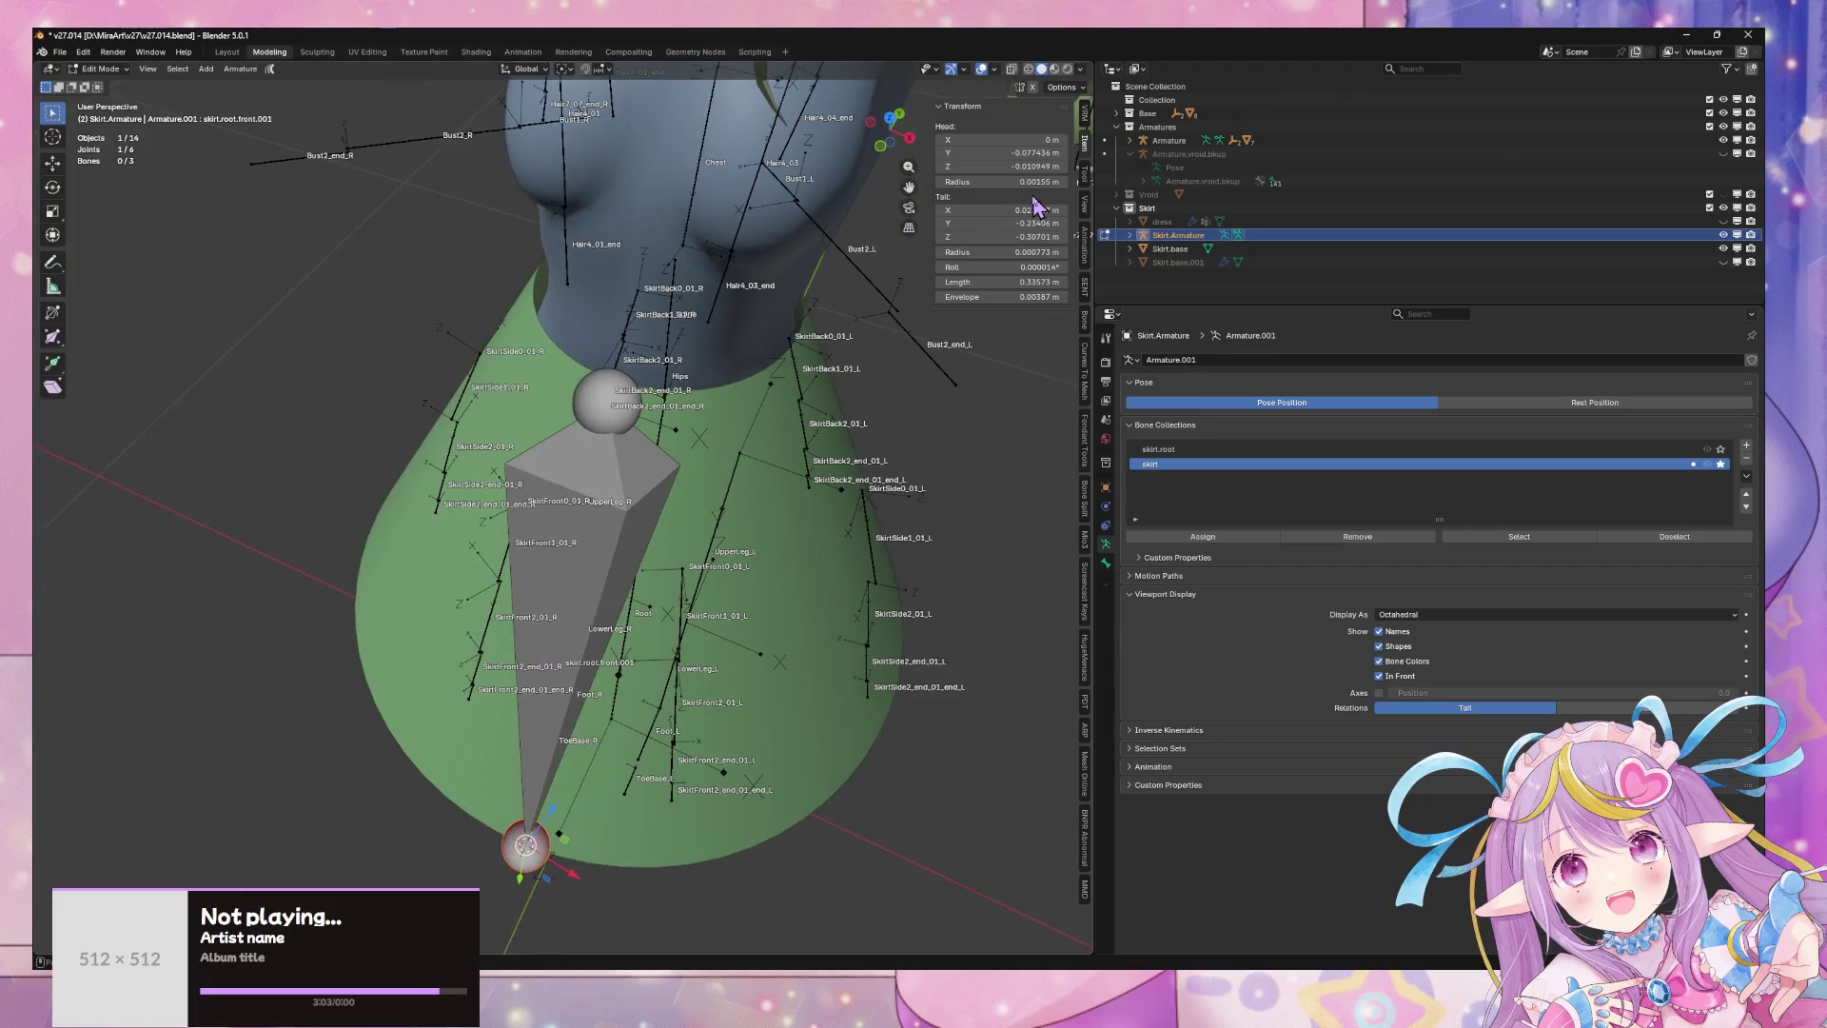
{"action": "left_click", "coordinate": [1035, 268]}
{"action": "type", "text": "0"}
{"action": "key", "text": "Return"}
- Show only the main Armature's SkirtRoot bone collection in front orthographic view
{"action": "mouse_move", "coordinate": [774, 318]}
{"action": "middle_mouse_down"}
{"action": "mouse_move", "coordinate": [761, 228]}
{"action": "mouse_move", "coordinate": [824, 339]}
{"action": "middle_mouse_up"}
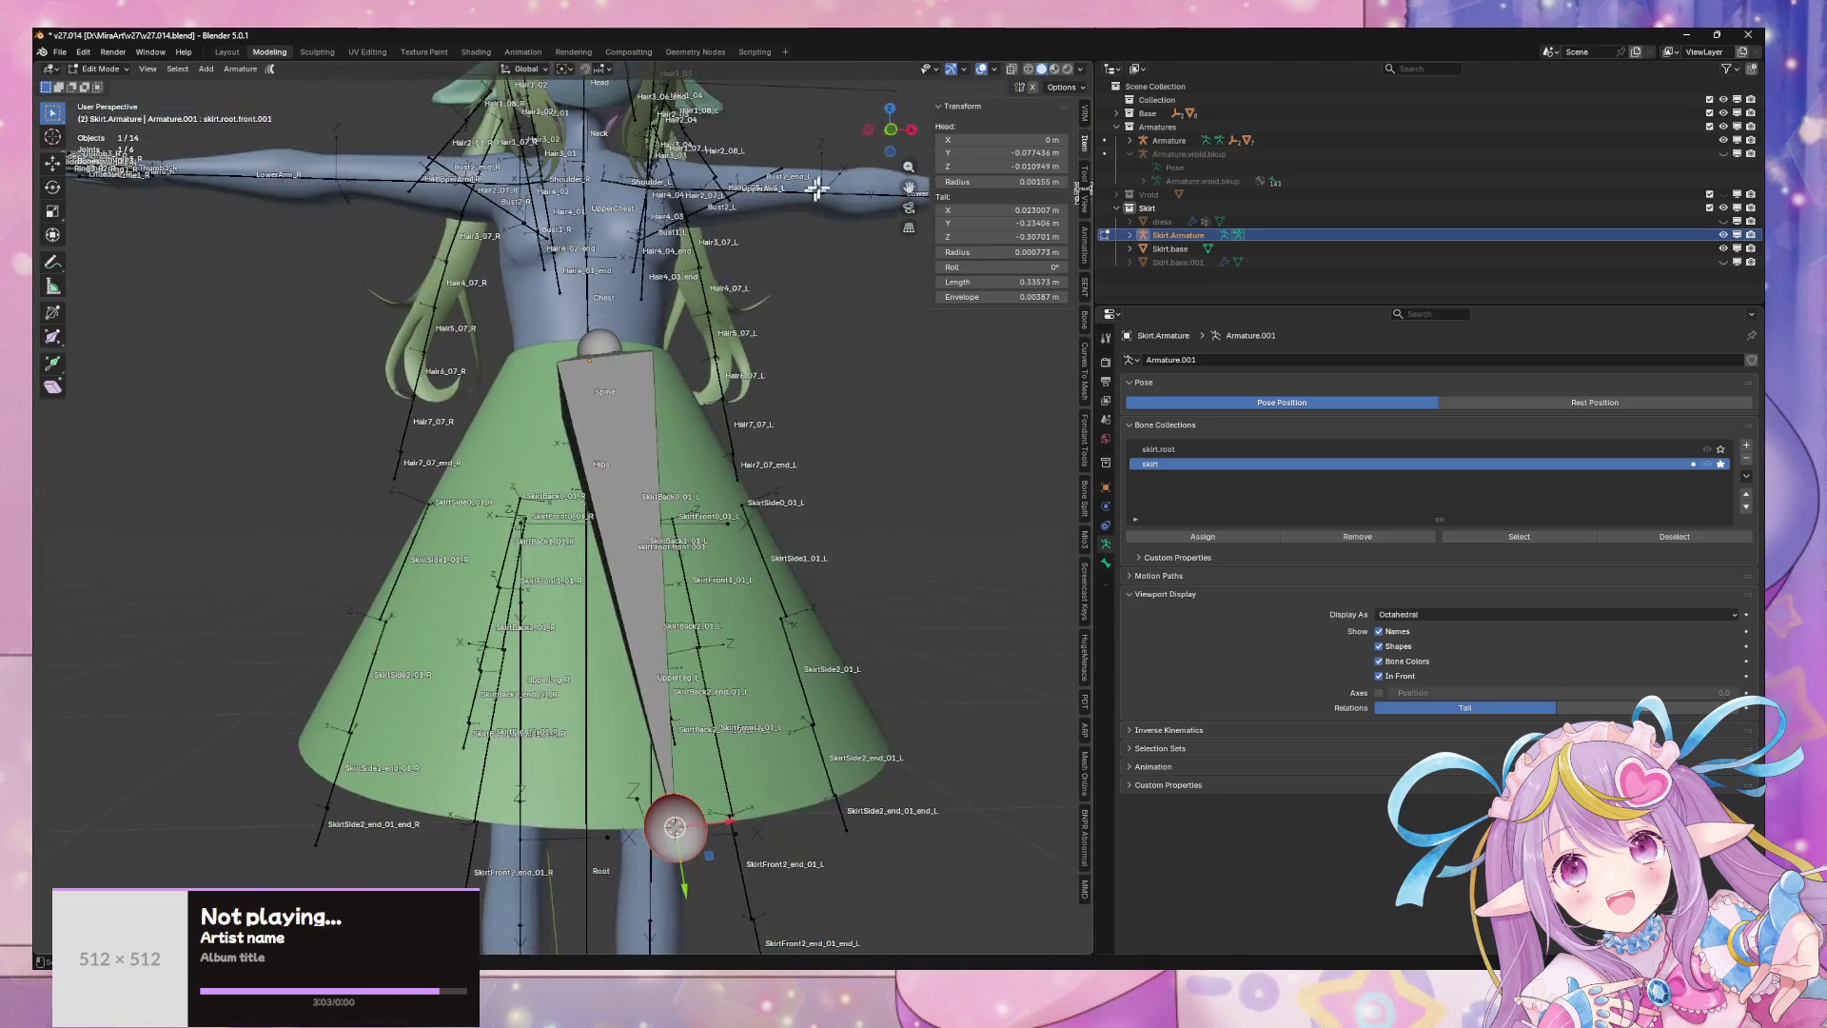
{"action": "scroll", "coordinate": [726, 420], "scroll_direction": "up", "scroll_amount": 3}
{"action": "key", "text": "Tab"}
{"action": "left_click", "coordinate": [709, 492]}
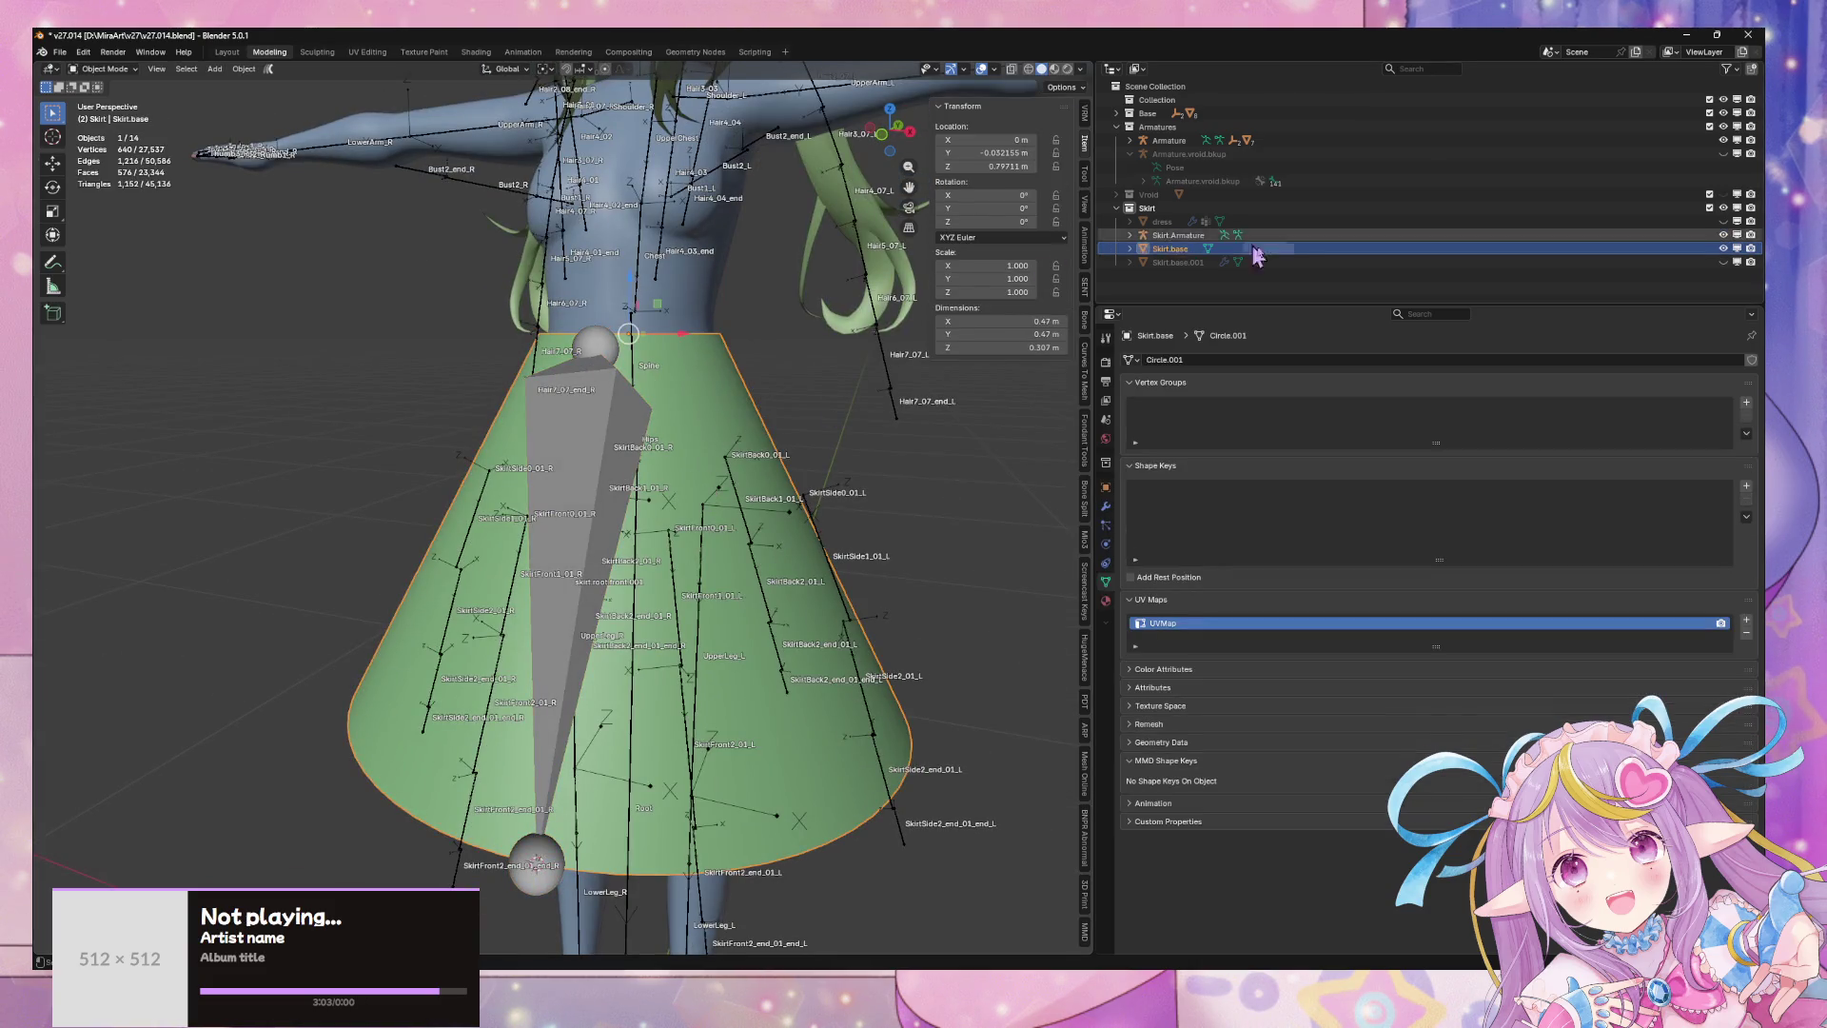
{"action": "left_click", "coordinate": [645, 288]}
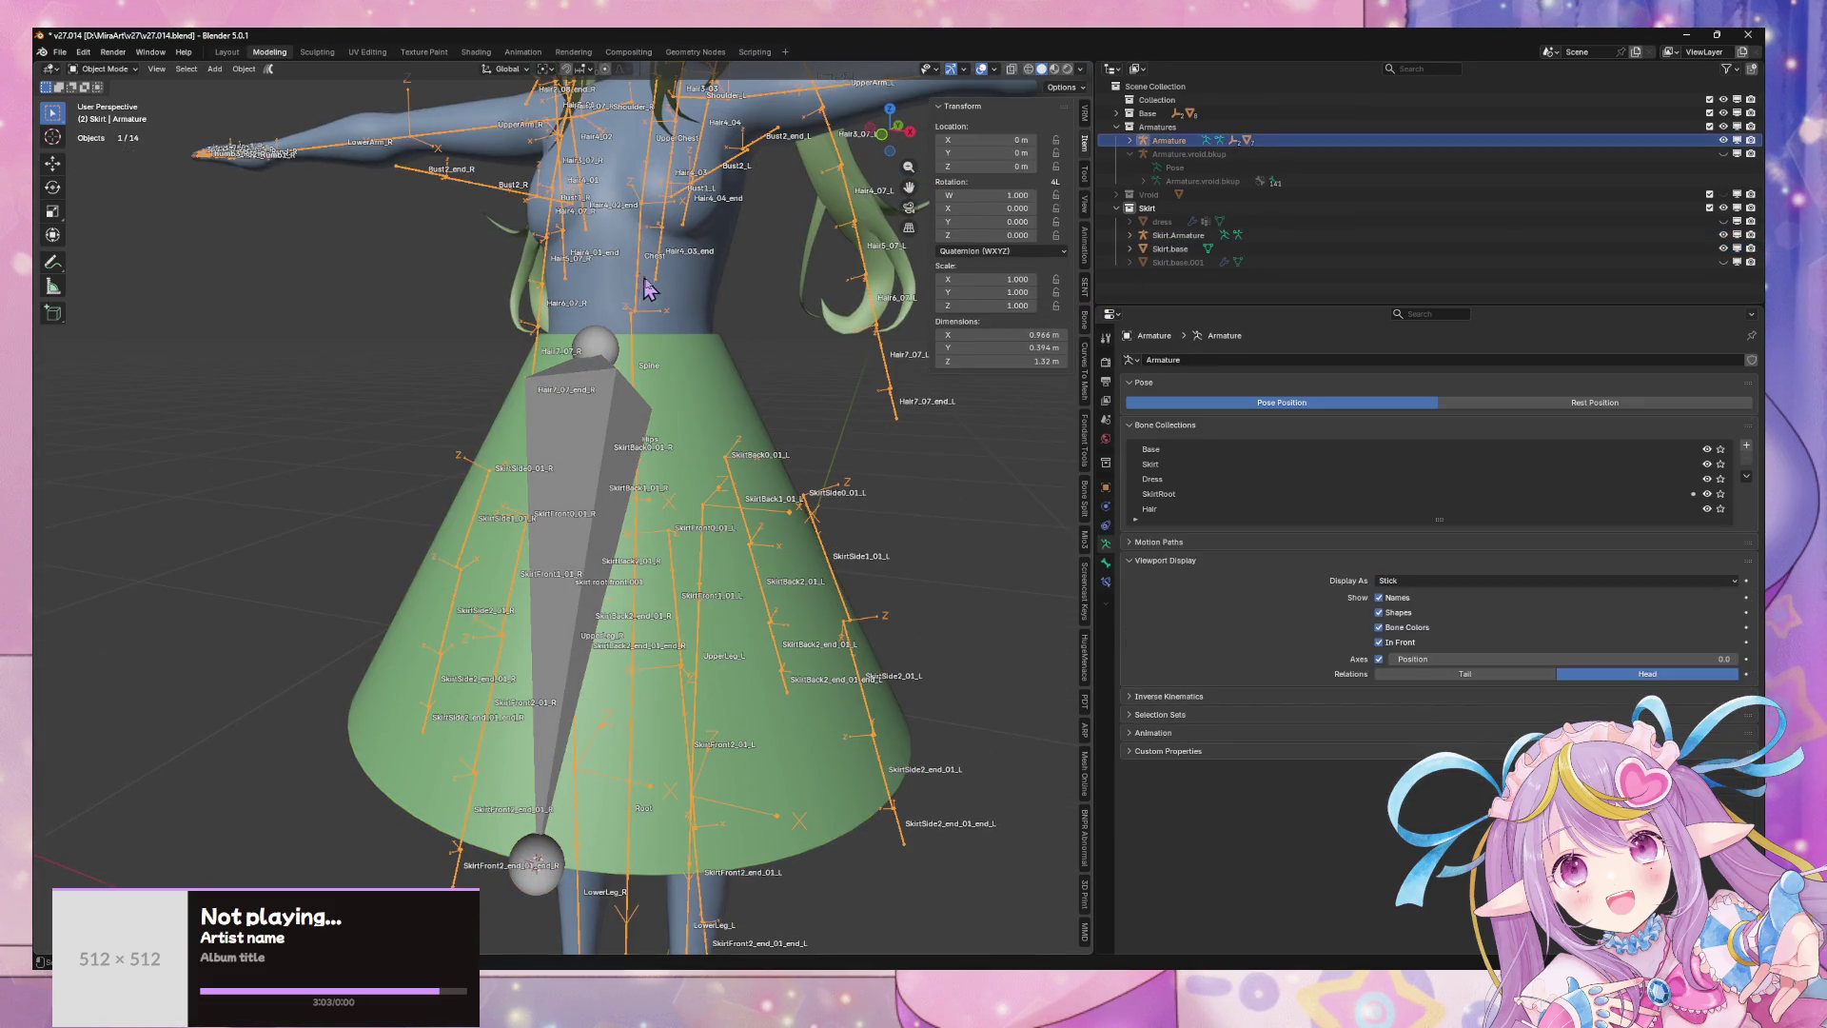
{"action": "left_click", "coordinate": [1721, 494]}
{"action": "mouse_move", "coordinate": [813, 394]}
{"action": "middle_mouse_down"}
{"action": "mouse_move", "coordinate": [772, 388]}
{"action": "mouse_move", "coordinate": [904, 195]}
{"action": "middle_mouse_up"}
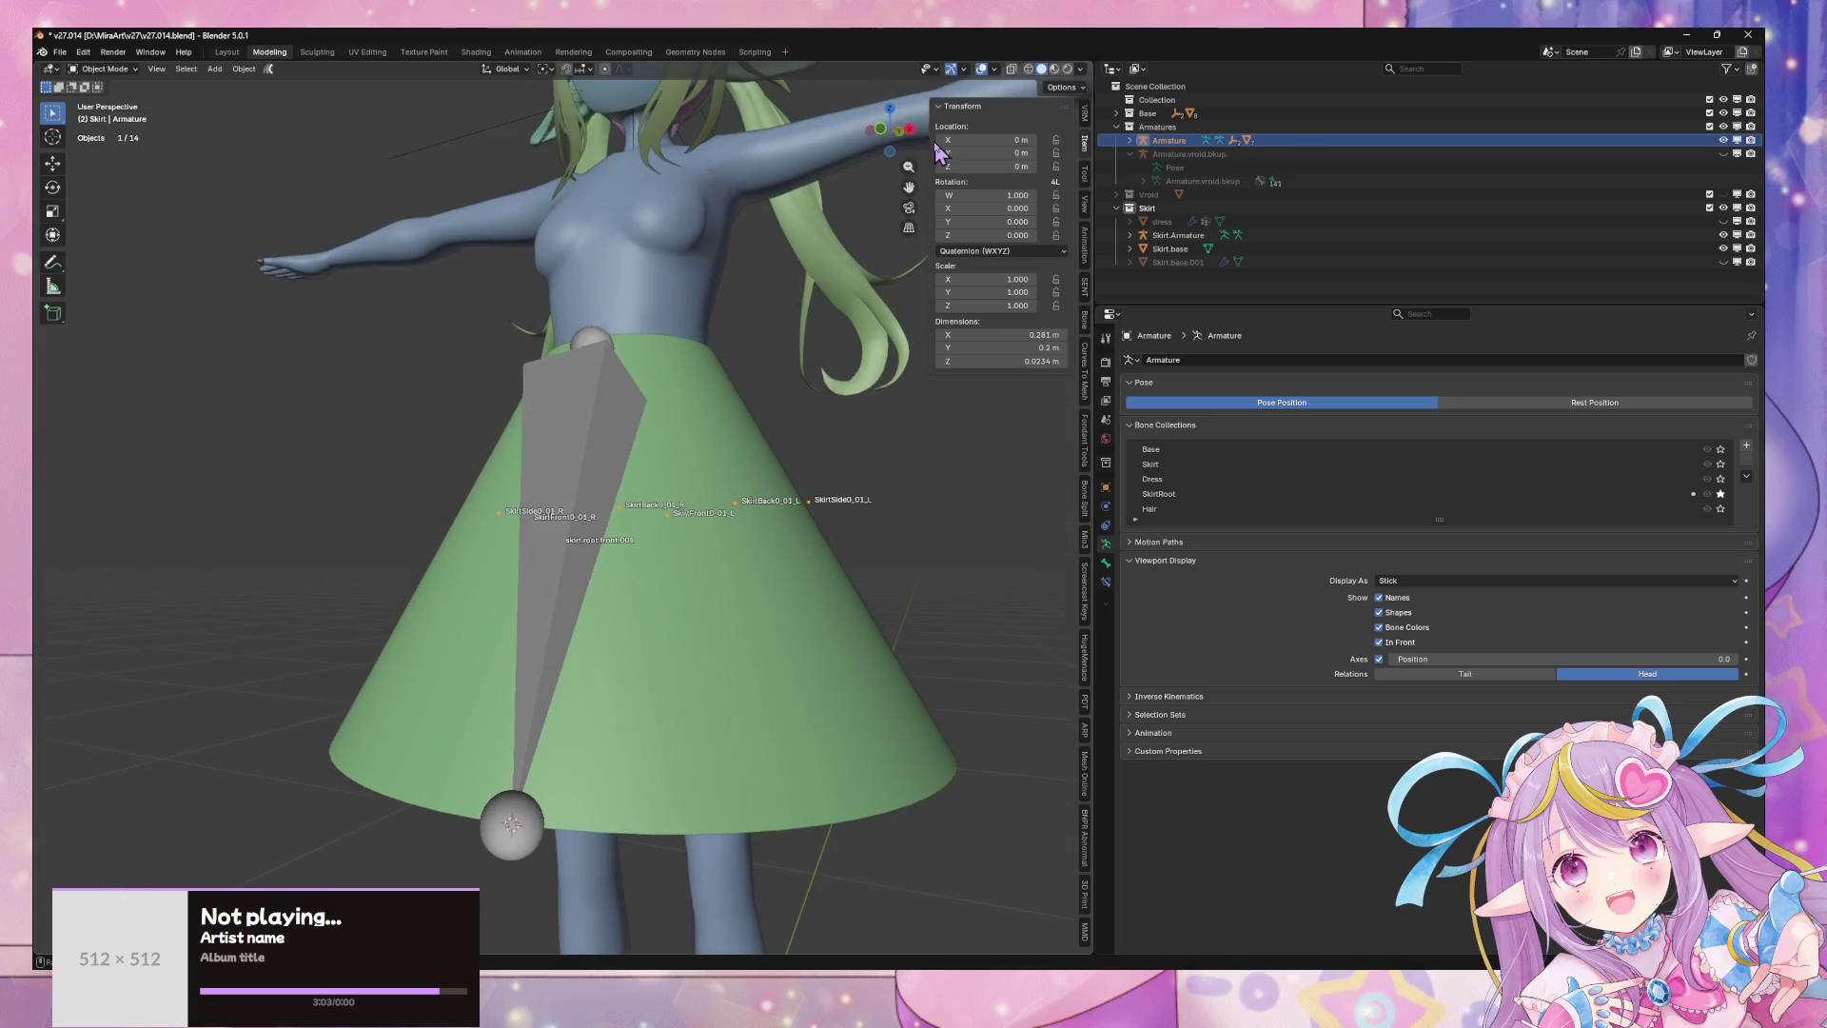
{"action": "left_click", "coordinate": [880, 133]}
- Place the 3D cursor on the Skirt.base hem vertex
{"action": "left_click", "coordinate": [681, 663]}
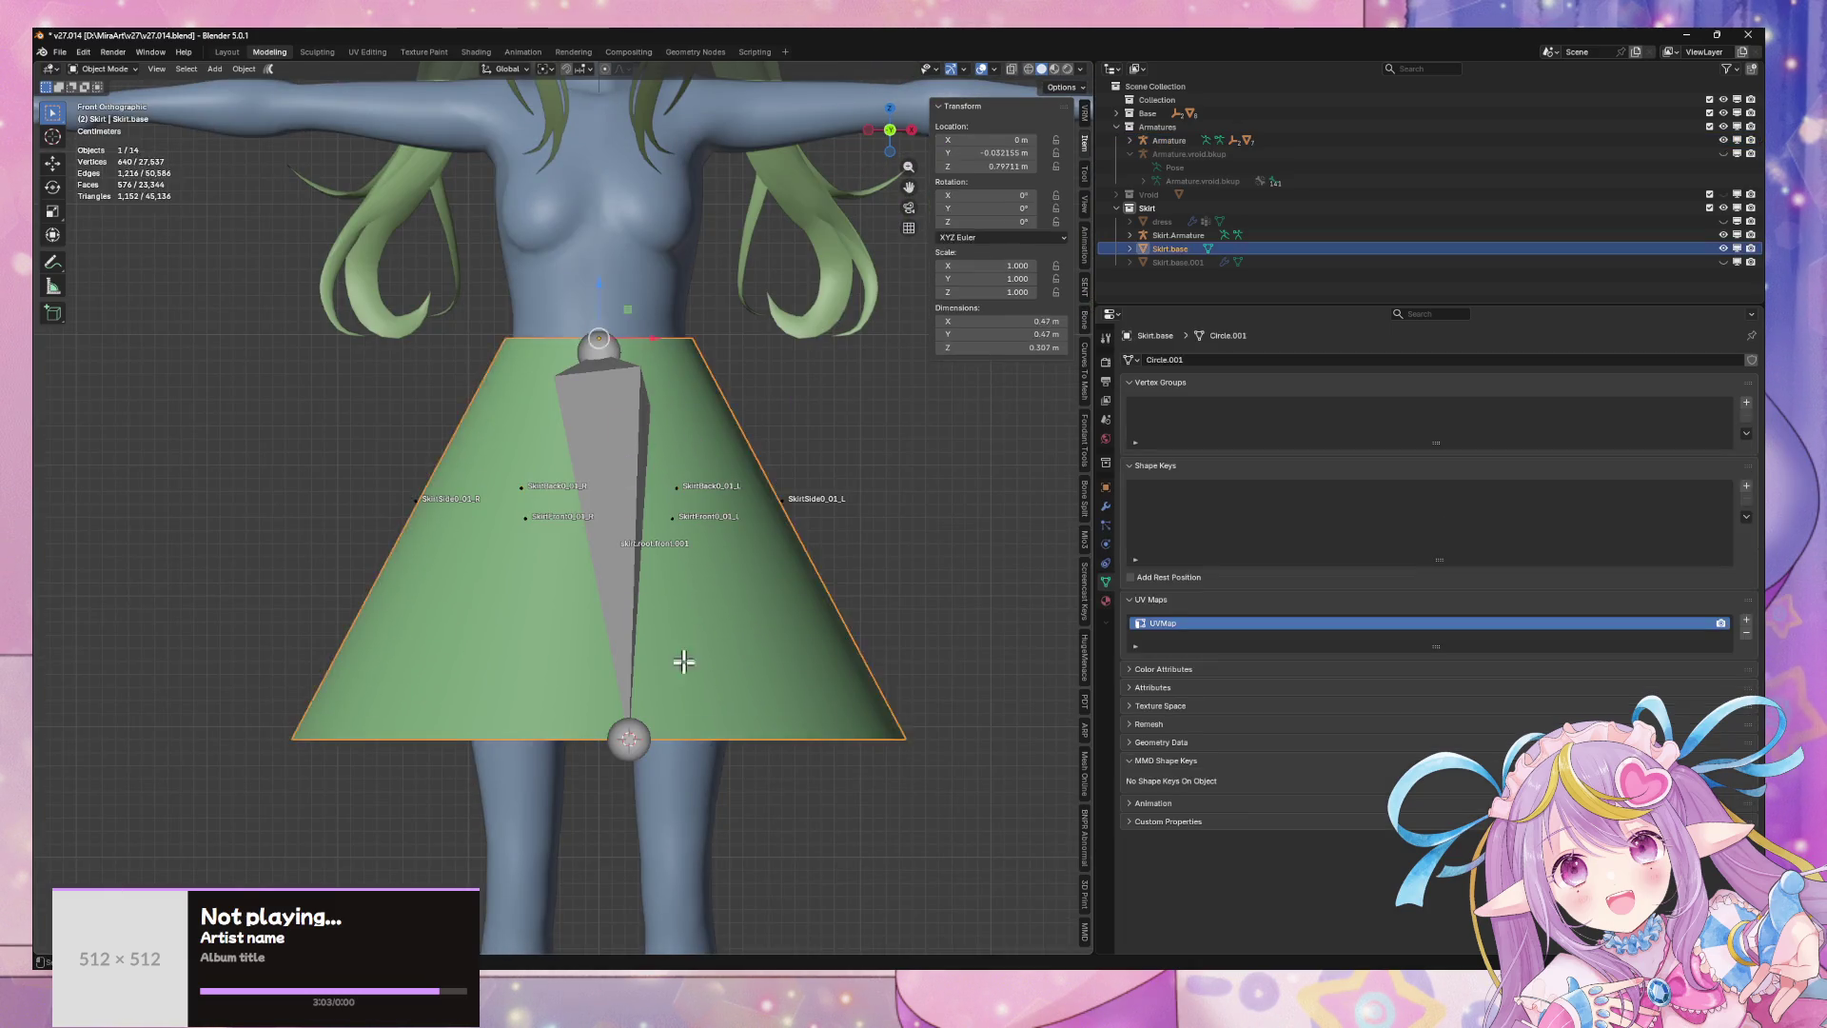
{"action": "key", "text": "Tab"}
{"action": "key", "text": "shift+s"}
{"action": "left_click", "coordinate": [612, 804]}
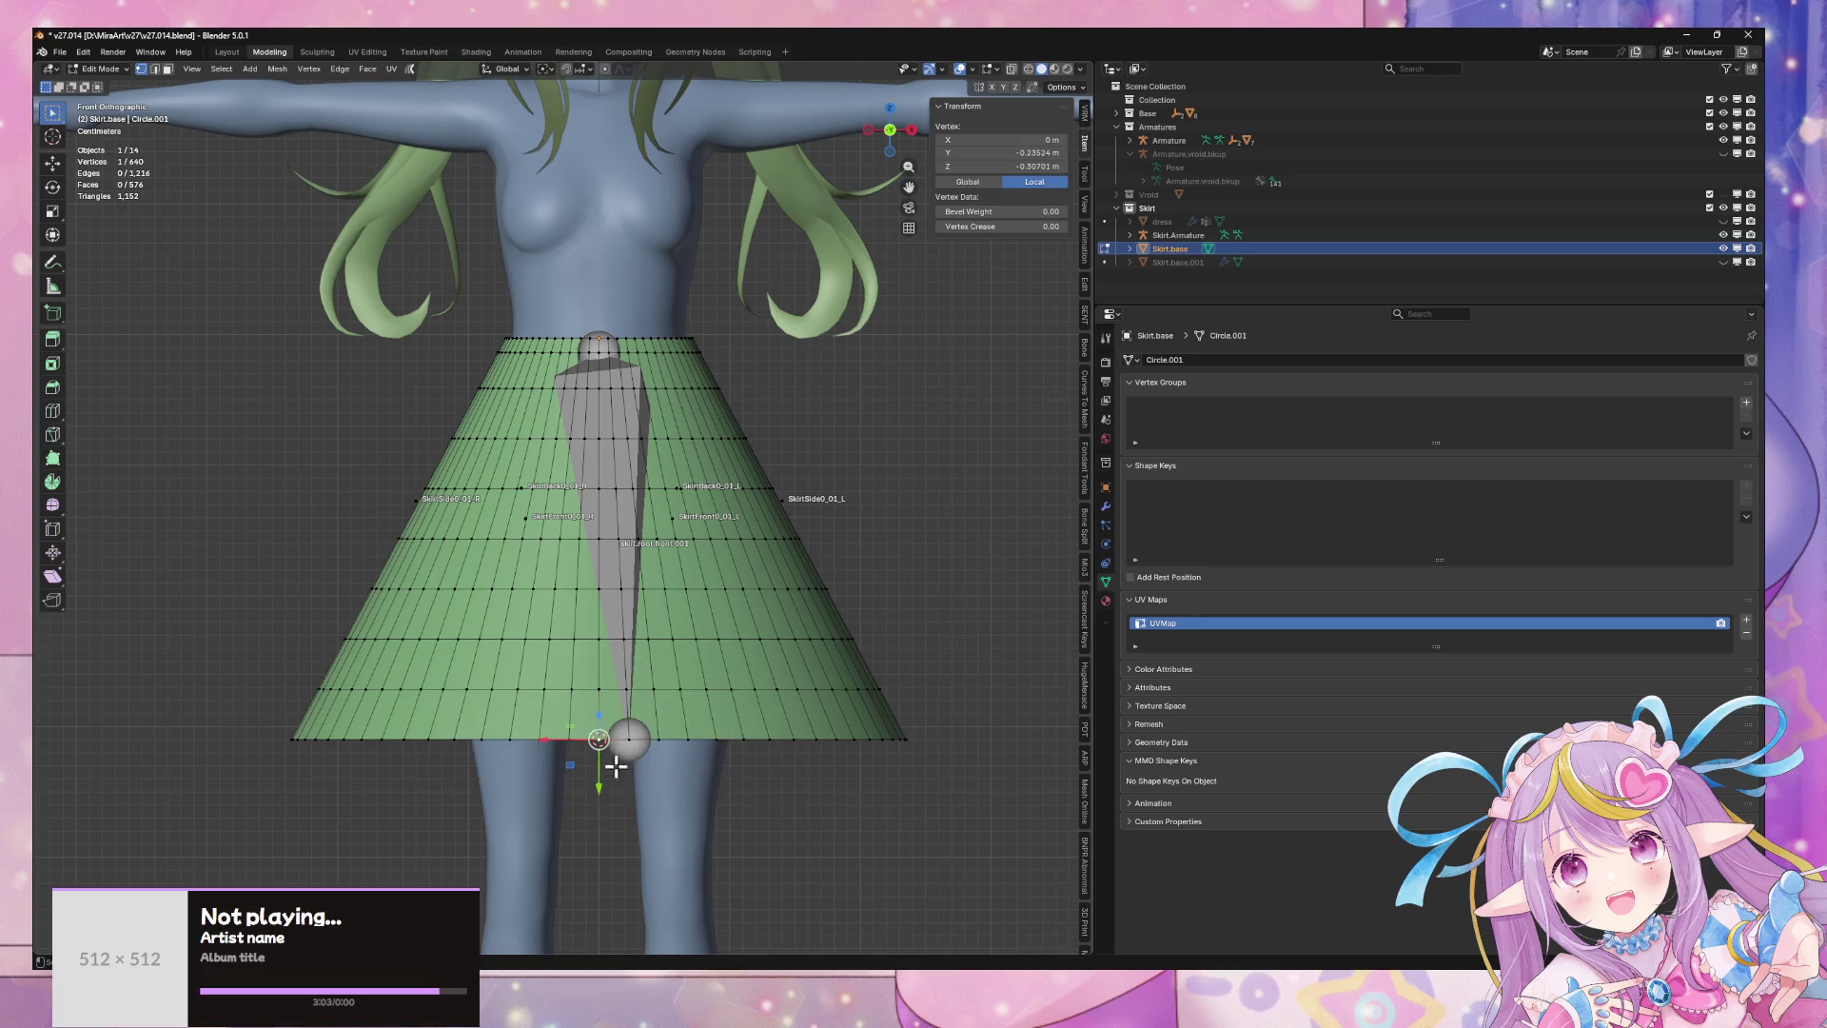
{"action": "key", "text": "Tab"}
- Snap the Skirt.Armature bone tail to the hem point at the 3D cursor
{"action": "left_click", "coordinate": [635, 749]}
{"action": "key", "text": "Tab"}
{"action": "key", "text": "shift+s"}
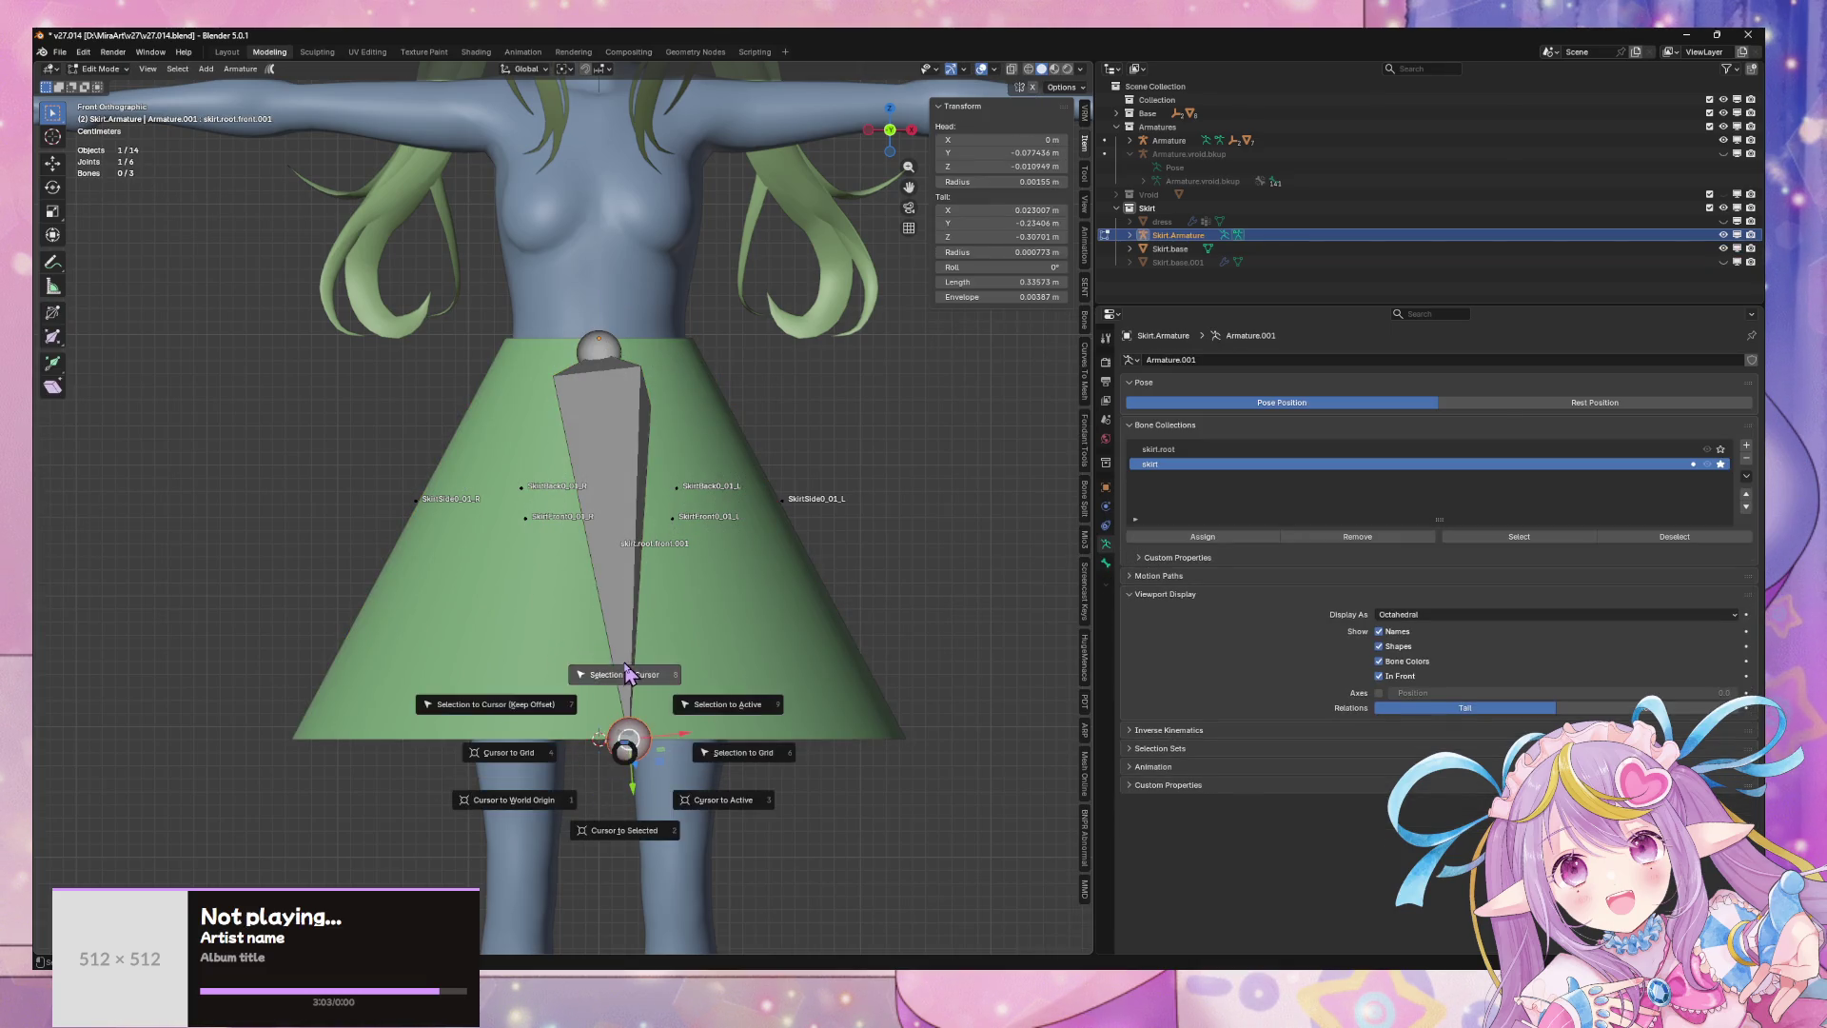
{"action": "left_click", "coordinate": [686, 600]}
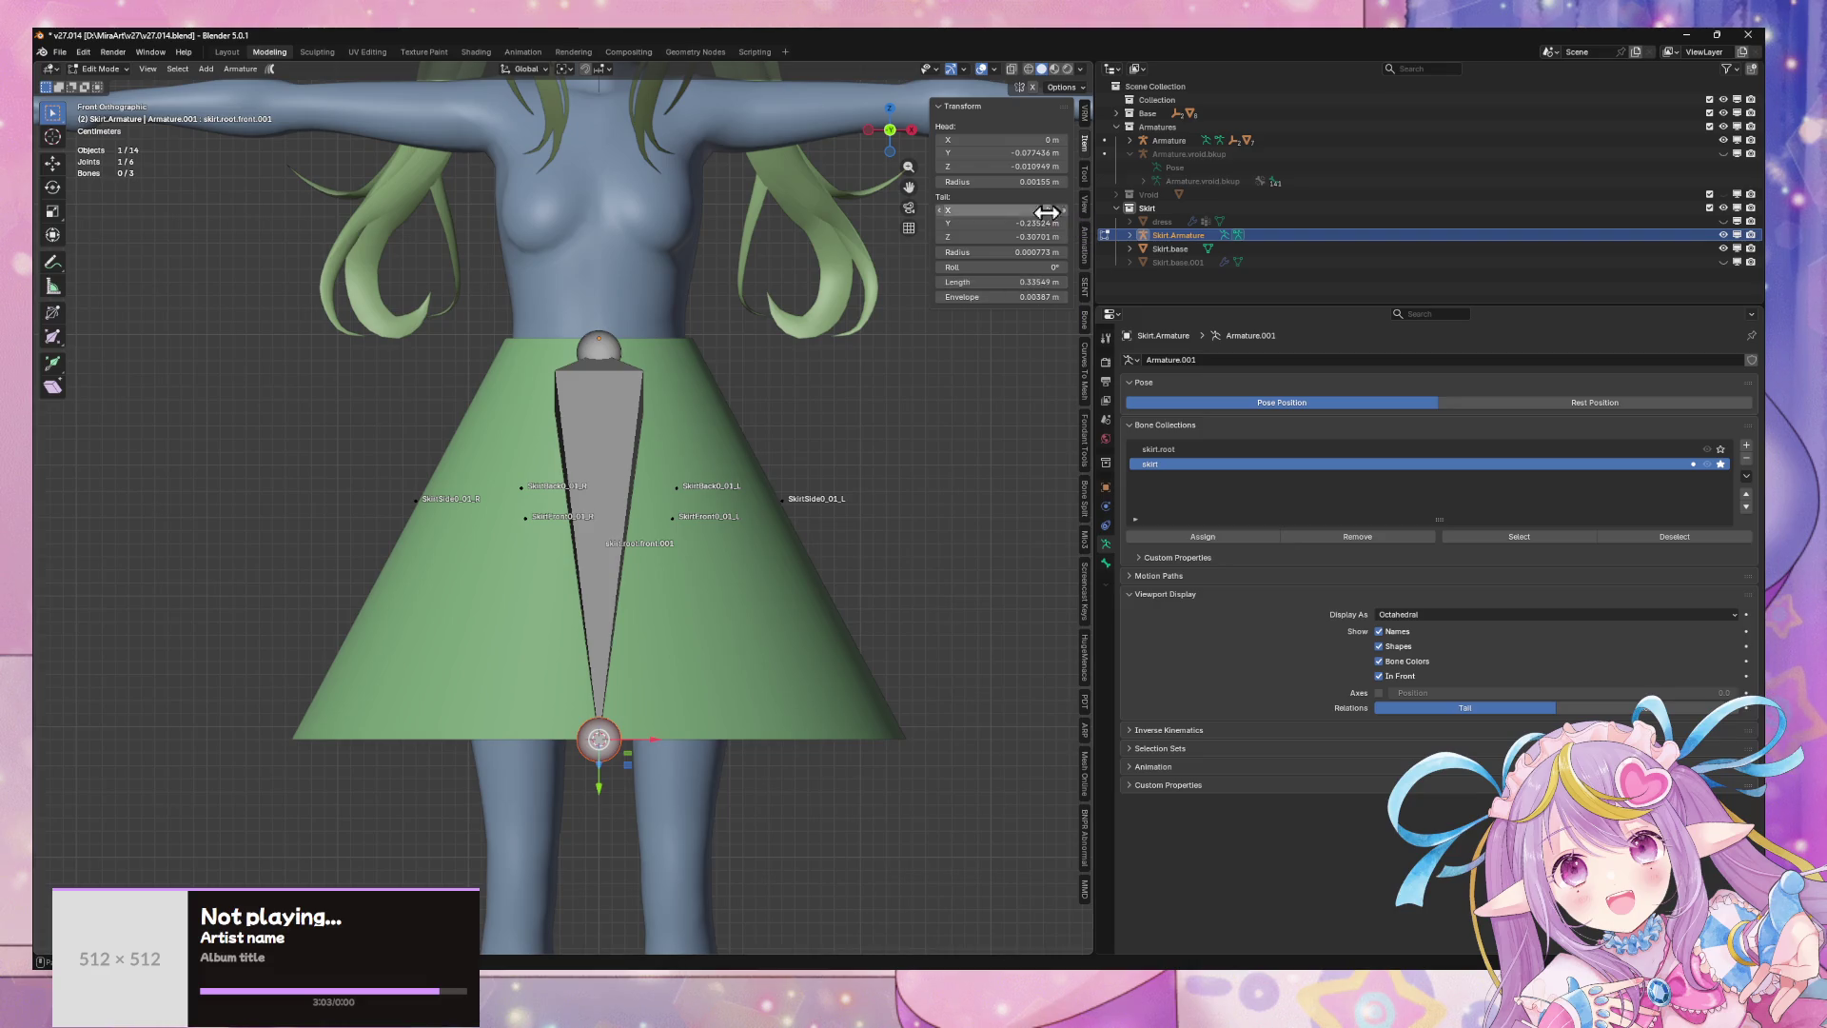
{"action": "key", "text": "Tab"}
{"action": "mouse_move", "coordinate": [747, 377]}
{"action": "middle_mouse_down"}
{"action": "mouse_move", "coordinate": [718, 489]}
{"action": "mouse_move", "coordinate": [701, 460]}
{"action": "middle_mouse_up"}
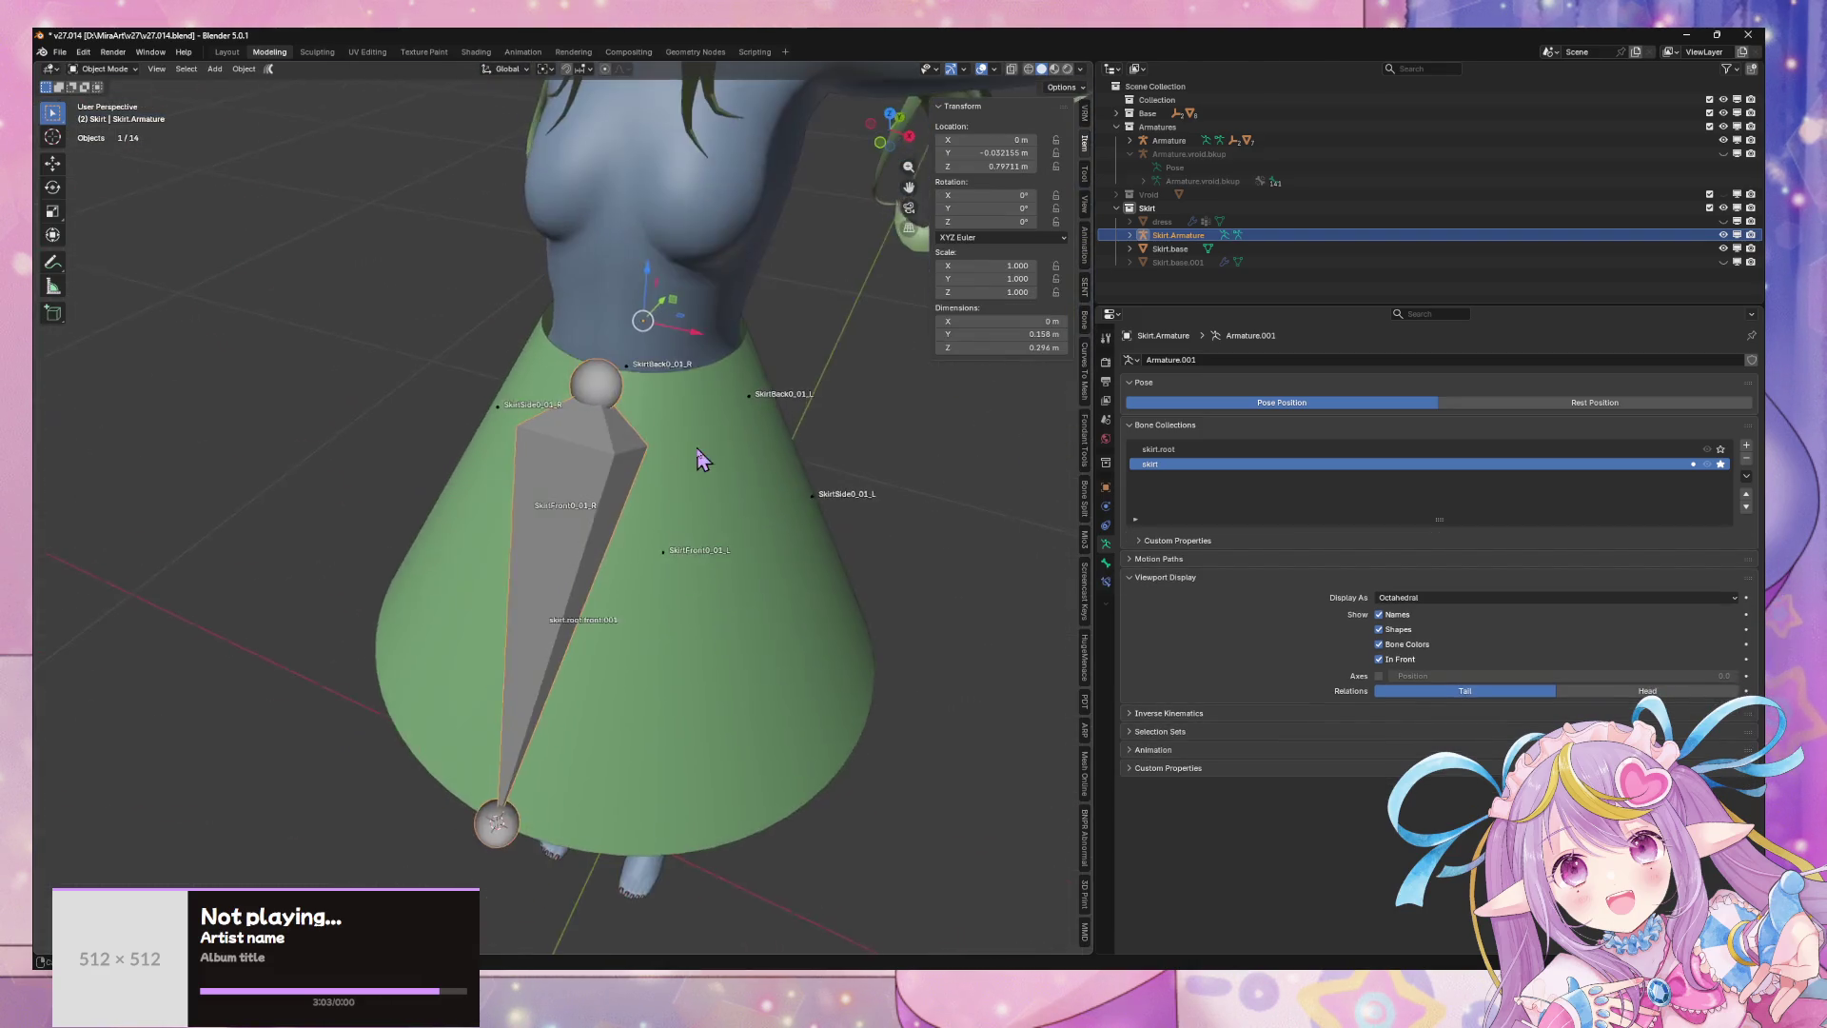
- Make skirt.root the active, visible bone collection and draw bones as Stick
{"action": "scroll", "coordinate": [704, 399], "scroll_direction": "up", "scroll_amount": 5}
{"action": "middle_click_drag", "start_coordinate": [708, 397], "coordinate": [514, 338]}
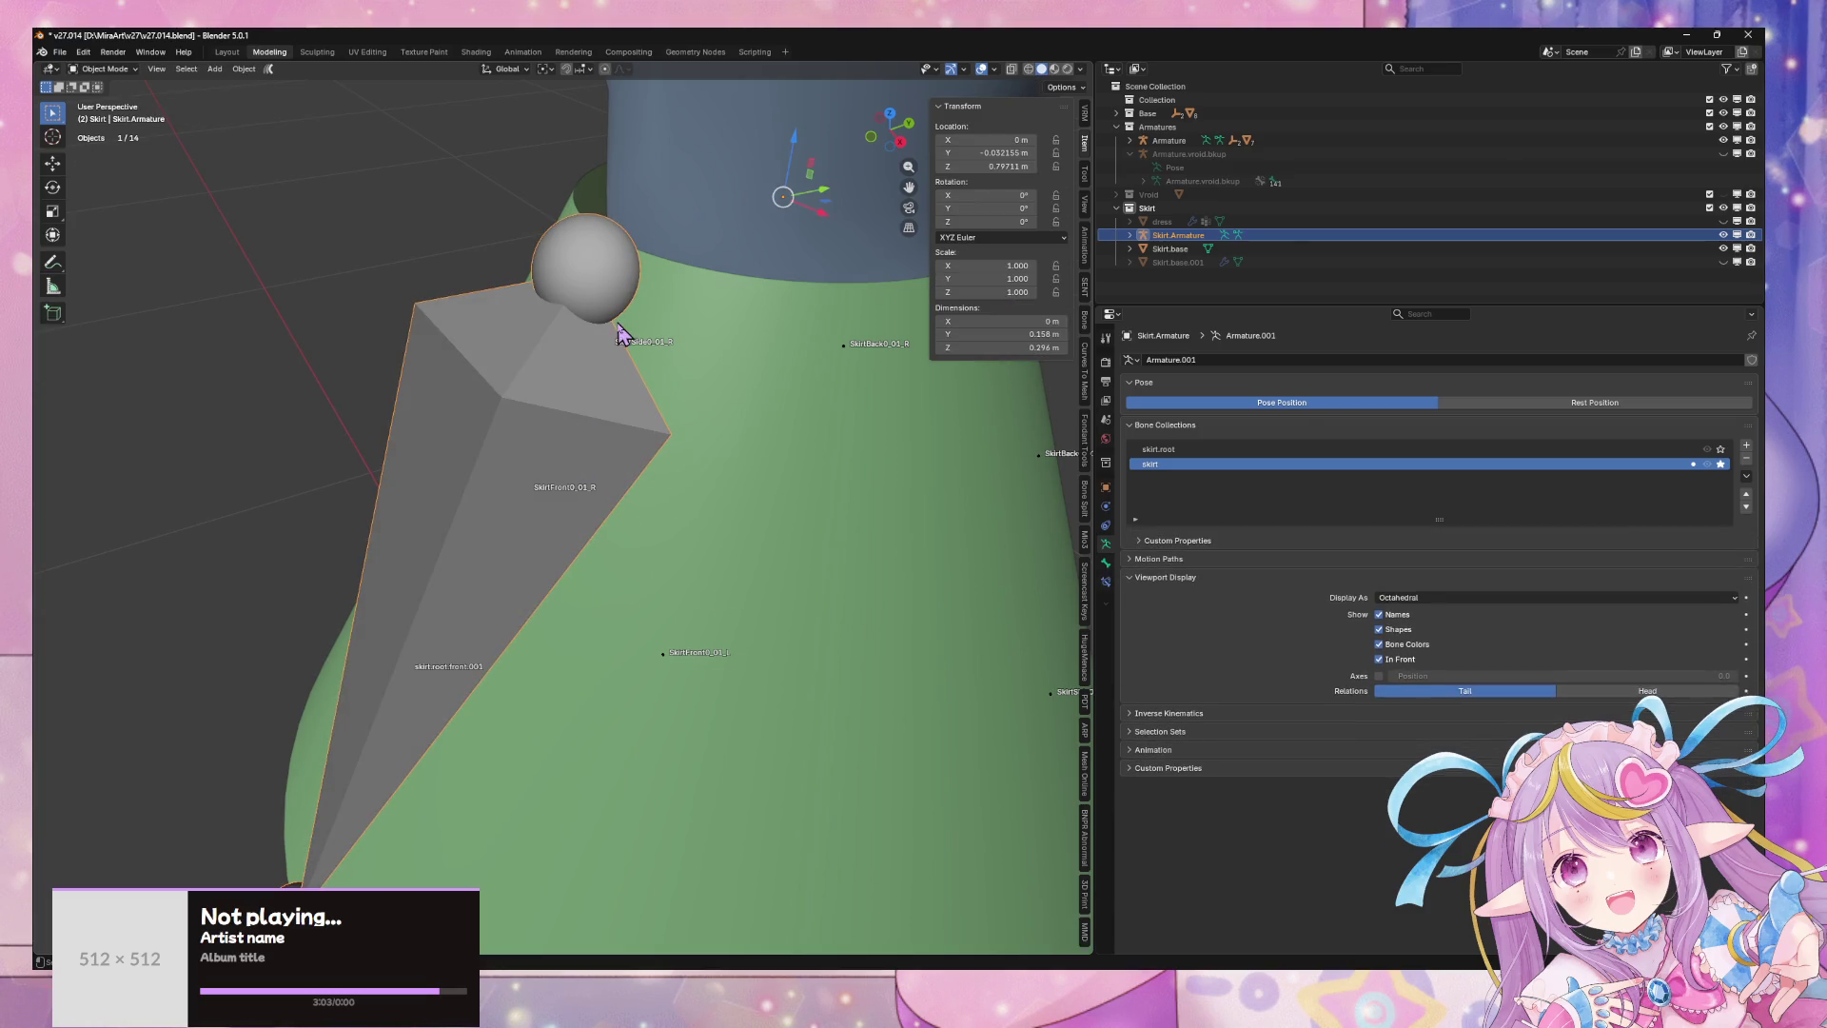
{"action": "left_click", "coordinate": [1106, 563]}
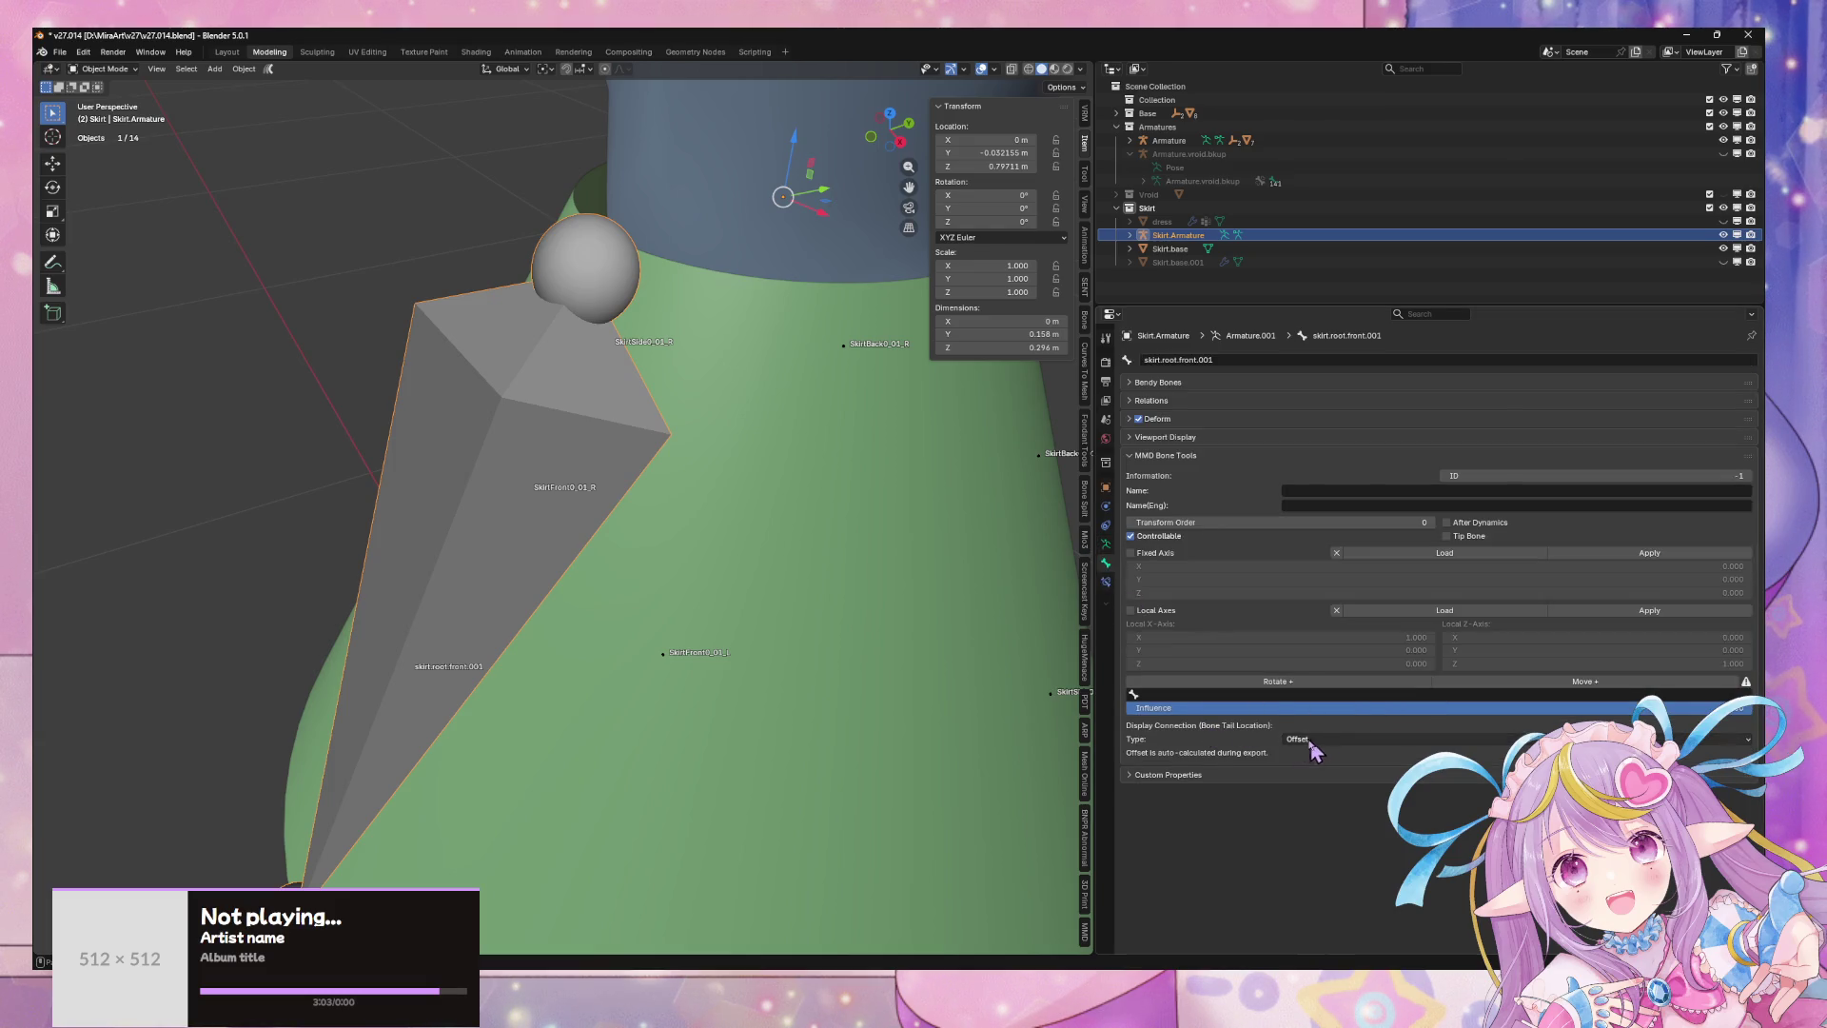
{"action": "key", "text": "Tab"}
{"action": "key", "text": "Tab"}
{"action": "left_click", "coordinate": [1106, 546]}
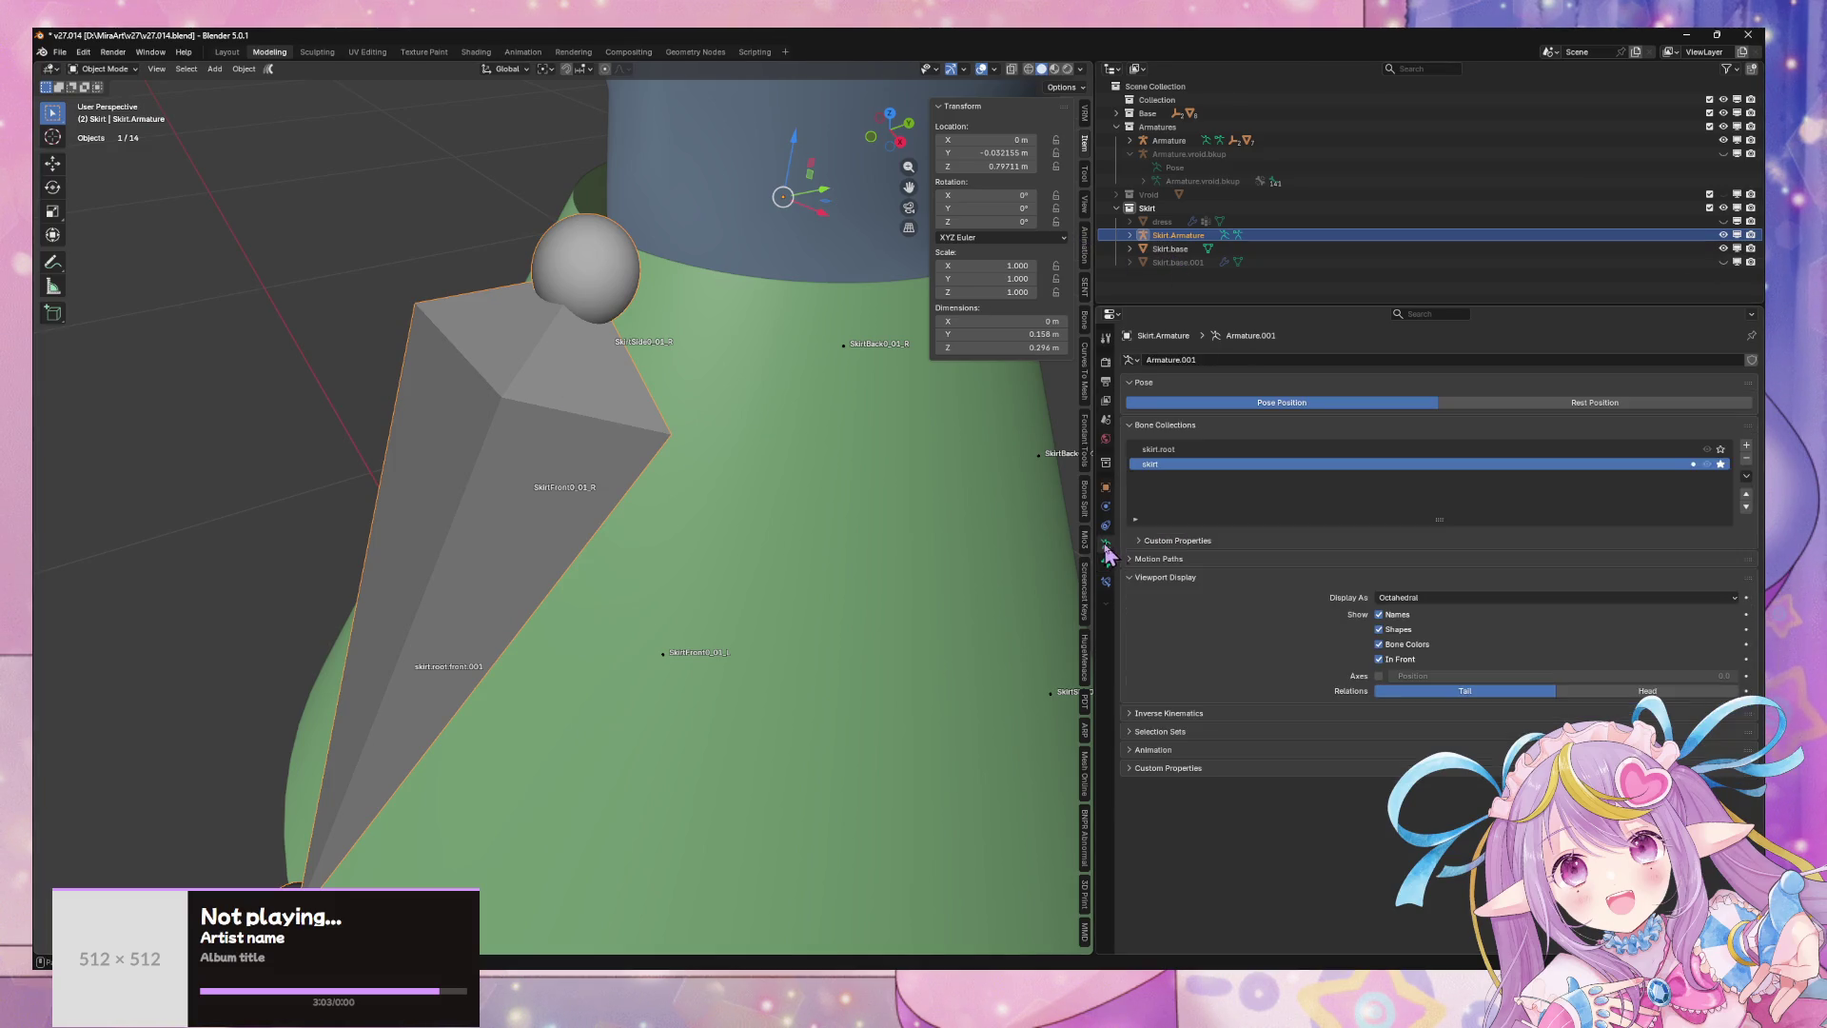
{"action": "left_click", "coordinate": [1427, 449]}
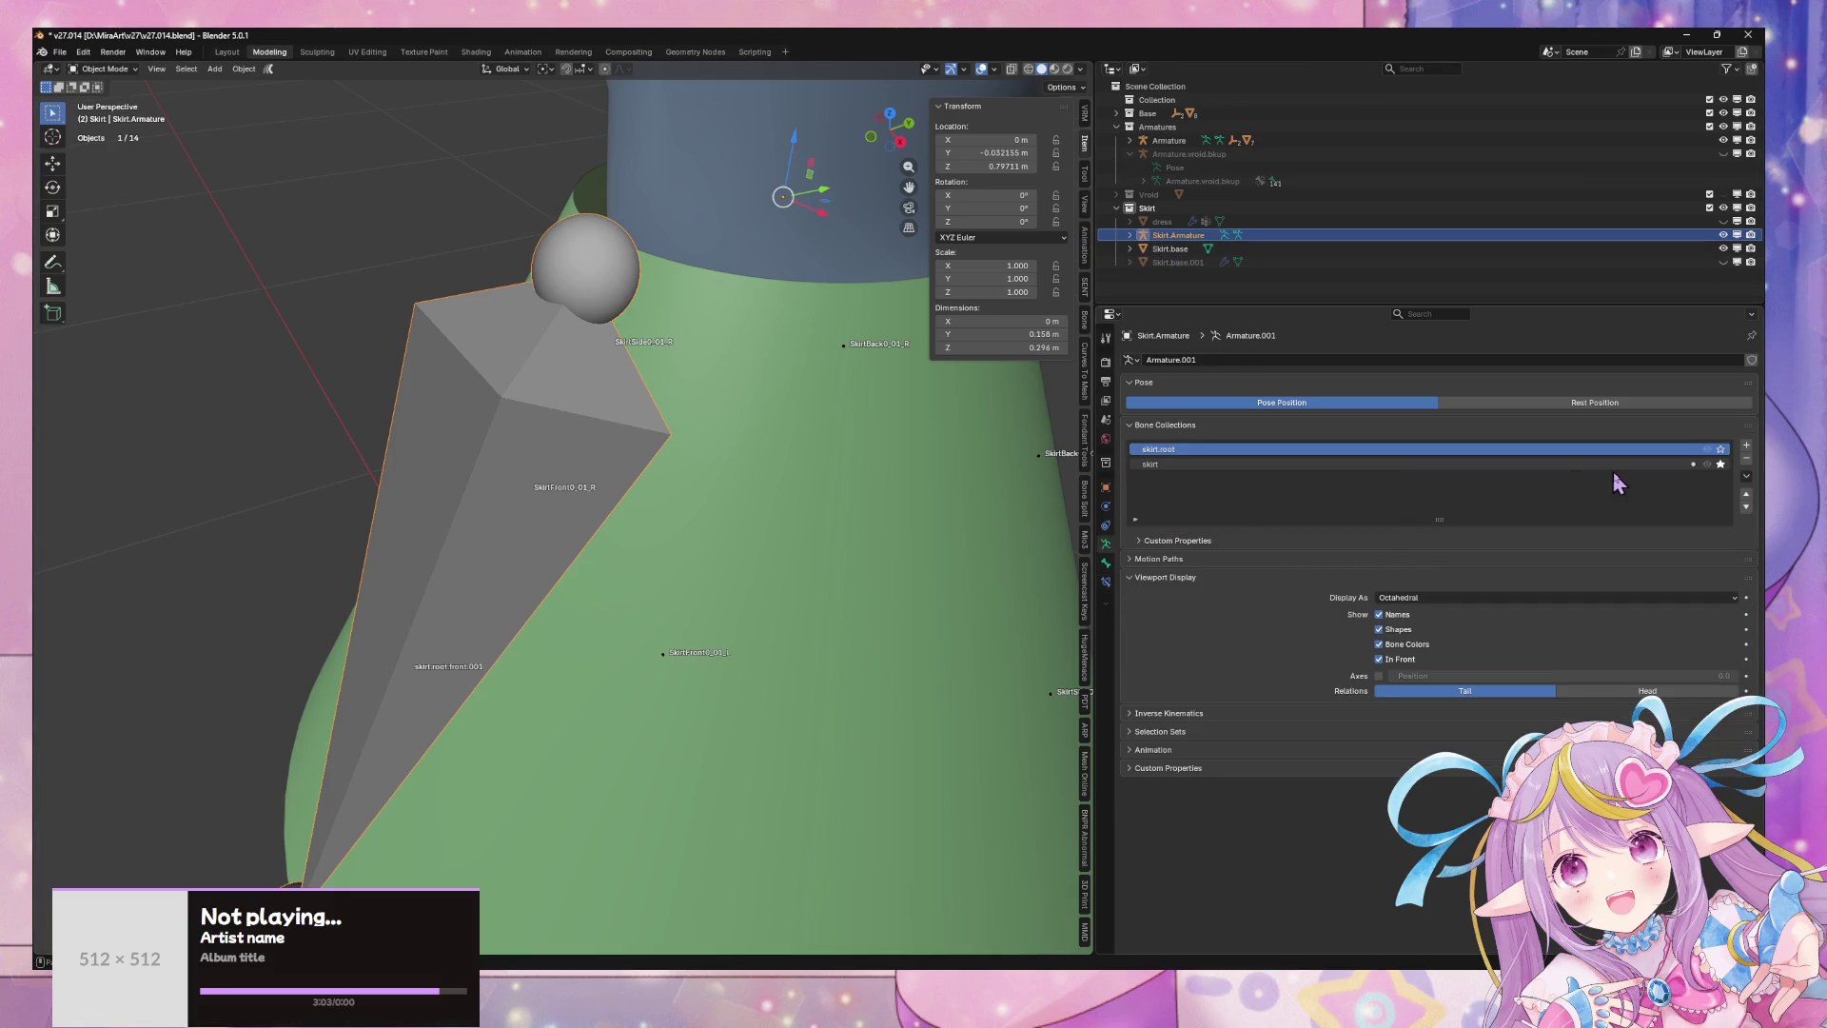
{"action": "left_click", "coordinate": [1721, 451]}
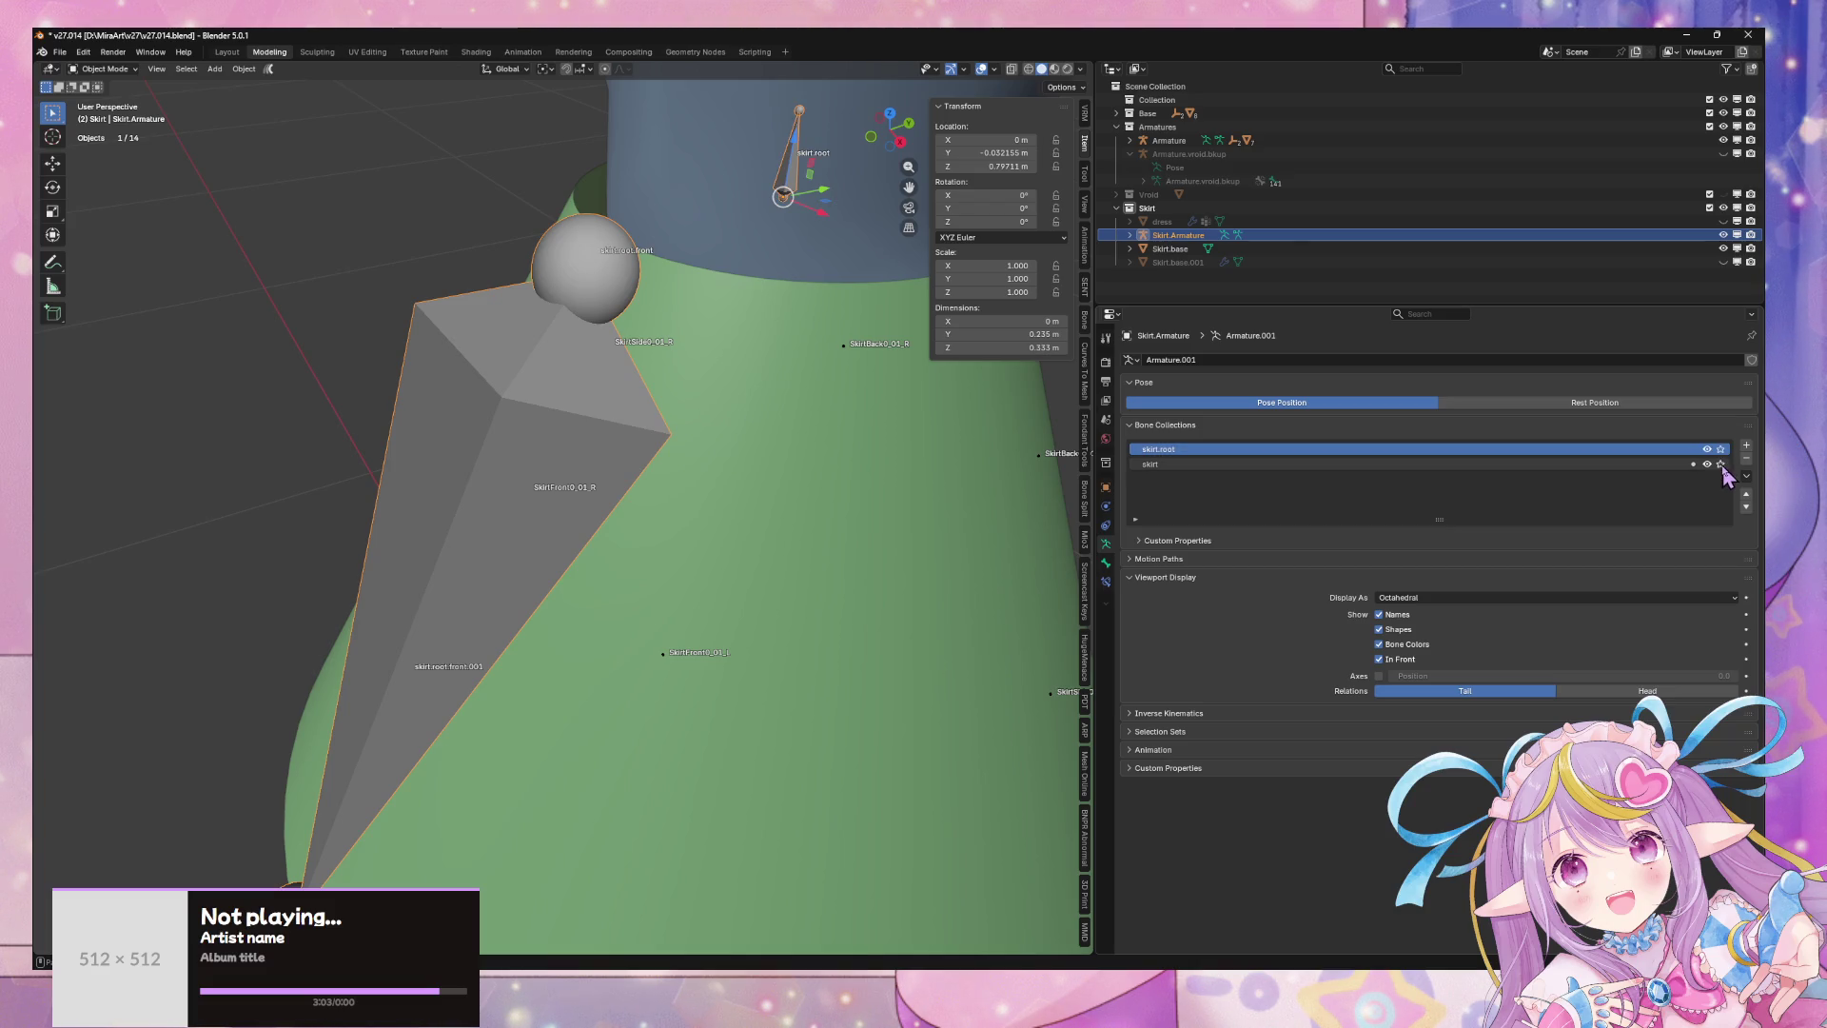
{"action": "left_click", "coordinate": [1475, 598]}
{"action": "left_click", "coordinate": [1451, 629]}
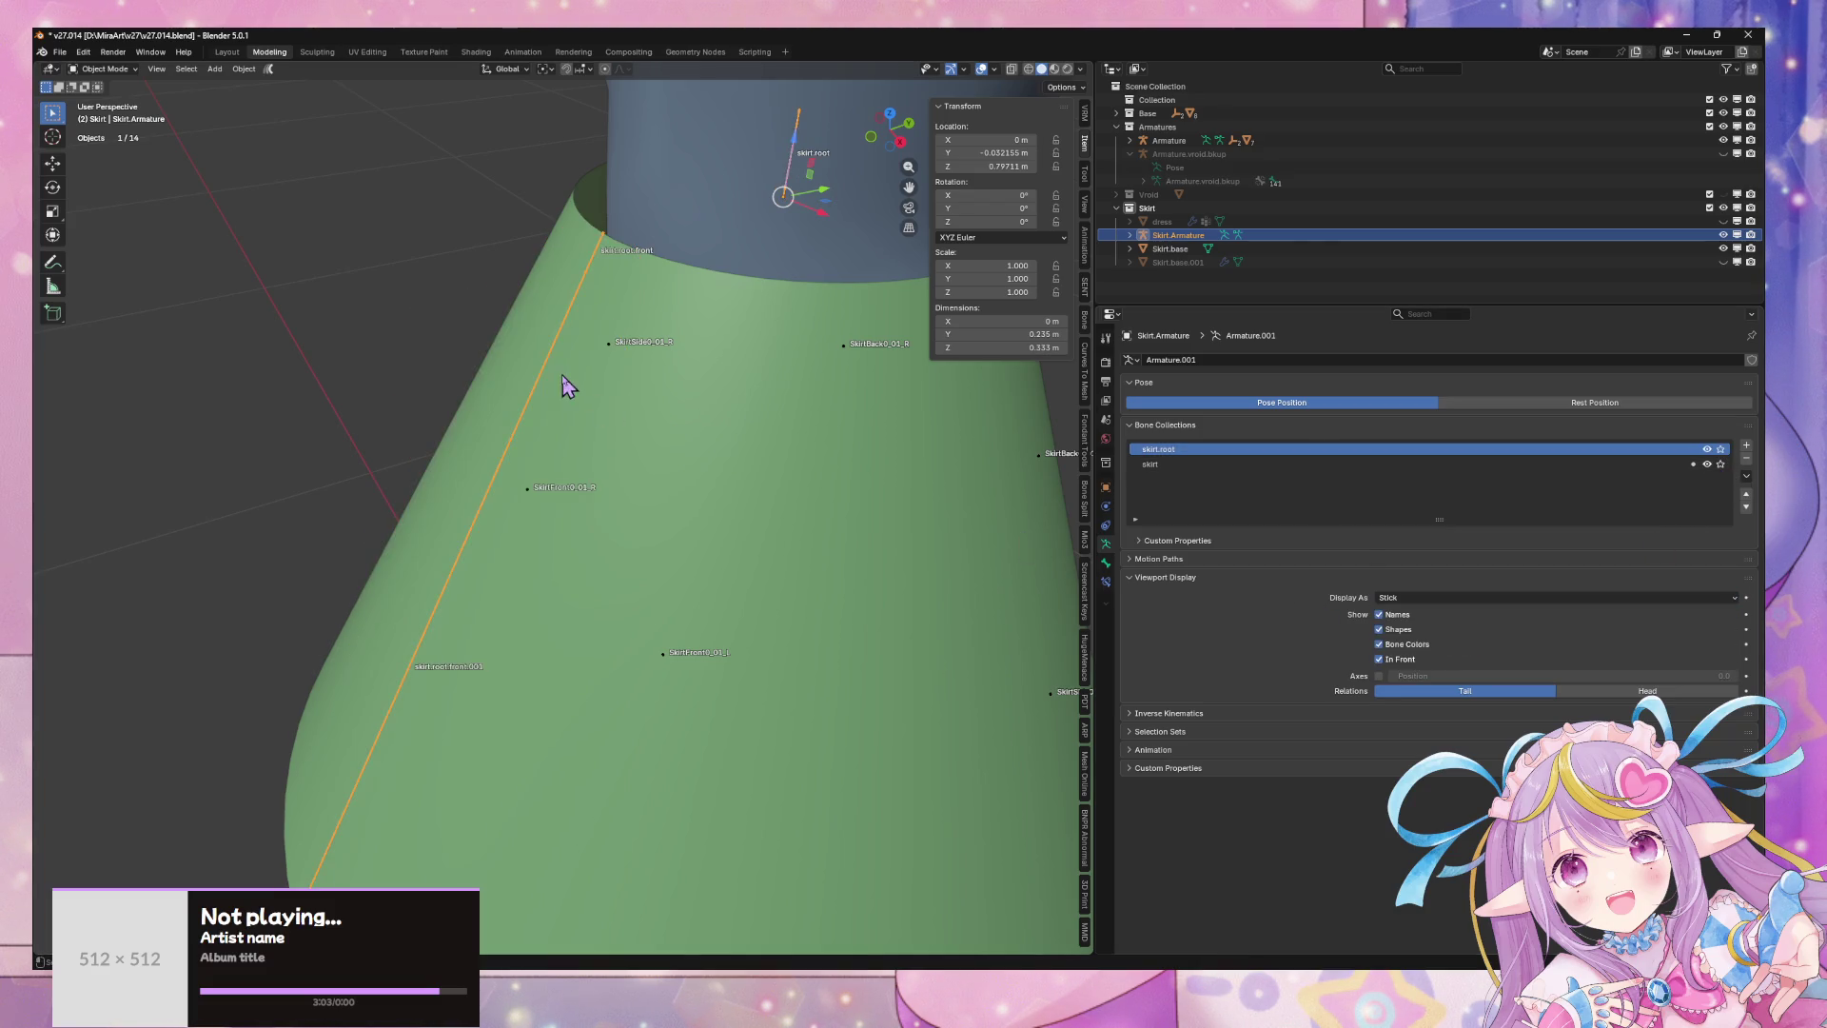
- Assign the selected front skirt bone to the skirt collection
{"action": "mouse_move", "coordinate": [565, 385]}
{"action": "middle_mouse_down"}
{"action": "mouse_move", "coordinate": [631, 367]}
{"action": "mouse_move", "coordinate": [624, 294]}
{"action": "middle_mouse_up"}
{"action": "key", "text": "Tab"}
{"action": "left_click", "coordinate": [625, 251]}
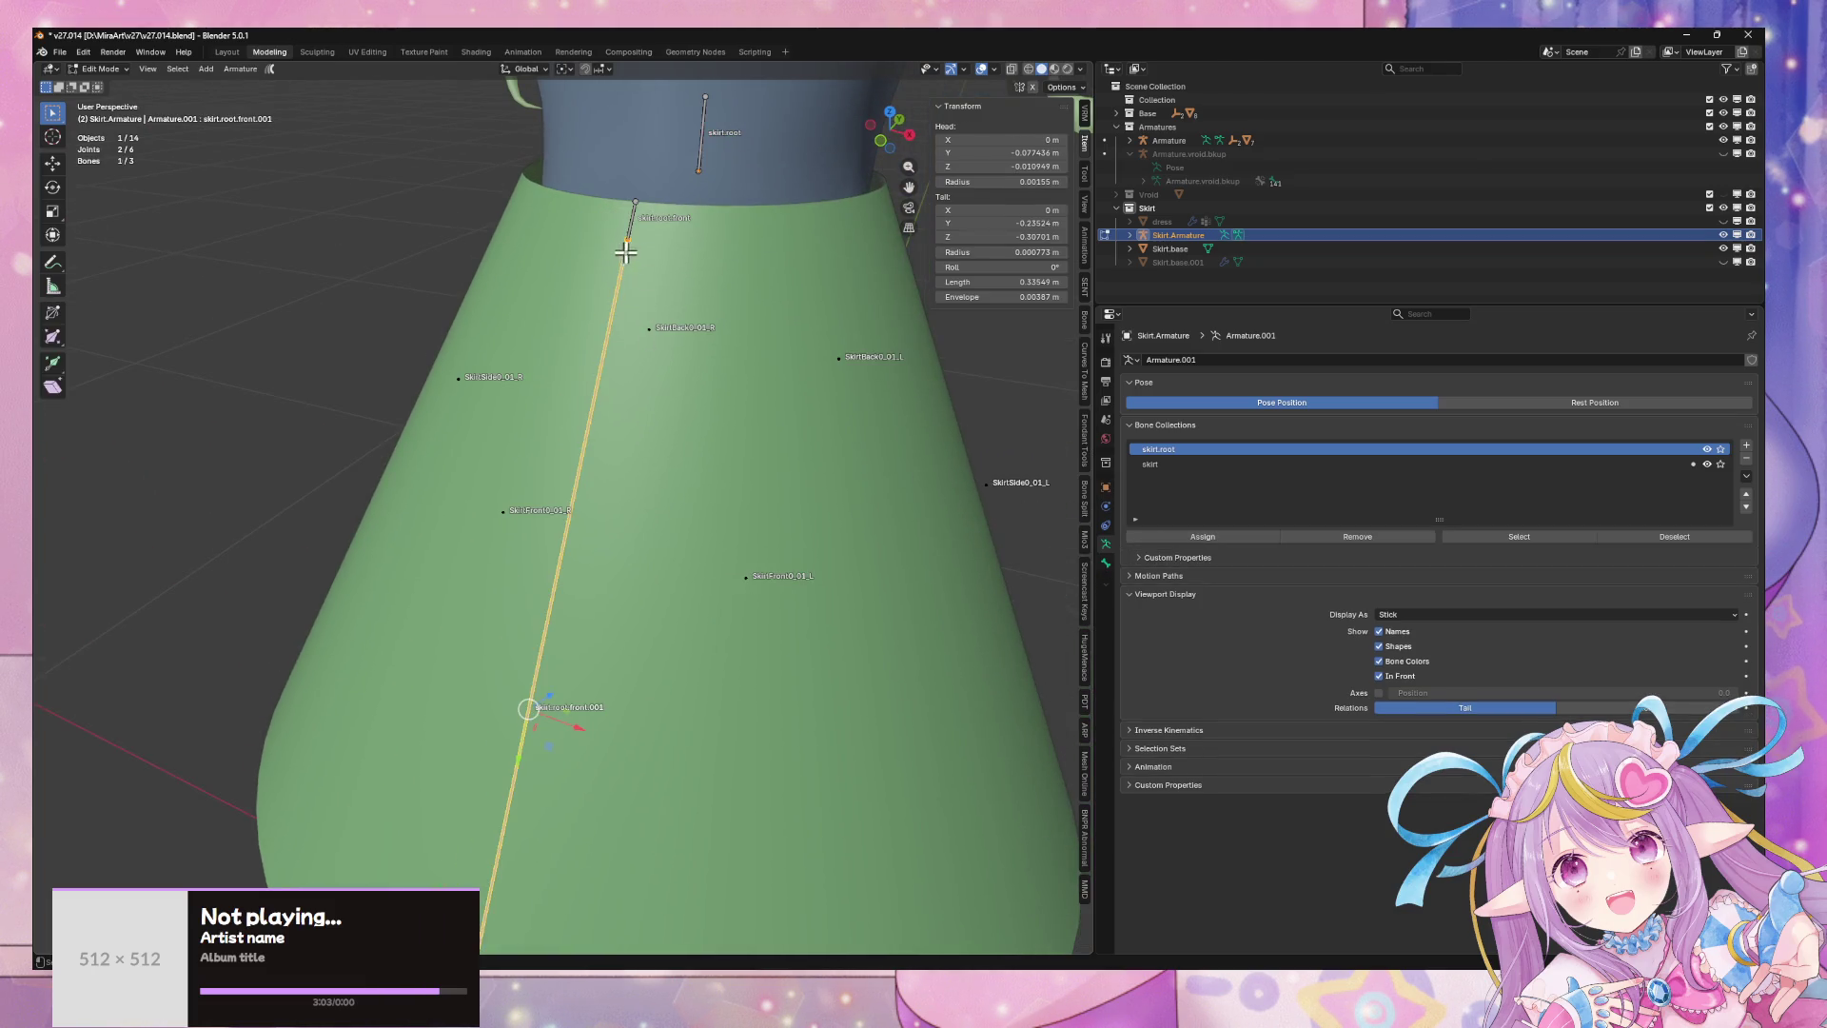
{"action": "scroll", "coordinate": [837, 438], "scroll_direction": "down", "scroll_amount": 4}
{"action": "scroll", "coordinate": [1051, 628], "scroll_direction": "up", "scroll_amount": 2}
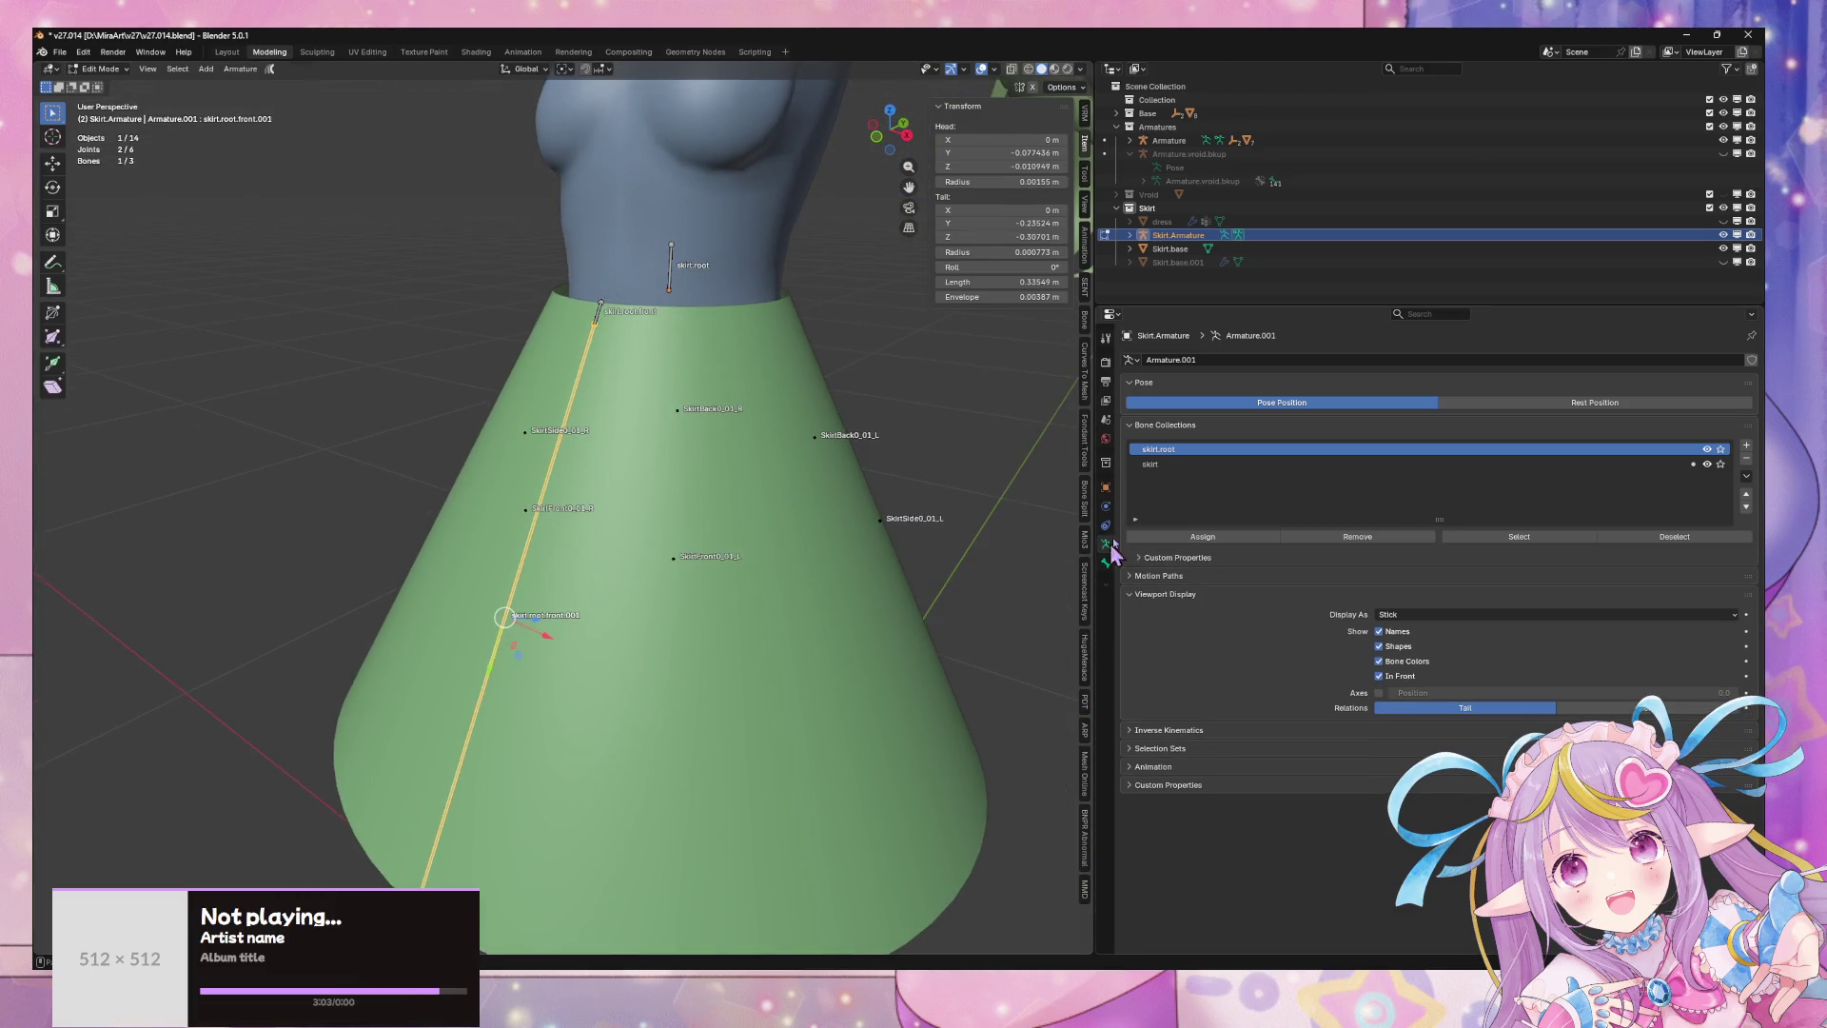
{"action": "left_click", "coordinate": [1184, 465]}
{"action": "left_click", "coordinate": [1189, 537]}
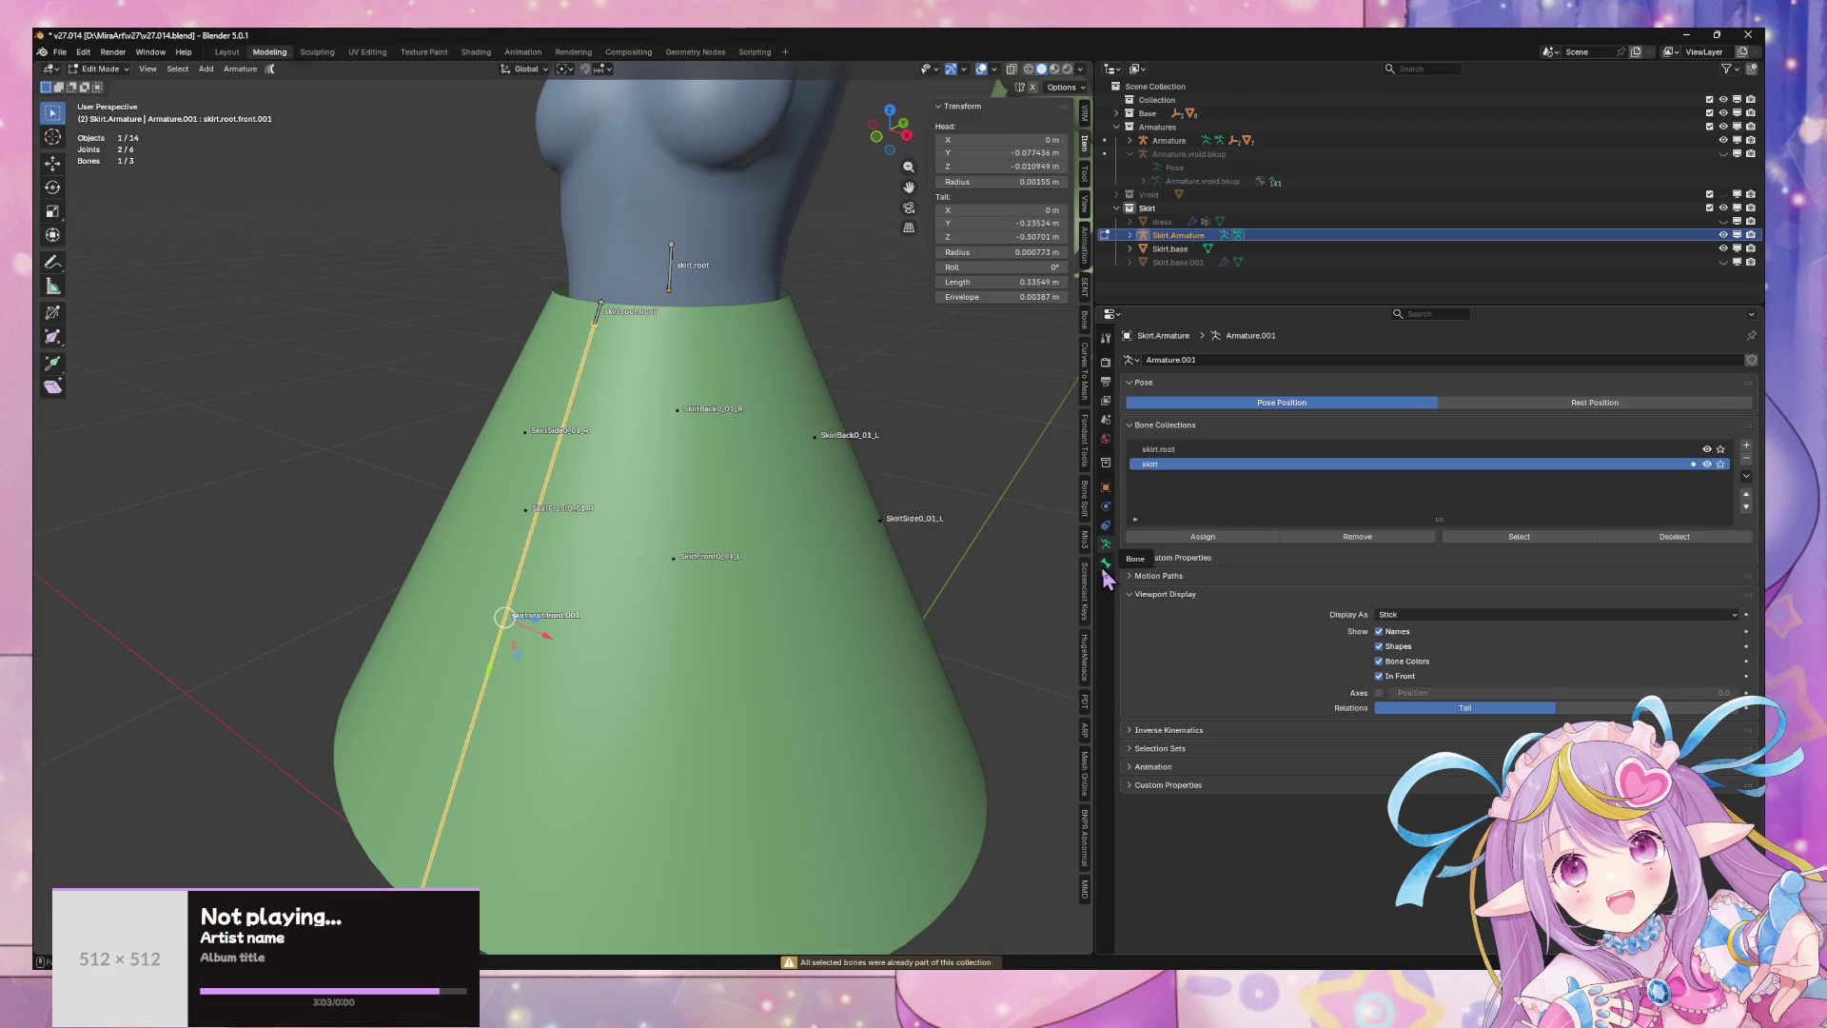
- Frame the selected bone and display skirt.root.front.001's bone properties
{"action": "left_click", "coordinate": [1106, 566]}
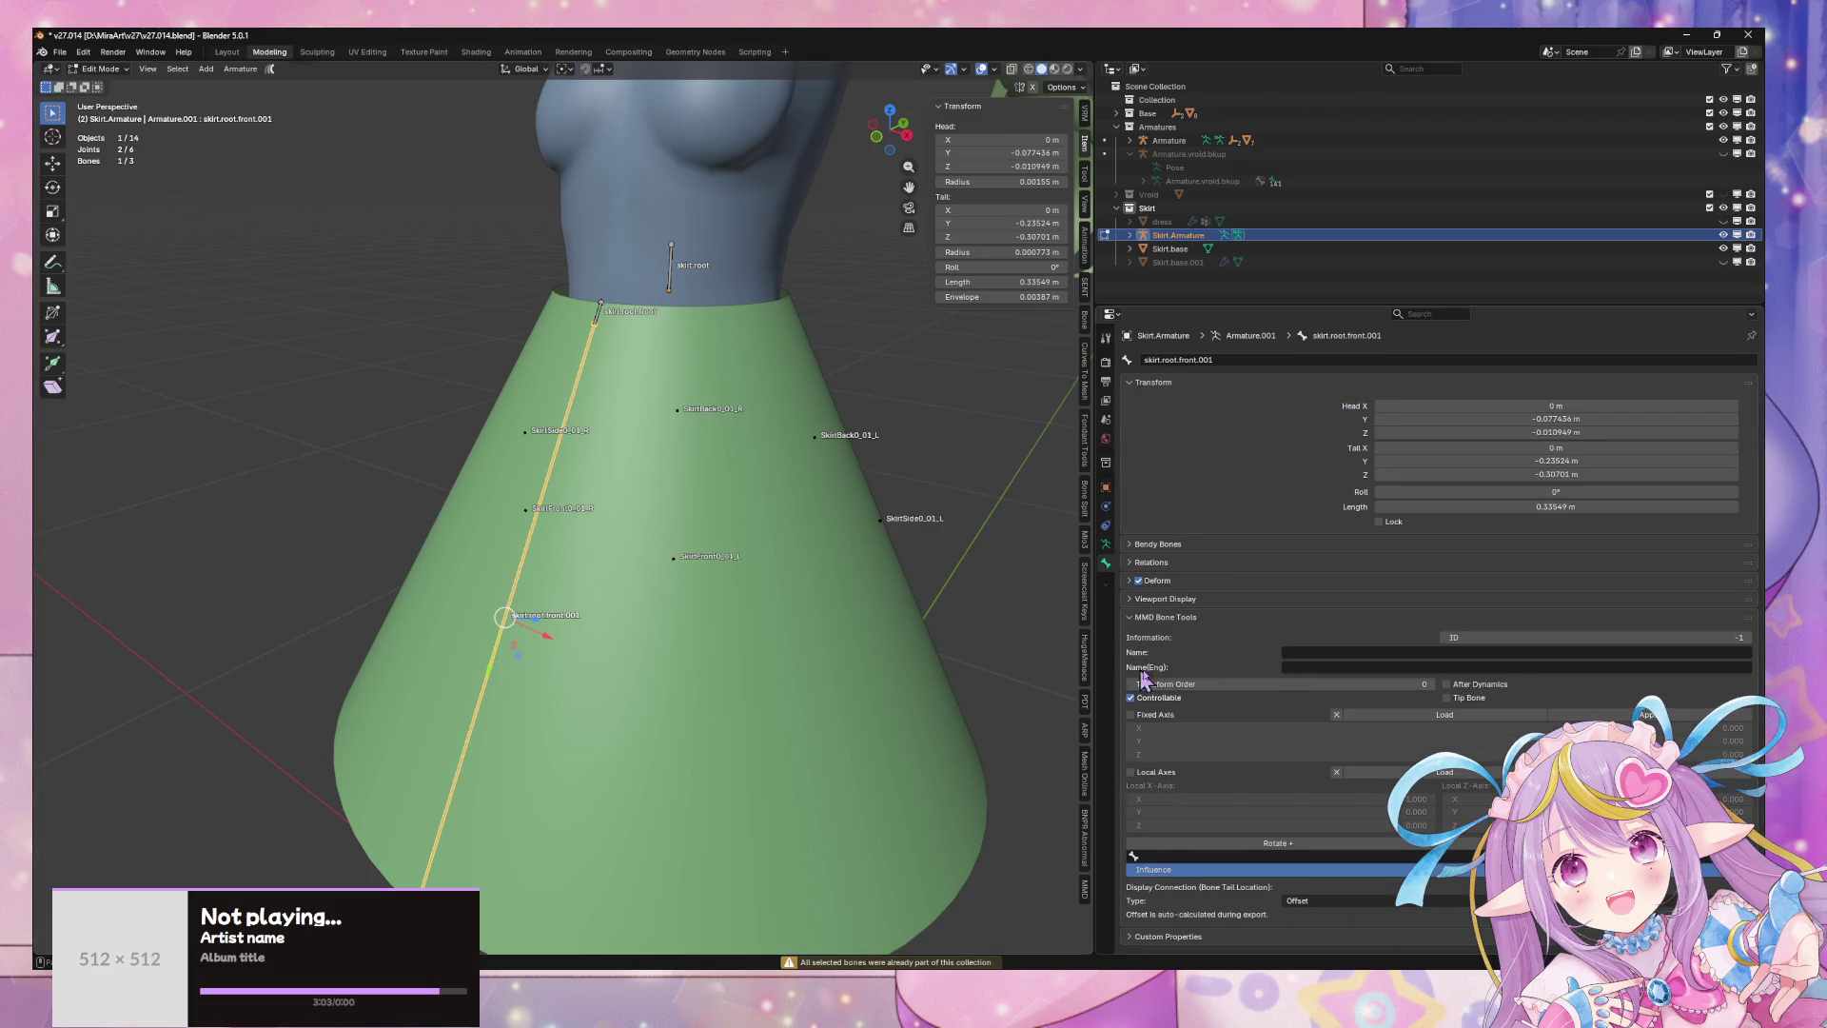
{"action": "key", "text": "KP_Decimal"}
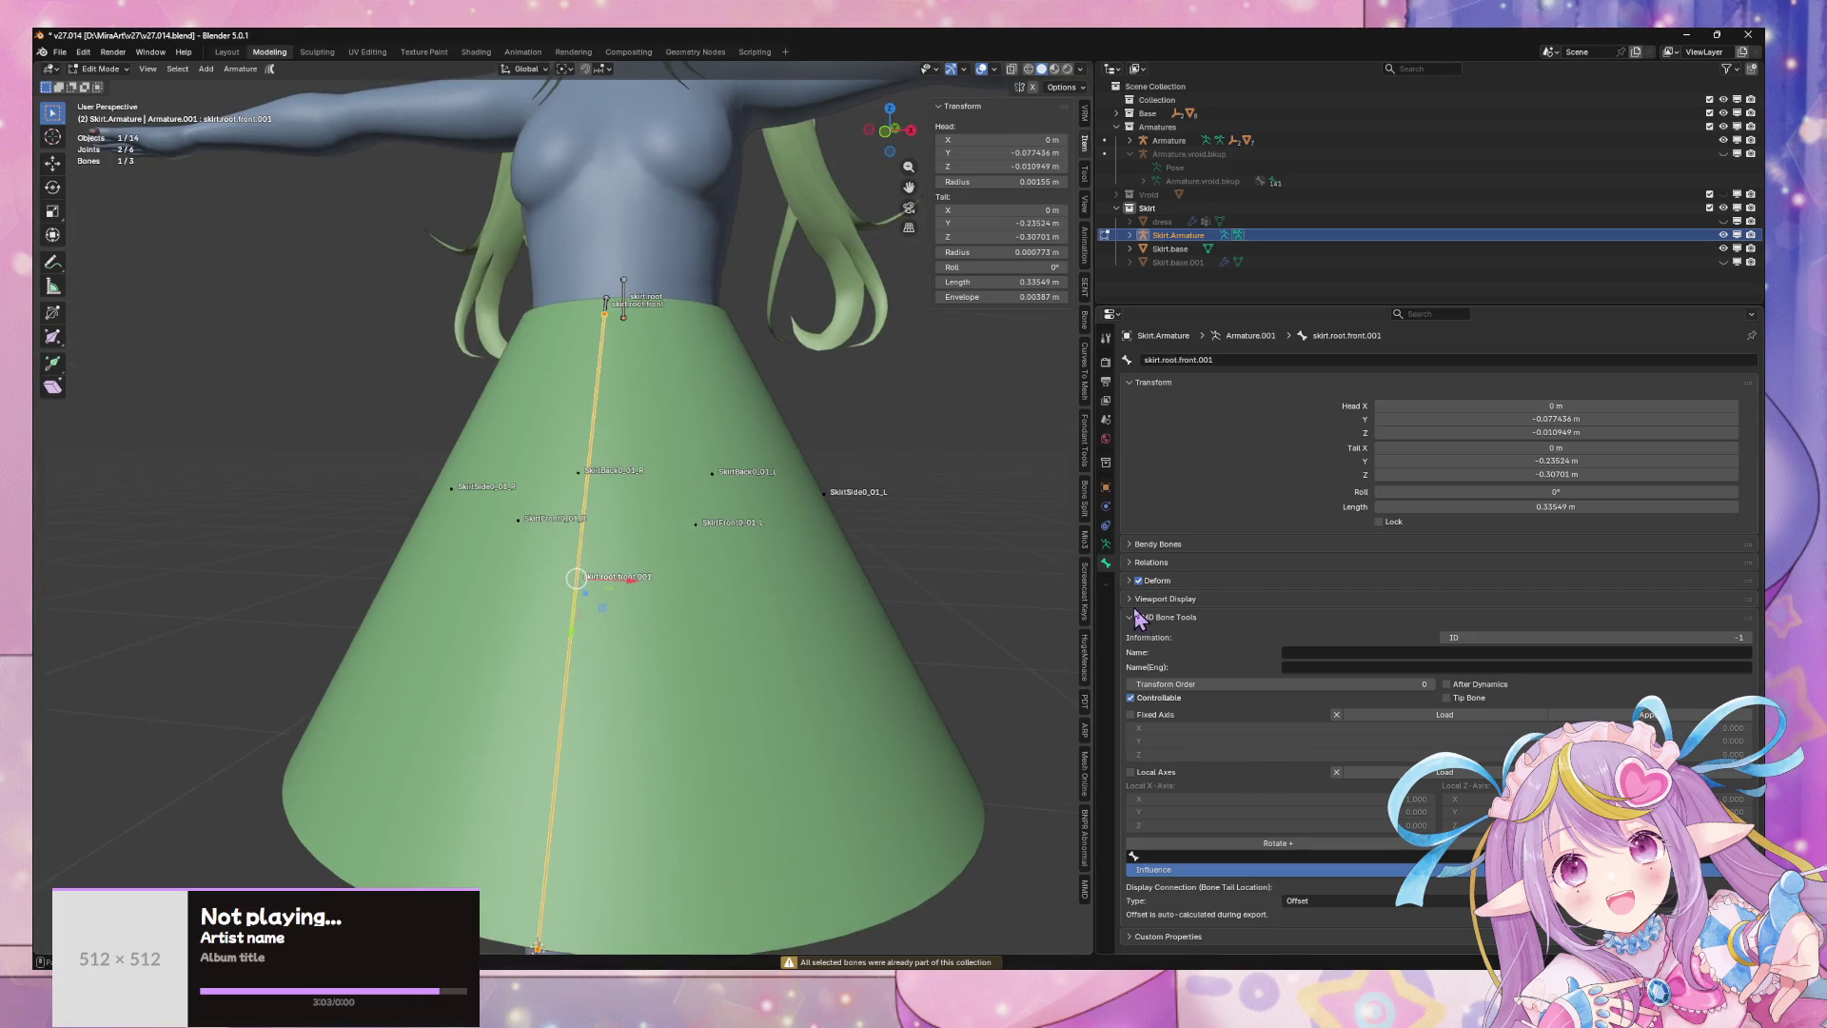
{"action": "left_click", "coordinate": [1107, 546]}
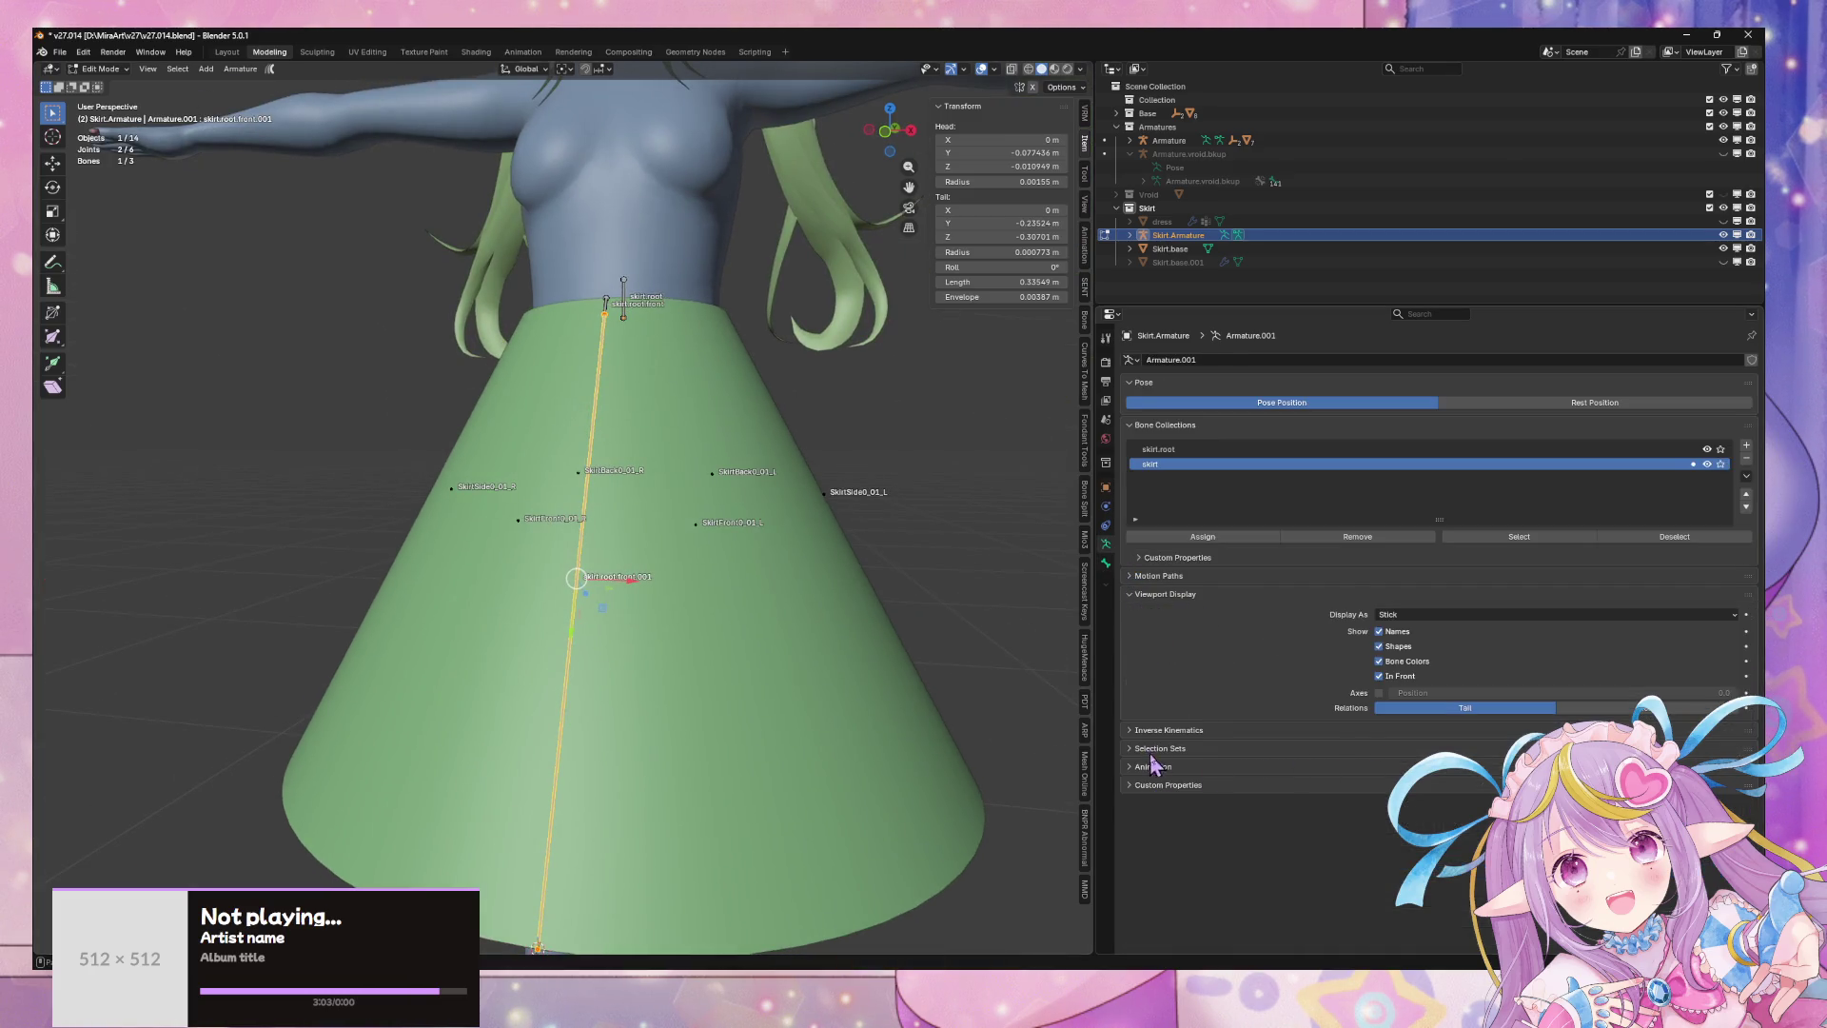
{"action": "left_click", "coordinate": [1107, 565]}
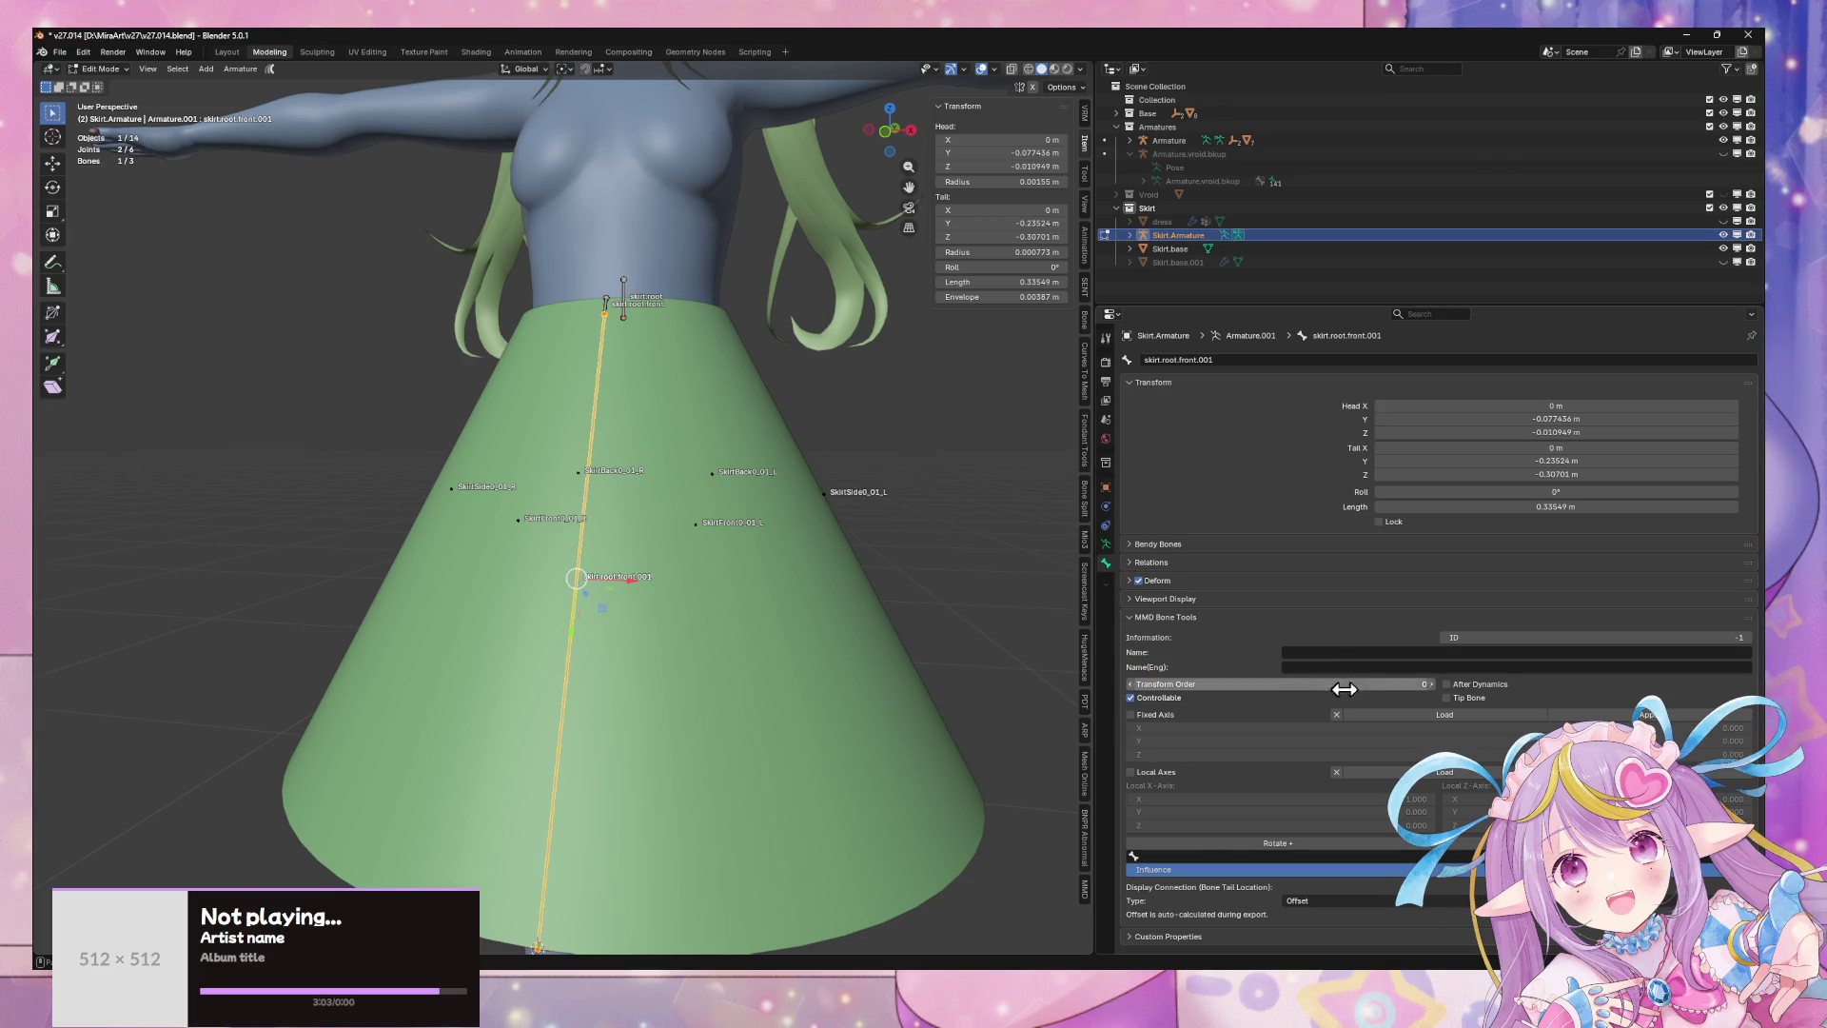
- Set skirt.root.front.001's viewport bone colour to 04 - Theme Color Set
{"action": "left_click", "coordinate": [1166, 598]}
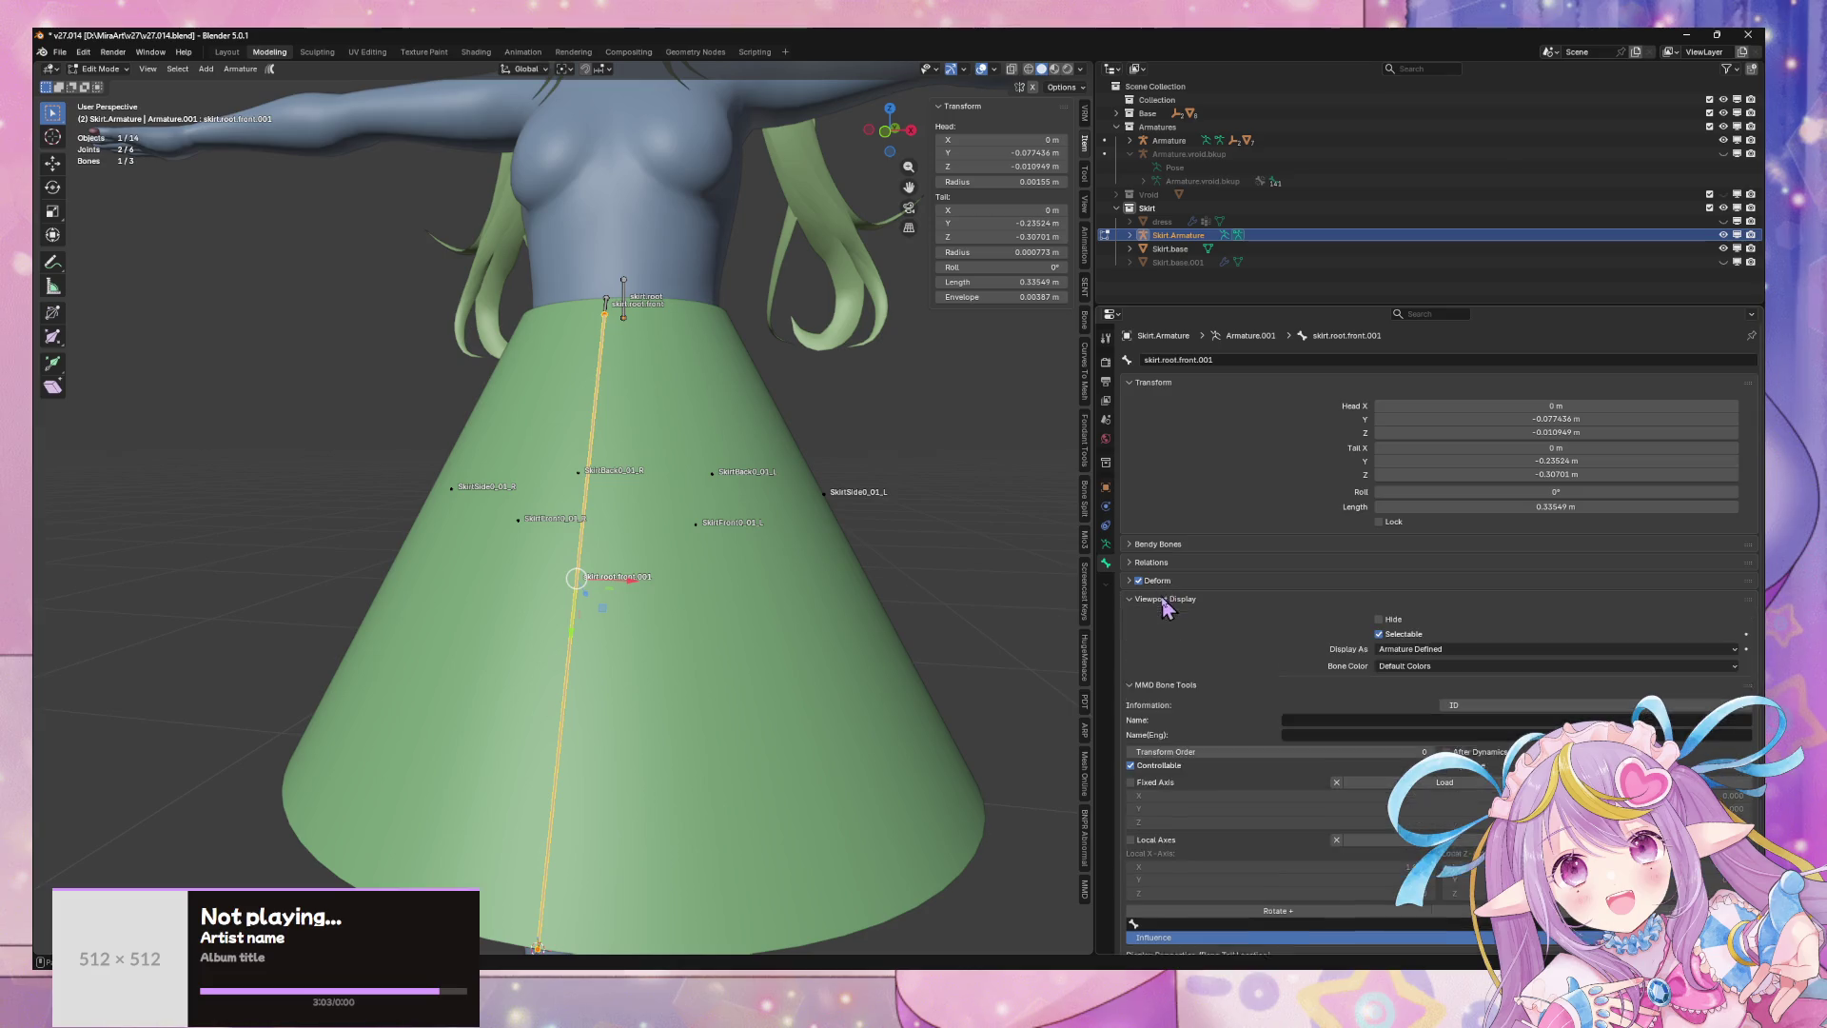
{"action": "left_click", "coordinate": [1492, 666]}
{"action": "left_click", "coordinate": [1432, 740]}
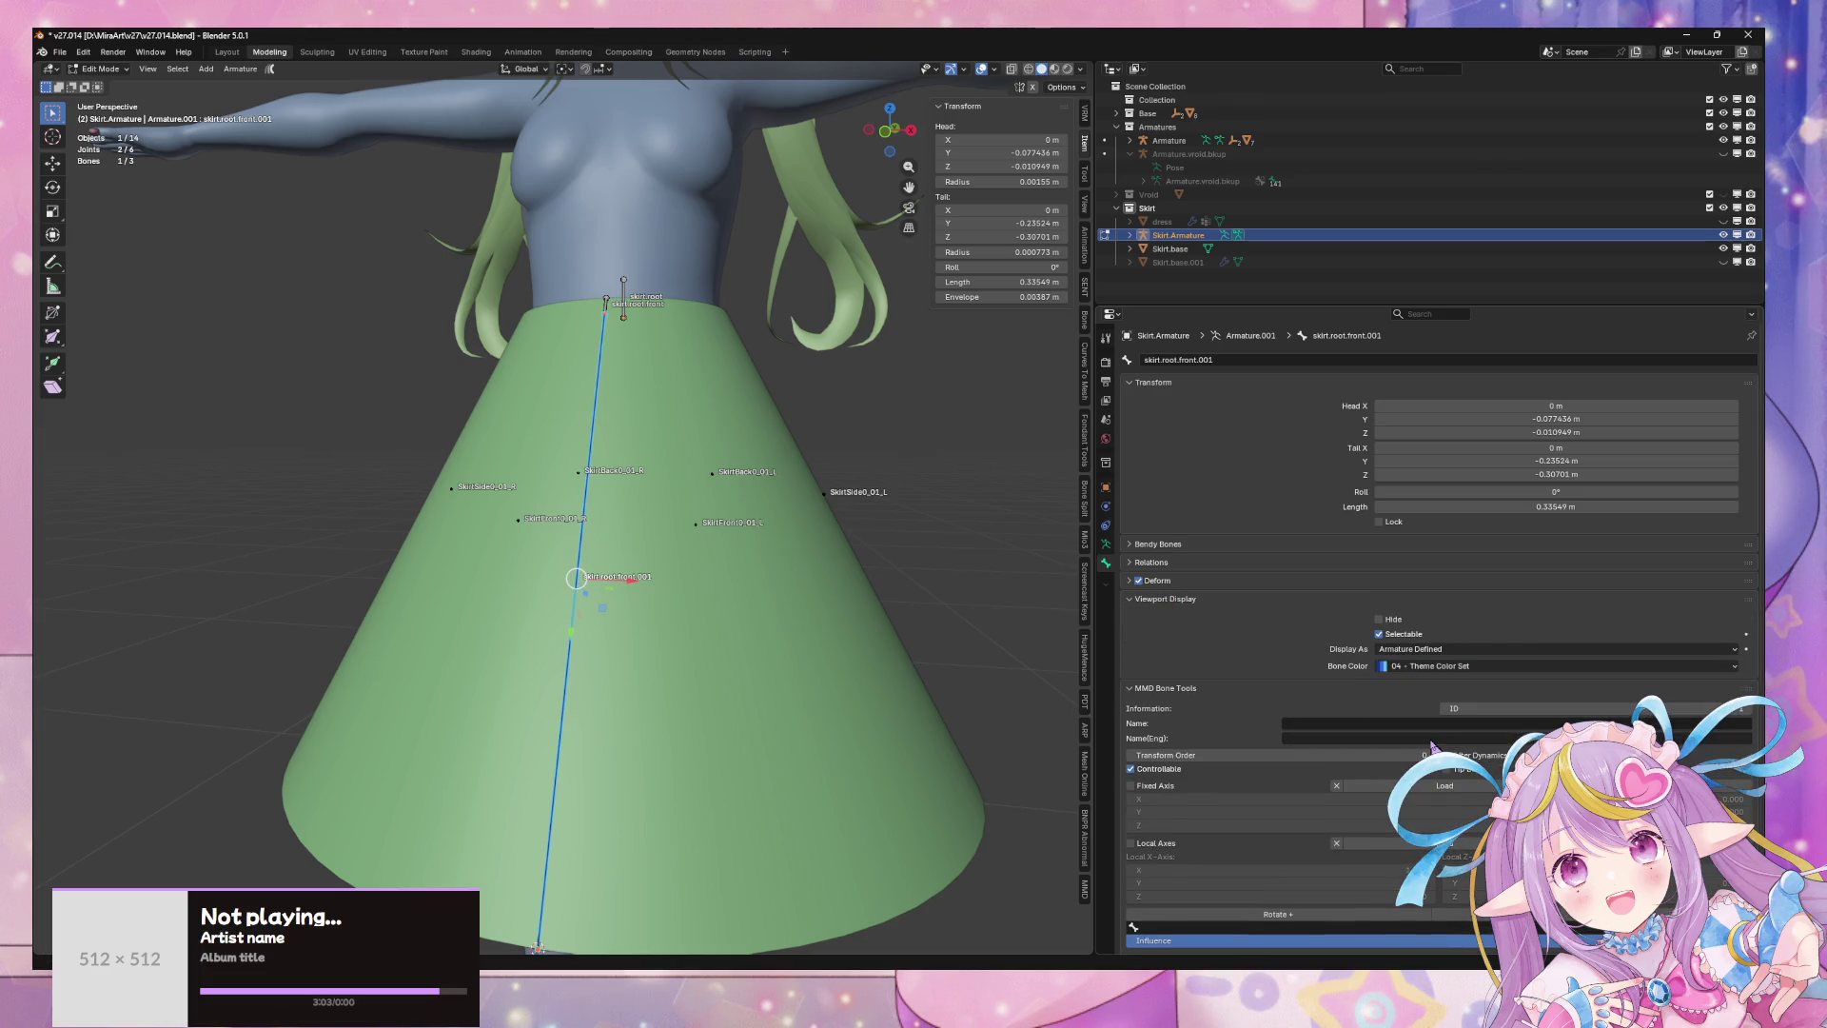
{"action": "middle_click_drag", "start_coordinate": [762, 409], "coordinate": [729, 407]}
{"action": "middle_click_drag", "start_coordinate": [1041, 431], "coordinate": [723, 399]}
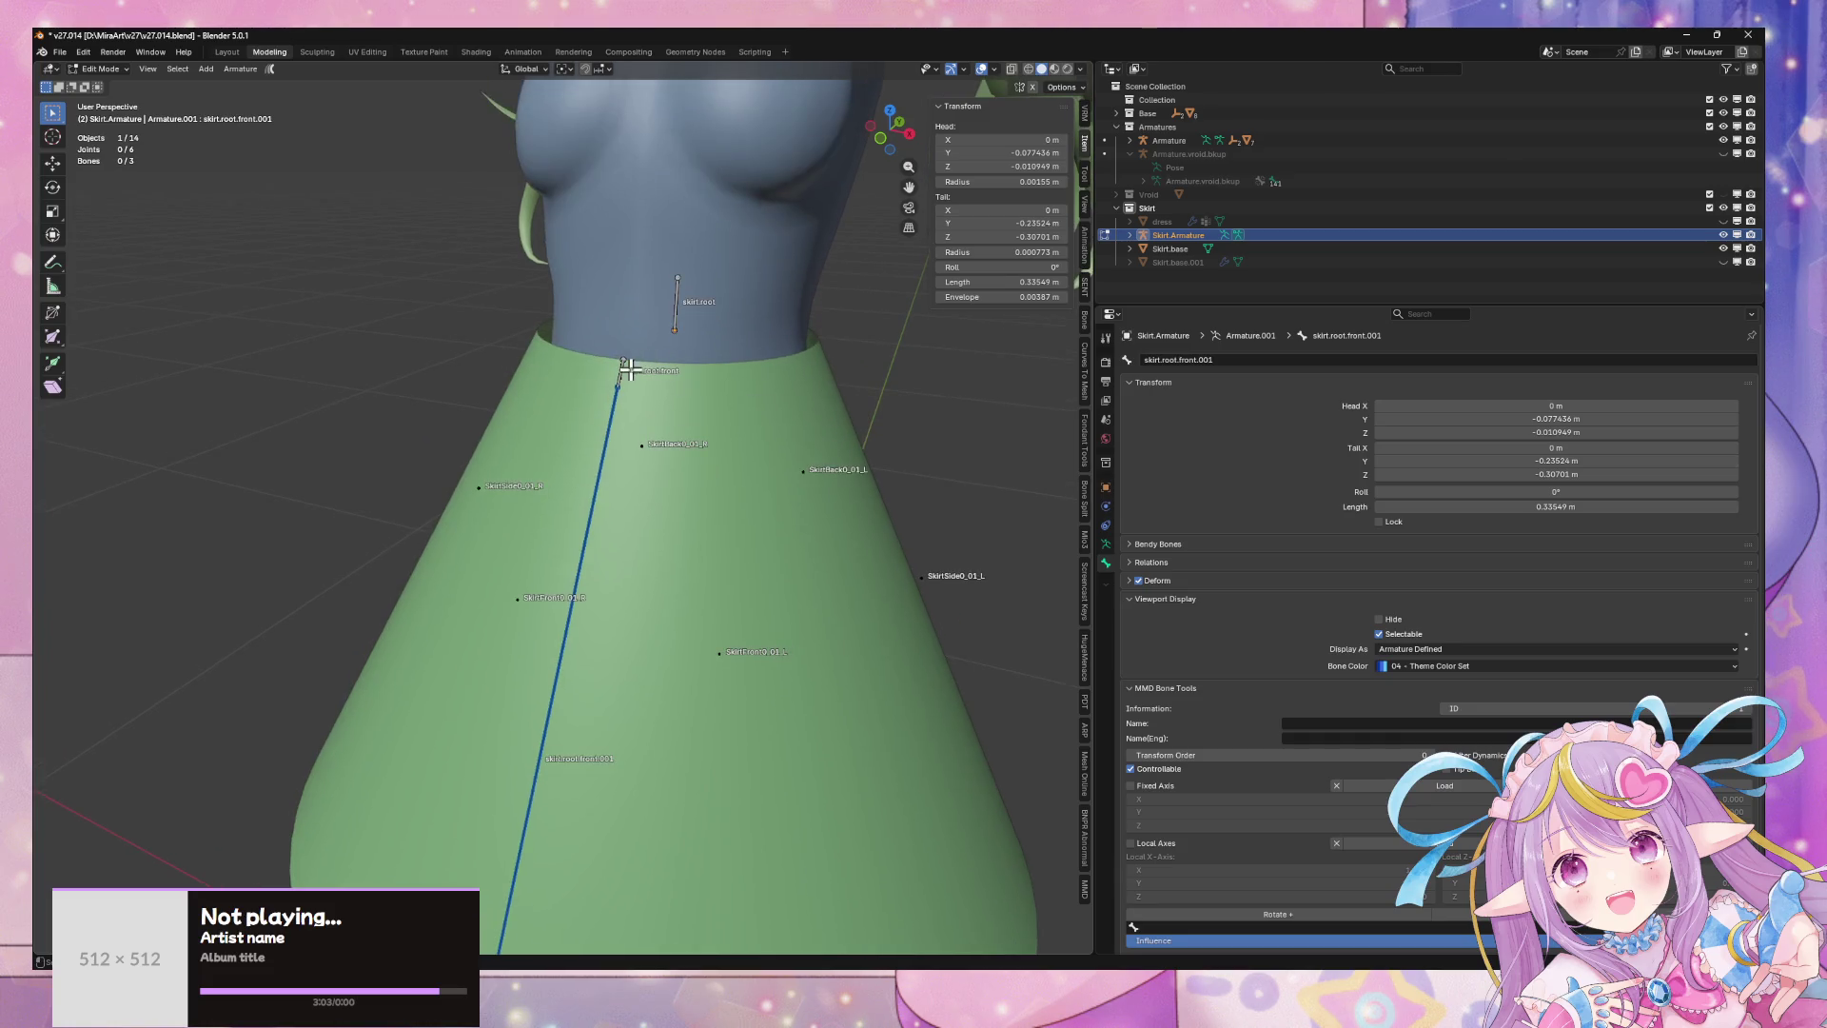
- Parent skirt.root.front.001 to skirt.root.front with Keep Offset
{"action": "left_click", "coordinate": [623, 367]}
{"action": "left_click", "coordinate": [673, 317], "text": "shift"}
{"action": "left_click", "coordinate": [618, 365]}
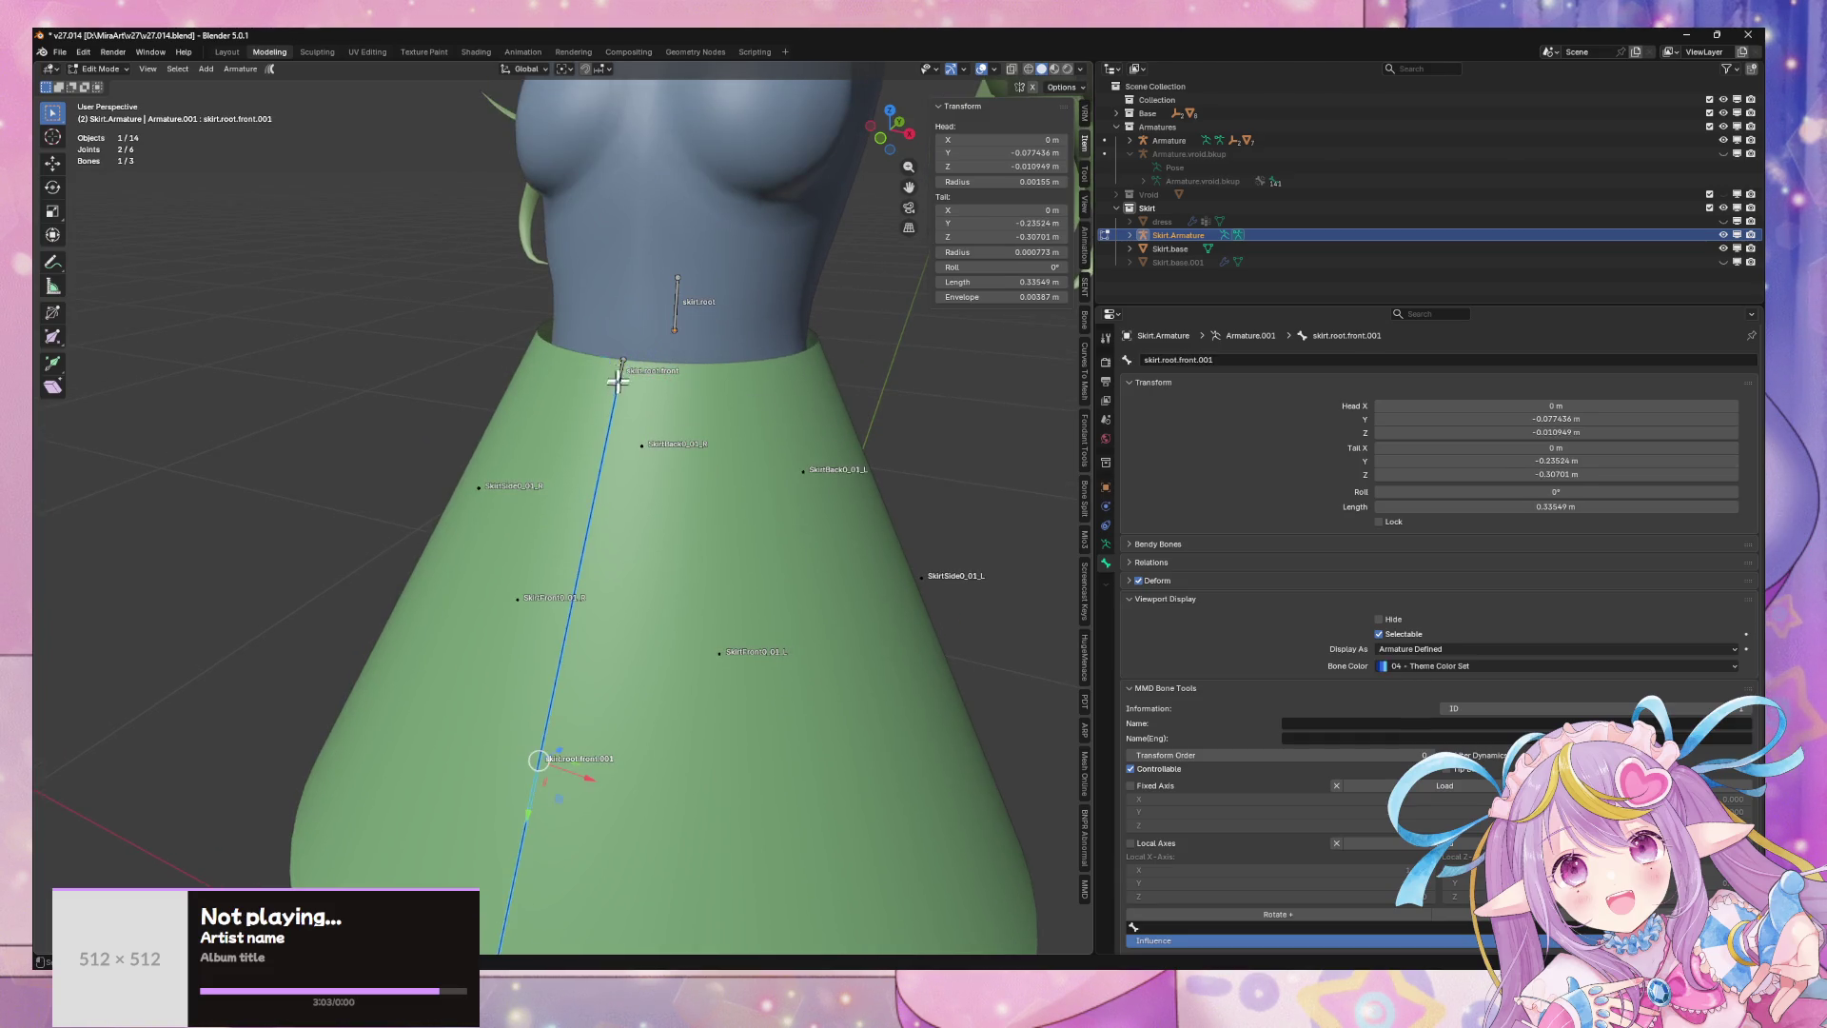
{"action": "left_click", "coordinate": [611, 412]}
{"action": "left_click", "coordinate": [621, 373], "text": "shift"}
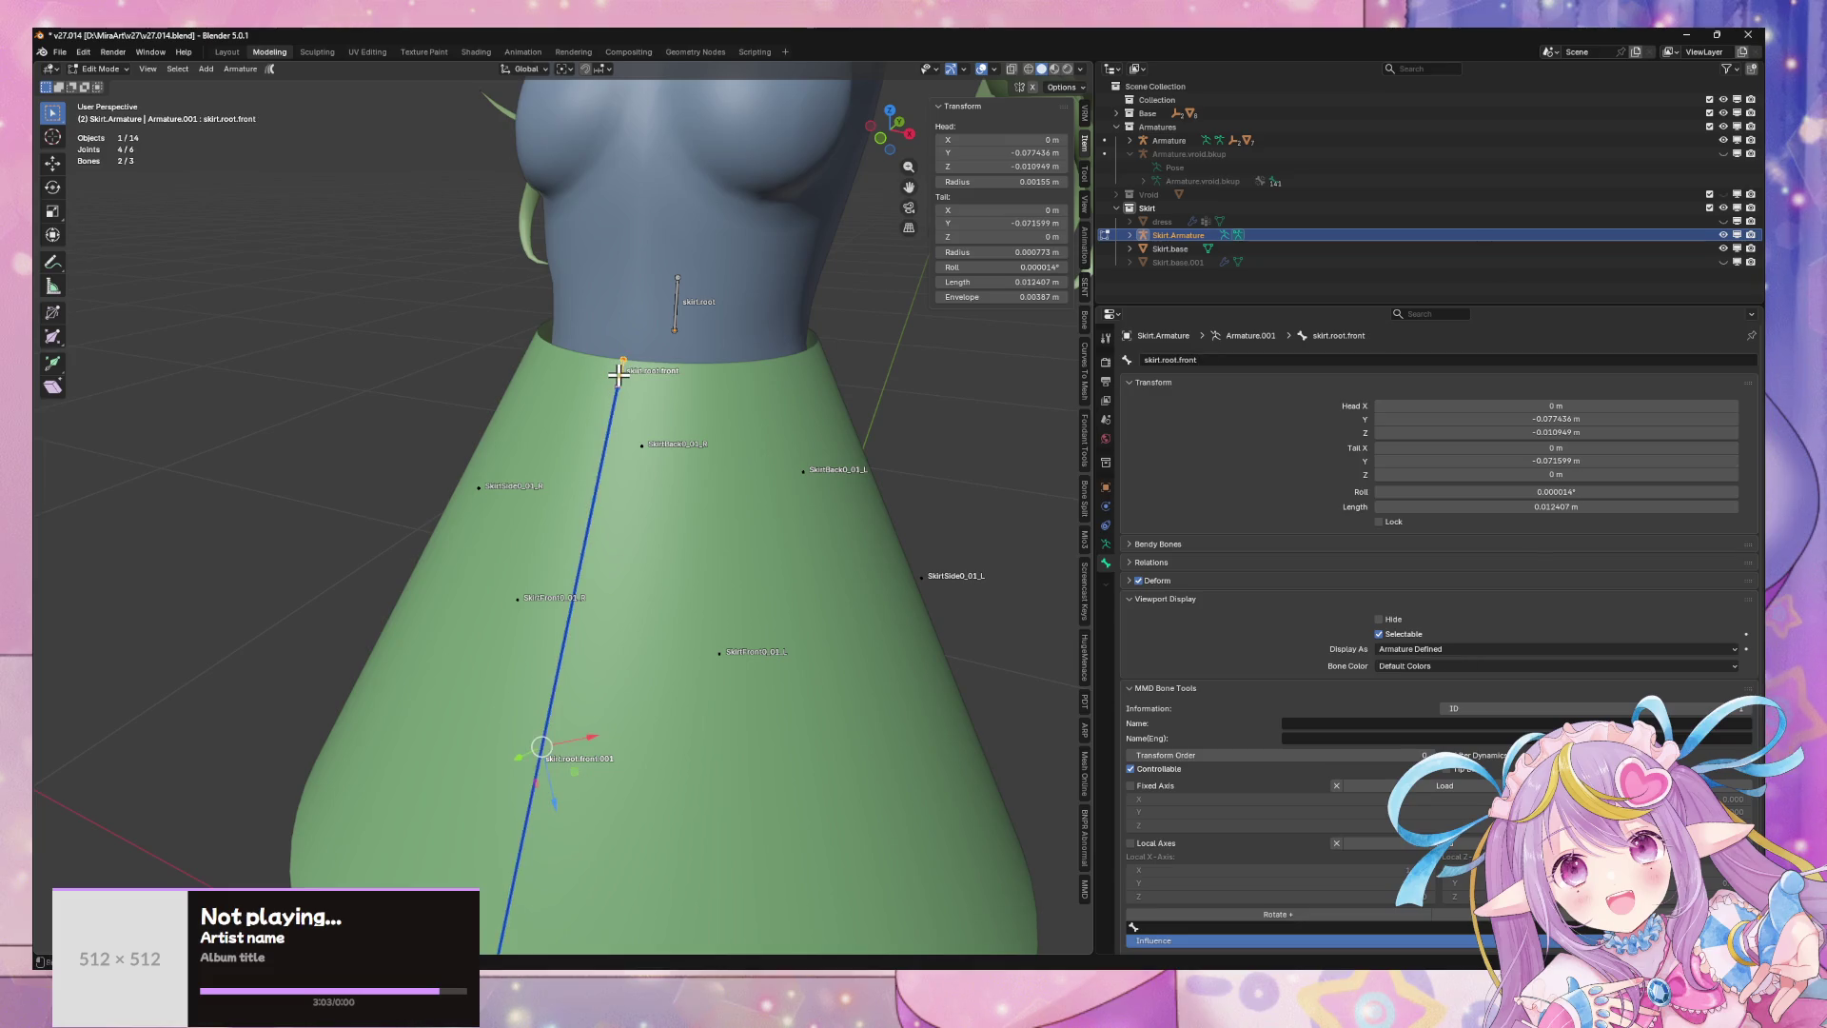
{"action": "key", "text": "ctrl+p"}
{"action": "left_click", "coordinate": [620, 379]}
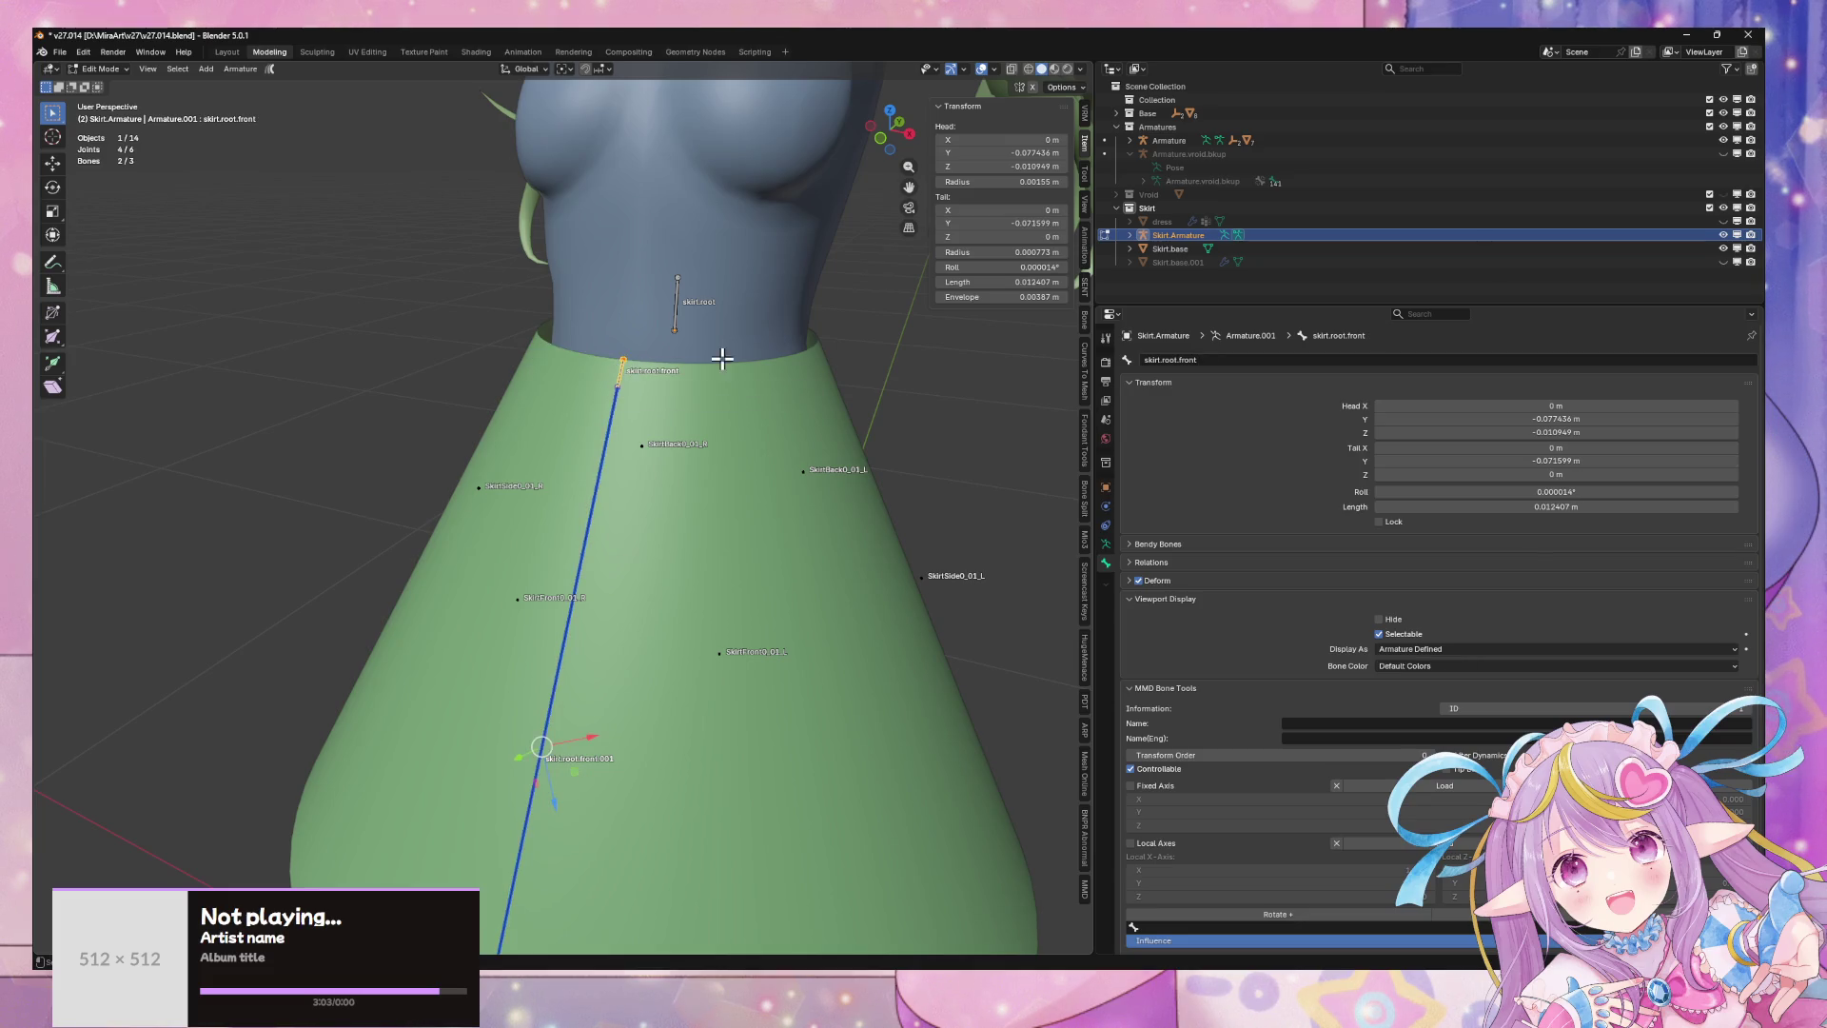
- Parent skirt.root.front to skirt.root with Keep Offset, then return to object mode
{"action": "left_click", "coordinate": [610, 375]}
{"action": "left_click", "coordinate": [671, 309], "text": "shift"}
{"action": "key", "text": "ctrl+p"}
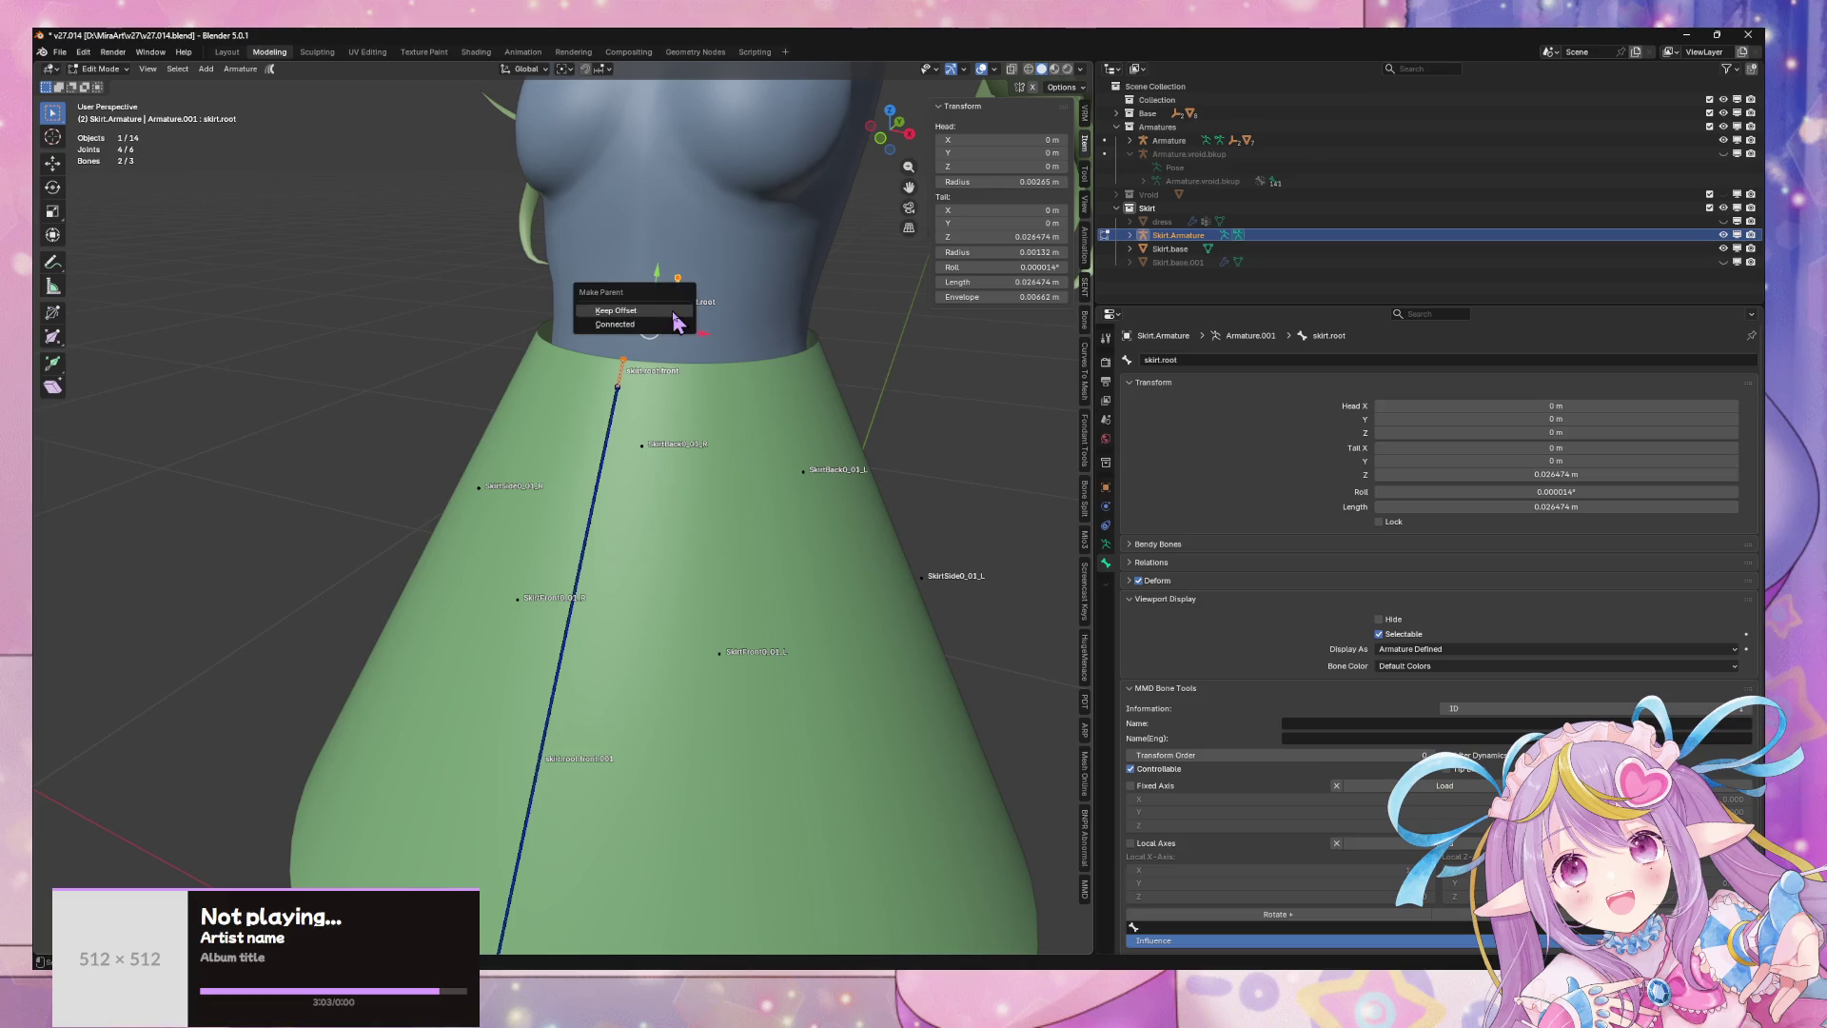
{"action": "left_click", "coordinate": [675, 312]}
{"action": "scroll", "coordinate": [724, 401], "scroll_direction": "down", "scroll_amount": 3}
{"action": "mouse_move", "coordinate": [609, 388]}
{"action": "middle_mouse_down"}
{"action": "mouse_move", "coordinate": [713, 306]}
{"action": "mouse_move", "coordinate": [640, 396]}
{"action": "mouse_move", "coordinate": [690, 403]}
{"action": "mouse_move", "coordinate": [739, 368]}
{"action": "mouse_move", "coordinate": [841, 355]}
{"action": "mouse_move", "coordinate": [860, 416]}
{"action": "mouse_move", "coordinate": [604, 416]}
{"action": "mouse_move", "coordinate": [732, 374]}
{"action": "mouse_move", "coordinate": [824, 440]}
{"action": "mouse_move", "coordinate": [705, 399]}
{"action": "mouse_move", "coordinate": [792, 394]}
{"action": "middle_mouse_up"}
{"action": "scroll", "coordinate": [779, 425], "scroll_direction": "up", "scroll_amount": 3}
{"action": "scroll", "coordinate": [792, 394], "scroll_direction": "down", "scroll_amount": 5}
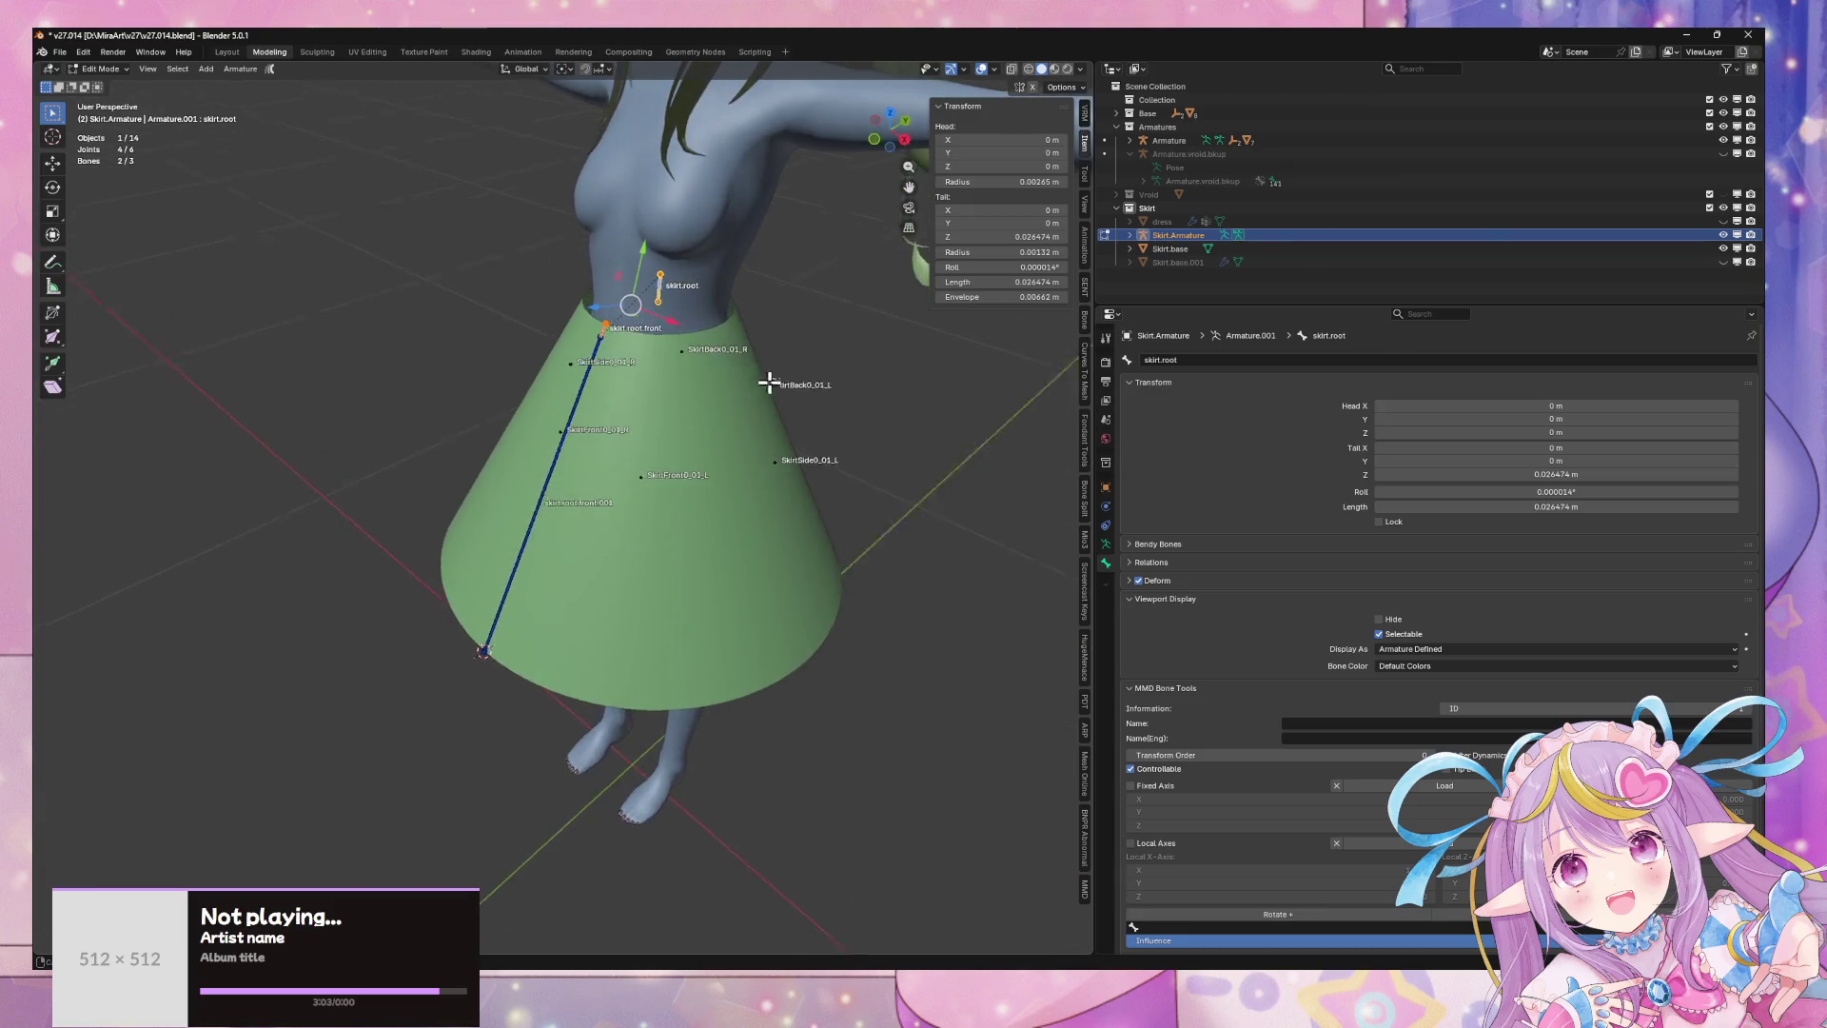
{"action": "key", "text": "Tab"}
{"action": "key", "text": "Tab"}
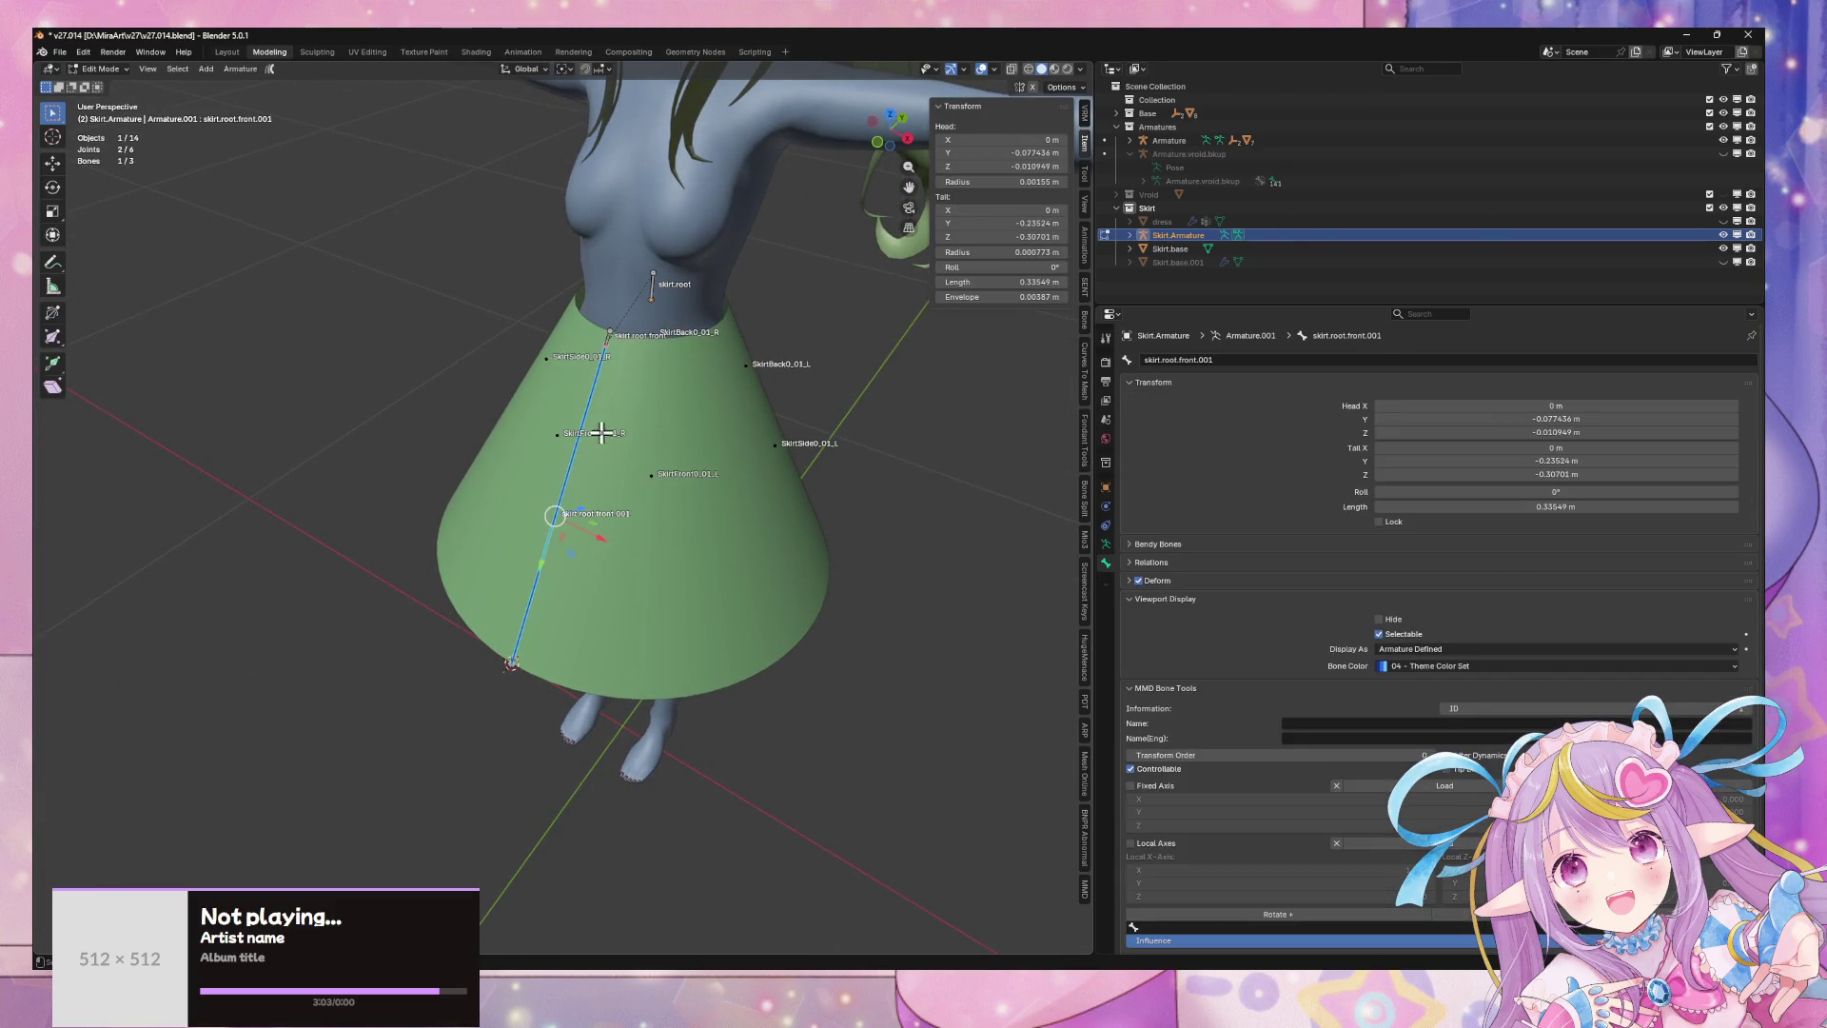
{"action": "scroll", "coordinate": [591, 419], "scroll_direction": "up", "scroll_amount": 2}
{"action": "middle_click_drag", "start_coordinate": [599, 409], "coordinate": [657, 405]}
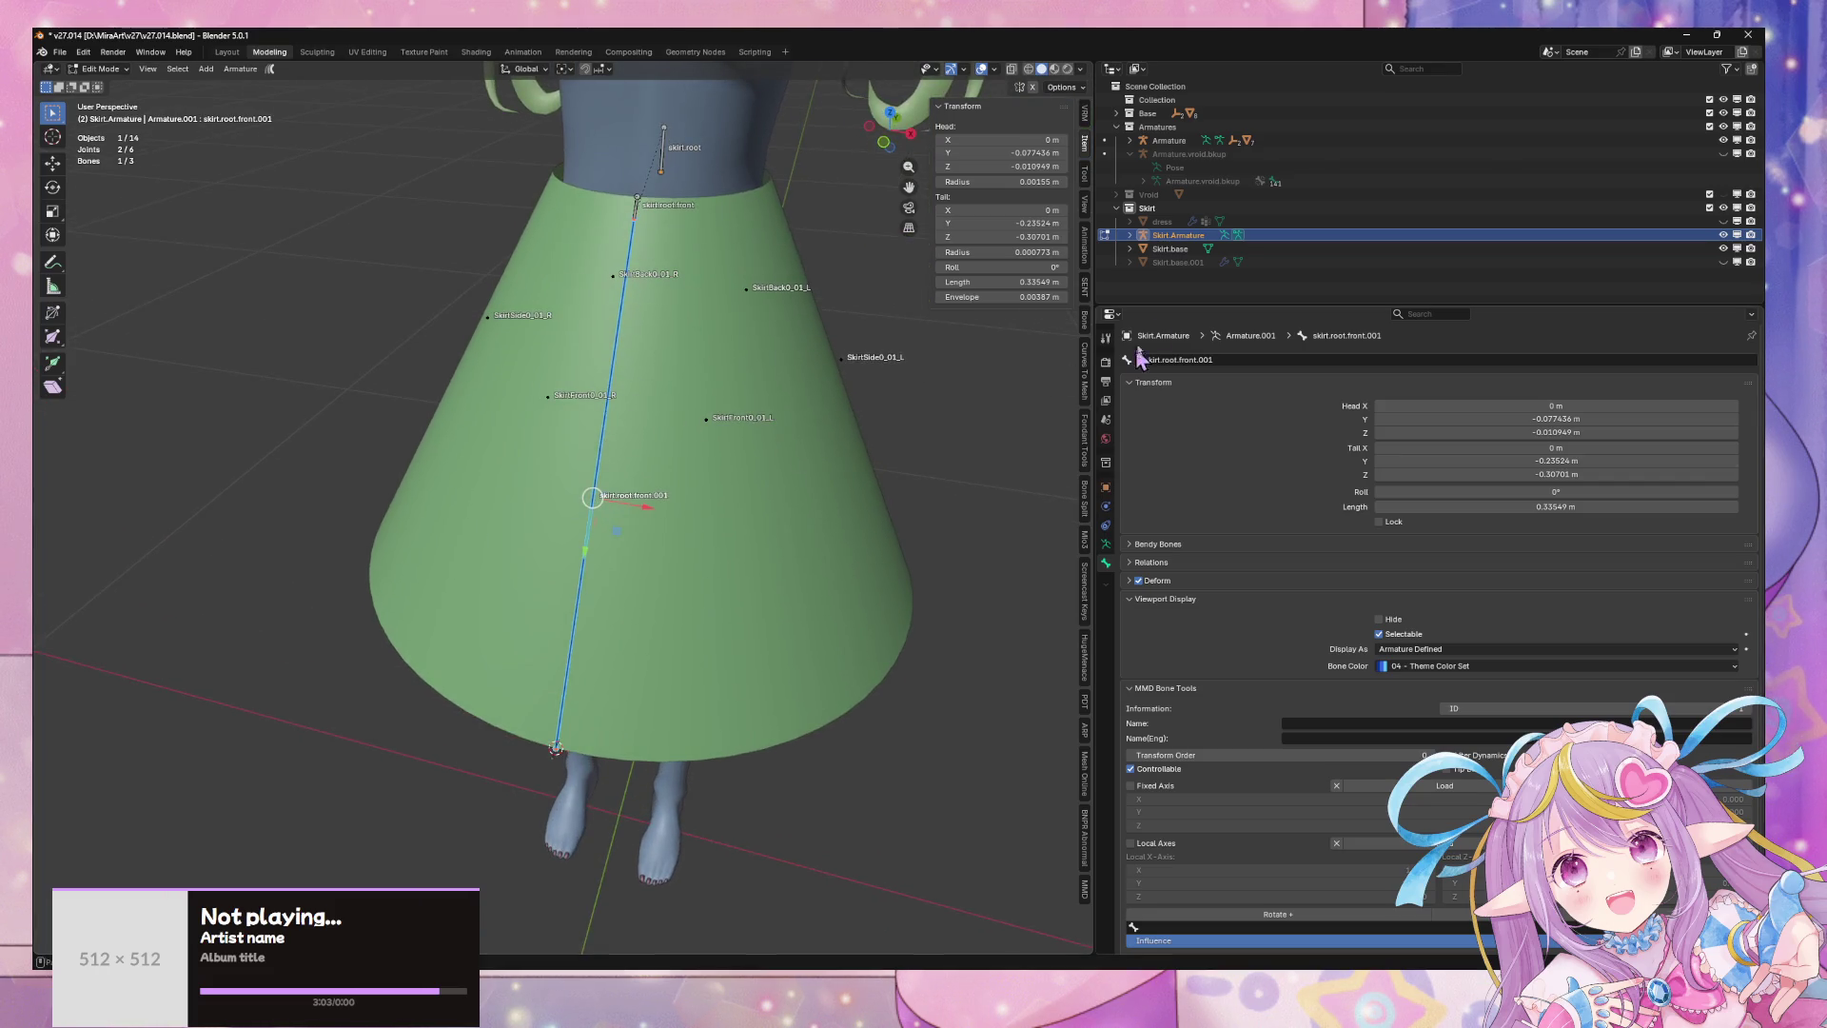
- Rename the bone to skirt.front and save the blend file
{"action": "left_click", "coordinate": [1106, 578]}
{"action": "left_click", "coordinate": [1106, 562]}
{"action": "left_click", "coordinate": [1176, 358]}
{"action": "key", "text": "BackSpace"}
{"action": "key", "text": "Return"}
{"action": "key", "text": "ctrl+s"}
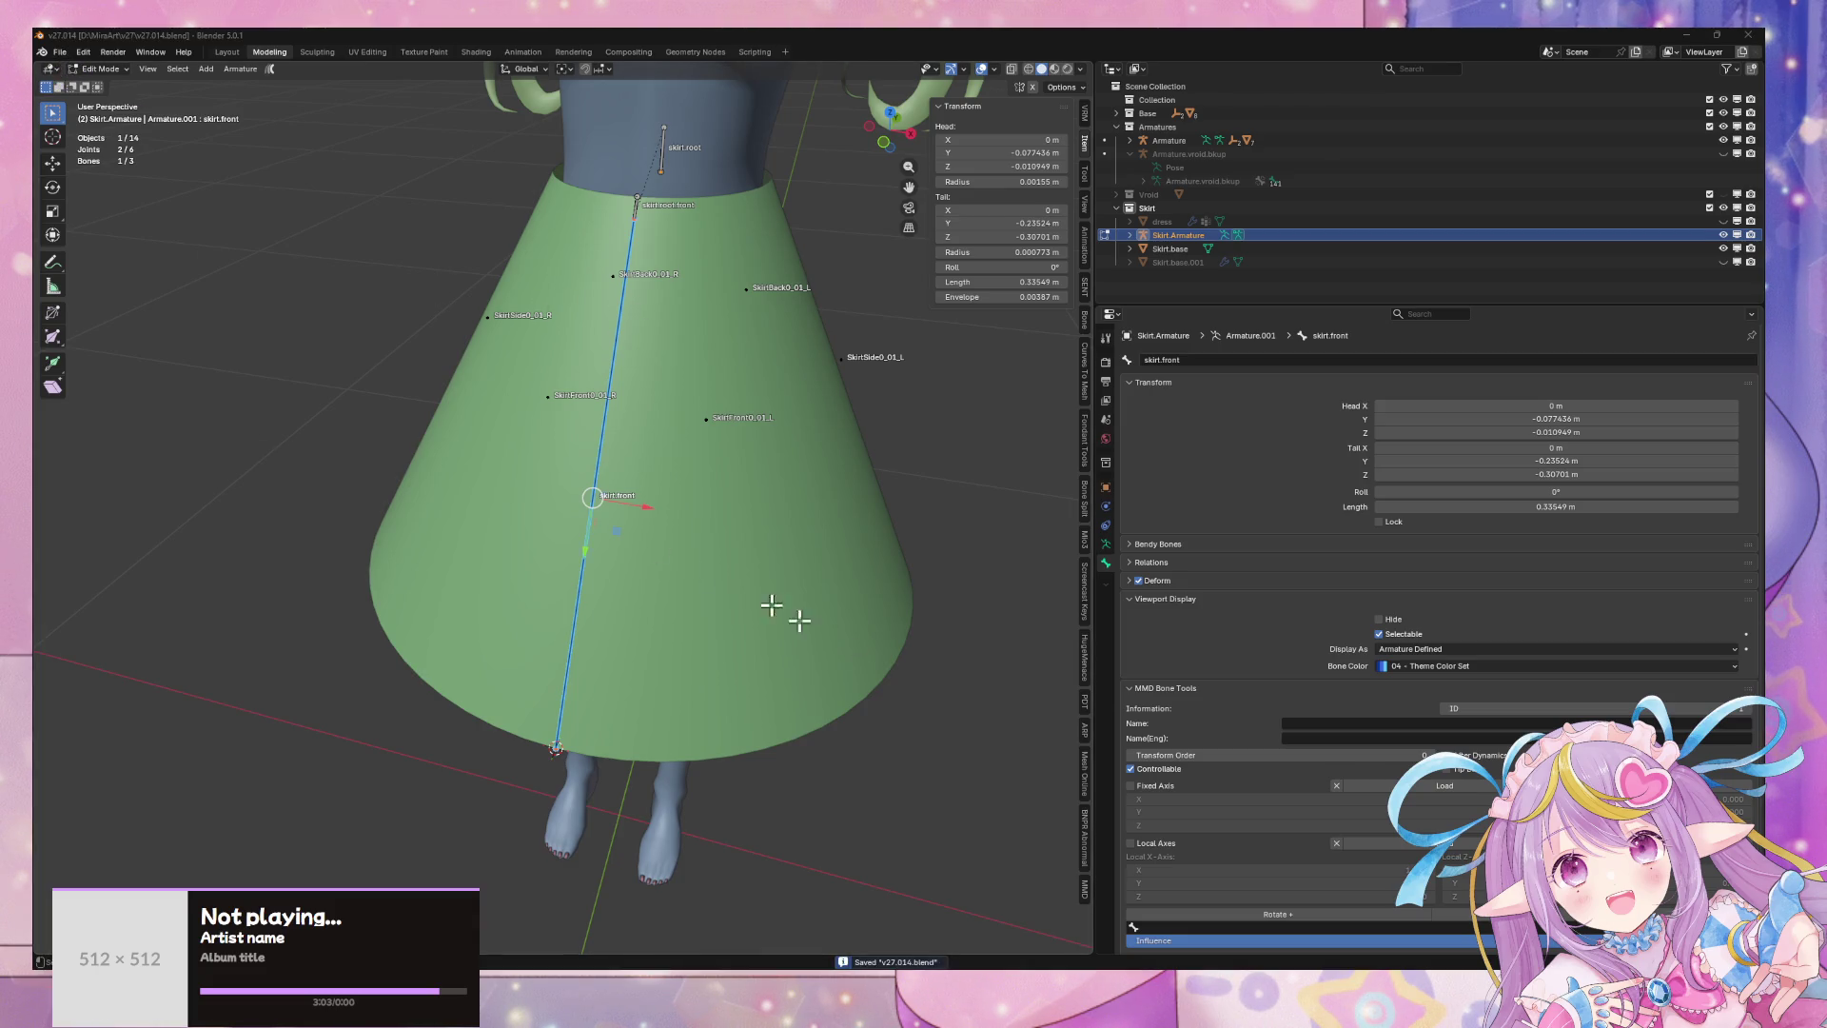
- Place the 3D cursor at skirt.root's head
{"action": "mouse_move", "coordinate": [737, 482]}
{"action": "middle_mouse_down"}
{"action": "mouse_move", "coordinate": [631, 473]}
{"action": "mouse_move", "coordinate": [746, 326]}
{"action": "mouse_move", "coordinate": [648, 424]}
{"action": "middle_mouse_up"}
{"action": "left_click", "coordinate": [700, 250]}
{"action": "key", "text": "shift+s"}
{"action": "left_click", "coordinate": [703, 331]}
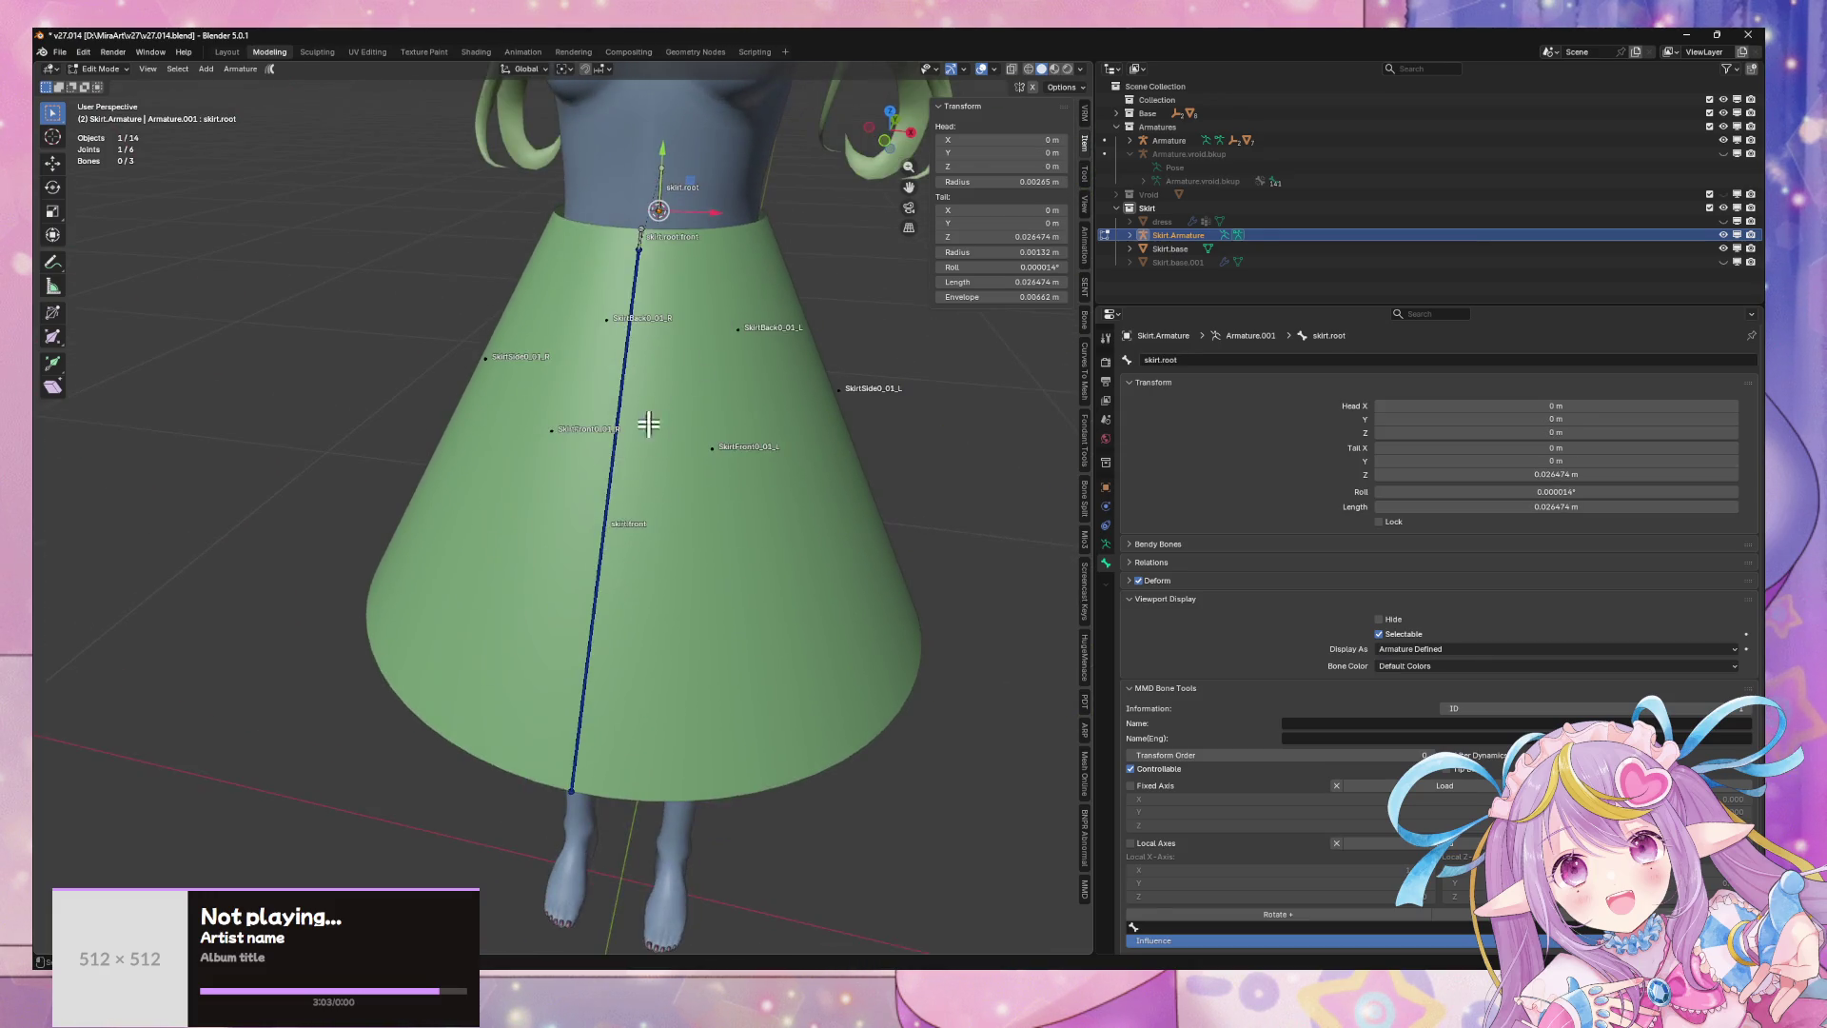
- Select skirt.front and skirt.root.front, then return to object mode and select the character's armature
{"action": "left_click", "coordinate": [635, 278]}
{"action": "left_click", "coordinate": [640, 240], "text": "shift"}
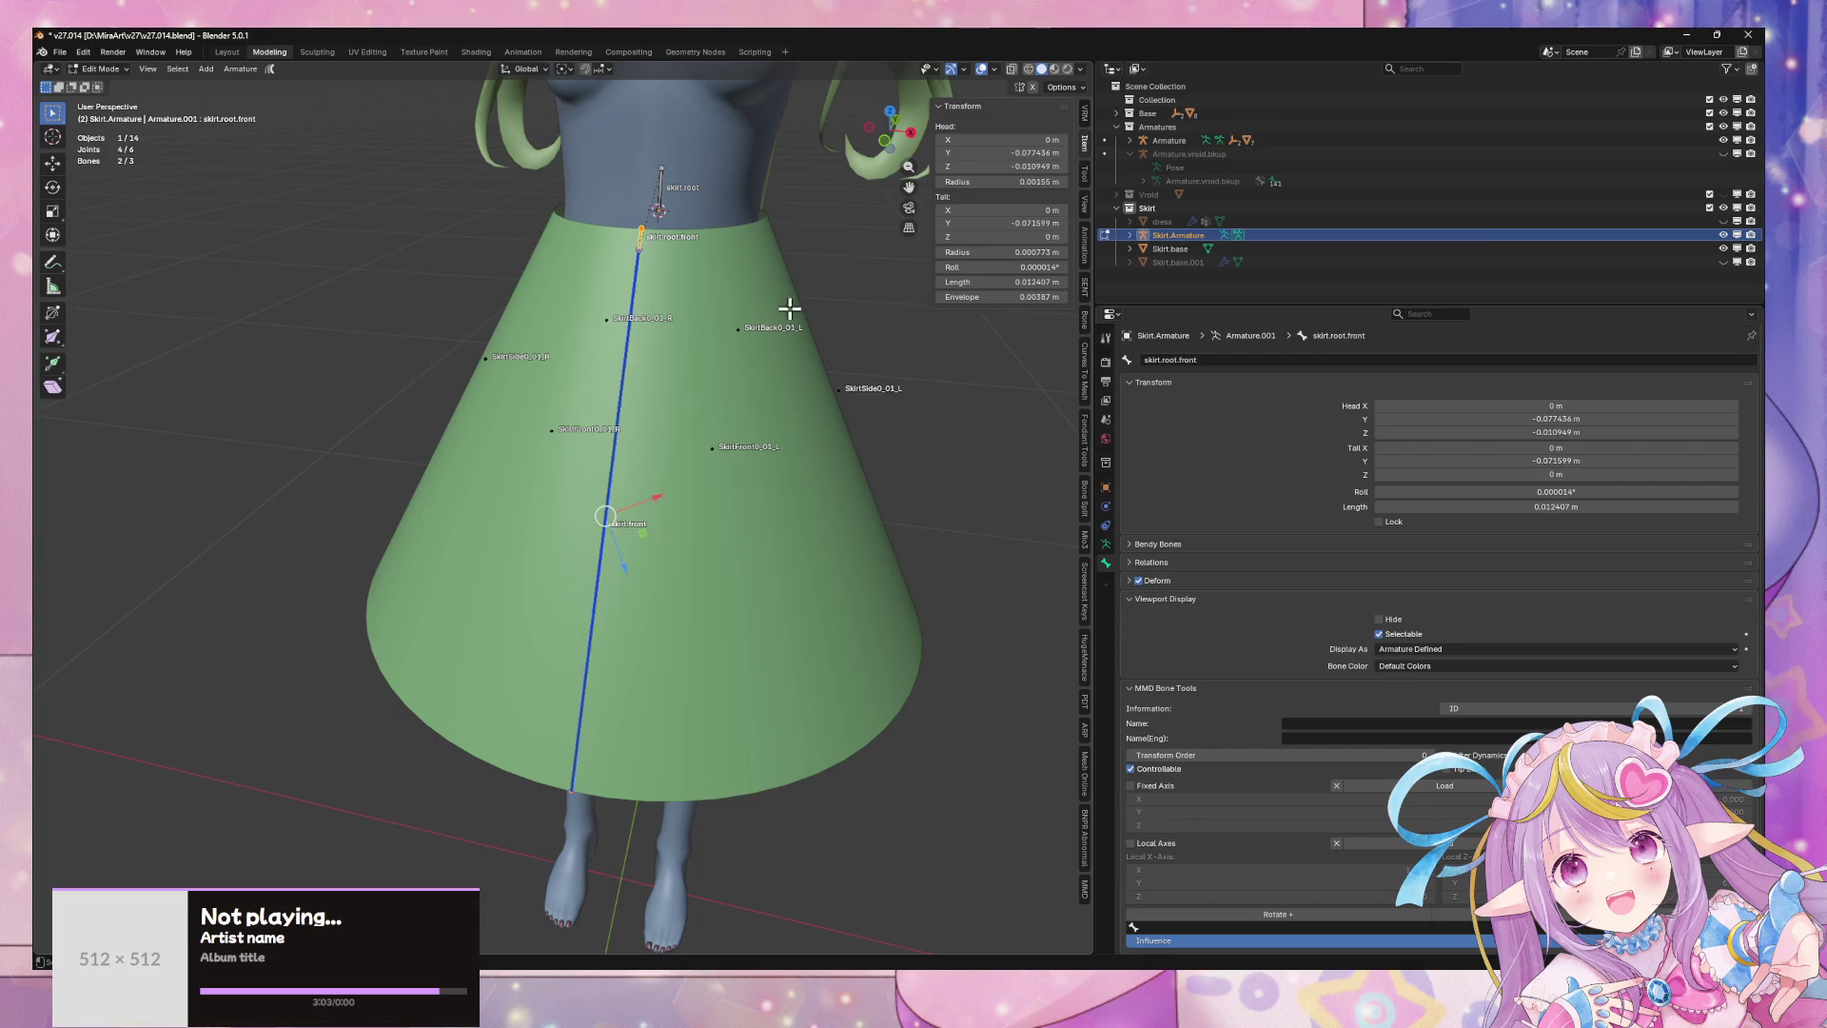
{"action": "middle_click_drag", "start_coordinate": [787, 305], "coordinate": [749, 287]}
{"action": "key", "text": "Tab"}
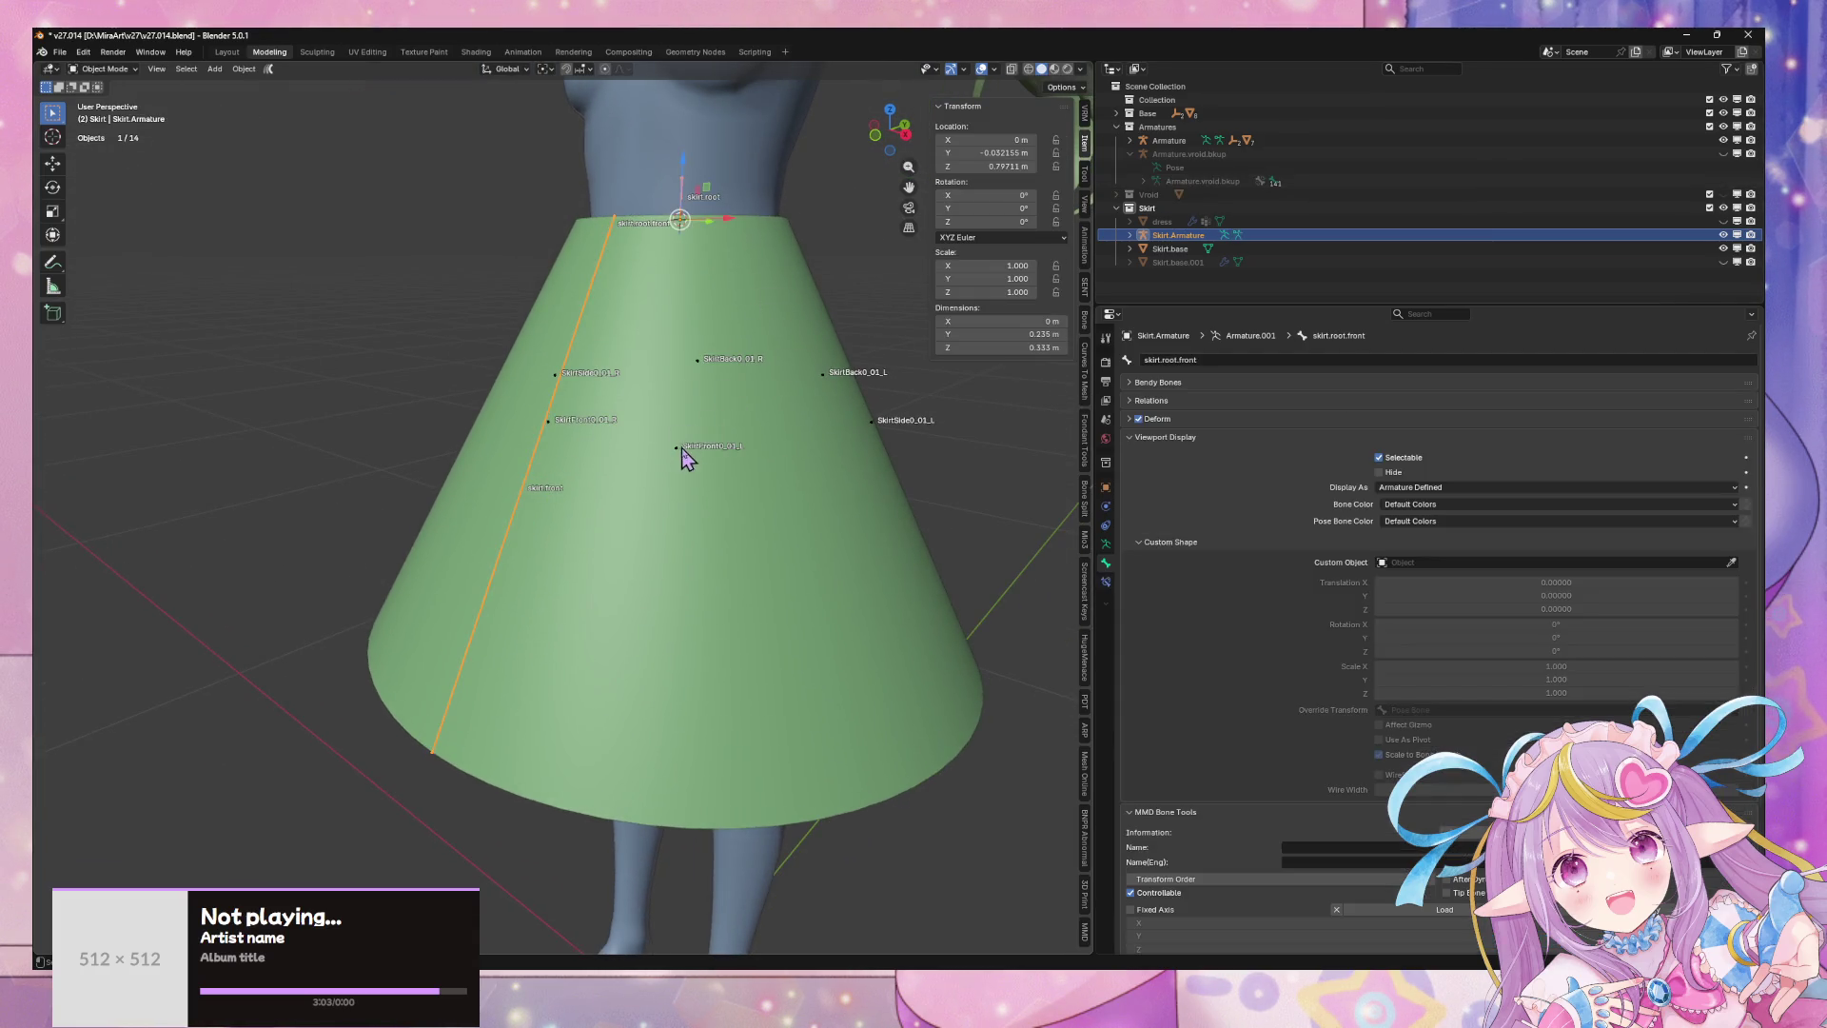
{"action": "left_click", "coordinate": [682, 461]}
- Solo the Skirt collection, then edit Skirt.Armature with skirt.root.front selected
{"action": "left_click", "coordinate": [1106, 543]}
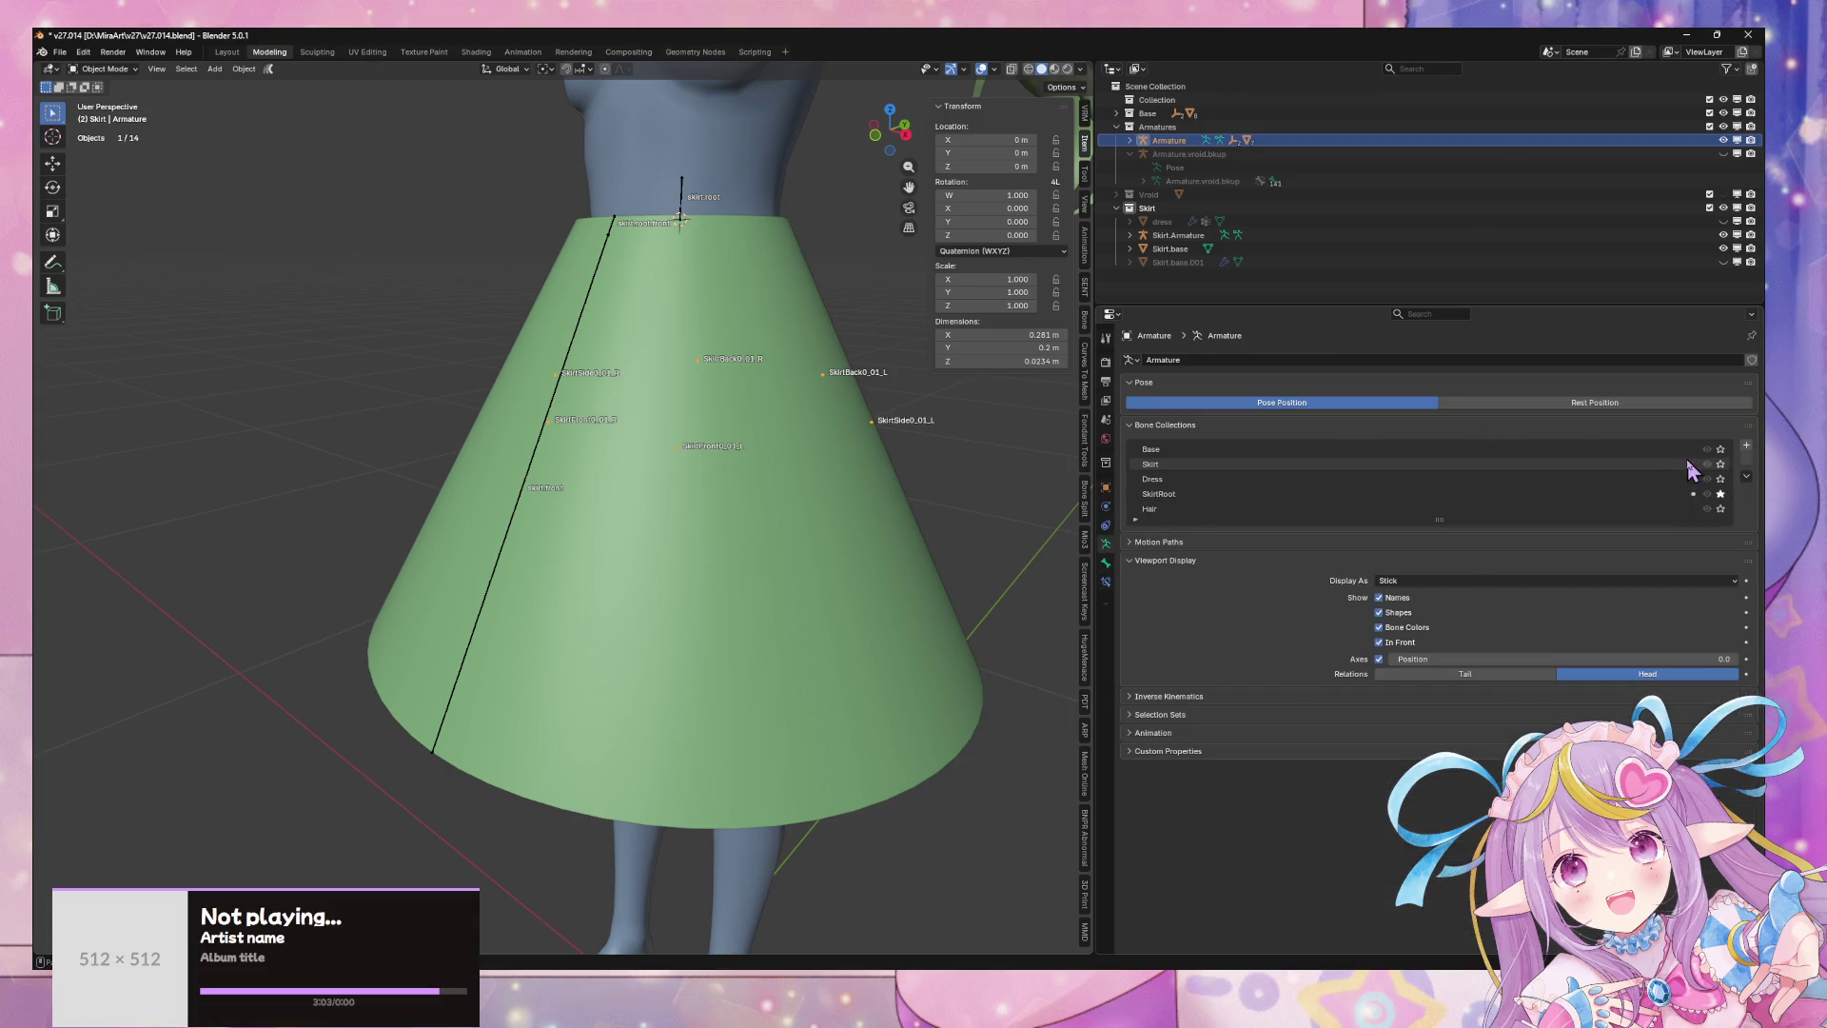
{"action": "left_click", "coordinate": [1720, 464]}
{"action": "middle_click_drag", "start_coordinate": [856, 381], "coordinate": [670, 318]}
{"action": "left_click", "coordinate": [657, 304]}
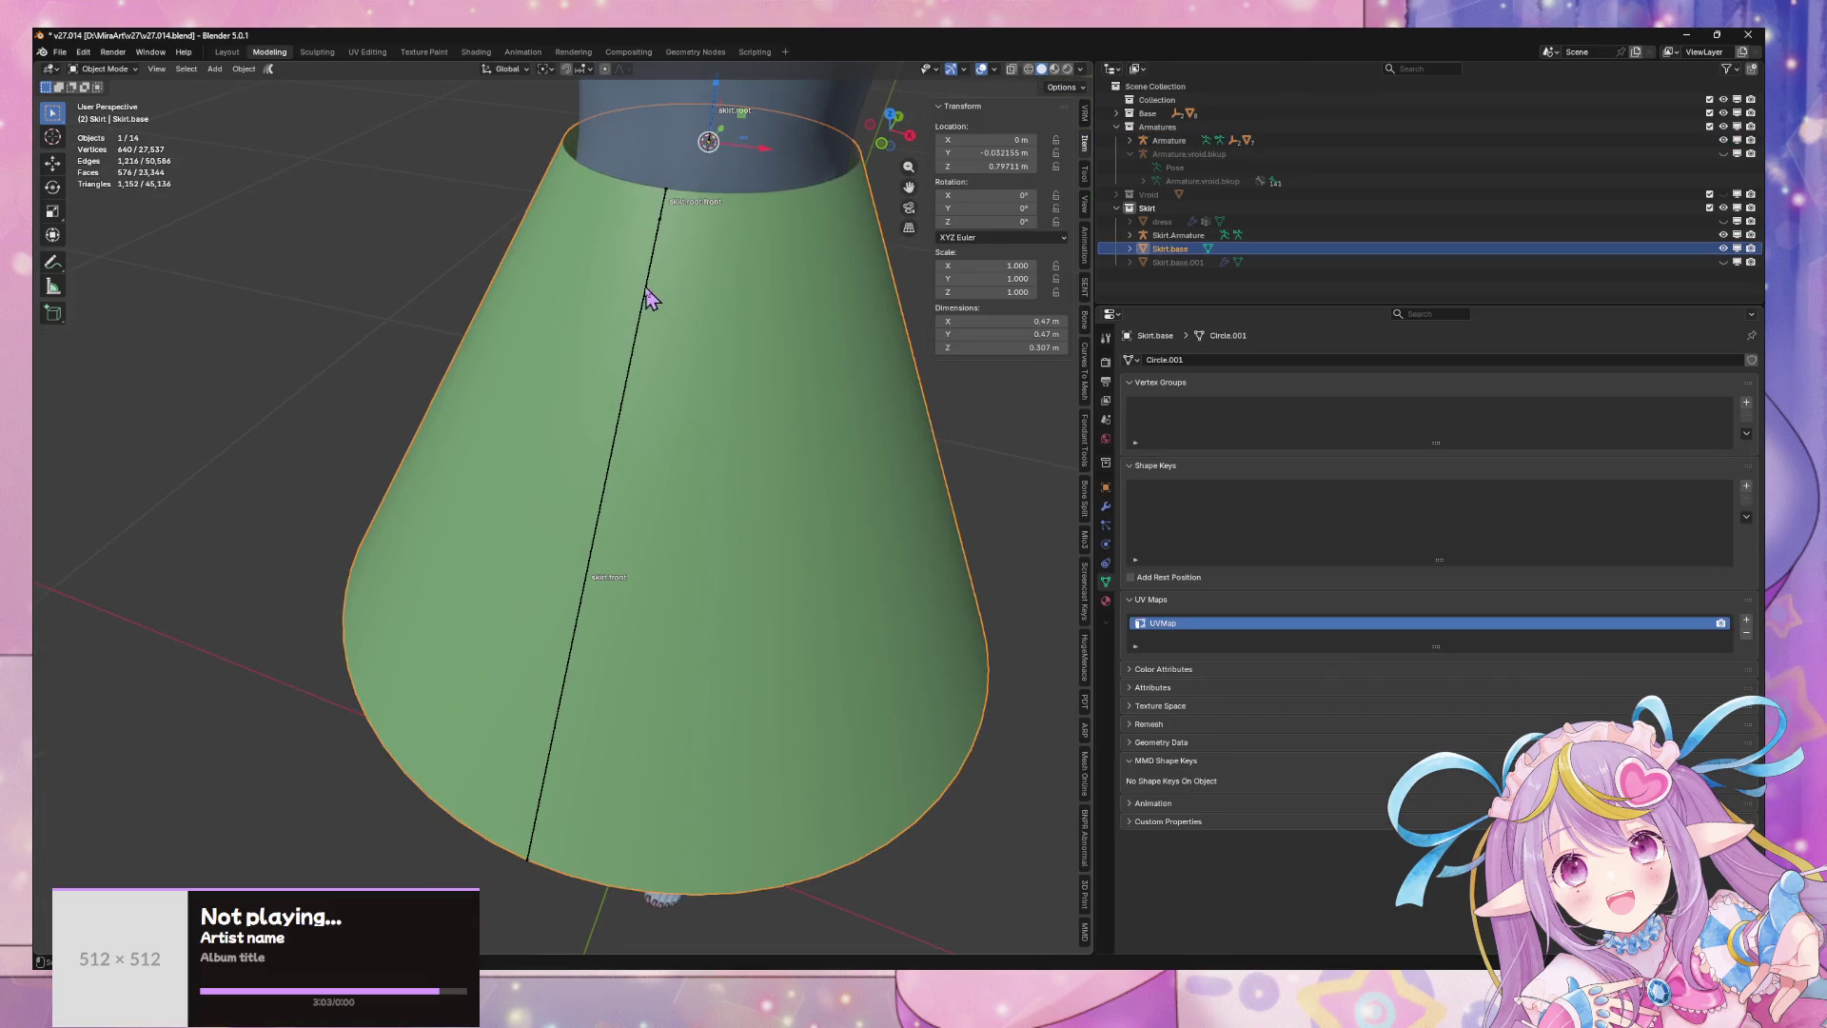
{"action": "key", "text": "Tab"}
{"action": "left_click", "coordinate": [650, 277]}
- Make skirt.front the active bone and bring up the Transform Pivot Point menu
{"action": "scroll", "coordinate": [650, 277], "scroll_direction": "down", "scroll_amount": 5}
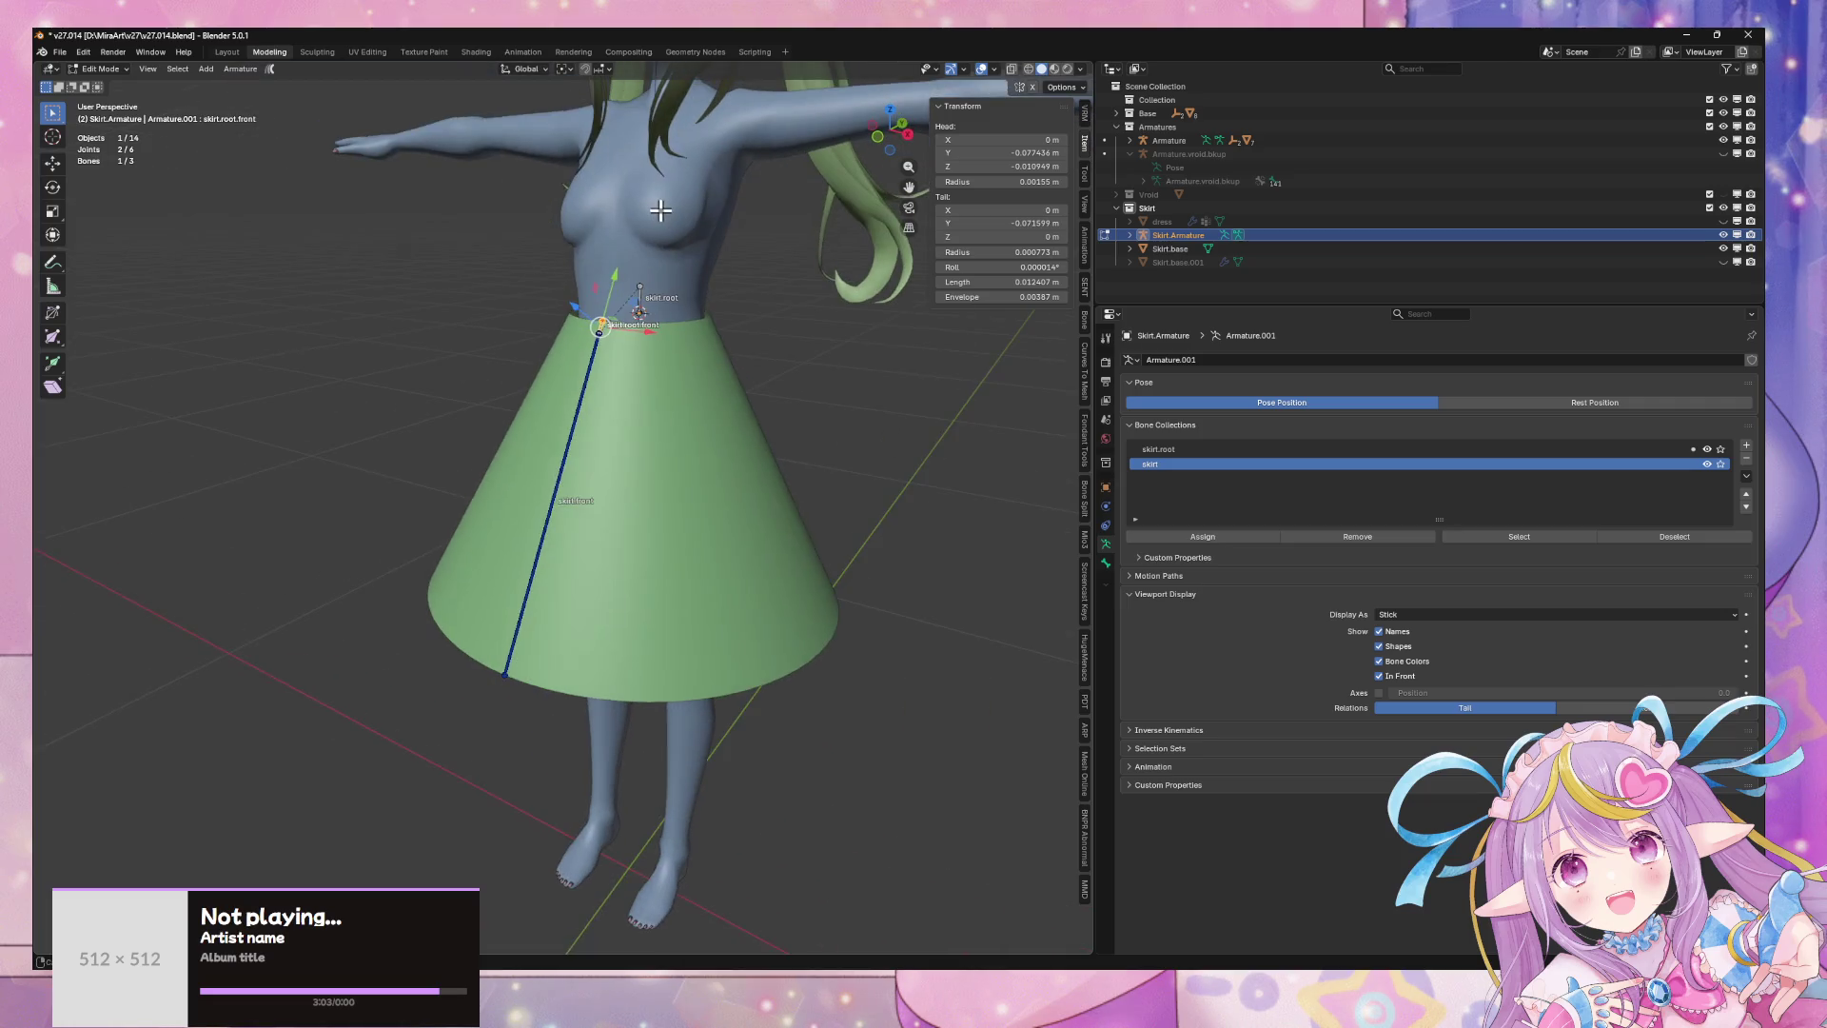
{"action": "scroll", "coordinate": [590, 383], "scroll_direction": "up", "scroll_amount": 4}
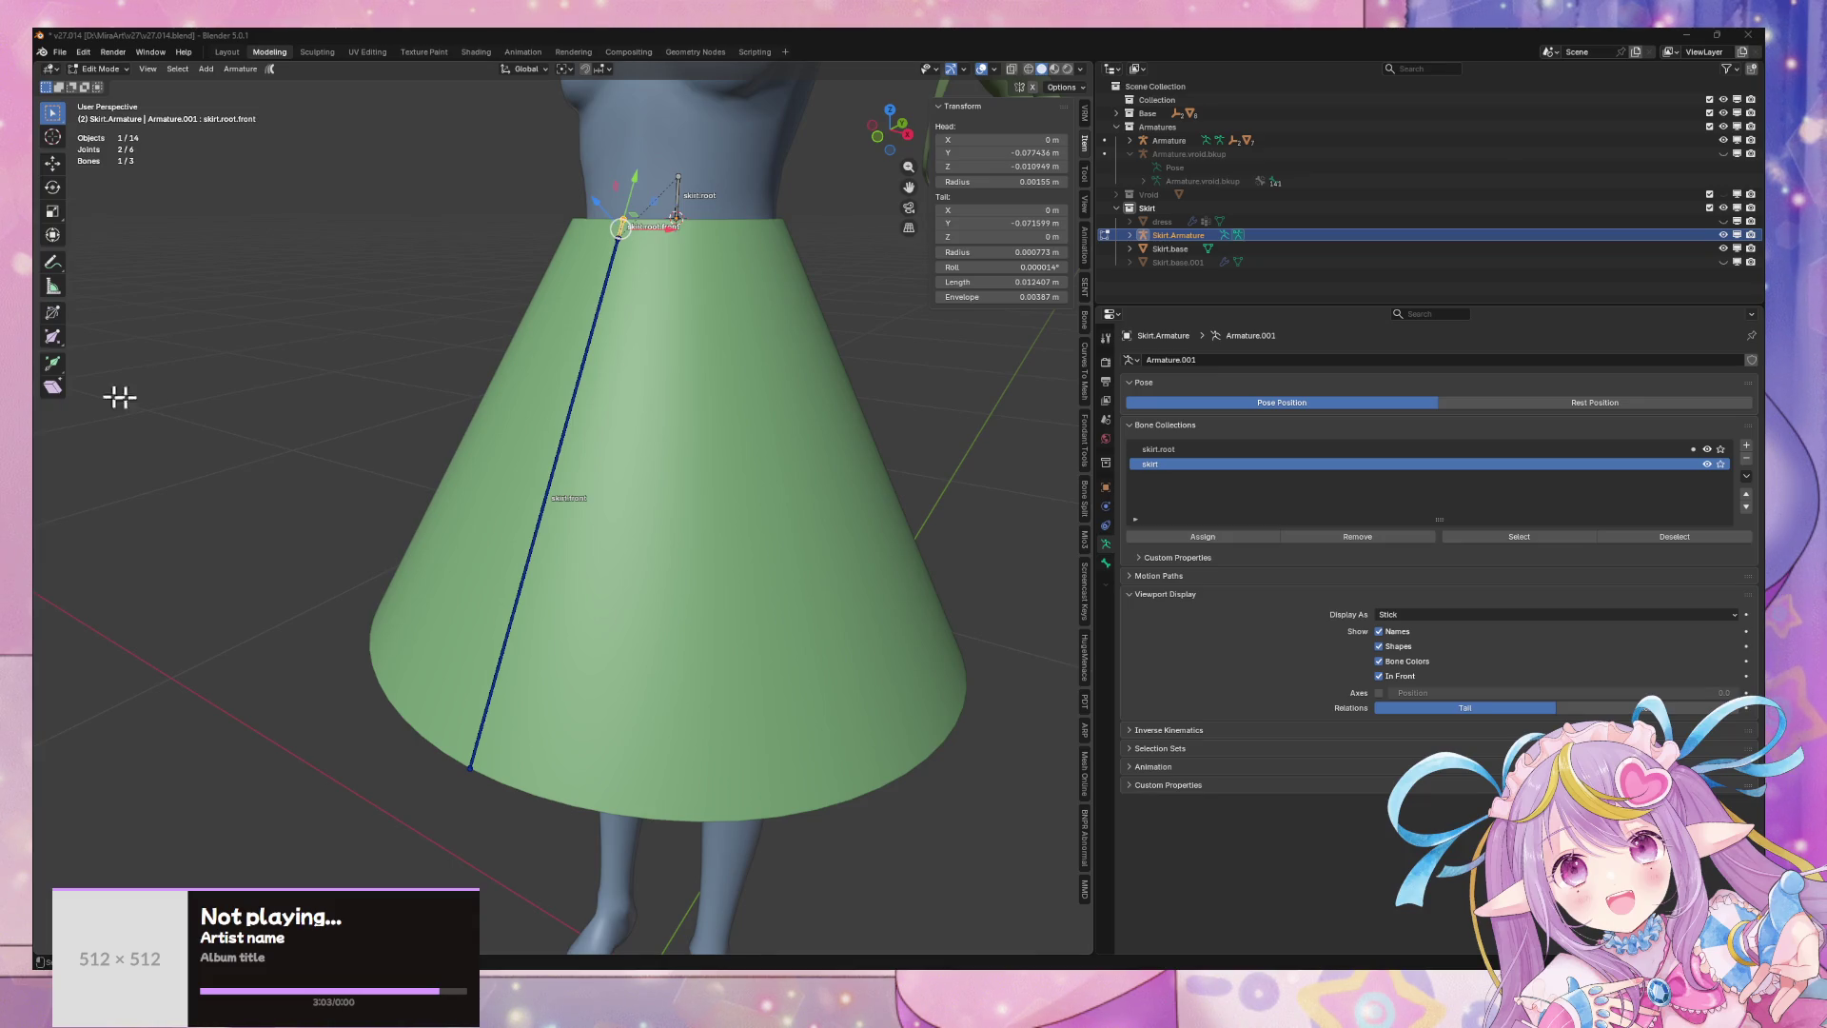
{"action": "left_click", "coordinate": [588, 337]}
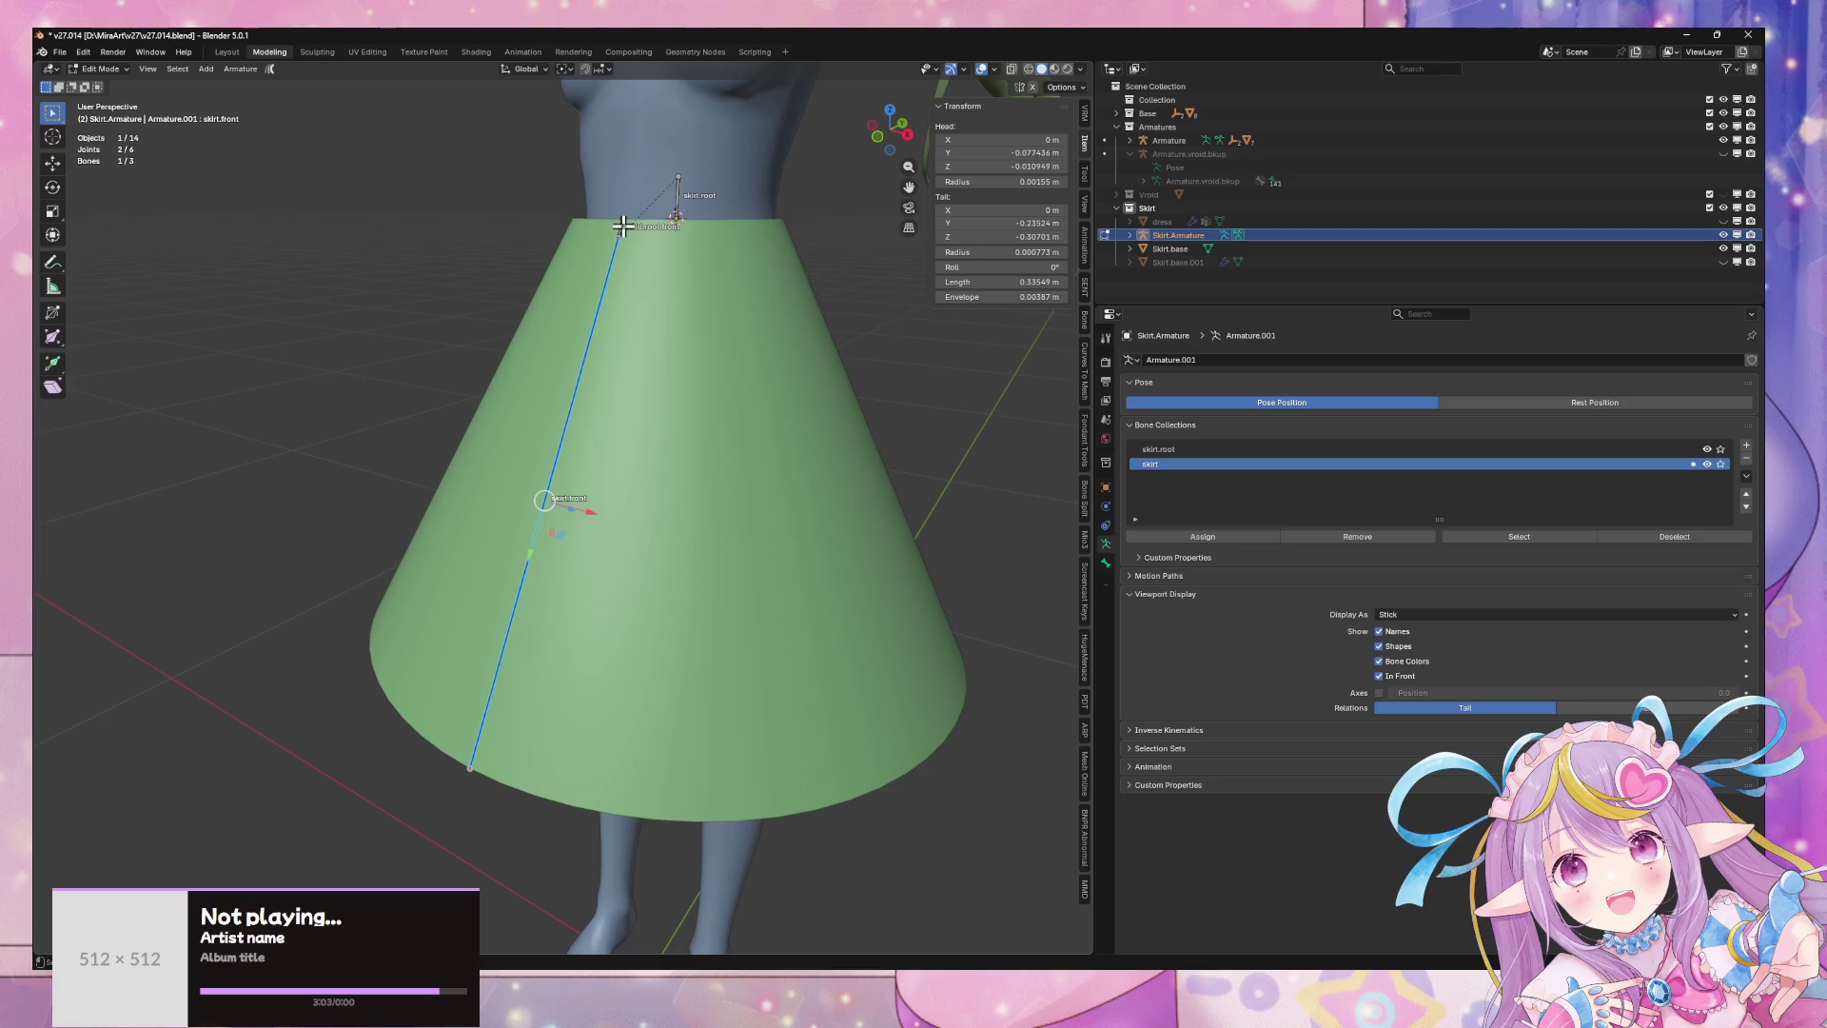
{"action": "mouse_move", "coordinate": [612, 232]}
{"action": "middle_mouse_down"}
{"action": "mouse_move", "coordinate": [701, 306]}
{"action": "mouse_move", "coordinate": [632, 286]}
{"action": "middle_mouse_up"}
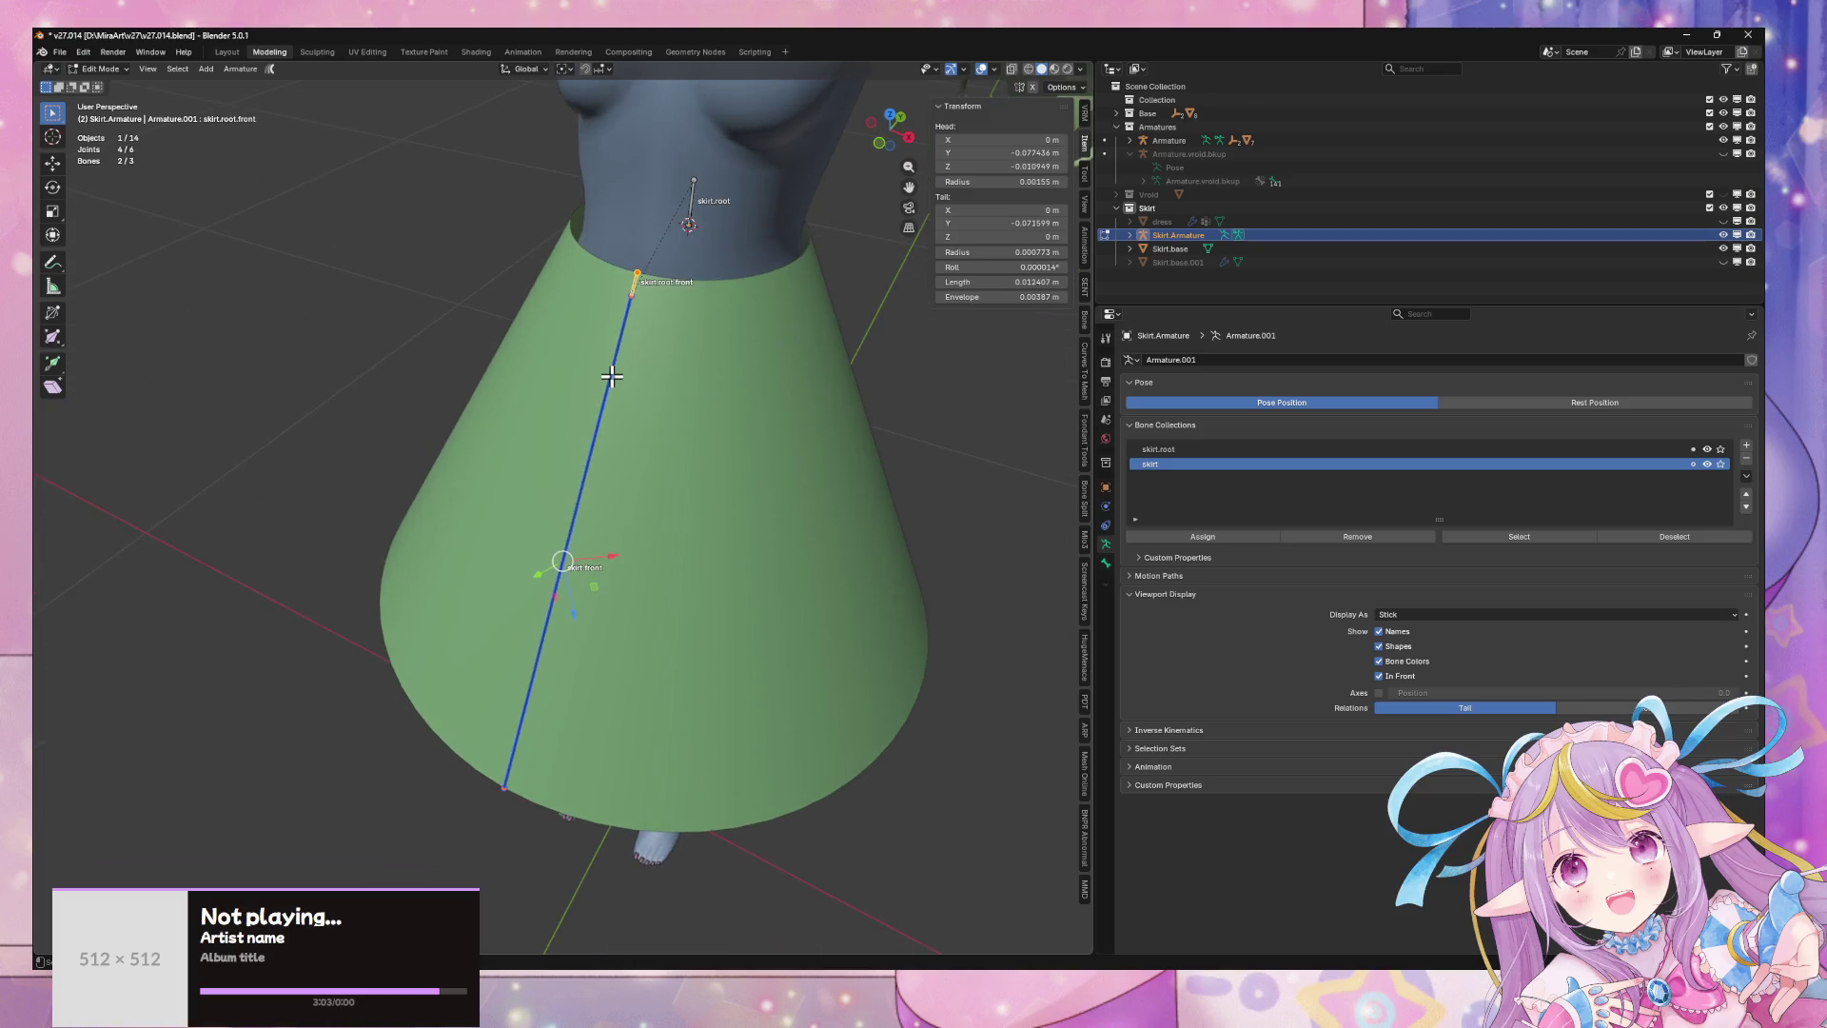
{"action": "left_click", "coordinate": [633, 288]}
{"action": "mouse_move", "coordinate": [803, 408]}
{"action": "middle_mouse_down"}
{"action": "mouse_move", "coordinate": [837, 408]}
{"action": "mouse_move", "coordinate": [693, 395]}
{"action": "mouse_move", "coordinate": [762, 404]}
{"action": "mouse_move", "coordinate": [611, 431]}
{"action": "middle_mouse_up"}
{"action": "left_click", "coordinate": [649, 399], "text": "shift"}
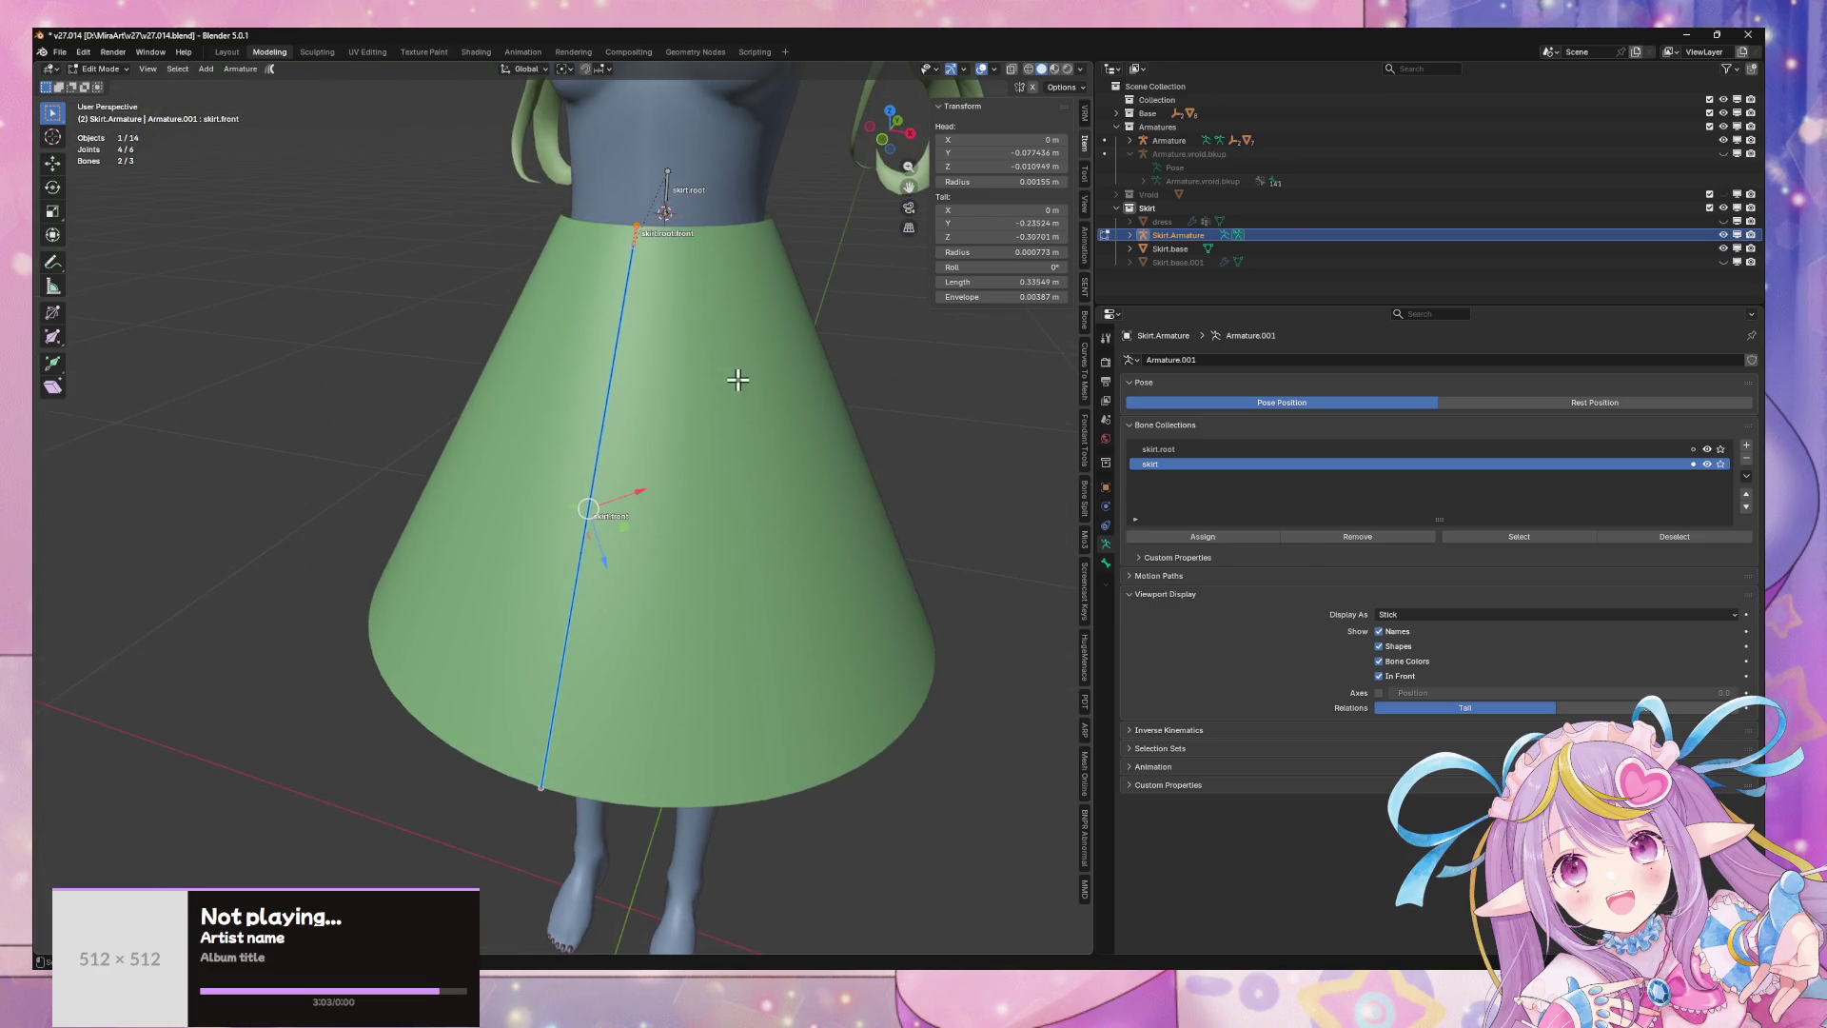
{"action": "mouse_move", "coordinate": [737, 379]}
{"action": "middle_mouse_down"}
{"action": "mouse_move", "coordinate": [612, 396]}
{"action": "mouse_move", "coordinate": [725, 401]}
{"action": "middle_mouse_up"}
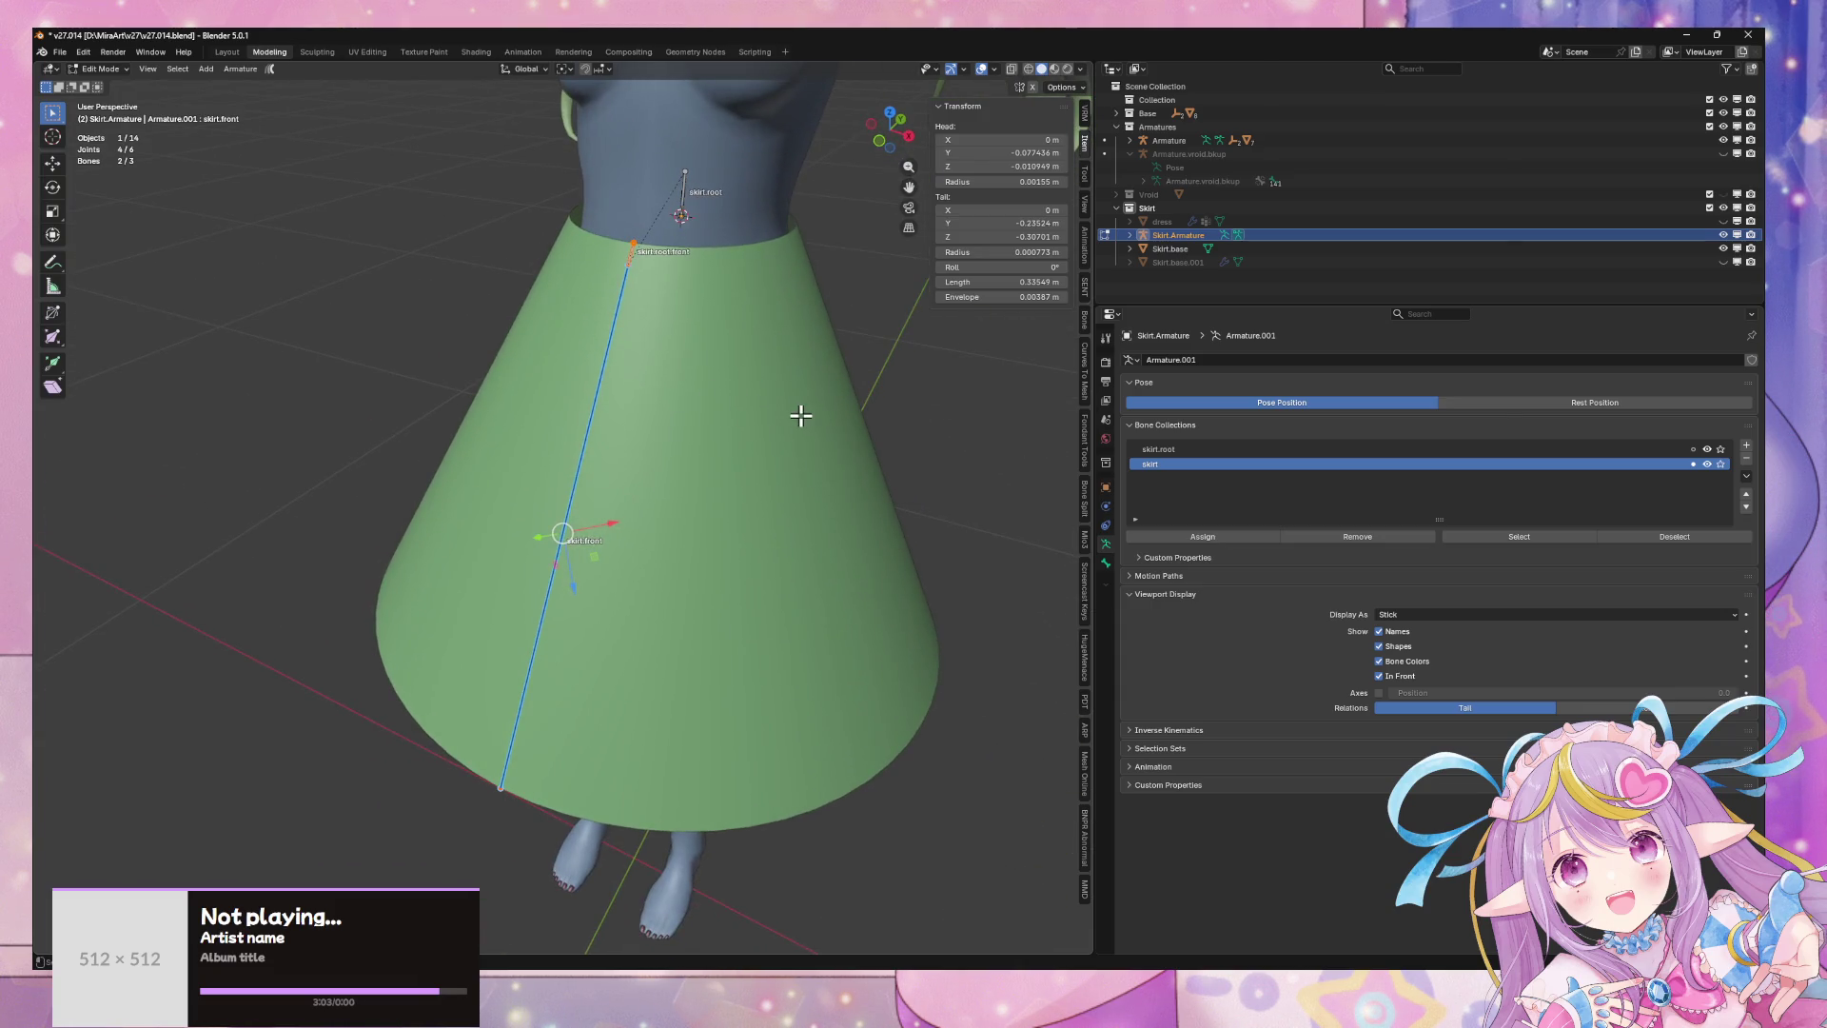
{"action": "left_click", "coordinate": [562, 68]}
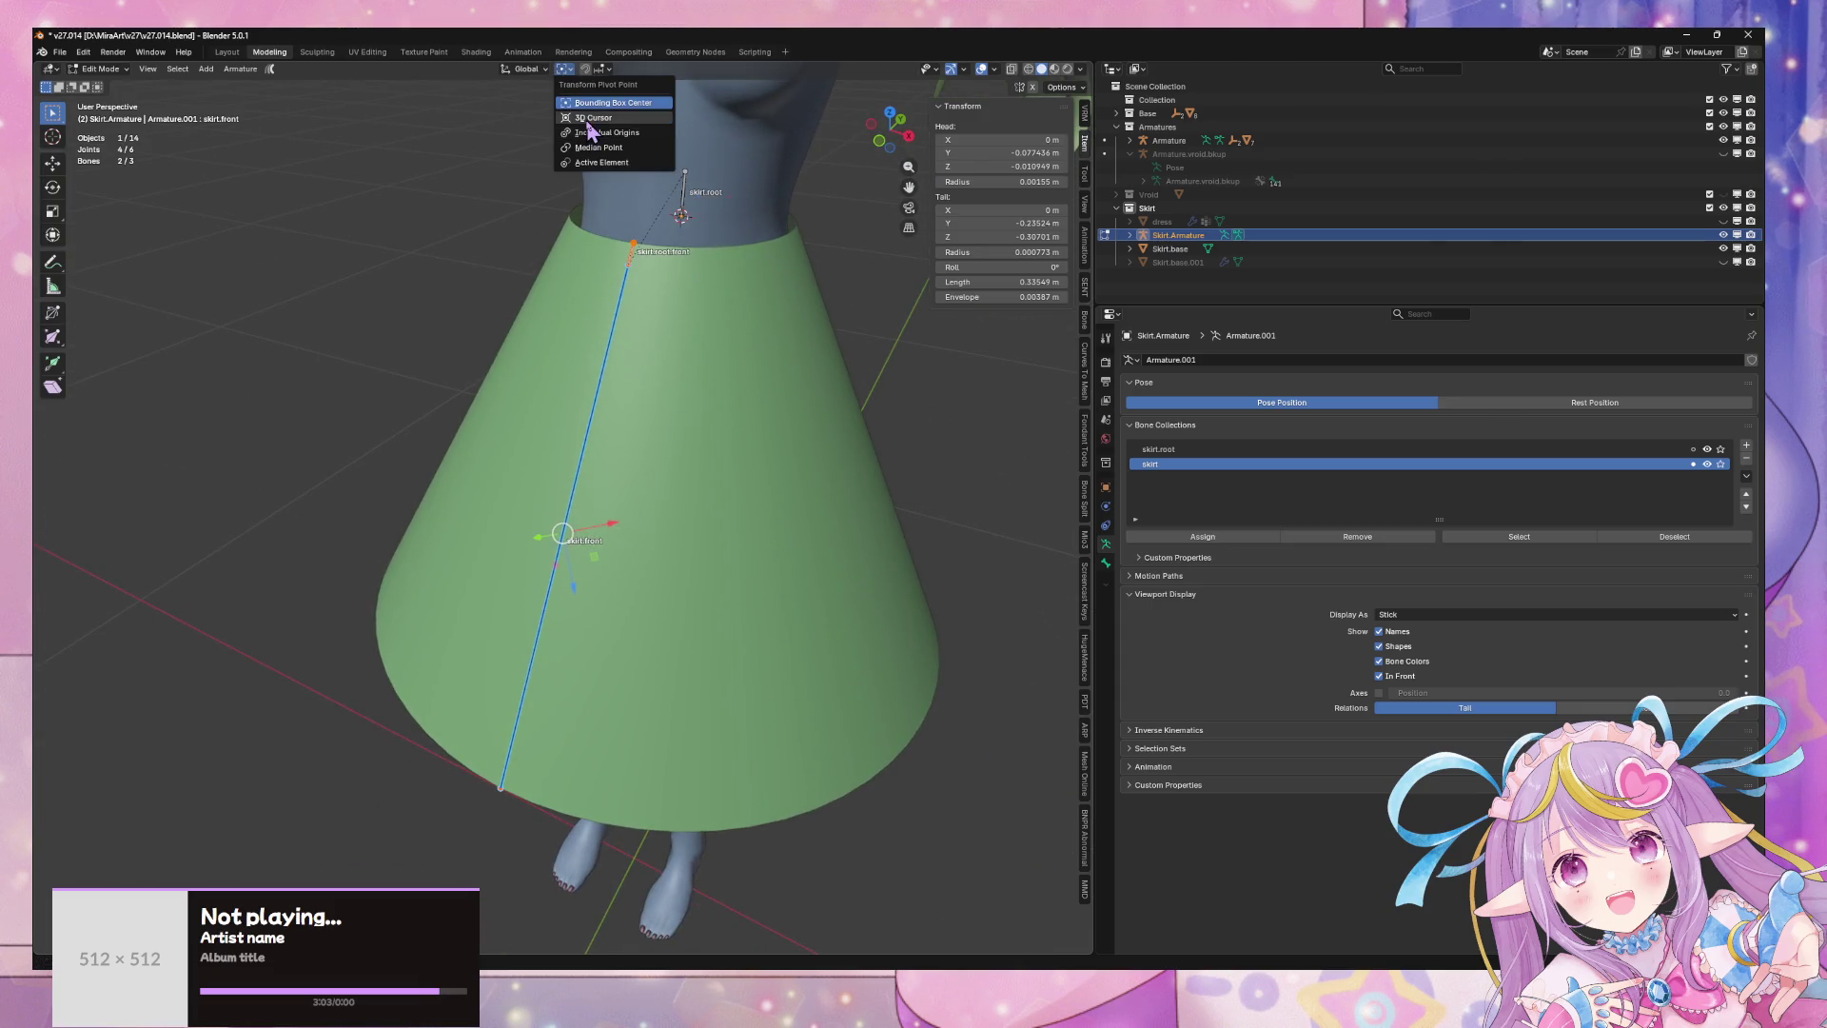
- Set the pivot to 3D Cursor and duplicate skirt.front rotated 180° around Z
{"action": "left_click", "coordinate": [600, 107]}
{"action": "key", "text": "shift+d"}
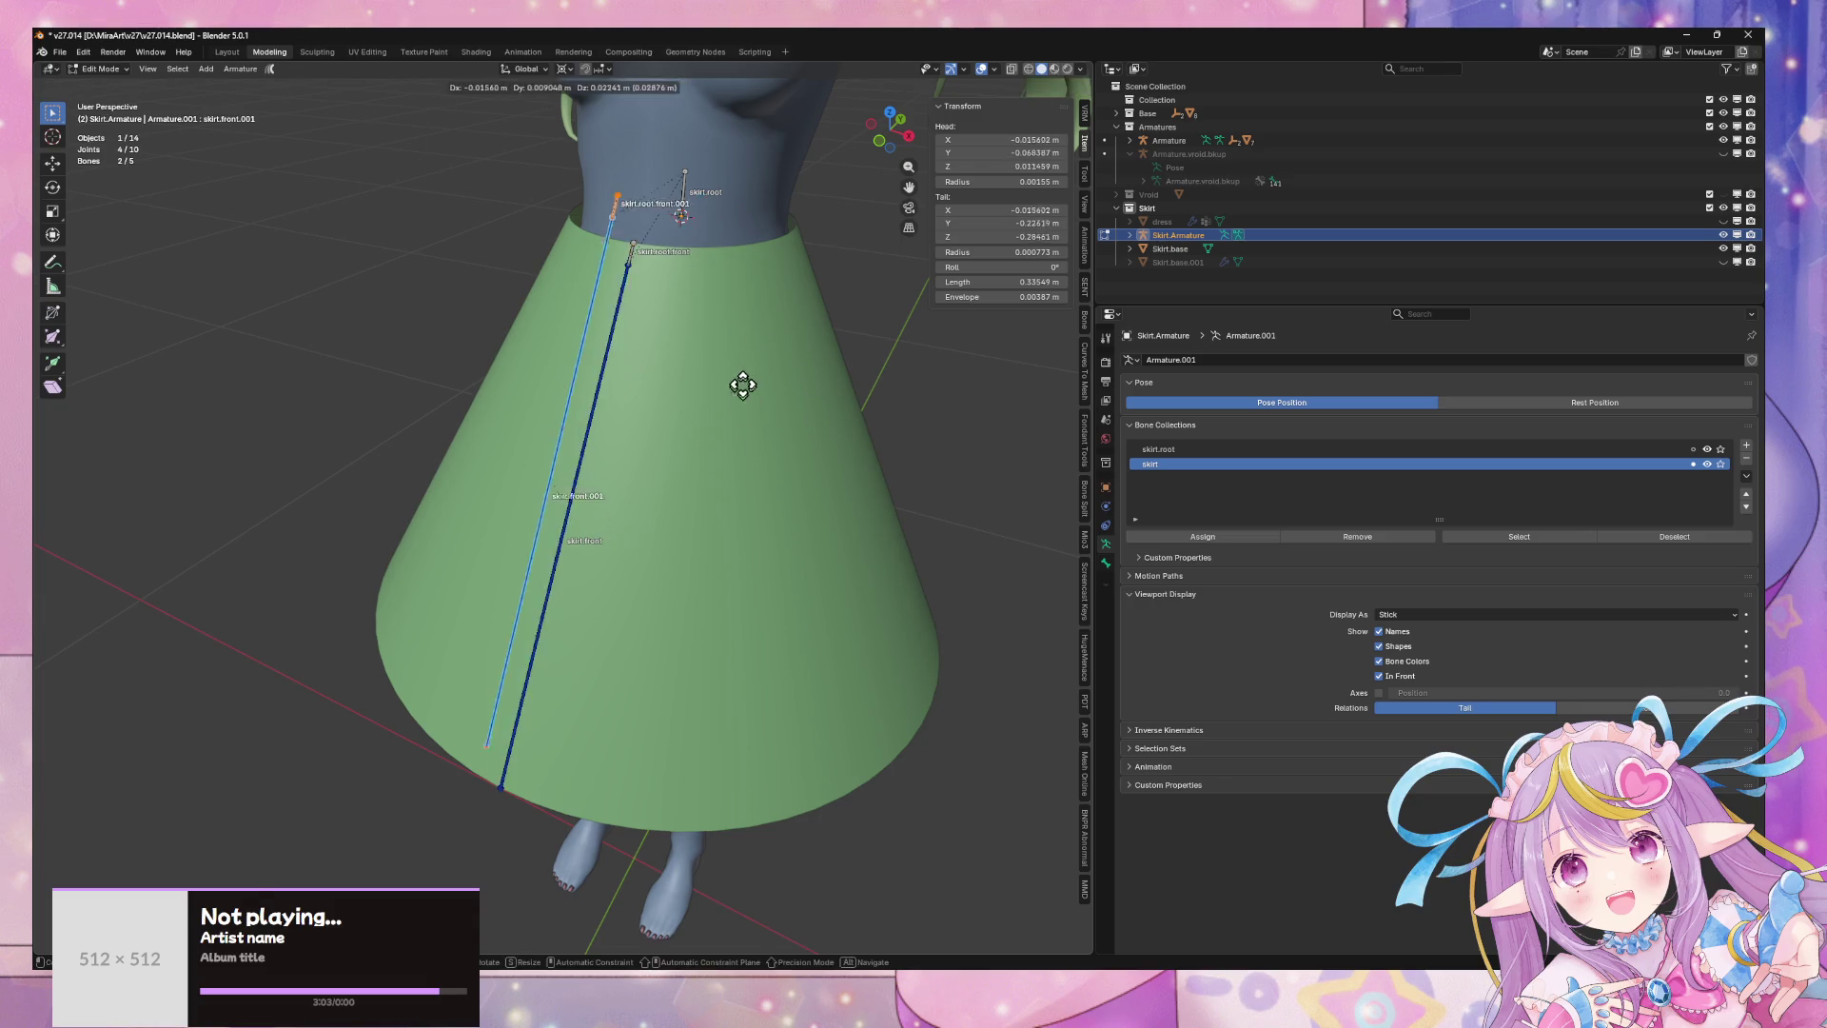
{"action": "key", "text": "Escape"}
{"action": "key", "text": "r"}
{"action": "type", "text": "z"}
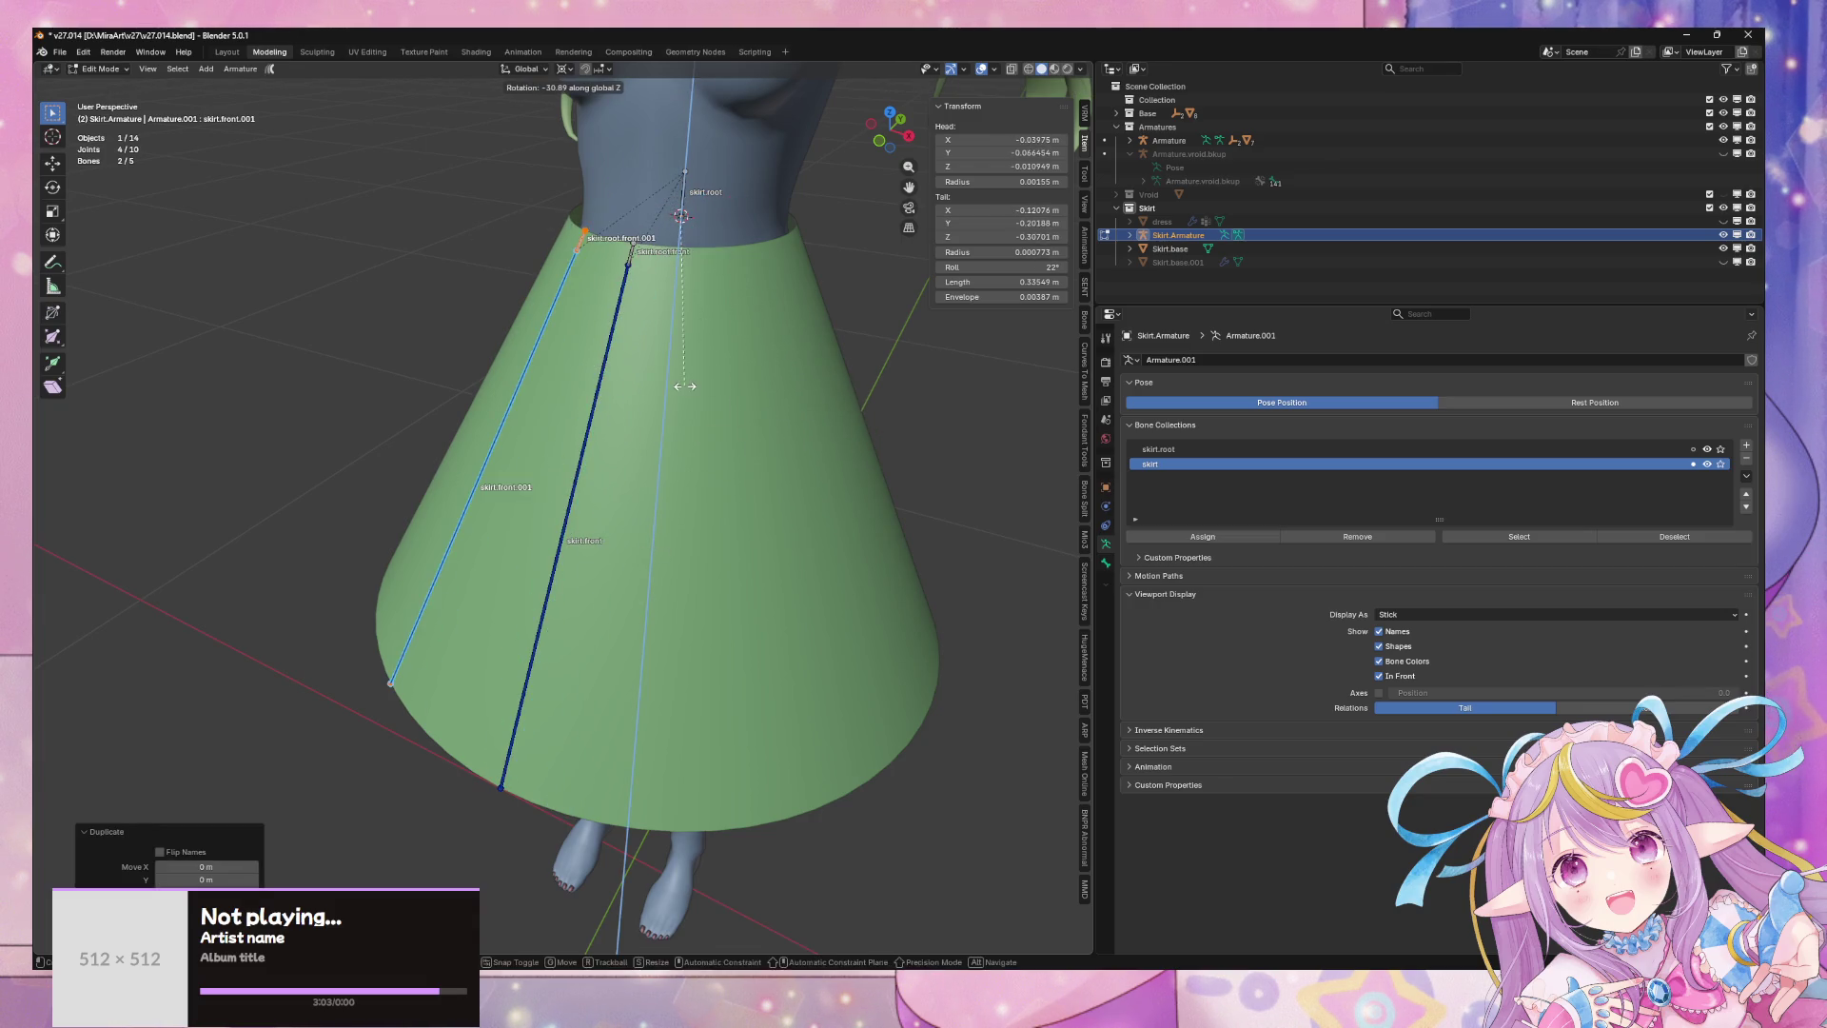
{"action": "type", "text": "180"}
{"action": "key", "text": "Return"}
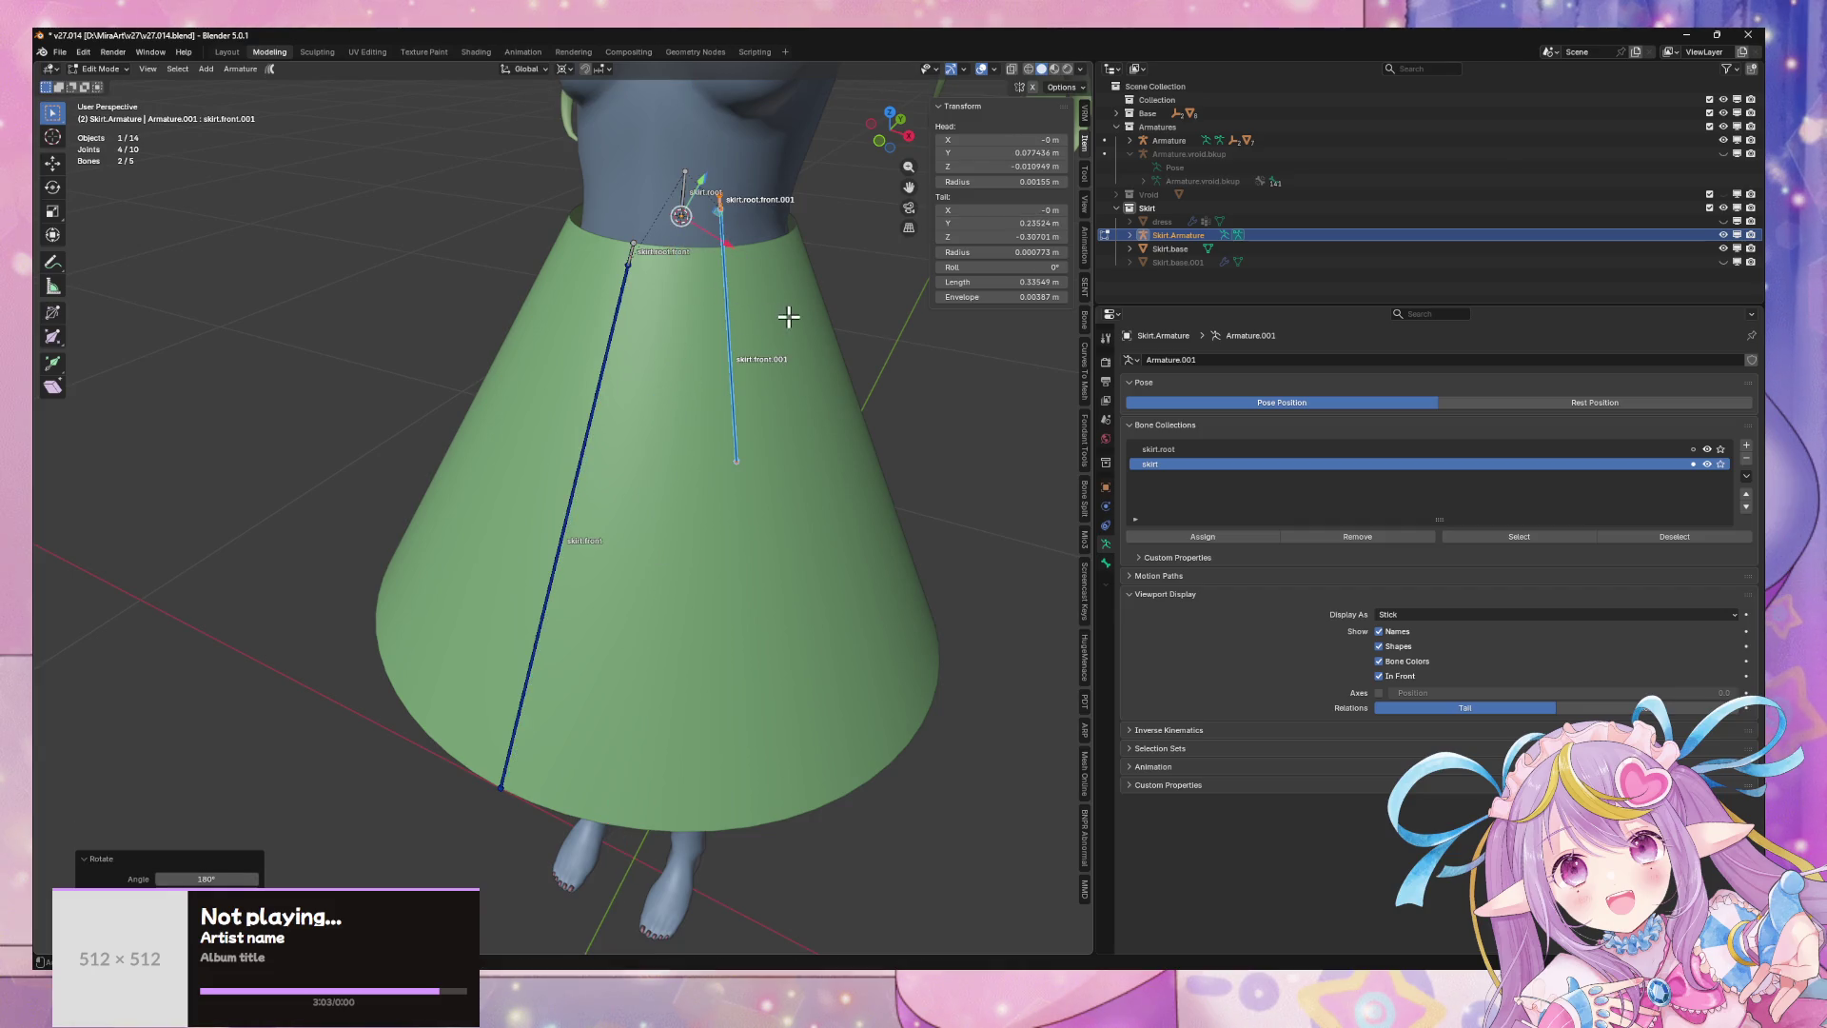
- Select skirt.front, skirt.front.001 and their skirt.root.front root bones
{"action": "middle_click_drag", "start_coordinate": [789, 317], "coordinate": [685, 407]}
{"action": "left_click", "coordinate": [626, 357], "text": "shift"}
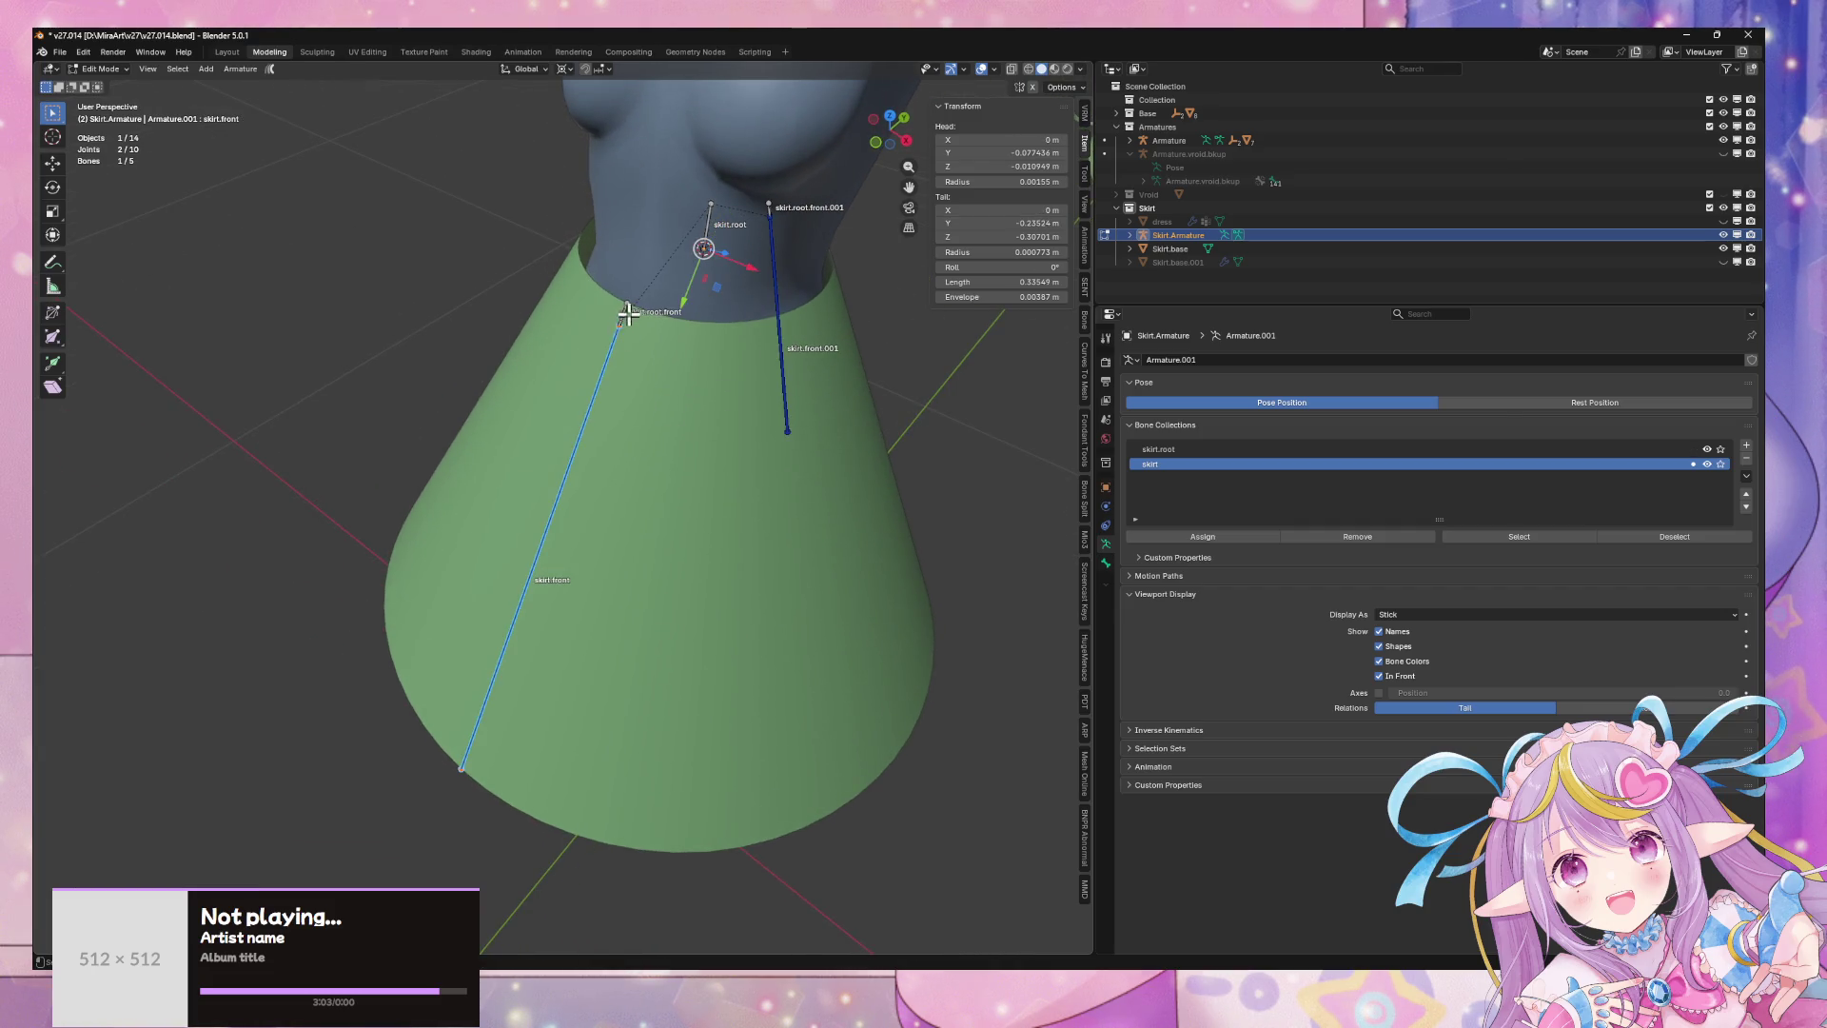
{"action": "left_click", "coordinate": [626, 306], "text": "shift"}
{"action": "left_click", "coordinate": [770, 206], "text": "shift"}
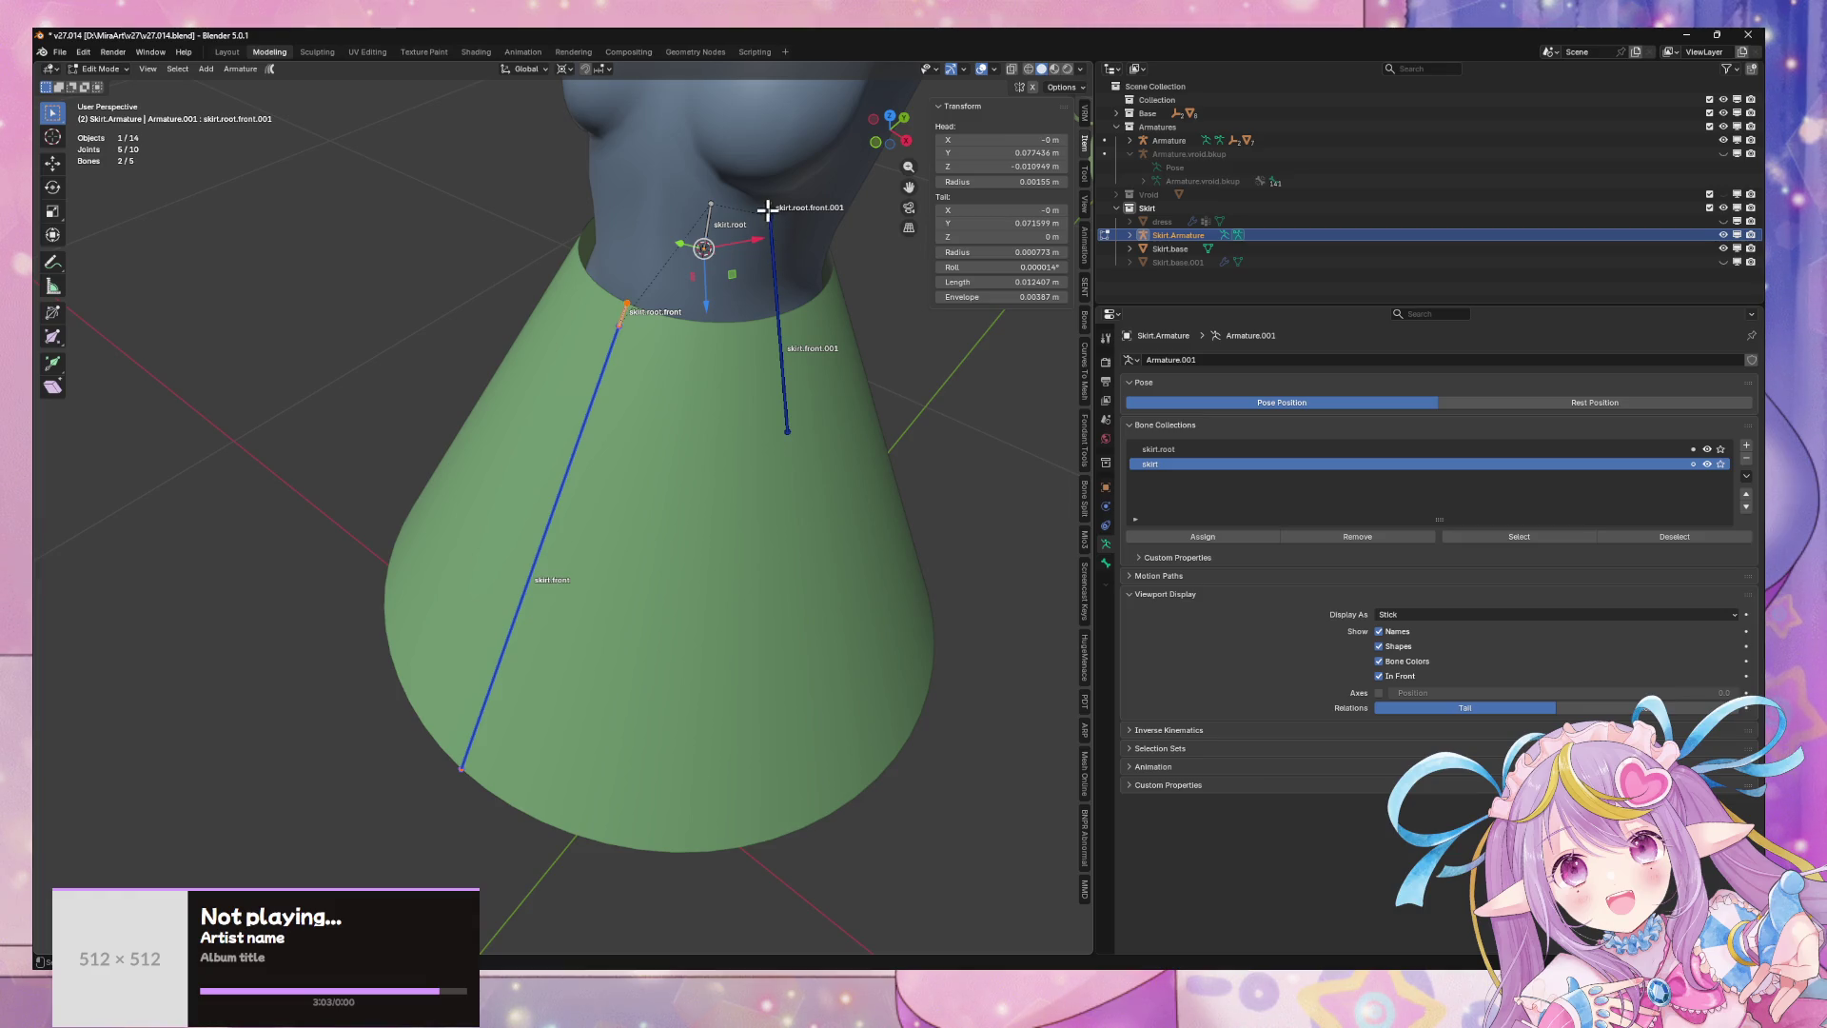
{"action": "left_click", "coordinate": [772, 246], "text": "shift"}
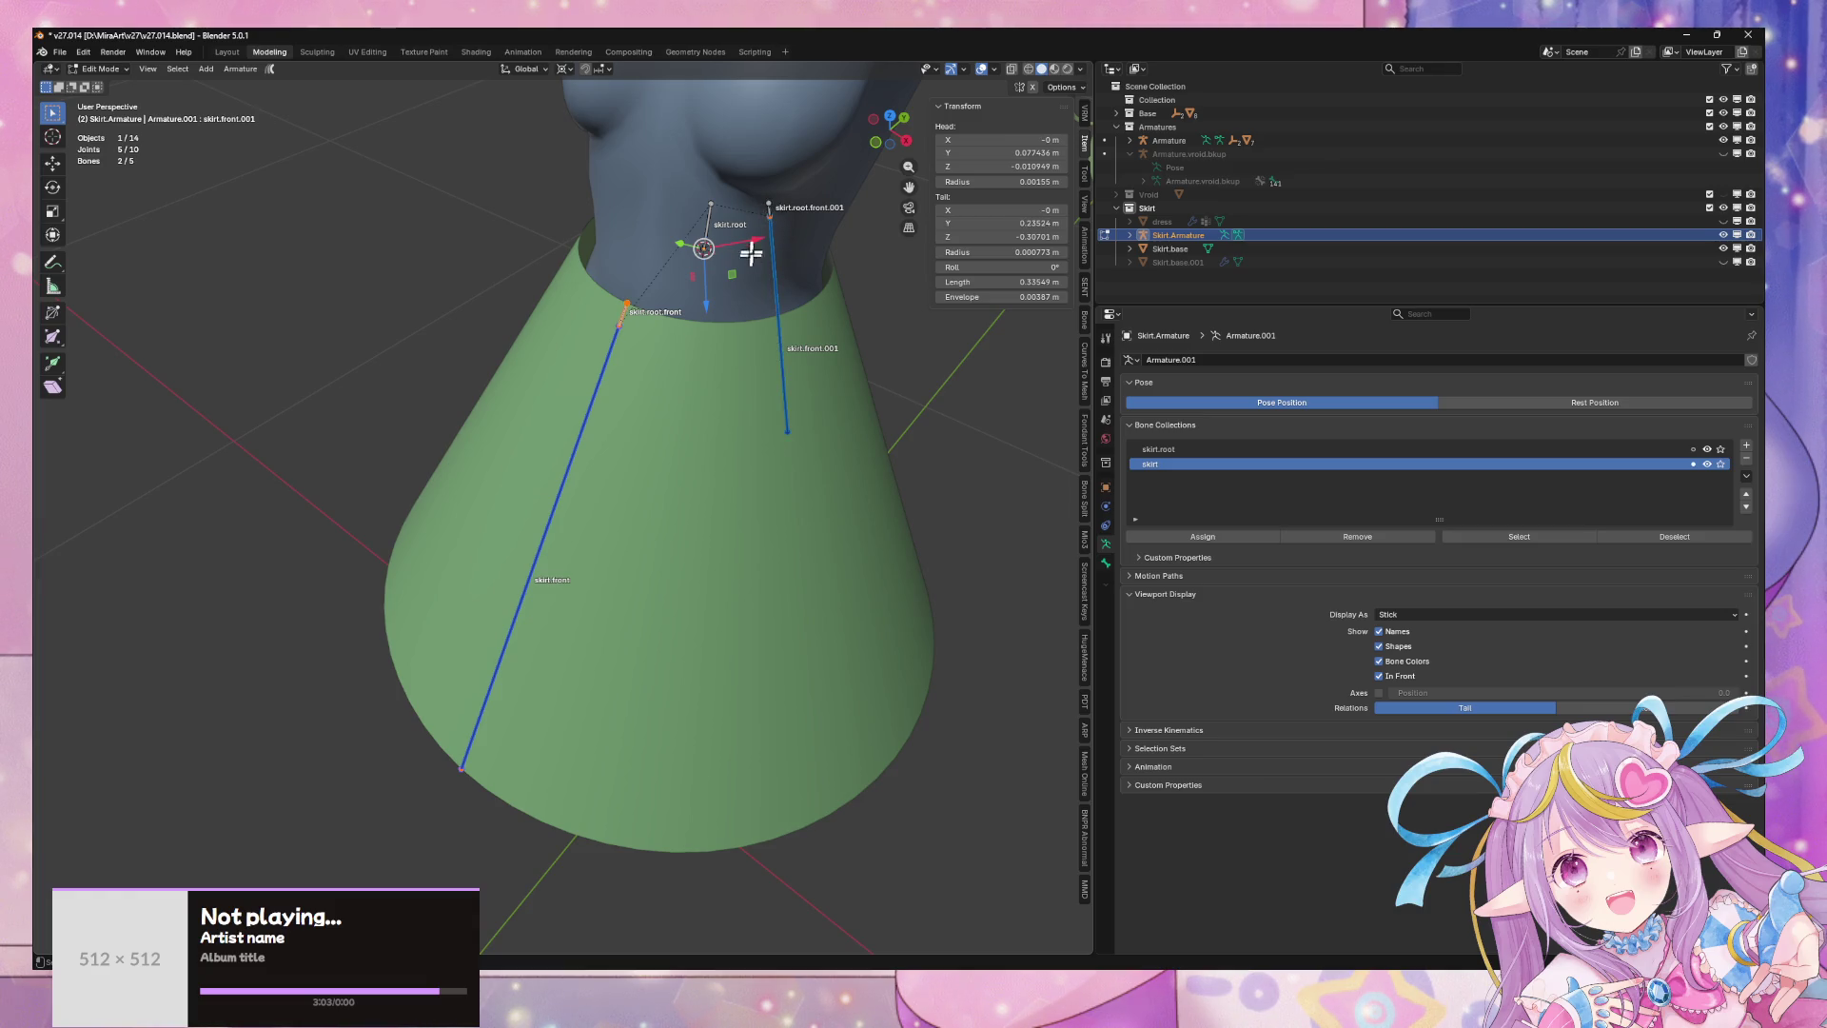
{"action": "left_click", "coordinate": [769, 207], "text": "shift"}
{"action": "left_click", "coordinate": [579, 411], "text": "shift"}
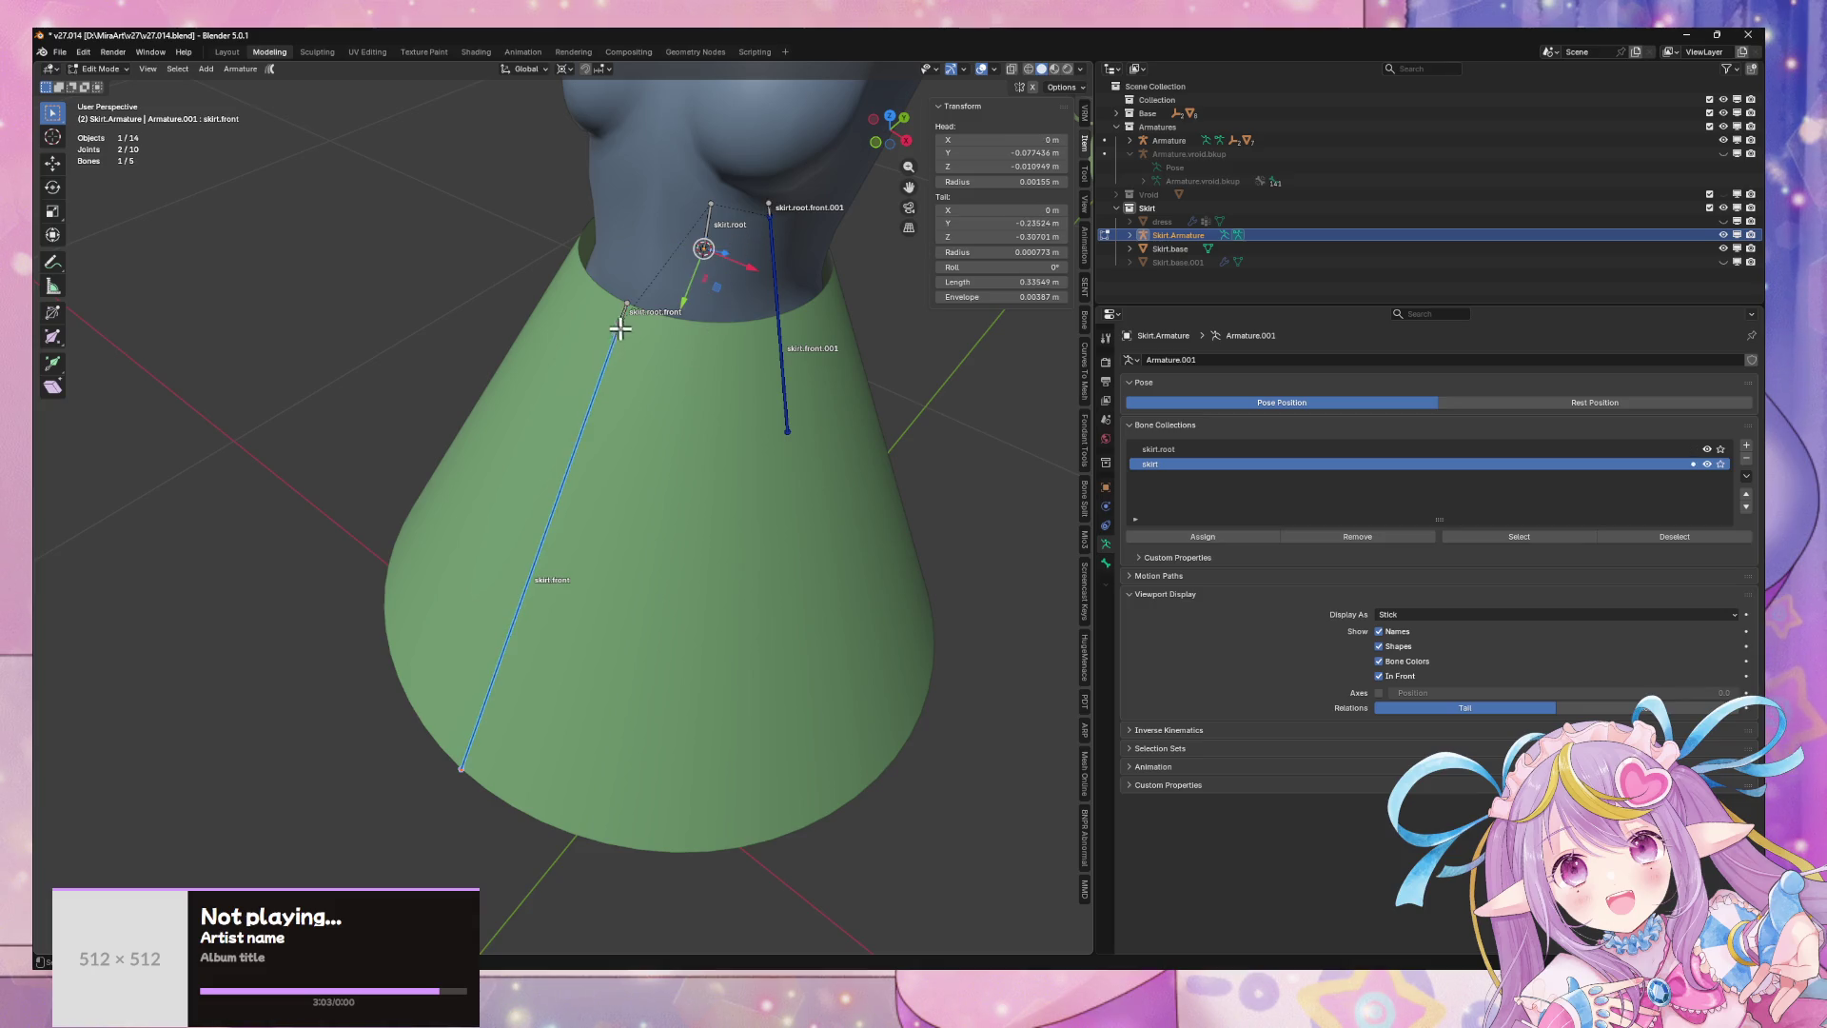
{"action": "left_click", "coordinate": [621, 317], "text": "shift"}
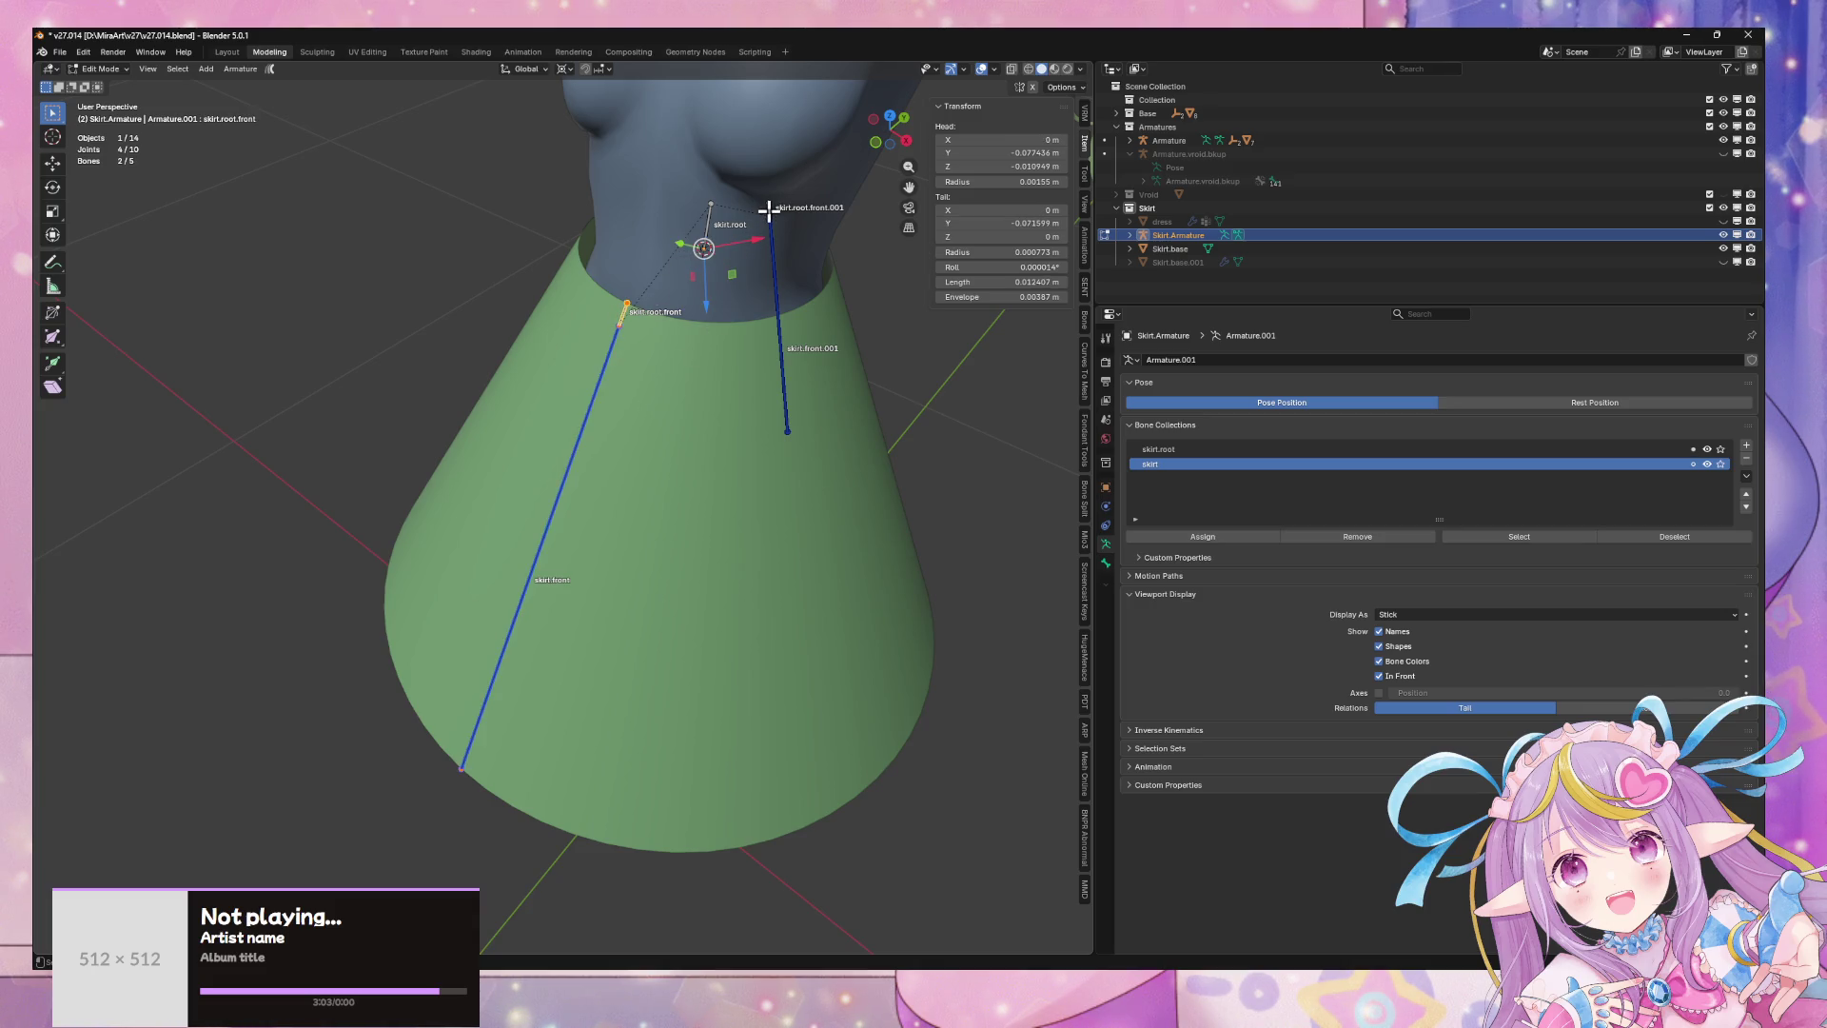
{"action": "mouse_move", "coordinate": [839, 494]}
{"action": "left_mouse_down"}
{"action": "mouse_move", "coordinate": [754, 228]}
{"action": "mouse_move", "coordinate": [755, 140]}
{"action": "left_mouse_up"}
{"action": "mouse_move", "coordinate": [687, 893]}
{"action": "left_mouse_down", "text": "shift"}
{"action": "mouse_move", "coordinate": [257, 192]}
{"action": "mouse_move", "coordinate": [260, 270]}
{"action": "left_mouse_up", "text": "shift"}
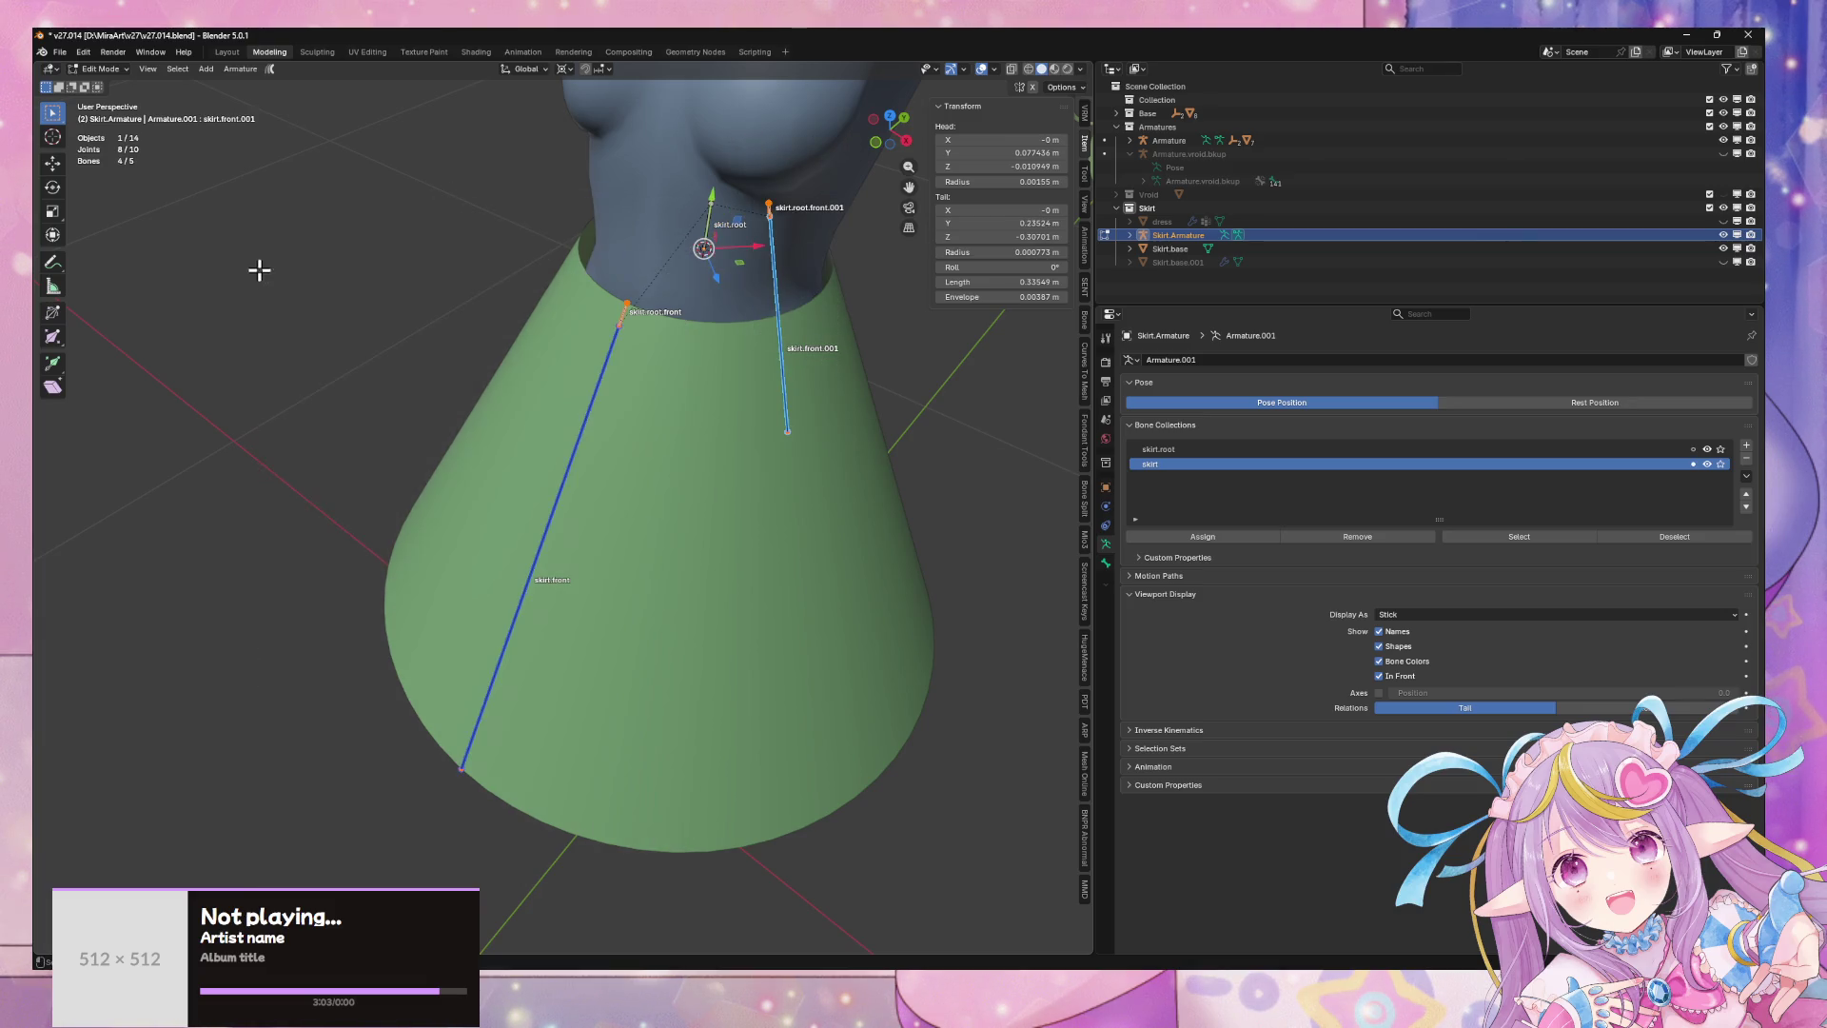
- Duplicate the four selected bones in place and rotate the copies 90° around Z
{"action": "key", "text": "shift+d"}
{"action": "right_click", "coordinate": [816, 326]}
{"action": "key", "text": "r"}
{"action": "key", "text": "r"}
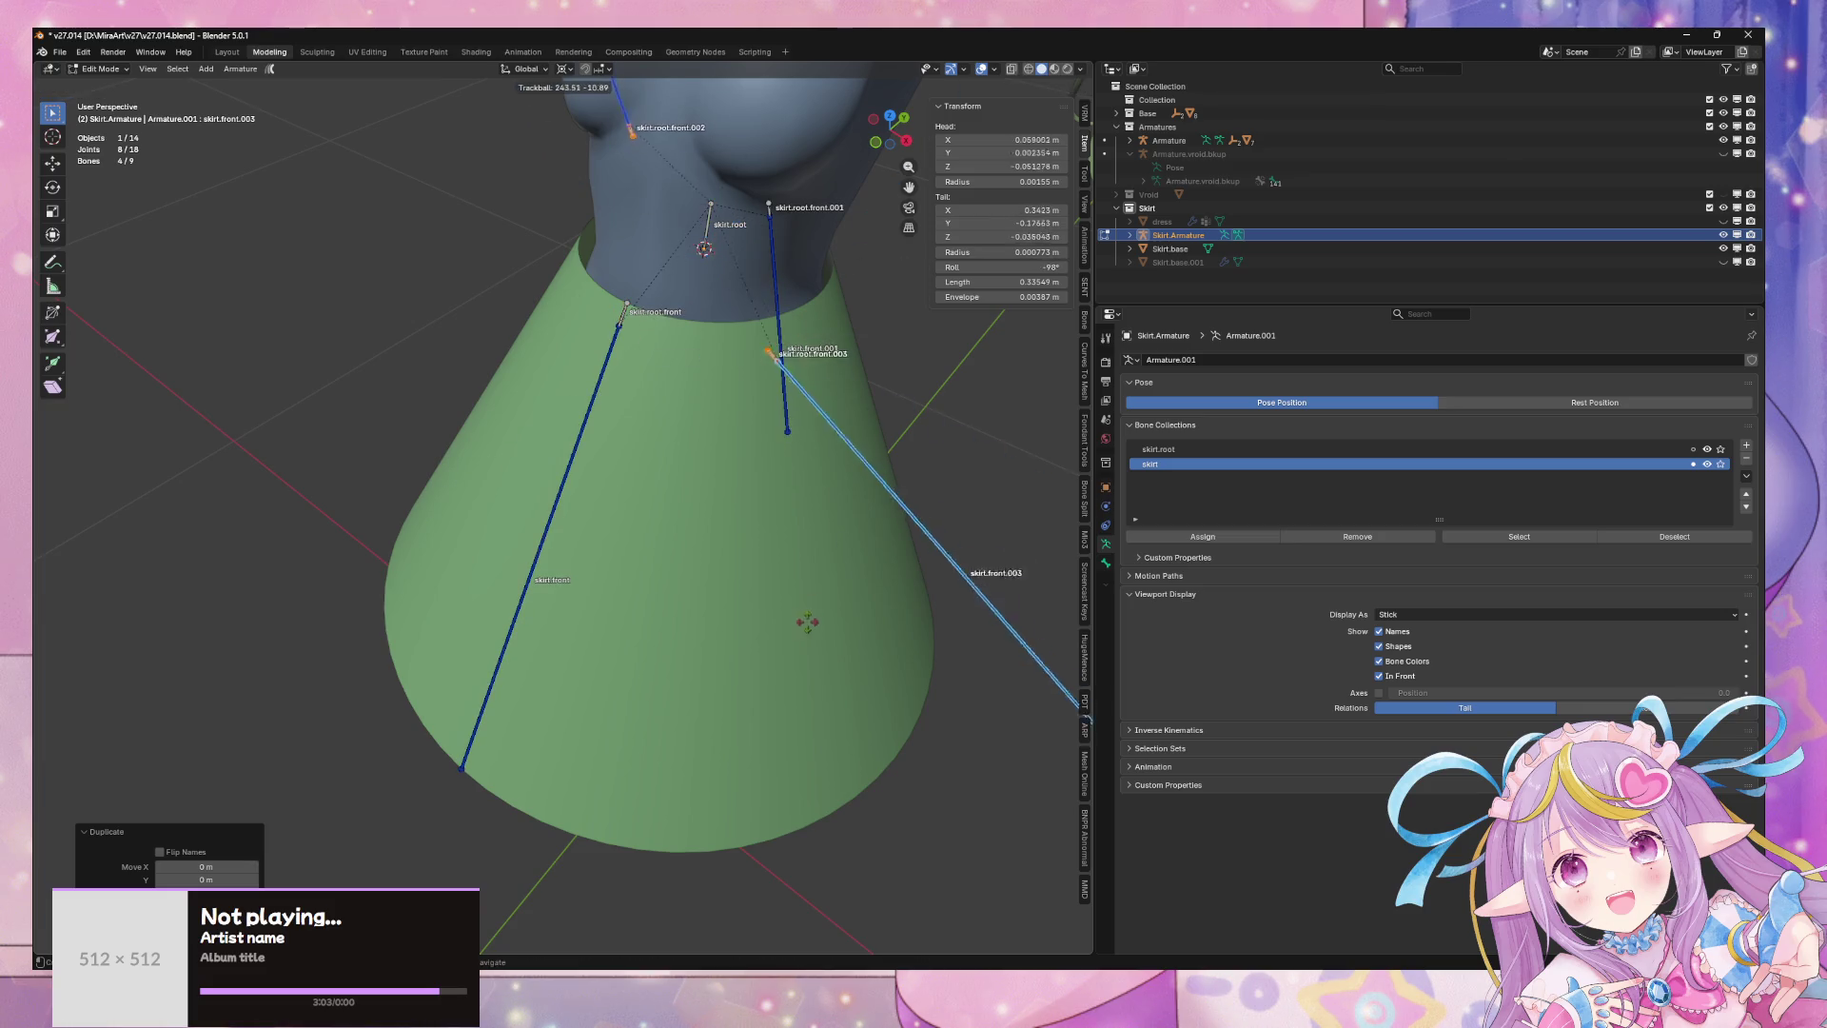
{"action": "right_click", "coordinate": [814, 245]}
{"action": "type", "text": "rz"}
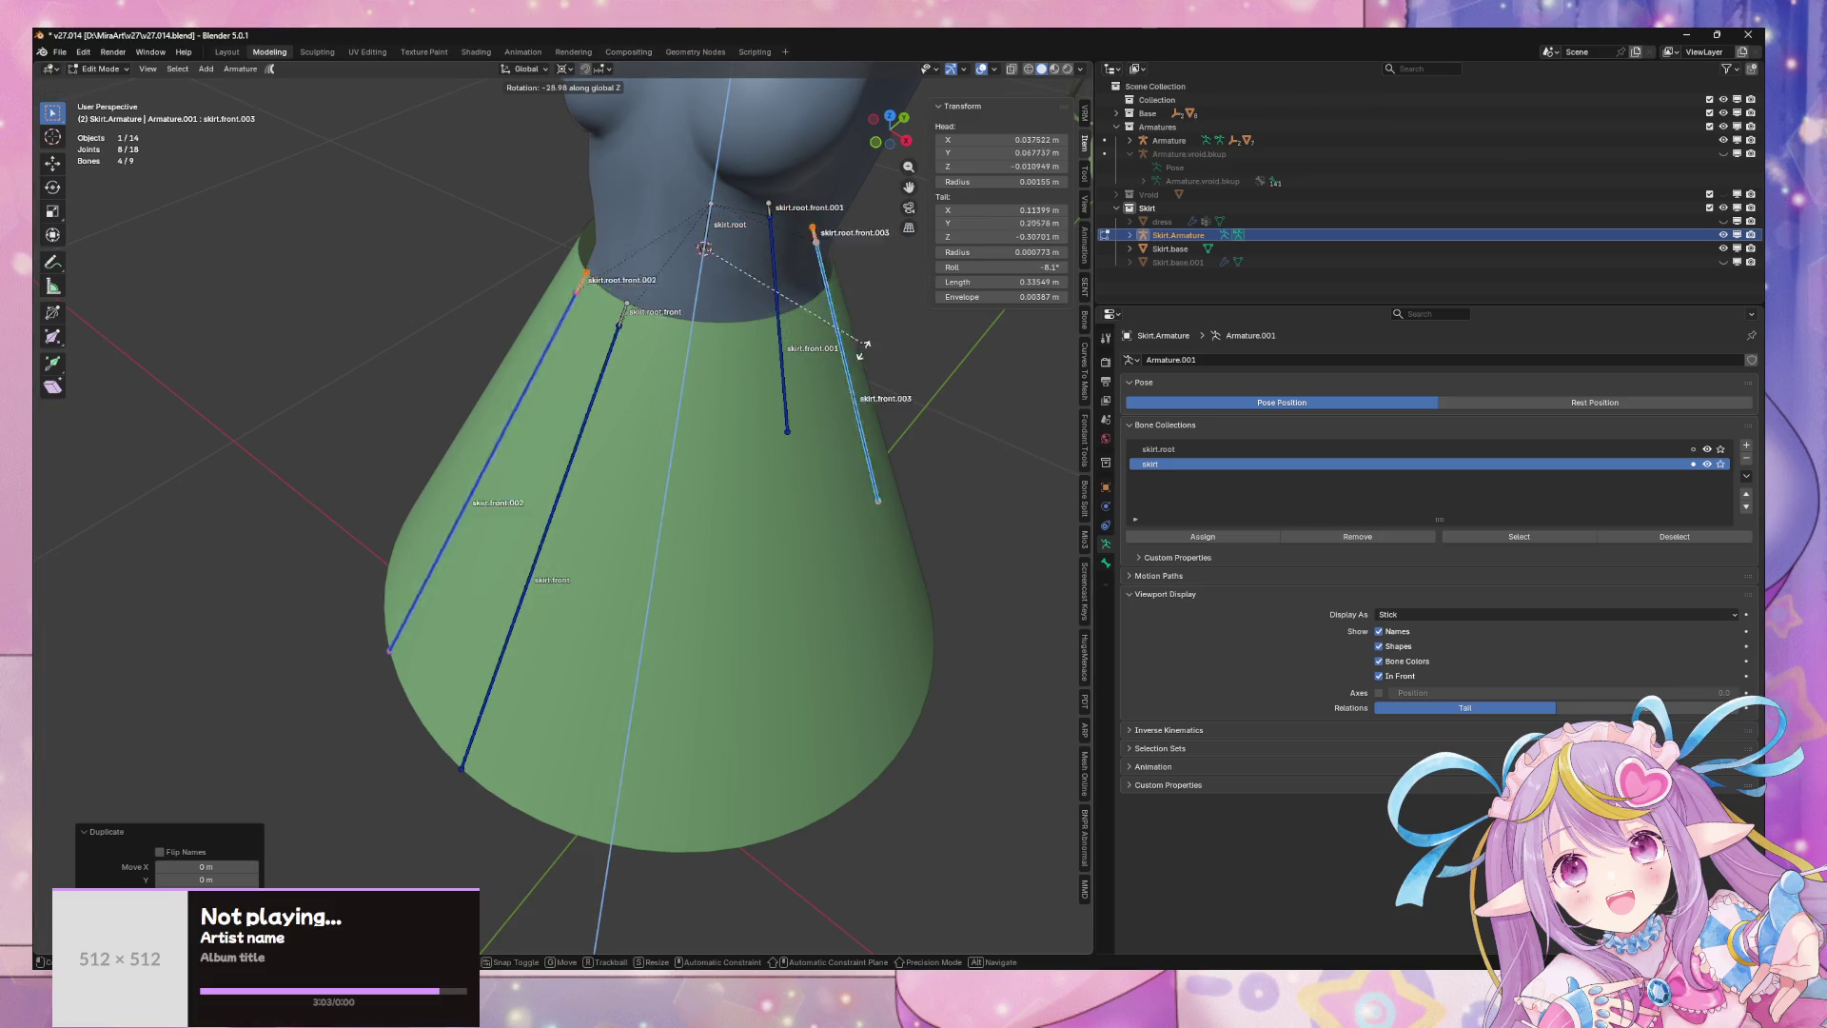
{"action": "type", "text": "90"}
{"action": "key", "text": "Return"}
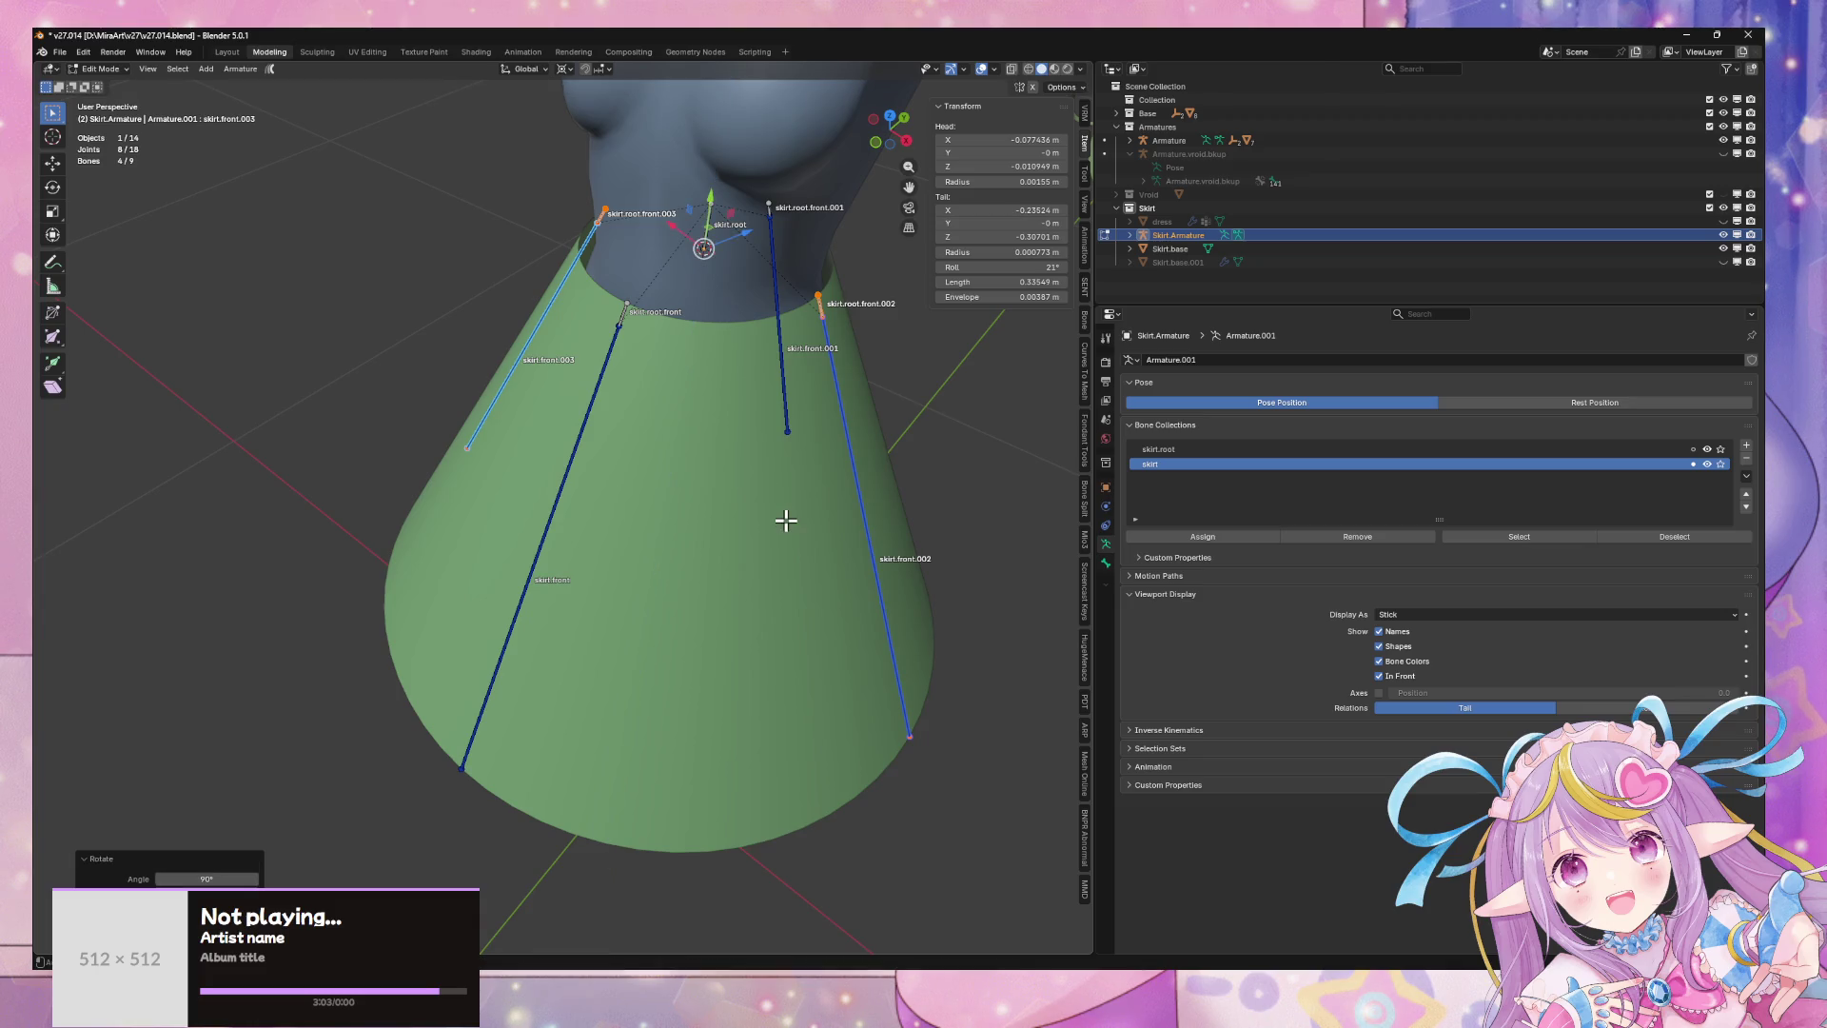
{"action": "scroll", "coordinate": [783, 518], "scroll_direction": "down", "scroll_amount": 4}
{"action": "mouse_move", "coordinate": [816, 518]}
{"action": "middle_mouse_down"}
{"action": "mouse_move", "coordinate": [833, 601]}
{"action": "mouse_move", "coordinate": [844, 542]}
{"action": "mouse_move", "coordinate": [898, 523]}
{"action": "mouse_move", "coordinate": [896, 478]}
{"action": "middle_mouse_up"}
{"action": "mouse_move", "coordinate": [871, 500]}
{"action": "middle_mouse_down"}
{"action": "mouse_move", "coordinate": [819, 440]}
{"action": "mouse_move", "coordinate": [837, 400]}
{"action": "mouse_move", "coordinate": [676, 543]}
{"action": "mouse_move", "coordinate": [856, 487]}
{"action": "middle_mouse_up"}
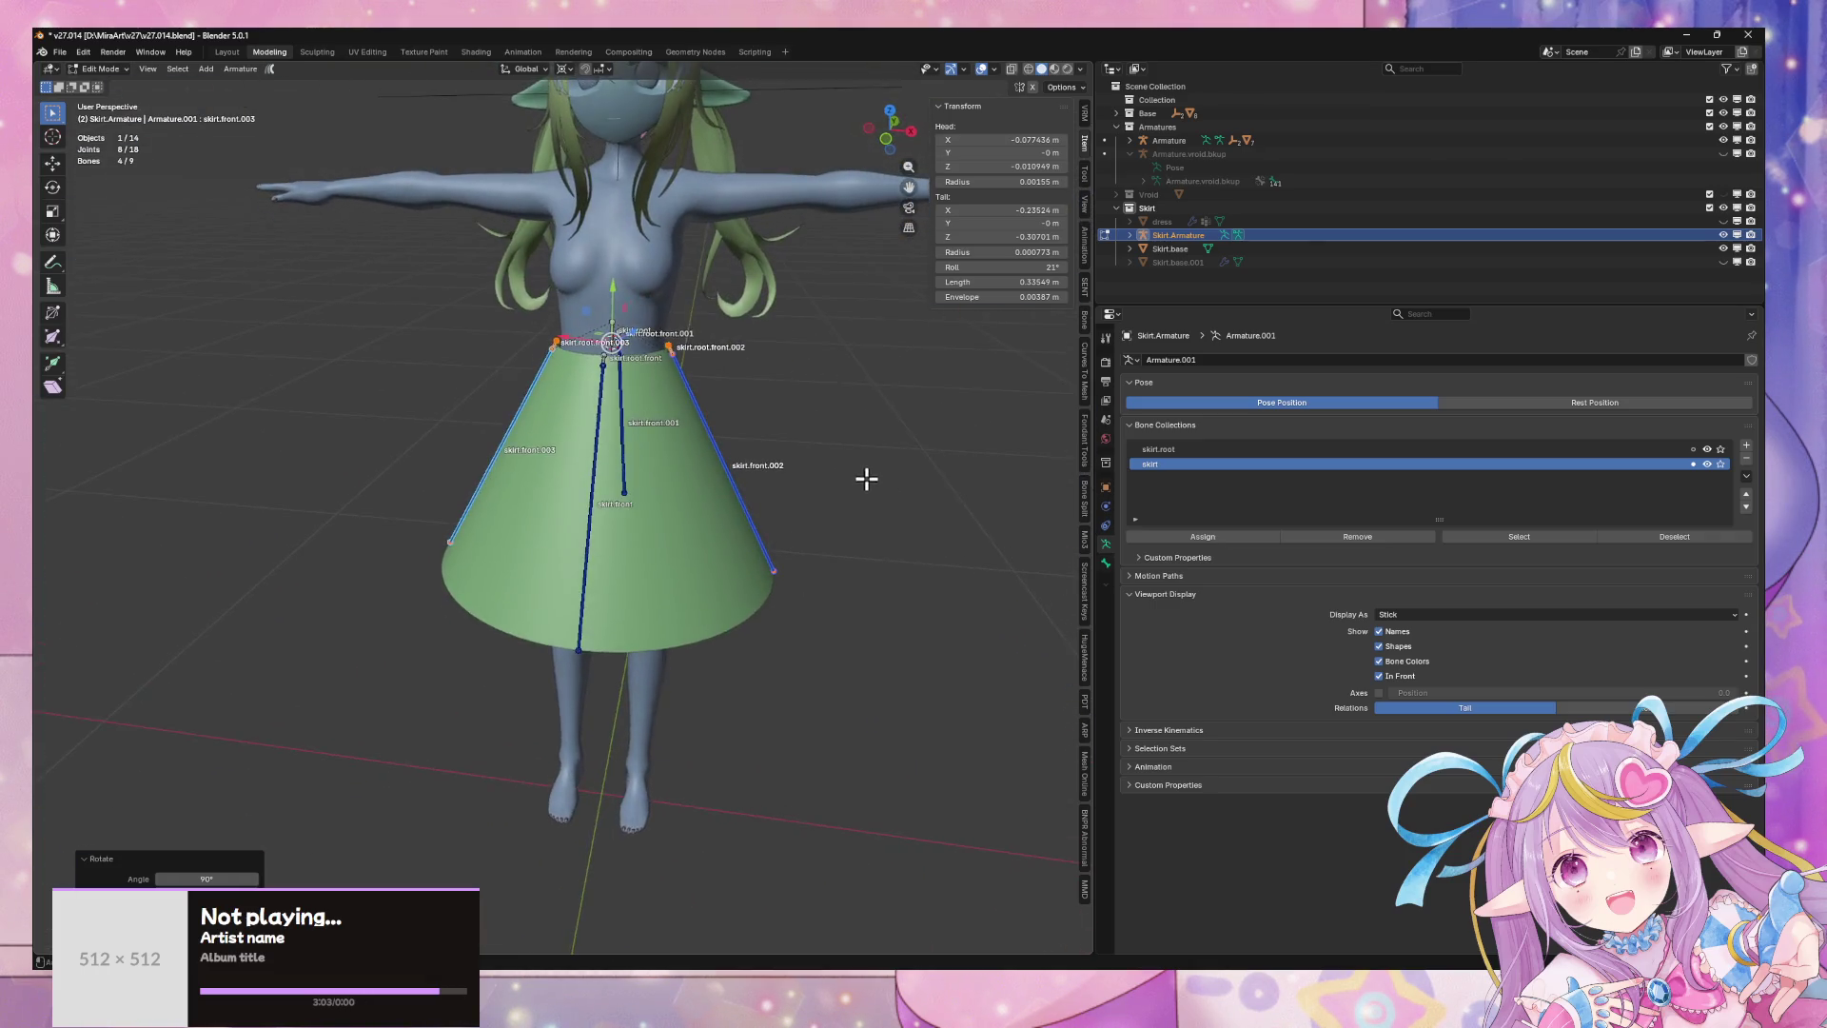
- Duplicate all the skirt bones in place and rotate the copies 45° around Z
{"action": "scroll", "coordinate": [865, 477], "scroll_direction": "down", "scroll_amount": 3}
{"action": "scroll", "coordinate": [733, 355], "scroll_direction": "up", "scroll_amount": 1}
{"action": "middle_click_drag", "start_coordinate": [724, 392], "coordinate": [755, 460]}
{"action": "middle_click_drag", "start_coordinate": [616, 464], "coordinate": [639, 486]}
{"action": "scroll", "coordinate": [730, 509], "scroll_direction": "down", "scroll_amount": 5}
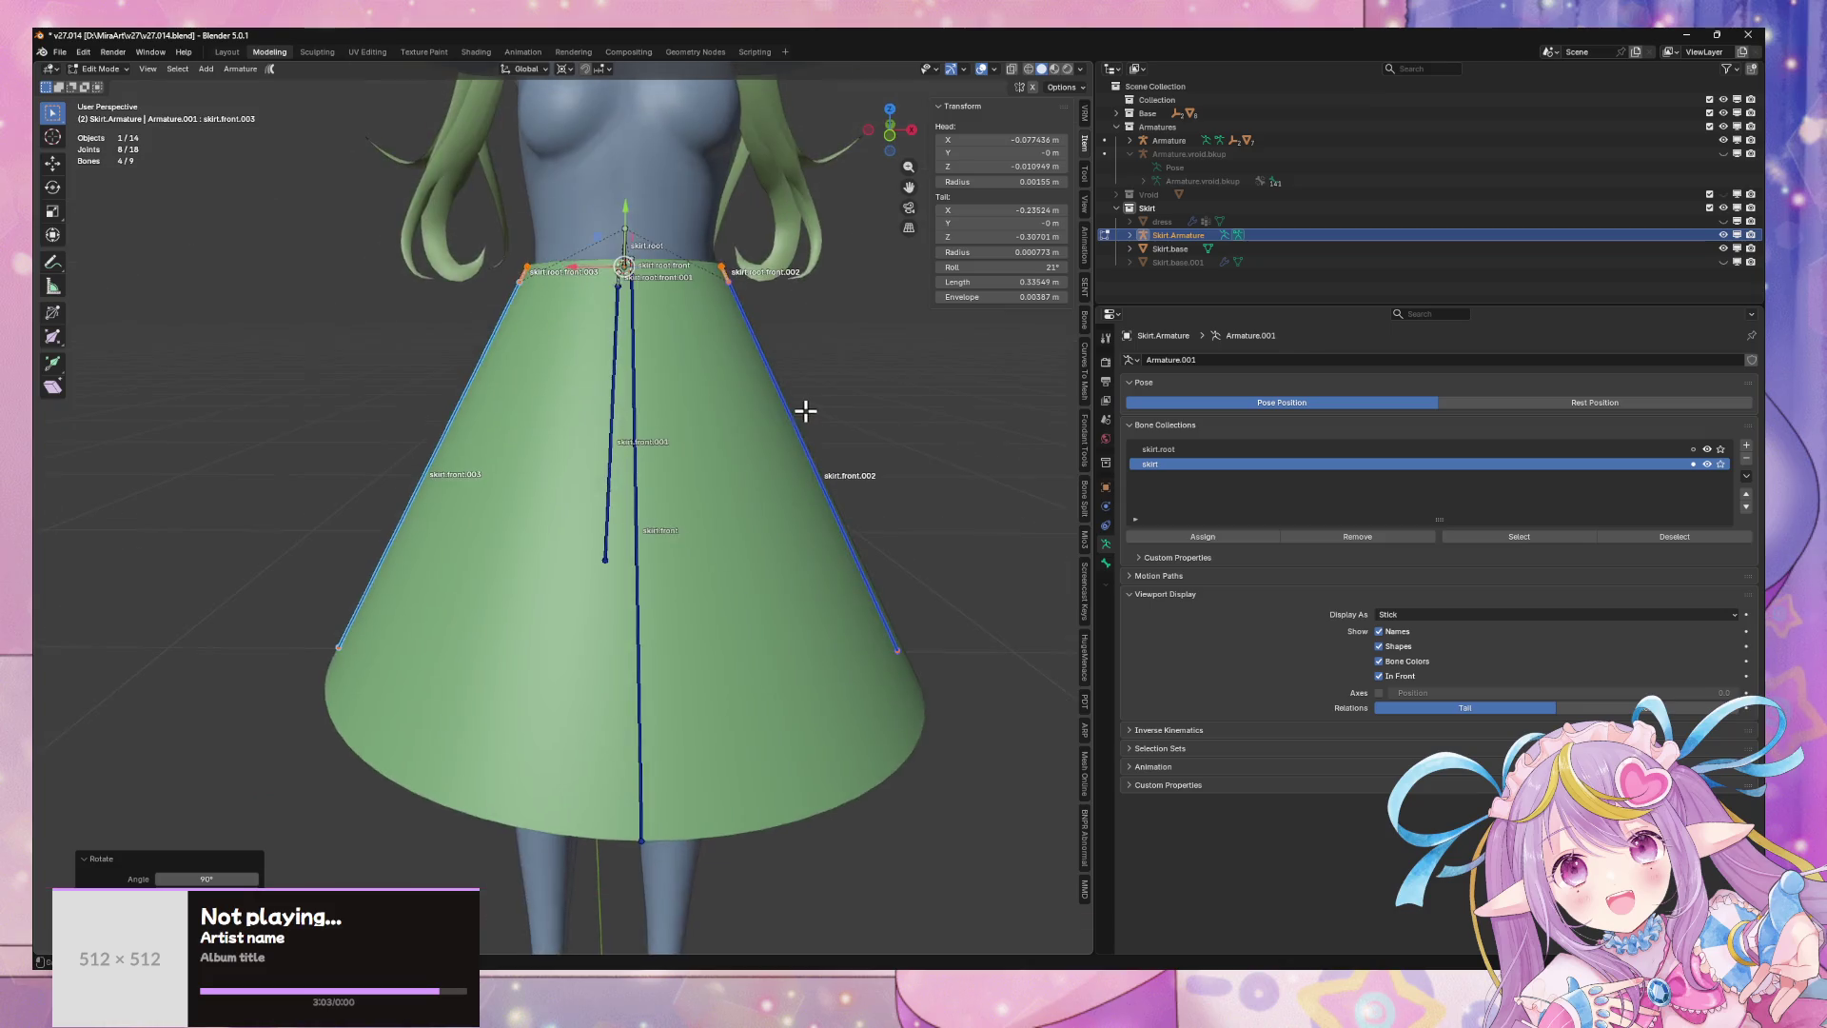
{"action": "left_click_drag", "start_coordinate": [971, 775], "coordinate": [293, 273]}
{"action": "scroll", "coordinate": [640, 412], "scroll_direction": "up", "scroll_amount": 3}
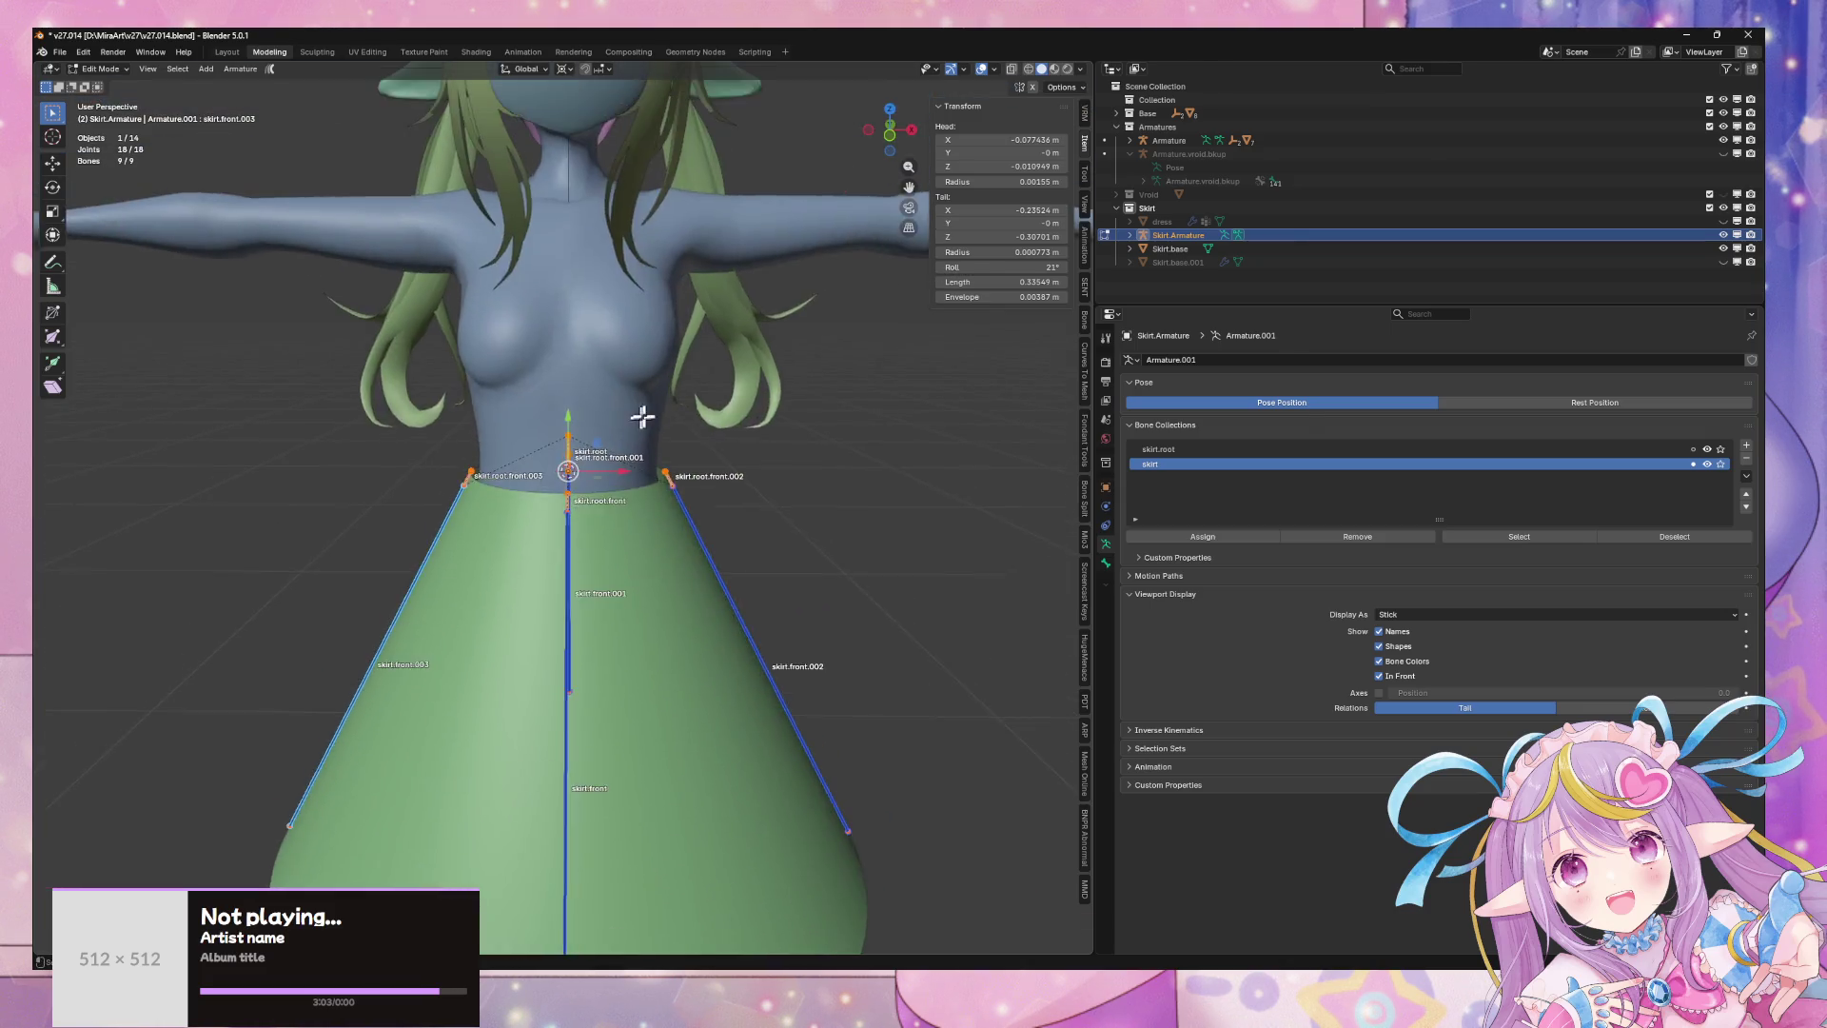
{"action": "mouse_move", "coordinate": [641, 412]}
{"action": "middle_mouse_down"}
{"action": "mouse_move", "coordinate": [558, 450]}
{"action": "mouse_move", "coordinate": [742, 530]}
{"action": "middle_mouse_up"}
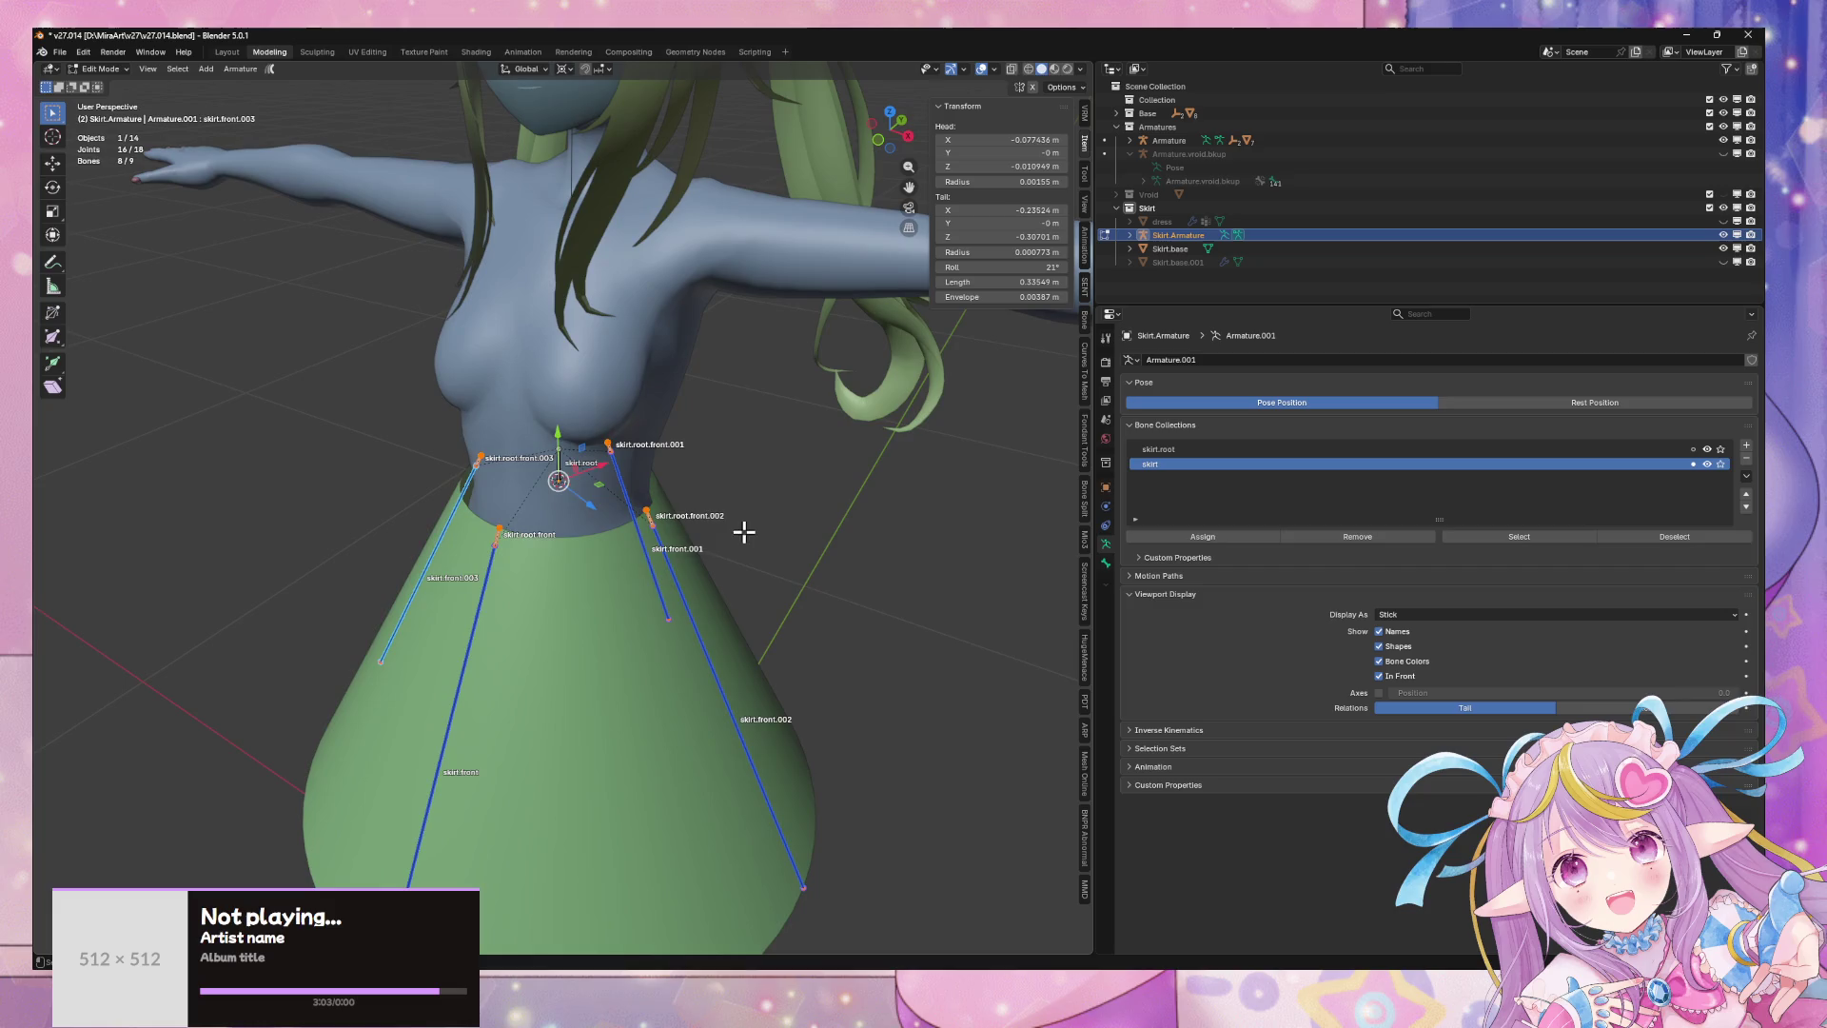
{"action": "key", "text": "shift+d"}
{"action": "key", "text": "Escape"}
{"action": "key", "text": "r"}
{"action": "key", "text": "z"}
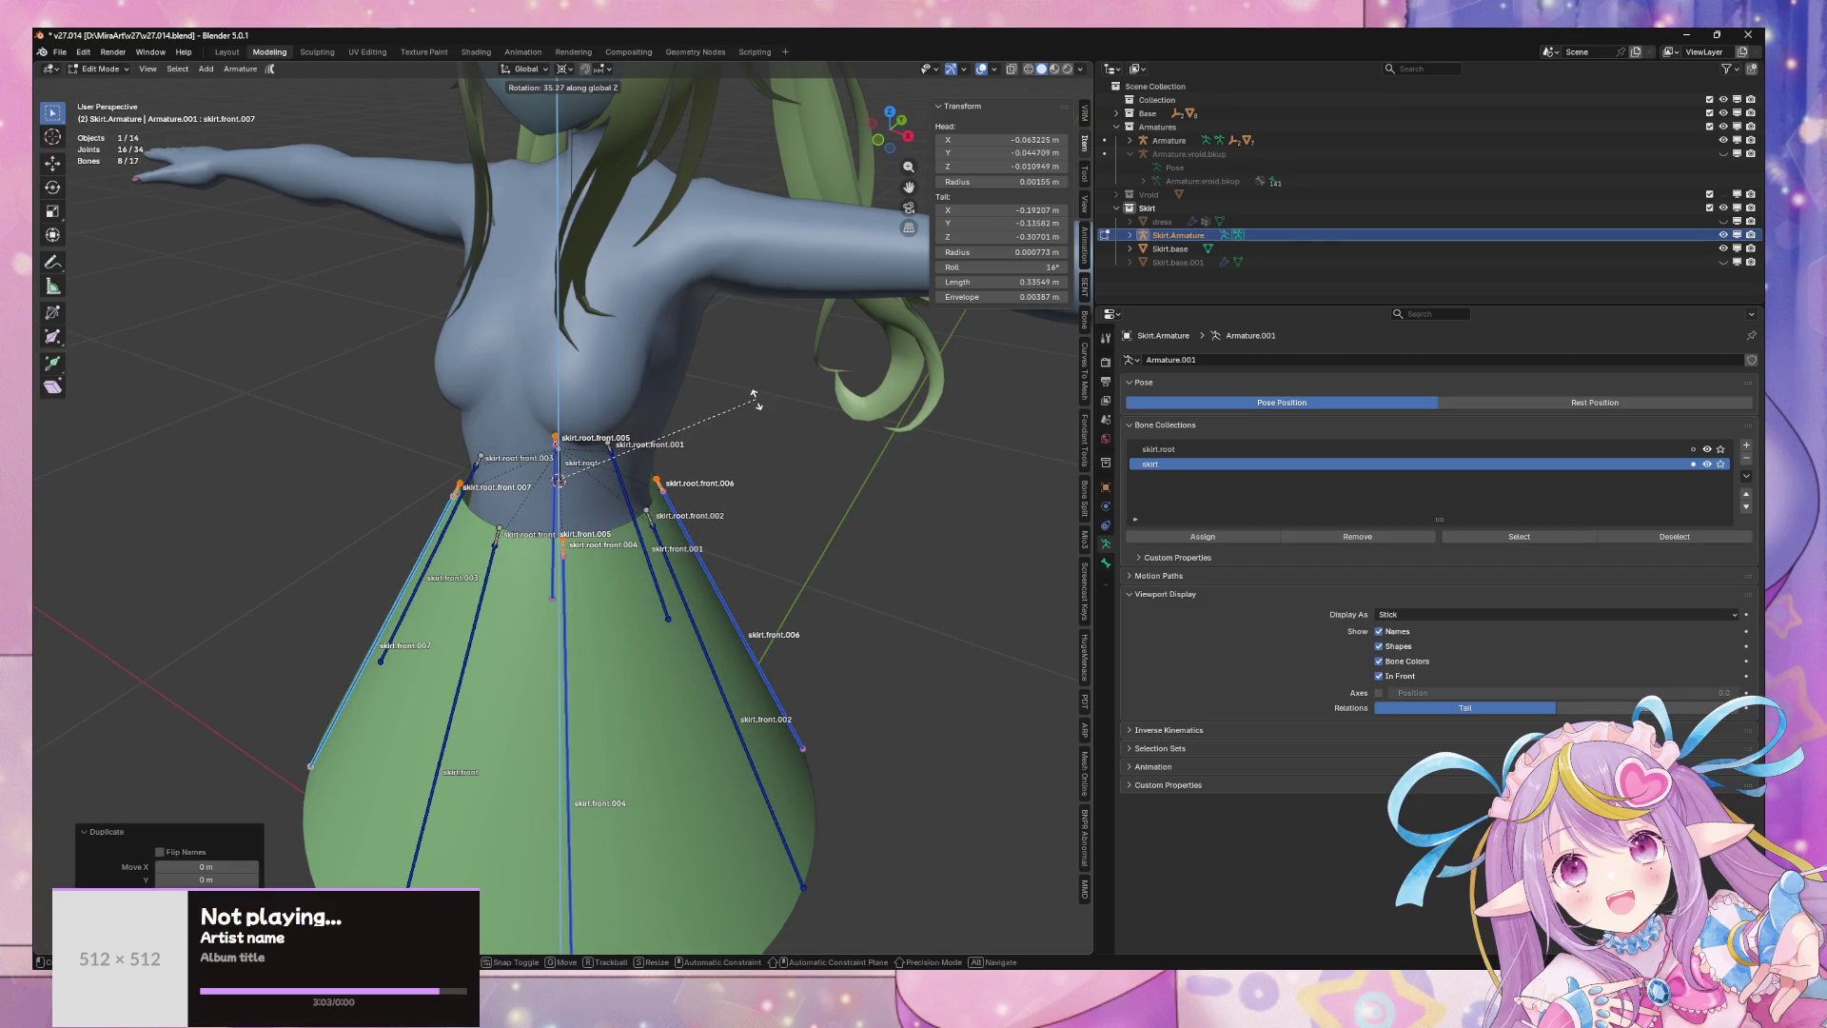
{"action": "key", "text": "Return"}
- Review the eight radiating chains, then return to Object Mode with the skirt armature selected
{"action": "scroll", "coordinate": [304, 604], "scroll_direction": "down", "scroll_amount": 5}
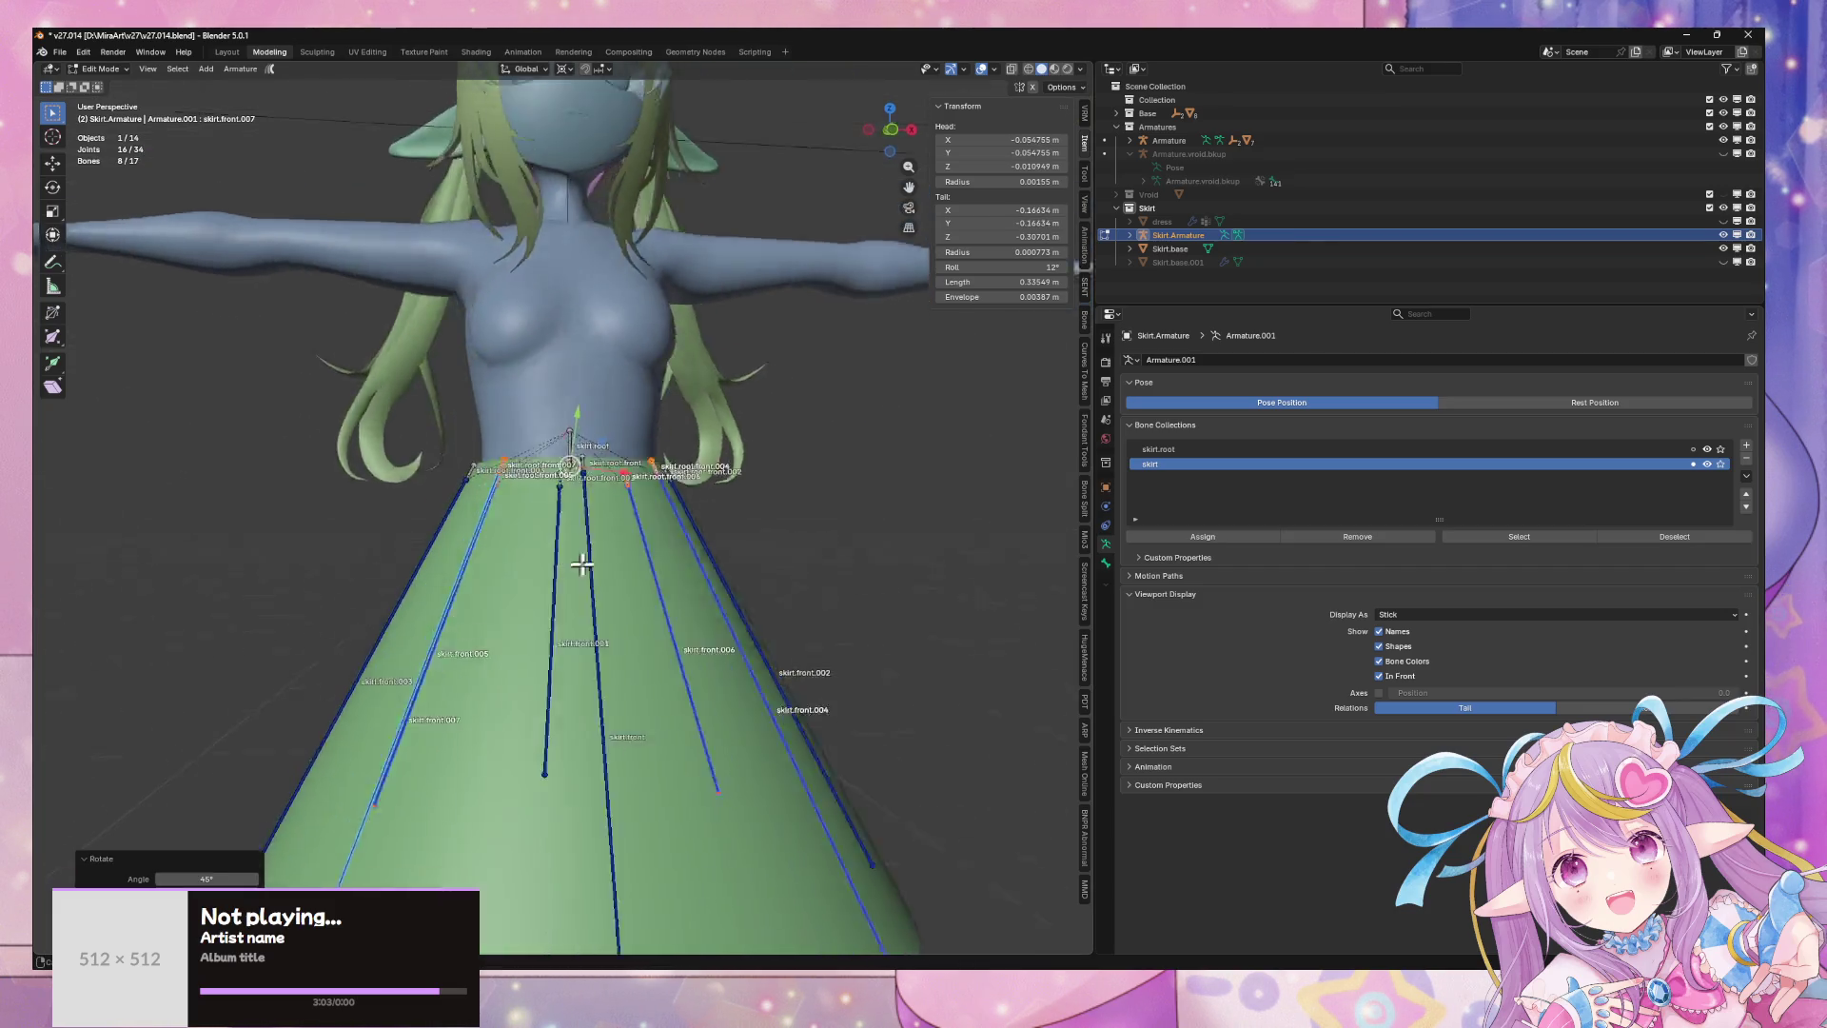
{"action": "mouse_move", "coordinate": [304, 604]}
{"action": "middle_mouse_down"}
{"action": "mouse_move", "coordinate": [632, 571]}
{"action": "mouse_move", "coordinate": [677, 476]}
{"action": "mouse_move", "coordinate": [665, 408]}
{"action": "mouse_move", "coordinate": [584, 537]}
{"action": "mouse_move", "coordinate": [558, 510]}
{"action": "mouse_move", "coordinate": [543, 528]}
{"action": "mouse_move", "coordinate": [413, 518]}
{"action": "mouse_move", "coordinate": [790, 510]}
{"action": "mouse_move", "coordinate": [611, 448]}
{"action": "mouse_move", "coordinate": [612, 482]}
{"action": "mouse_move", "coordinate": [588, 486]}
{"action": "middle_mouse_up"}
{"action": "scroll", "coordinate": [611, 501], "scroll_direction": "up", "scroll_amount": 4}
{"action": "scroll", "coordinate": [571, 505], "scroll_direction": "down", "scroll_amount": 6}
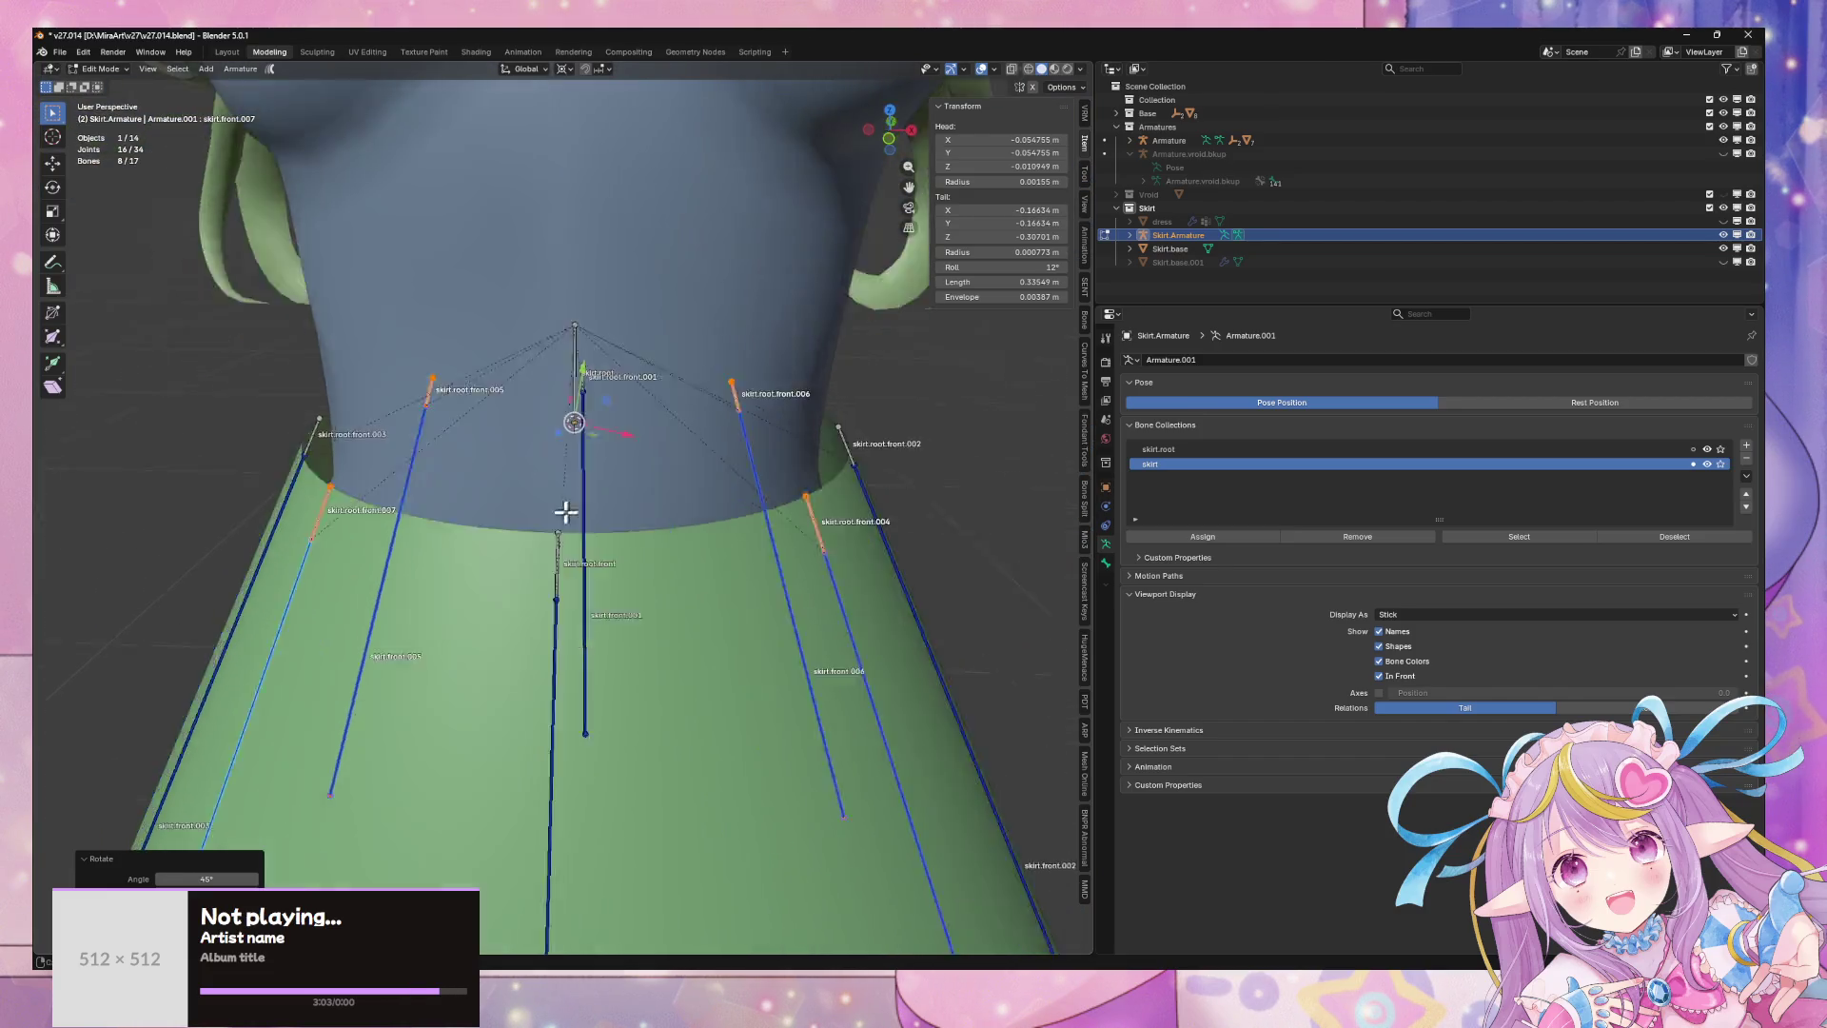
{"action": "key", "text": "Tab"}
{"action": "key", "text": "Tab"}
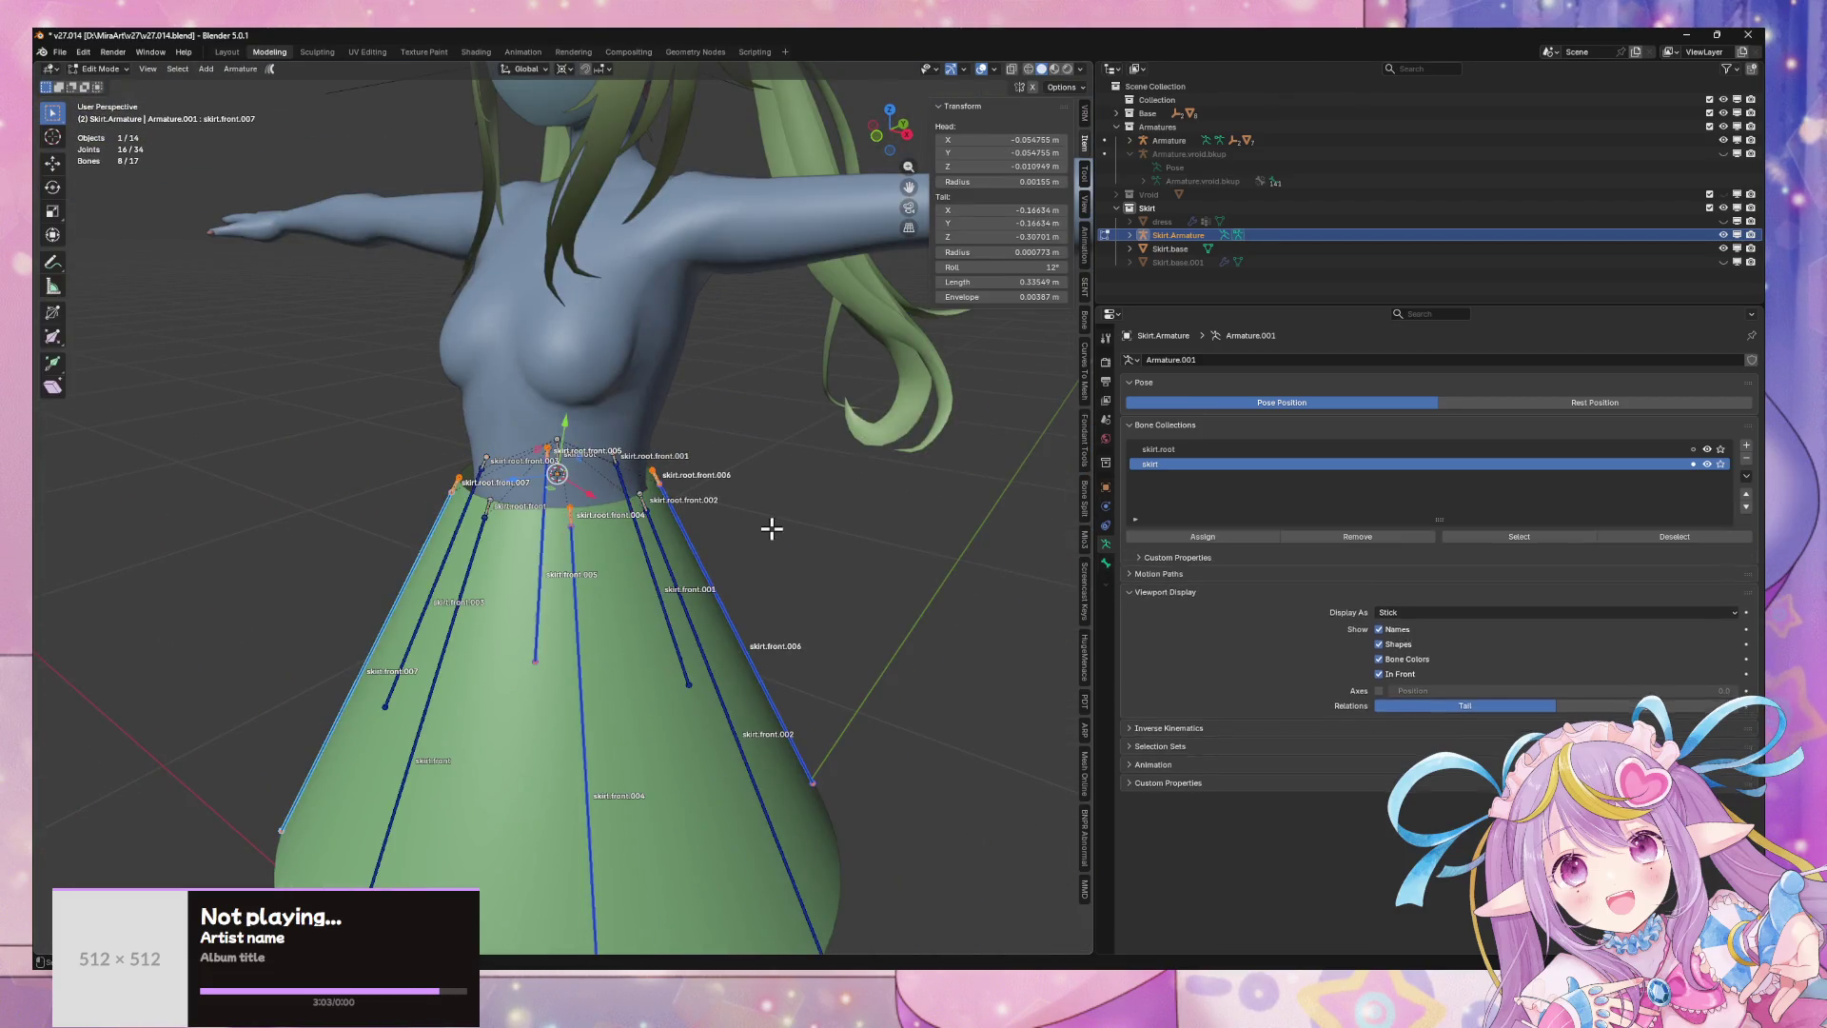
{"action": "mouse_move", "coordinate": [770, 523]}
{"action": "middle_mouse_down"}
{"action": "mouse_move", "coordinate": [584, 477]}
{"action": "mouse_move", "coordinate": [713, 494]}
{"action": "mouse_move", "coordinate": [721, 436]}
{"action": "mouse_move", "coordinate": [665, 395]}
{"action": "mouse_move", "coordinate": [692, 419]}
{"action": "mouse_move", "coordinate": [848, 424]}
{"action": "mouse_move", "coordinate": [750, 419]}
{"action": "mouse_move", "coordinate": [734, 342]}
{"action": "middle_mouse_up"}
{"action": "scroll", "coordinate": [710, 434], "scroll_direction": "up", "scroll_amount": 2}
{"action": "scroll", "coordinate": [751, 420], "scroll_direction": "down", "scroll_amount": 5}
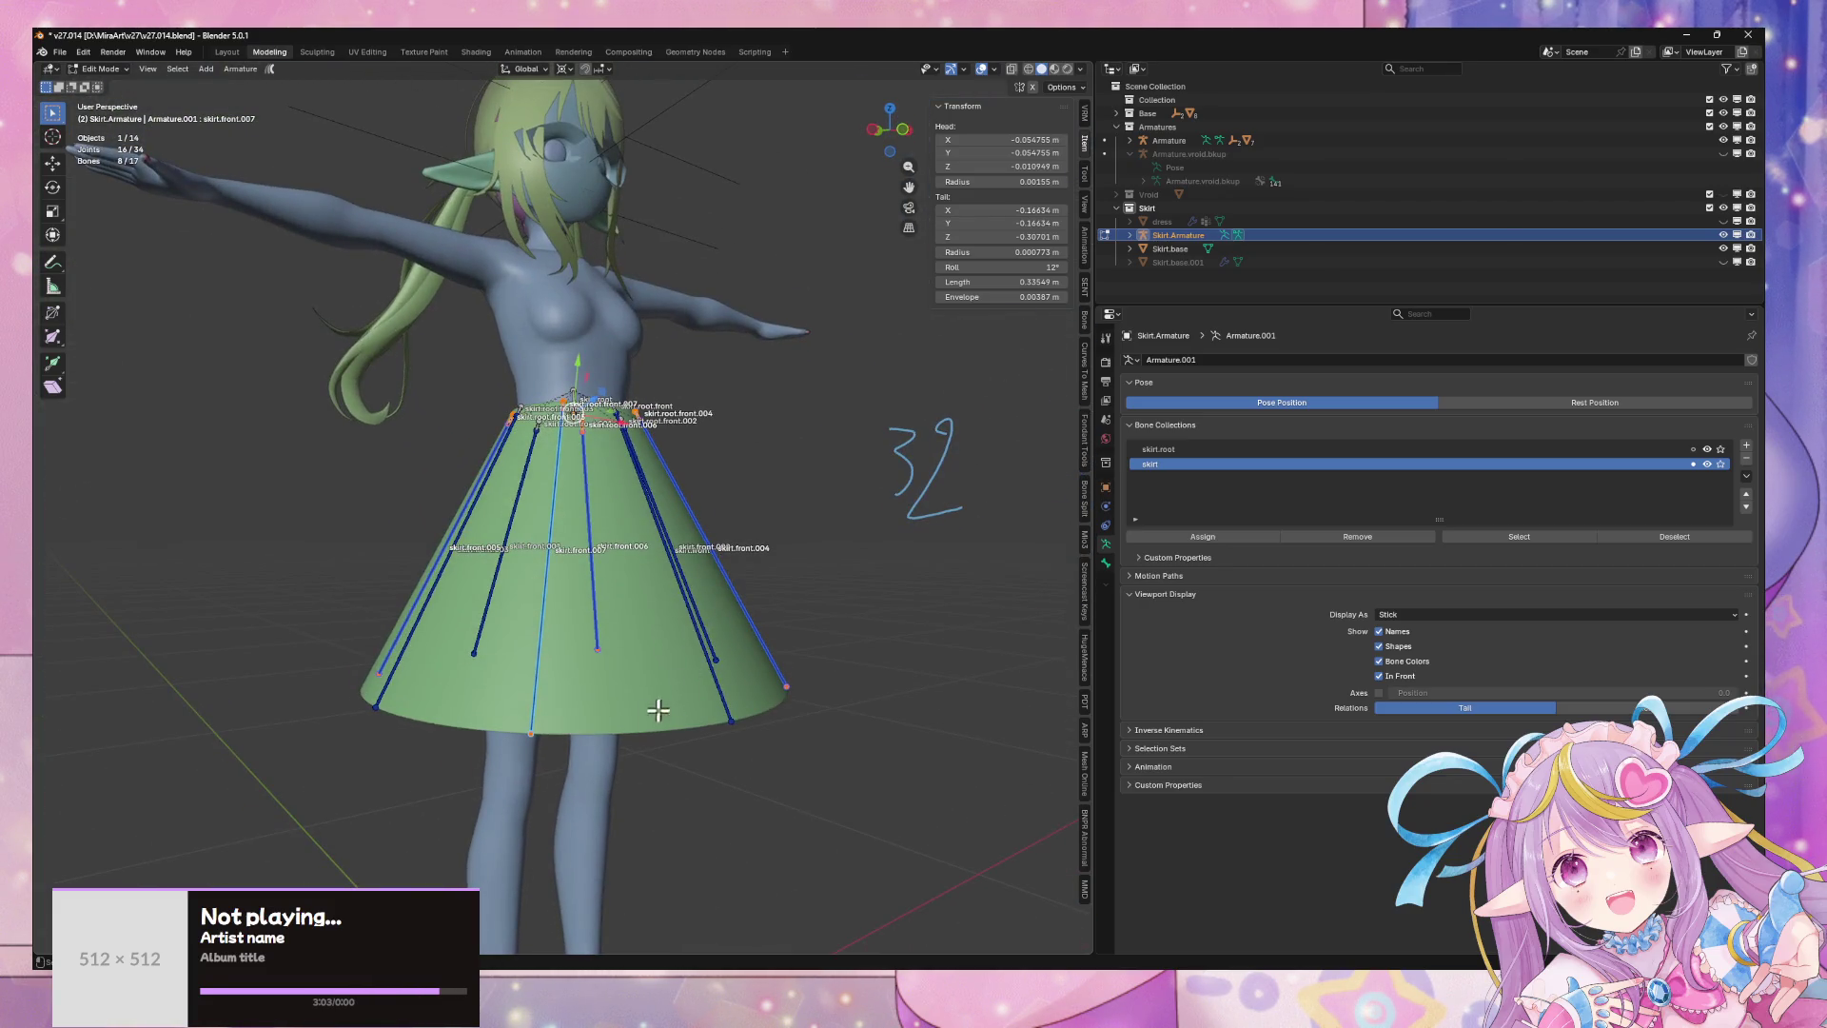
{"action": "mouse_move", "coordinate": [612, 725]}
{"action": "middle_mouse_down"}
{"action": "mouse_move", "coordinate": [501, 746]}
{"action": "mouse_move", "coordinate": [733, 718]}
{"action": "middle_mouse_up"}
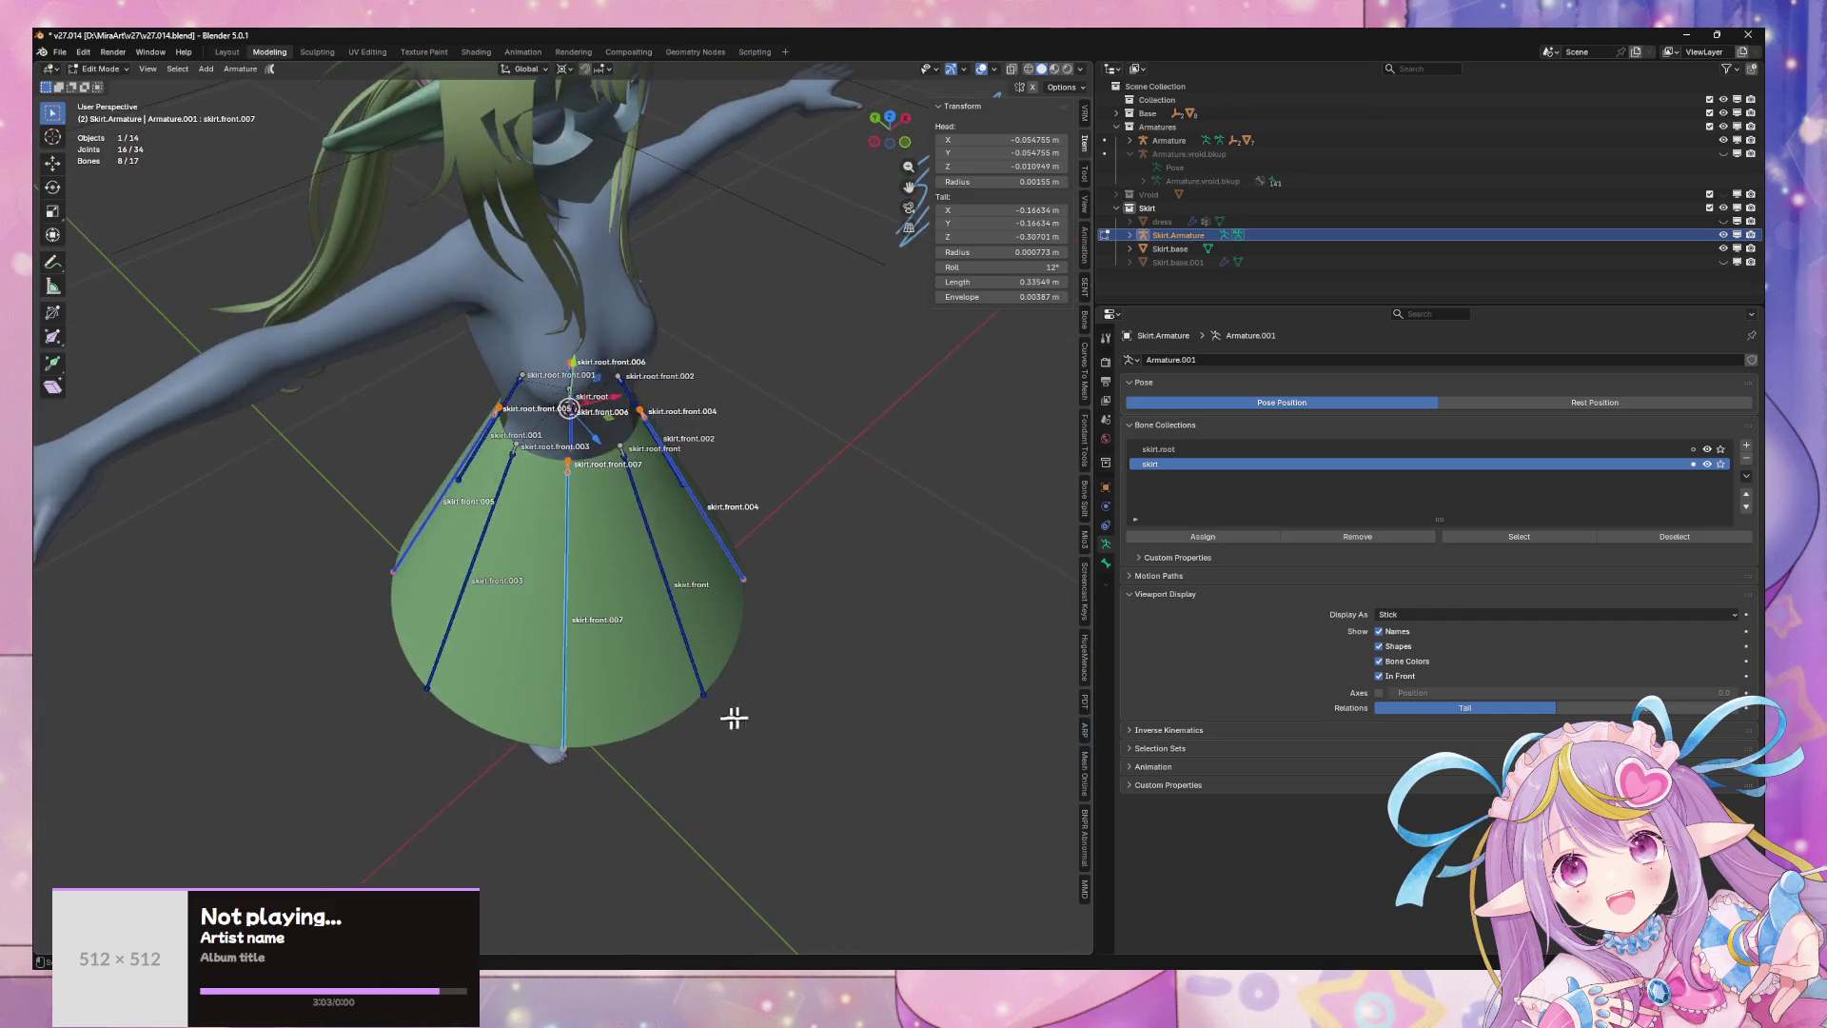
{"action": "key", "text": "Tab"}
{"action": "mouse_move", "coordinate": [878, 709]}
{"action": "middle_mouse_down"}
{"action": "mouse_move", "coordinate": [758, 612]}
{"action": "mouse_move", "coordinate": [705, 673]}
{"action": "mouse_move", "coordinate": [748, 582]}
{"action": "middle_mouse_up"}
{"action": "scroll", "coordinate": [780, 632], "scroll_direction": "up", "scroll_amount": 4}
{"action": "scroll", "coordinate": [670, 684], "scroll_direction": "up", "scroll_amount": 2}
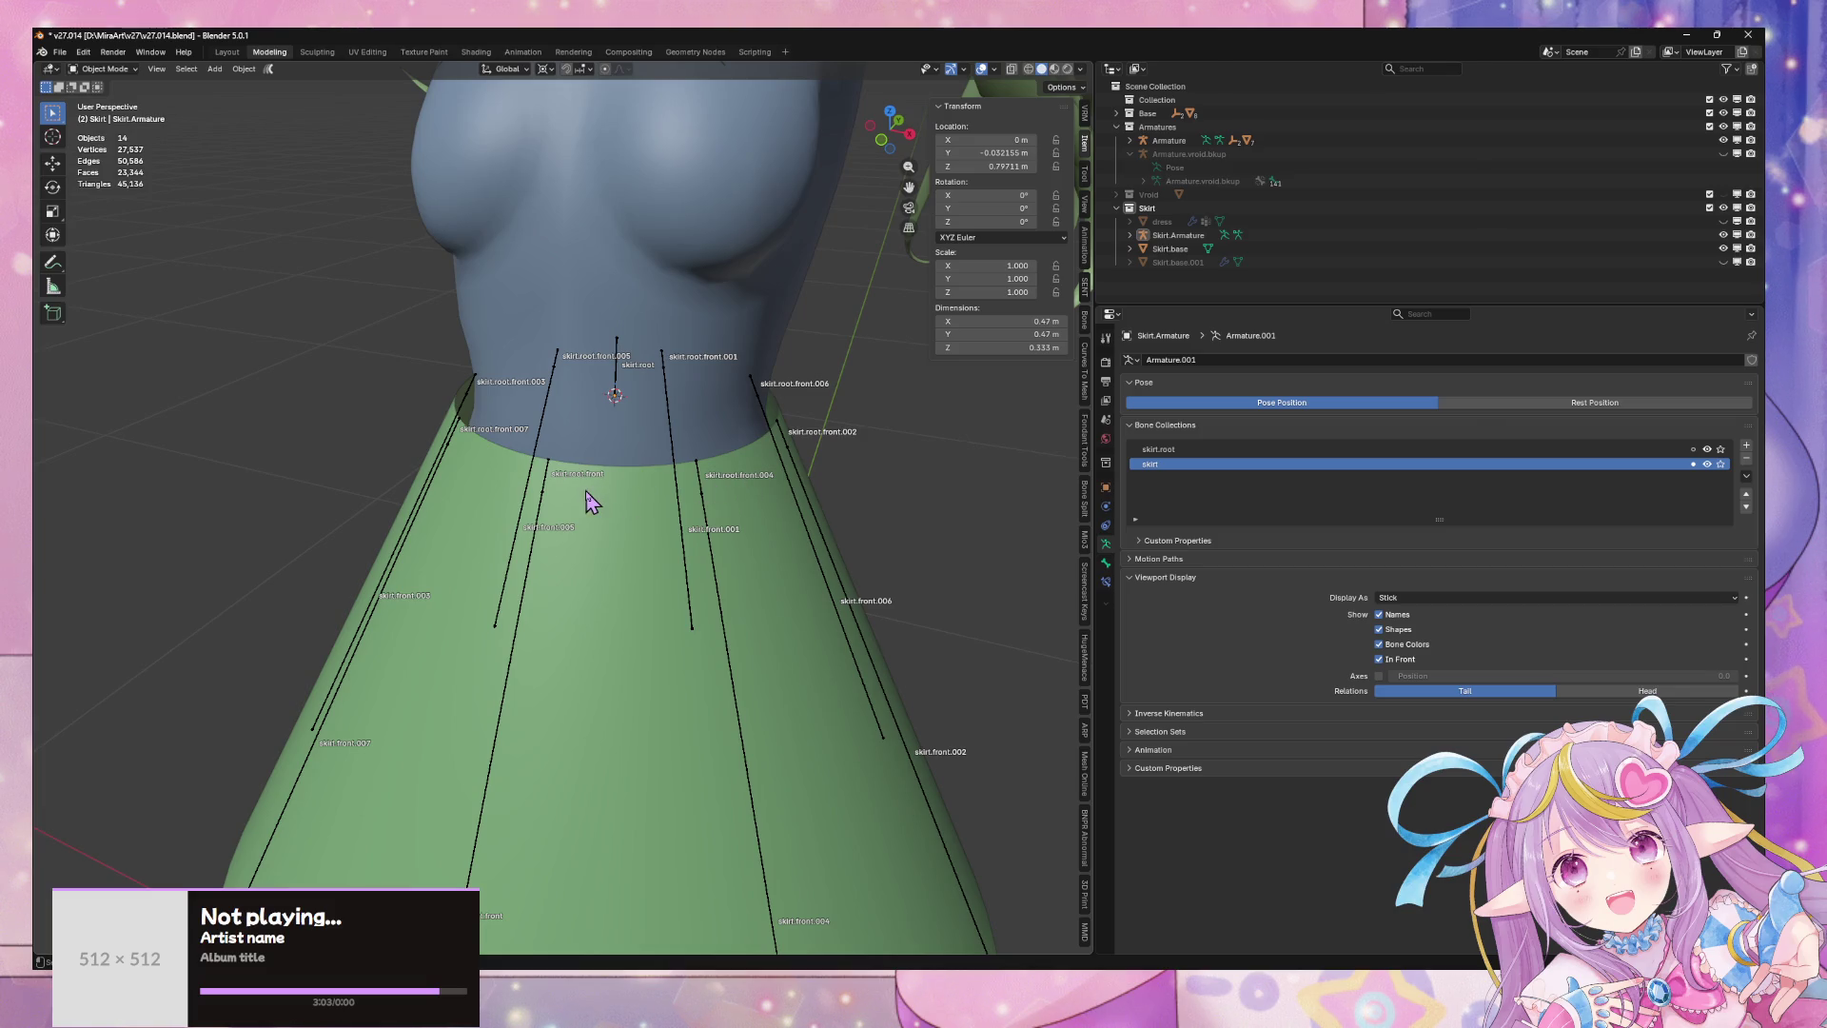
{"action": "mouse_move", "coordinate": [587, 502]}
{"action": "middle_mouse_down"}
{"action": "mouse_move", "coordinate": [596, 522]}
{"action": "mouse_move", "coordinate": [663, 506]}
{"action": "mouse_move", "coordinate": [617, 478]}
{"action": "middle_mouse_up"}
{"action": "scroll", "coordinate": [584, 517], "scroll_direction": "down", "scroll_amount": 3}
{"action": "left_click", "coordinate": [738, 690]}
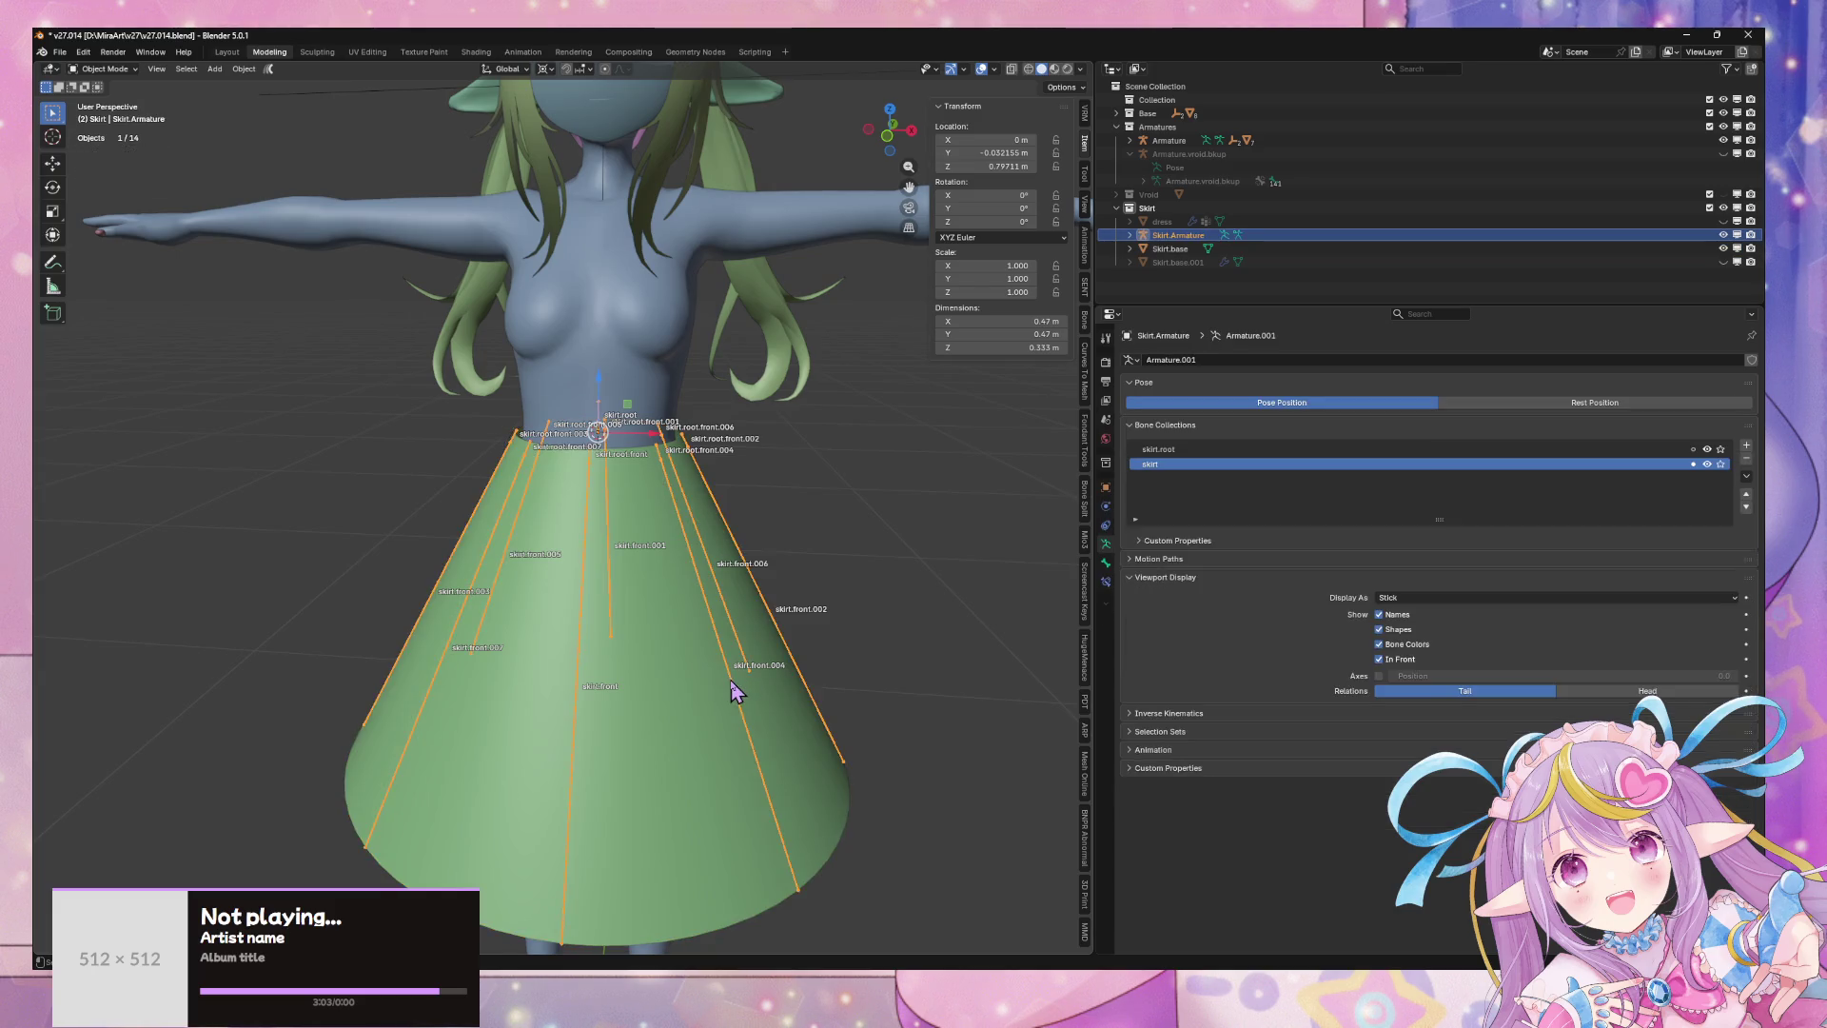
- In Edit Mode, rename skirt.root.front.004 and skirt.front.004 to skirt.root.front.left and skirt.front.left
{"action": "key", "text": "Tab"}
{"action": "left_click", "coordinate": [734, 680]}
{"action": "scroll", "coordinate": [739, 446], "scroll_direction": "up", "scroll_amount": 4}
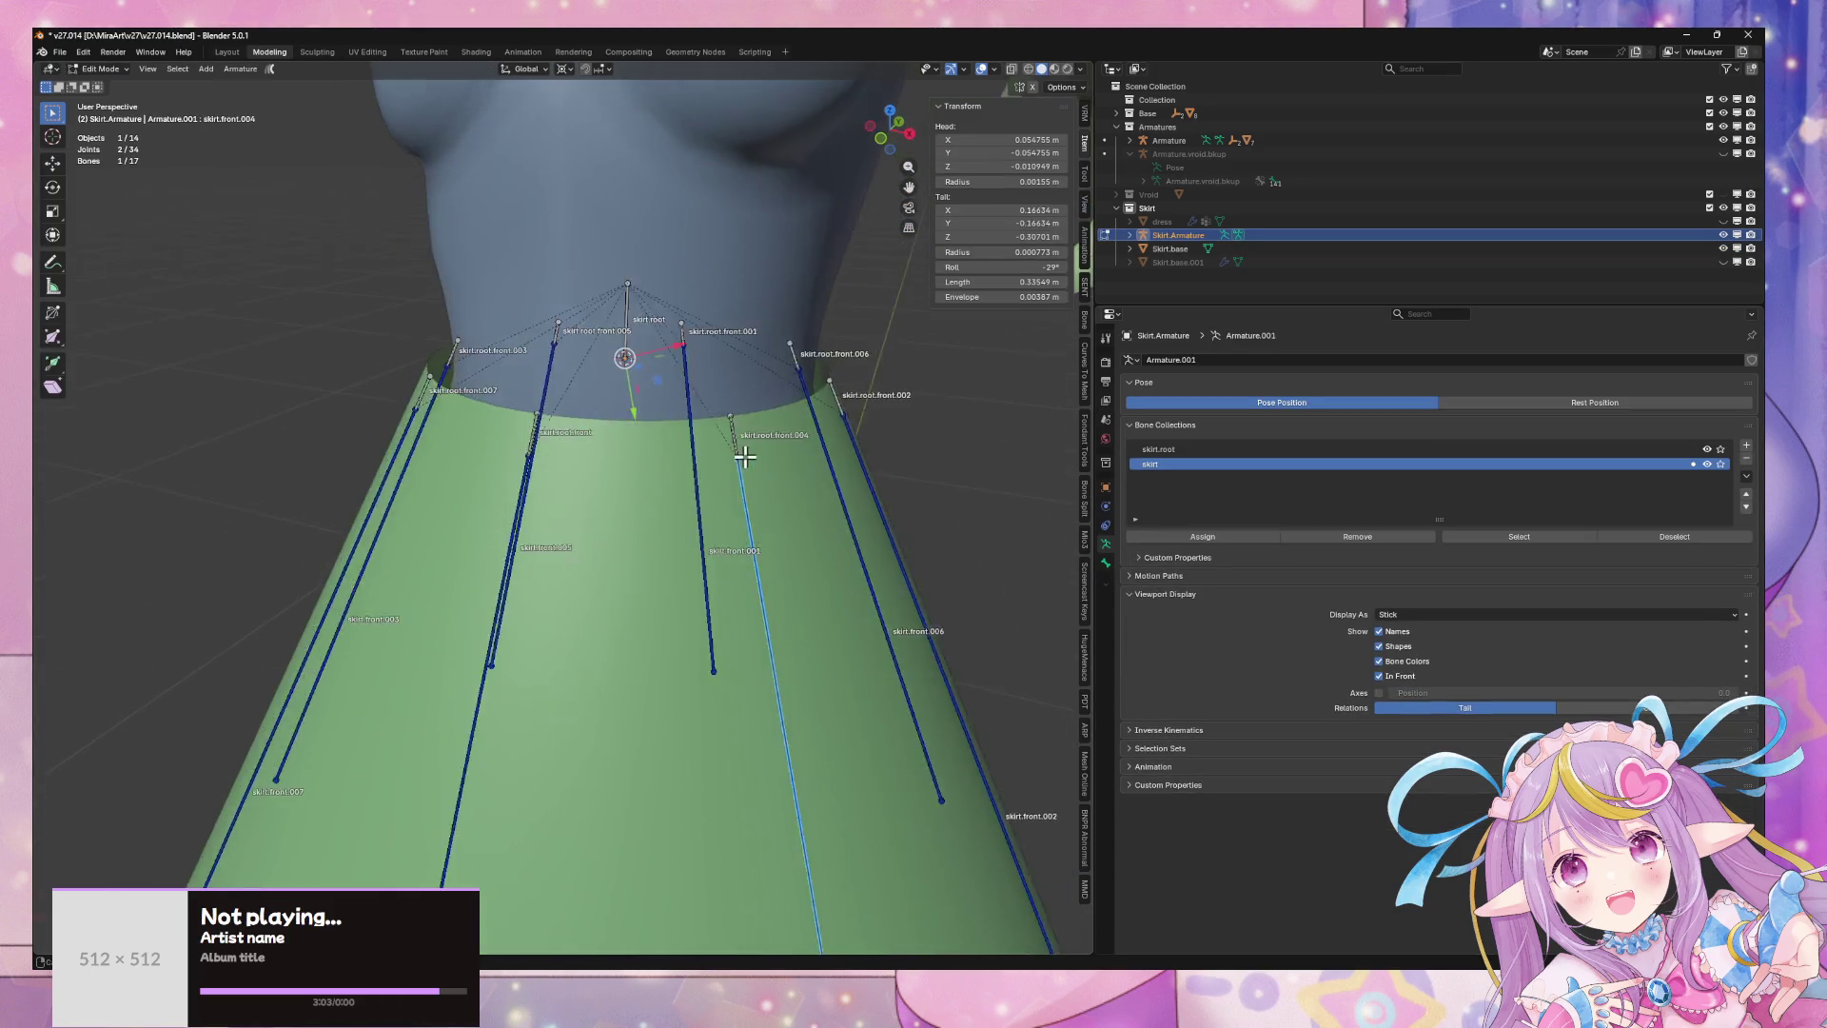
{"action": "middle_click_drag", "start_coordinate": [745, 457], "coordinate": [732, 454]}
{"action": "left_click", "coordinate": [715, 453]}
{"action": "left_click", "coordinate": [1106, 562]}
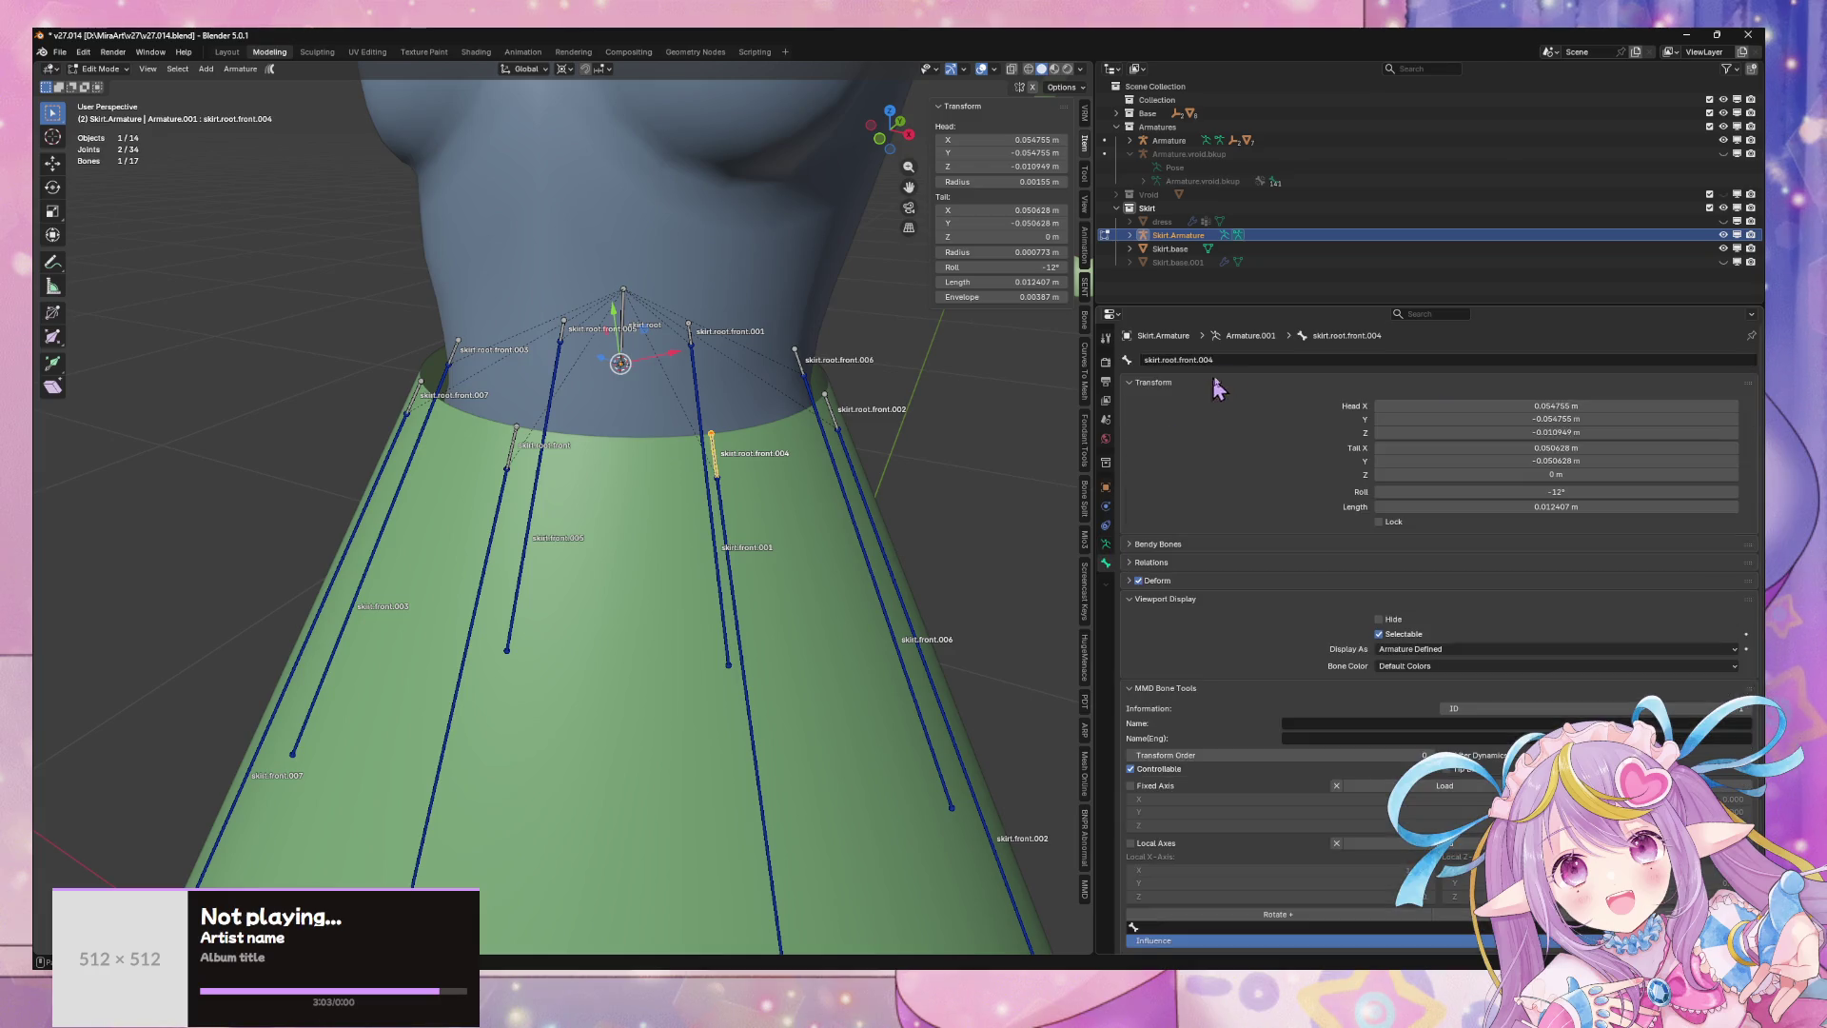
{"action": "left_click", "coordinate": [1244, 360]}
{"action": "key", "text": "Return"}
{"action": "left_click", "coordinate": [740, 603]}
{"action": "left_click", "coordinate": [1241, 357]}
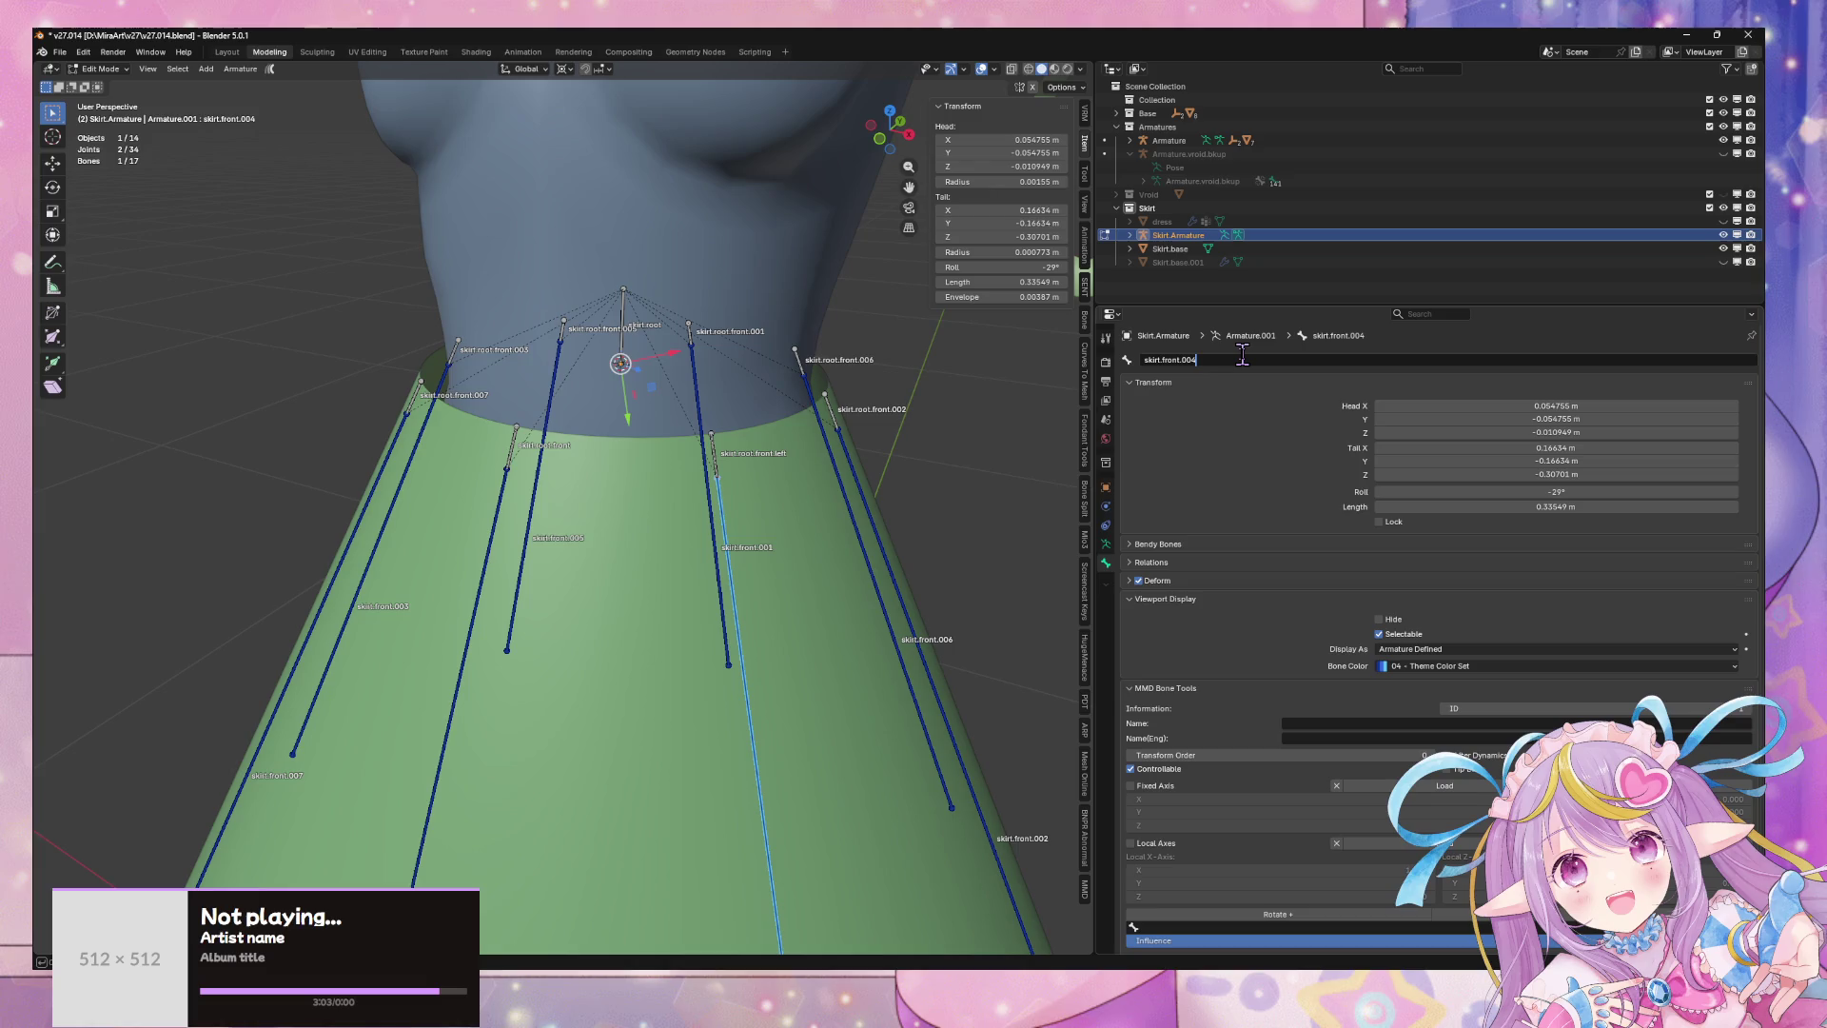
{"action": "type", "text": "let"}
{"action": "key", "text": "Return"}
{"action": "left_click", "coordinate": [934, 571]}
{"action": "left_click", "coordinate": [727, 570]}
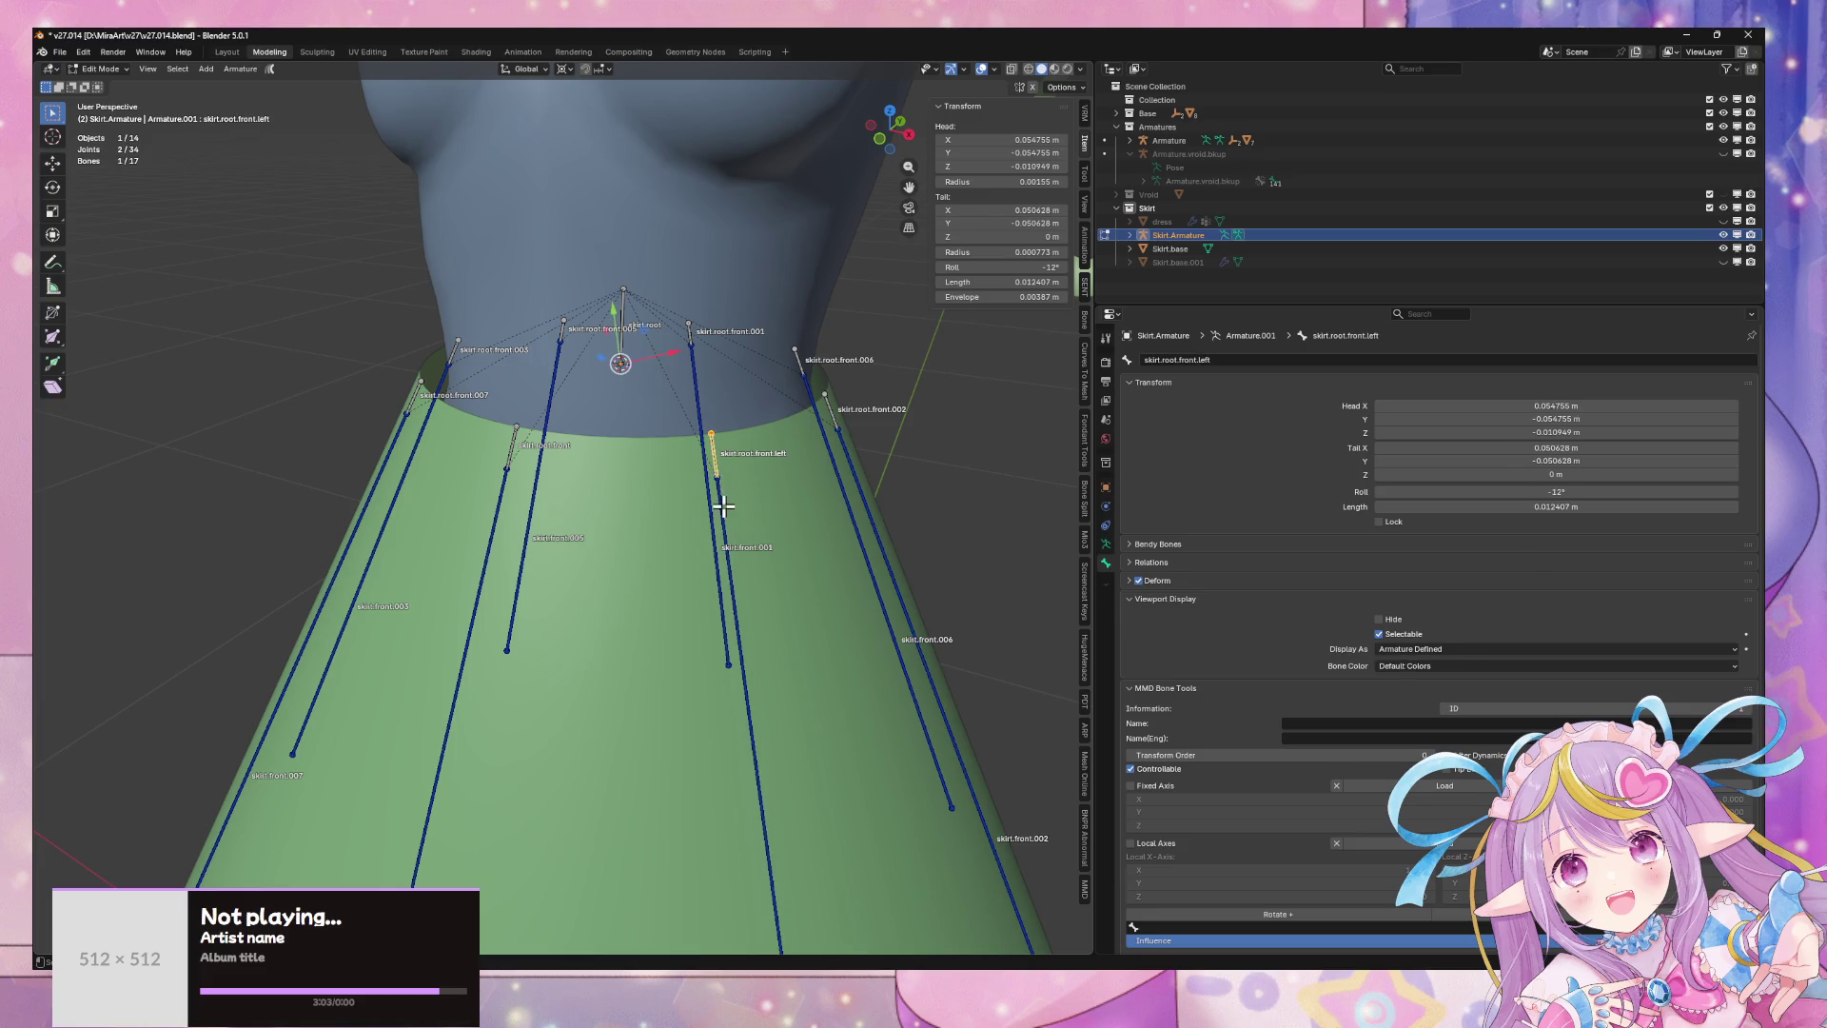
- Shorten the names to skirt.front.l and skirt.root.front.l, then deselect all bones
{"action": "mouse_move", "coordinate": [716, 461]}
{"action": "middle_mouse_down"}
{"action": "mouse_move", "coordinate": [681, 426]}
{"action": "mouse_move", "coordinate": [599, 440]}
{"action": "mouse_move", "coordinate": [740, 516]}
{"action": "middle_mouse_up"}
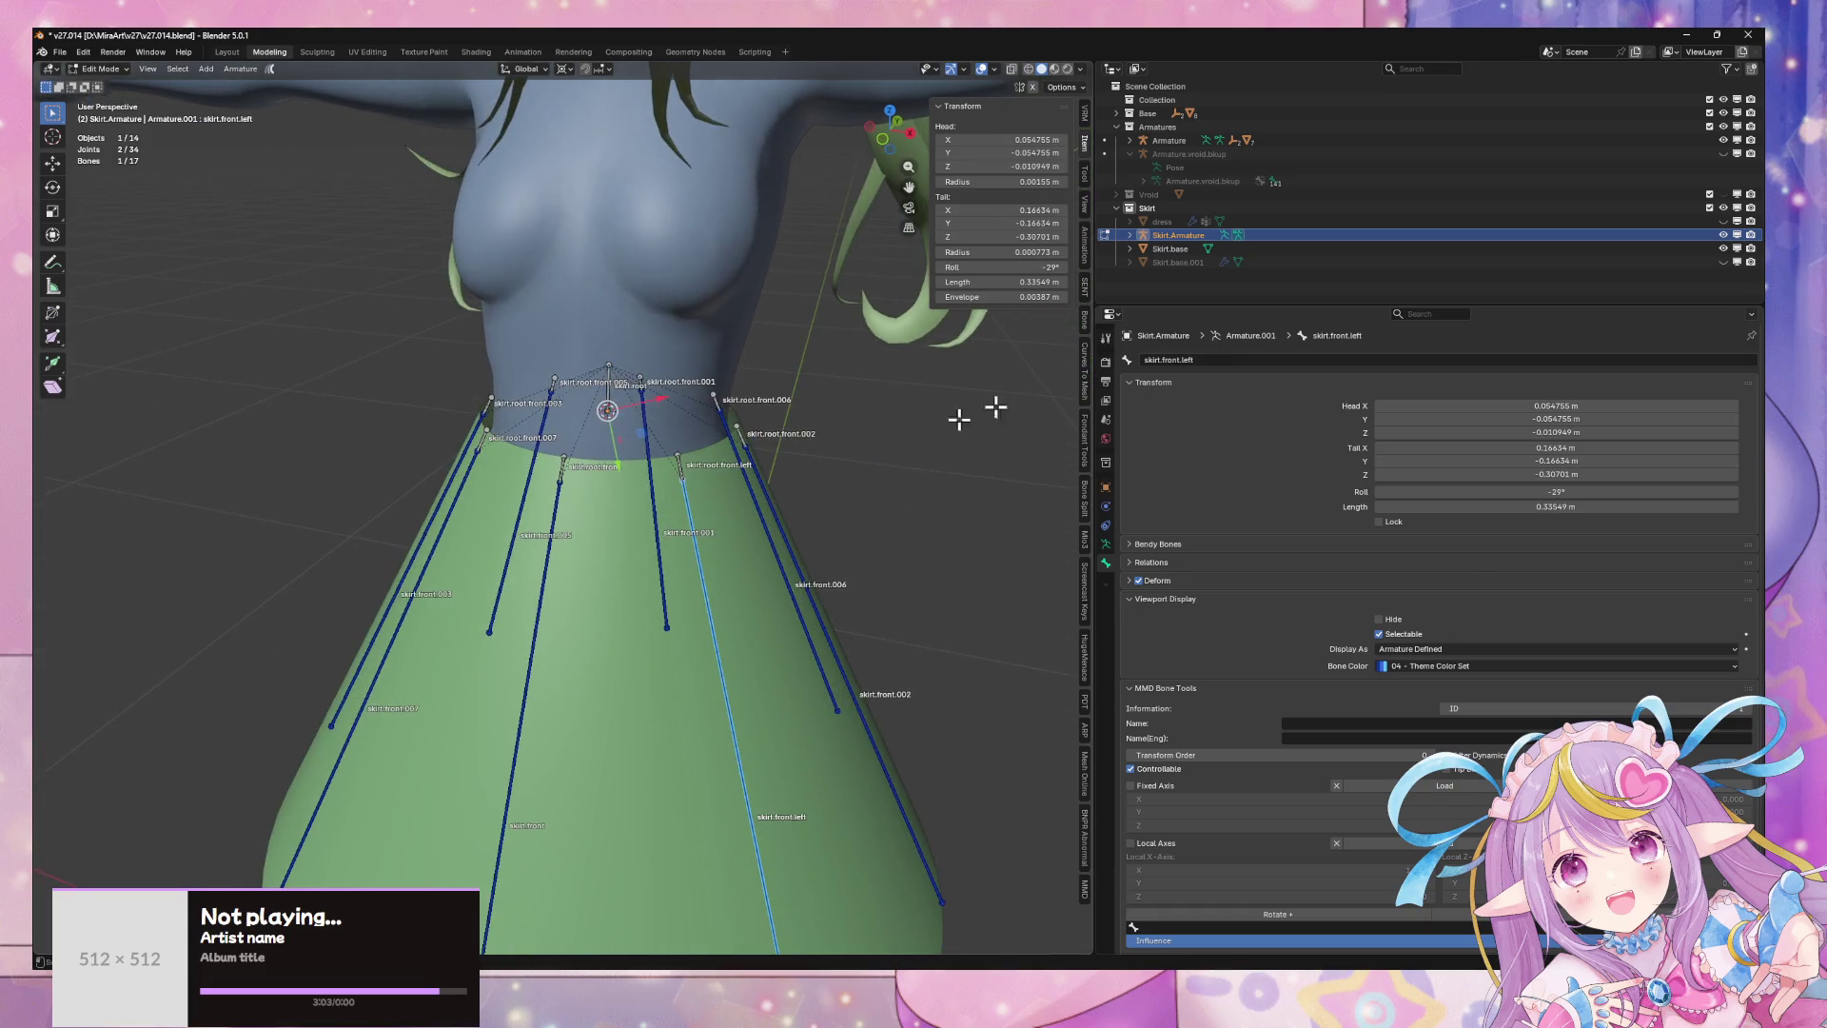
{"action": "left_click", "coordinate": [1275, 359]}
{"action": "key", "text": "Return"}
{"action": "left_click", "coordinate": [677, 464]}
{"action": "left_click", "coordinate": [1268, 359]}
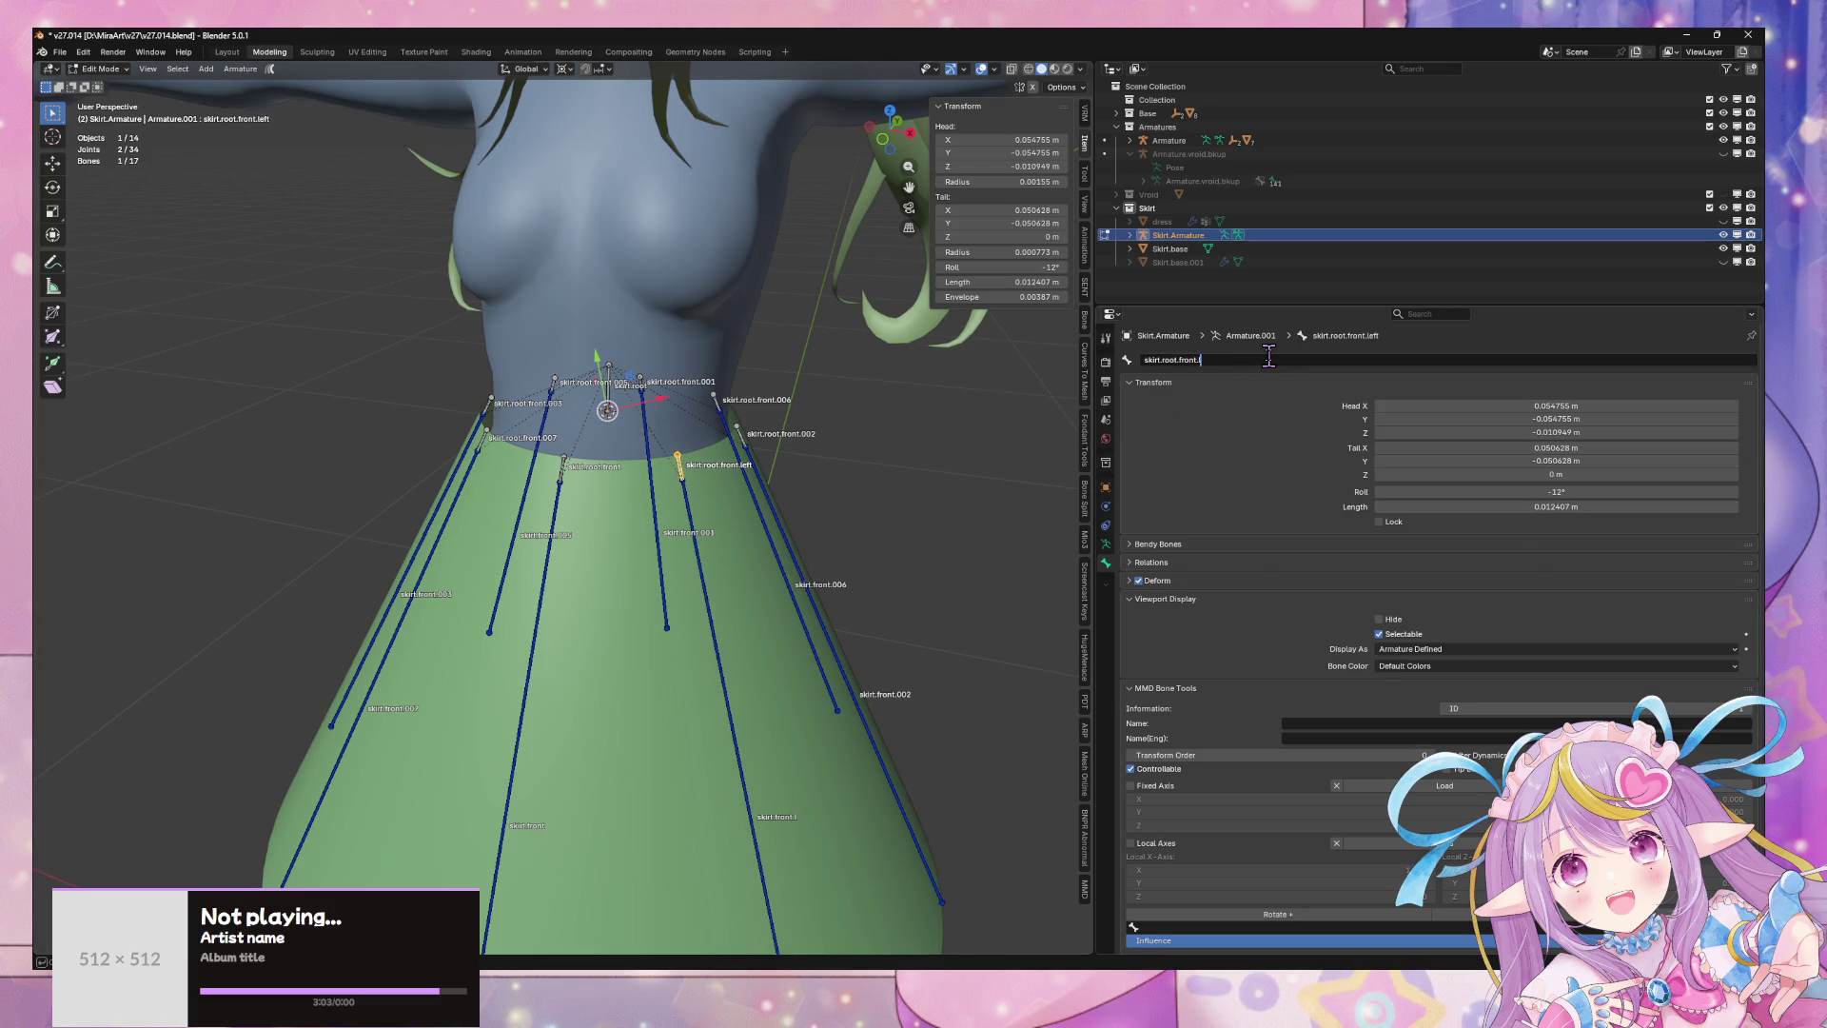
{"action": "type", "text": "l"}
{"action": "key", "text": "Return"}
{"action": "middle_click_drag", "start_coordinate": [882, 533], "coordinate": [850, 532]}
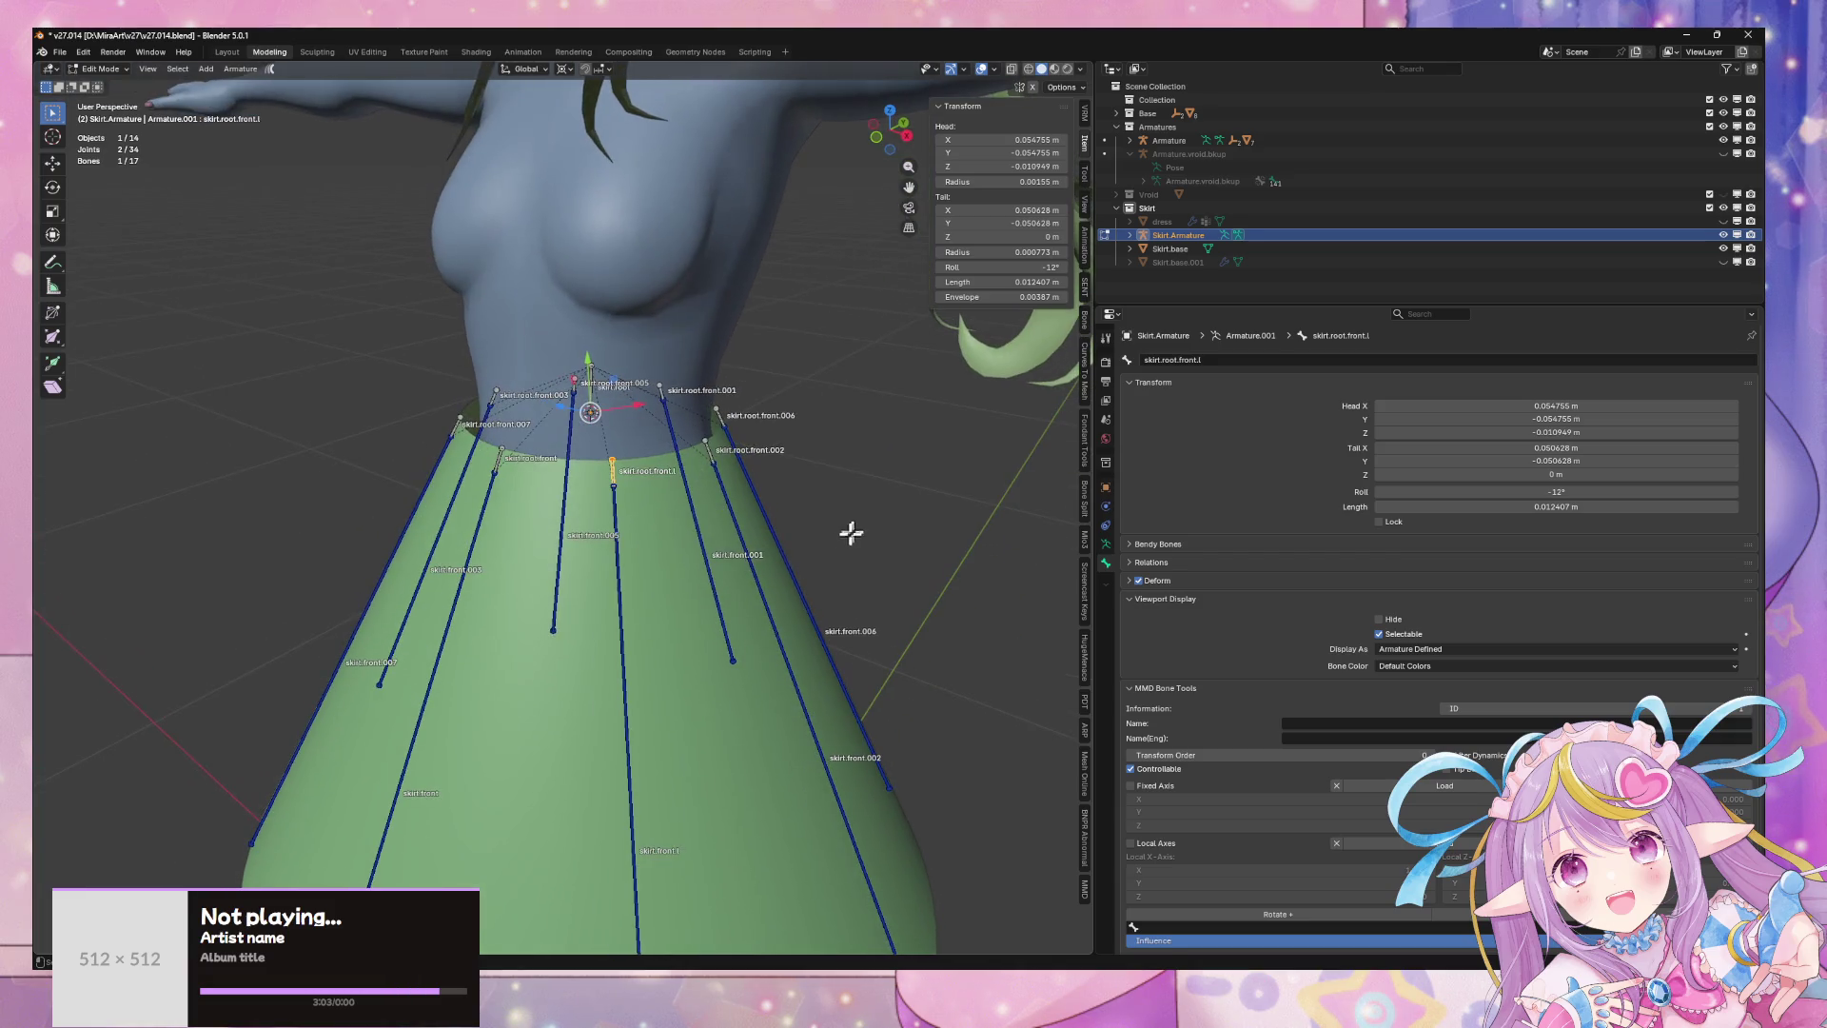
{"action": "left_click", "coordinate": [608, 642]}
{"action": "mouse_move", "coordinate": [762, 604]}
{"action": "middle_mouse_down"}
{"action": "mouse_move", "coordinate": [733, 632]}
{"action": "mouse_move", "coordinate": [799, 652]}
{"action": "mouse_move", "coordinate": [779, 622]}
{"action": "mouse_move", "coordinate": [693, 603]}
{"action": "mouse_move", "coordinate": [926, 619]}
{"action": "mouse_move", "coordinate": [785, 623]}
{"action": "mouse_move", "coordinate": [787, 603]}
{"action": "middle_mouse_up"}
{"action": "scroll", "coordinate": [798, 647], "scroll_direction": "down", "scroll_amount": 2}
{"action": "scroll", "coordinate": [779, 622], "scroll_direction": "up", "scroll_amount": 2}
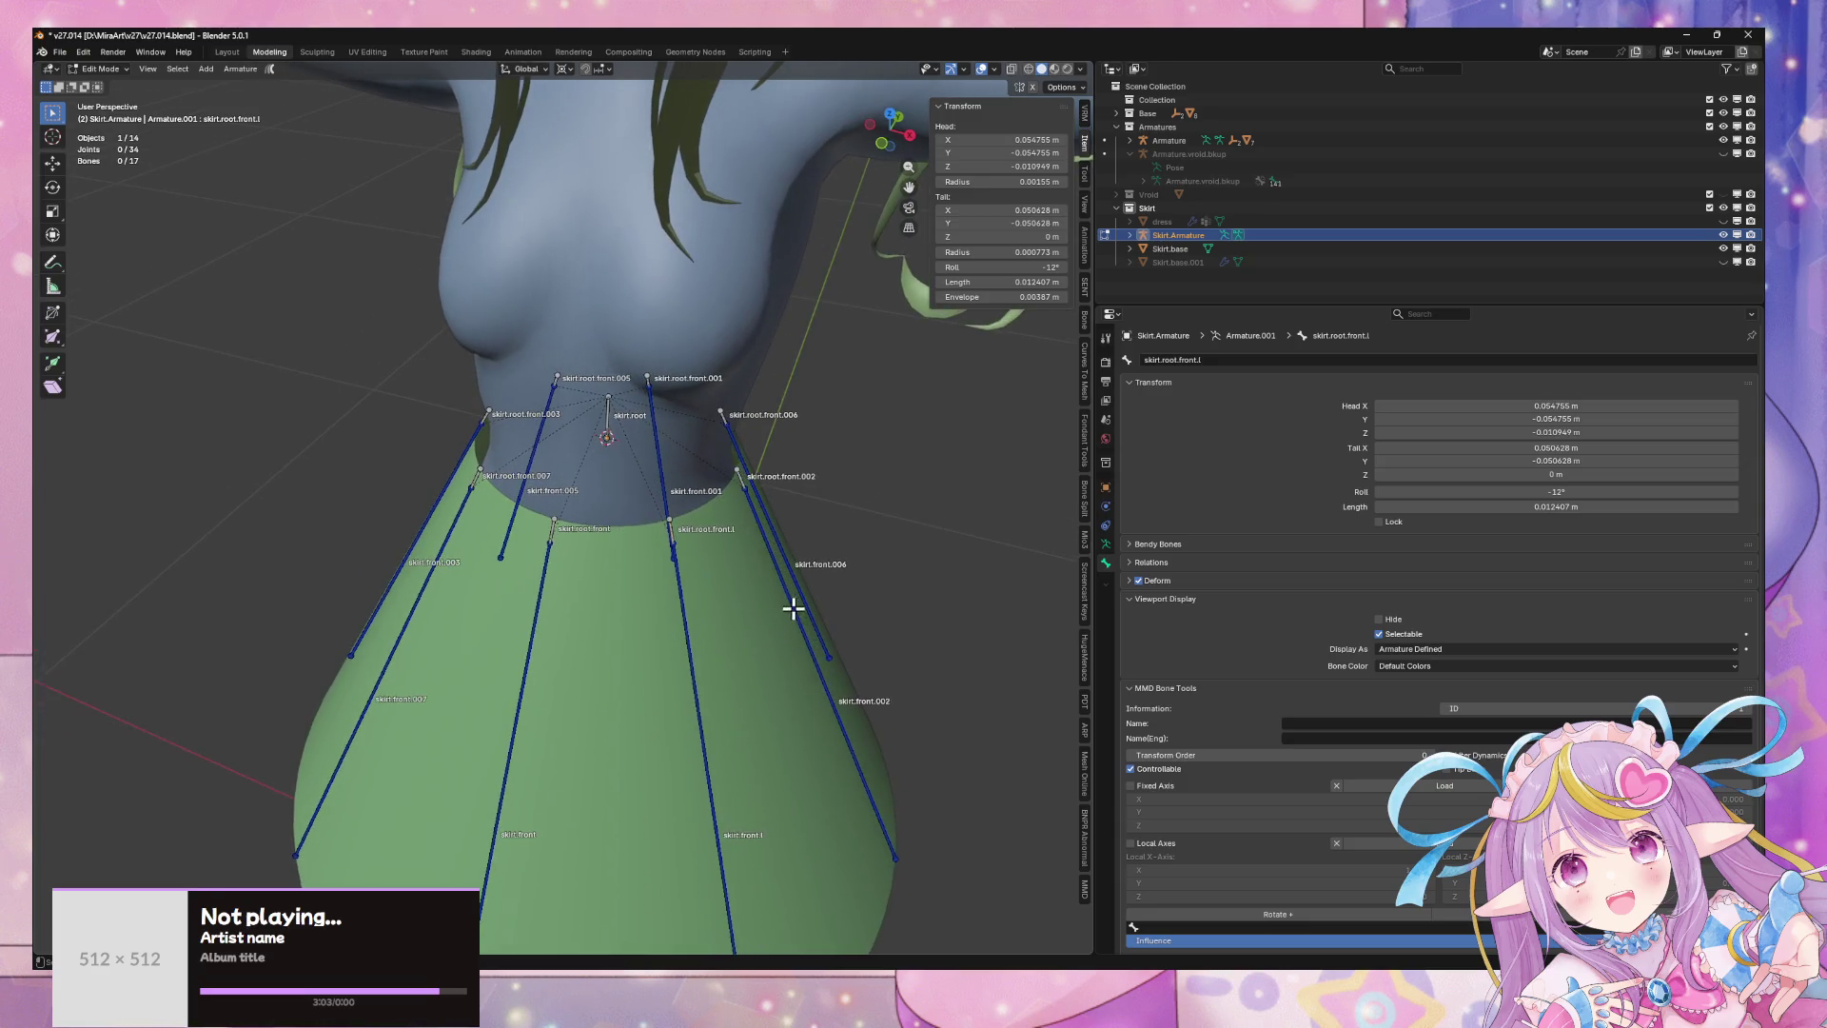
- Rename the .002 chain's bones to skirt.root.l and skirt.l
{"action": "left_click", "coordinate": [794, 604]}
{"action": "left_click", "coordinate": [738, 476]}
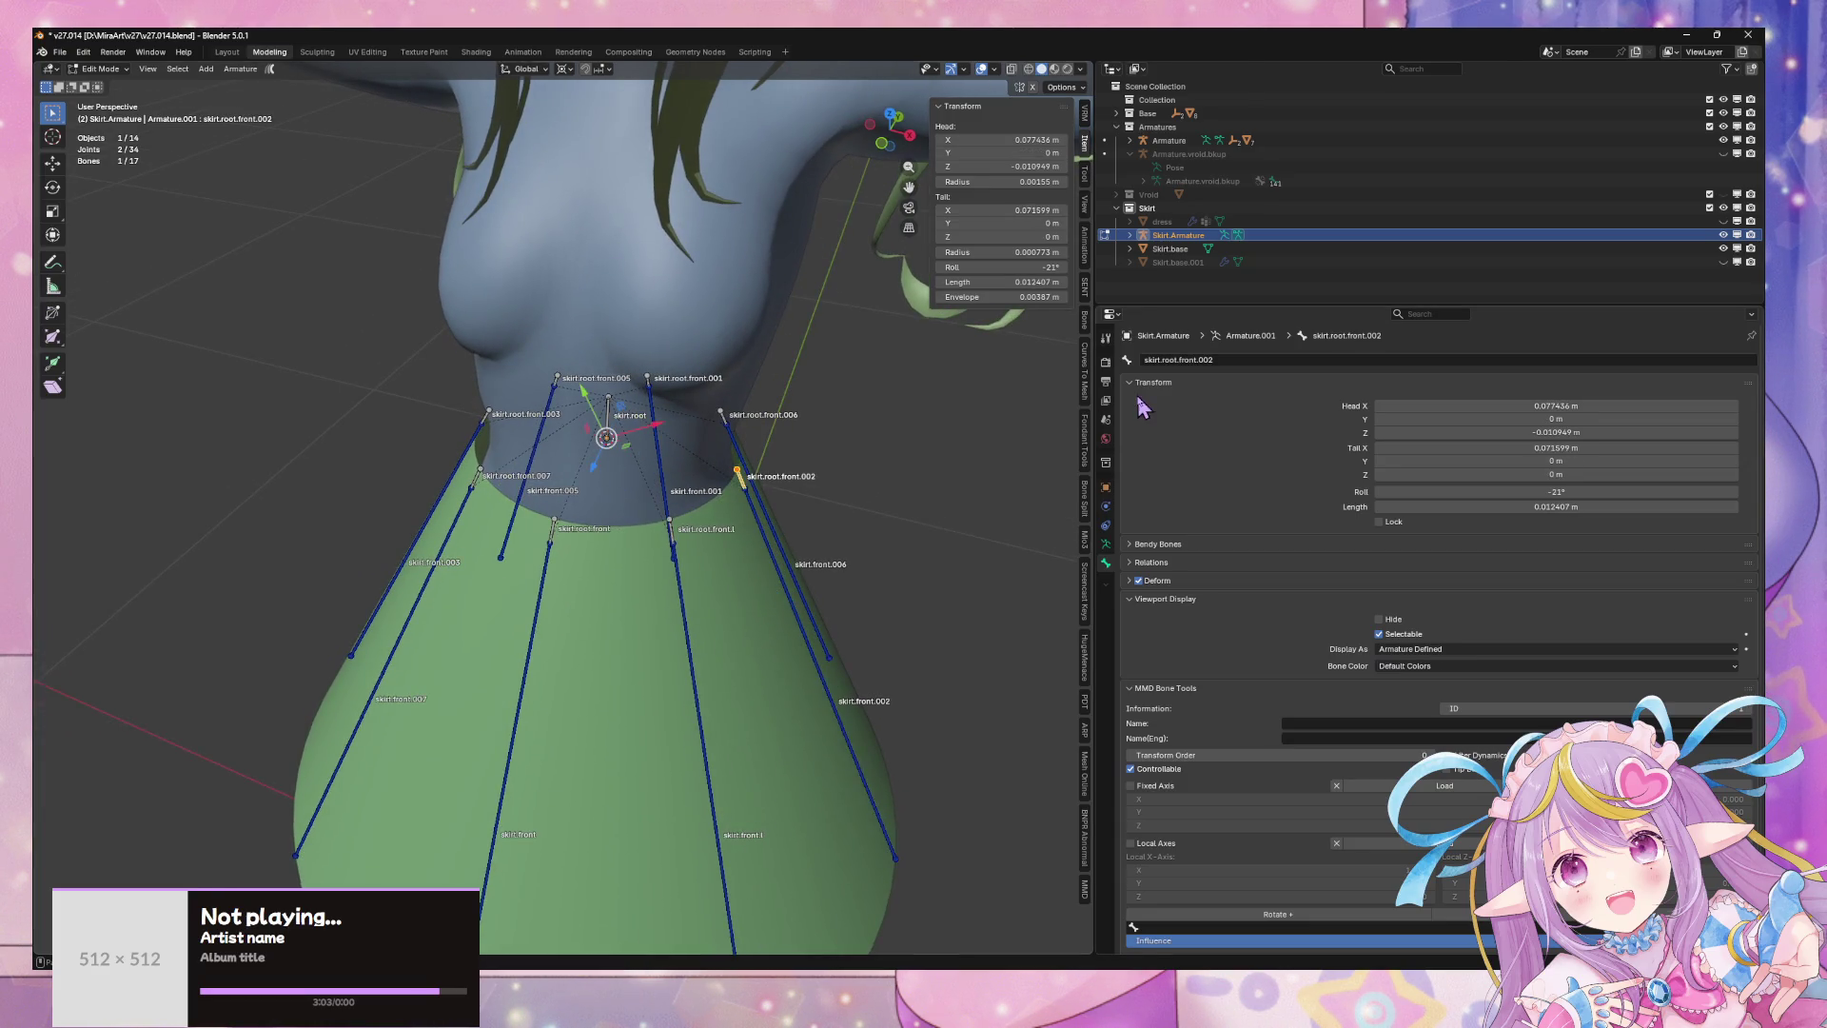
{"action": "left_click", "coordinate": [1219, 360]}
{"action": "left_click", "coordinate": [1220, 360]}
{"action": "key", "text": "Return"}
{"action": "left_click", "coordinate": [840, 705]}
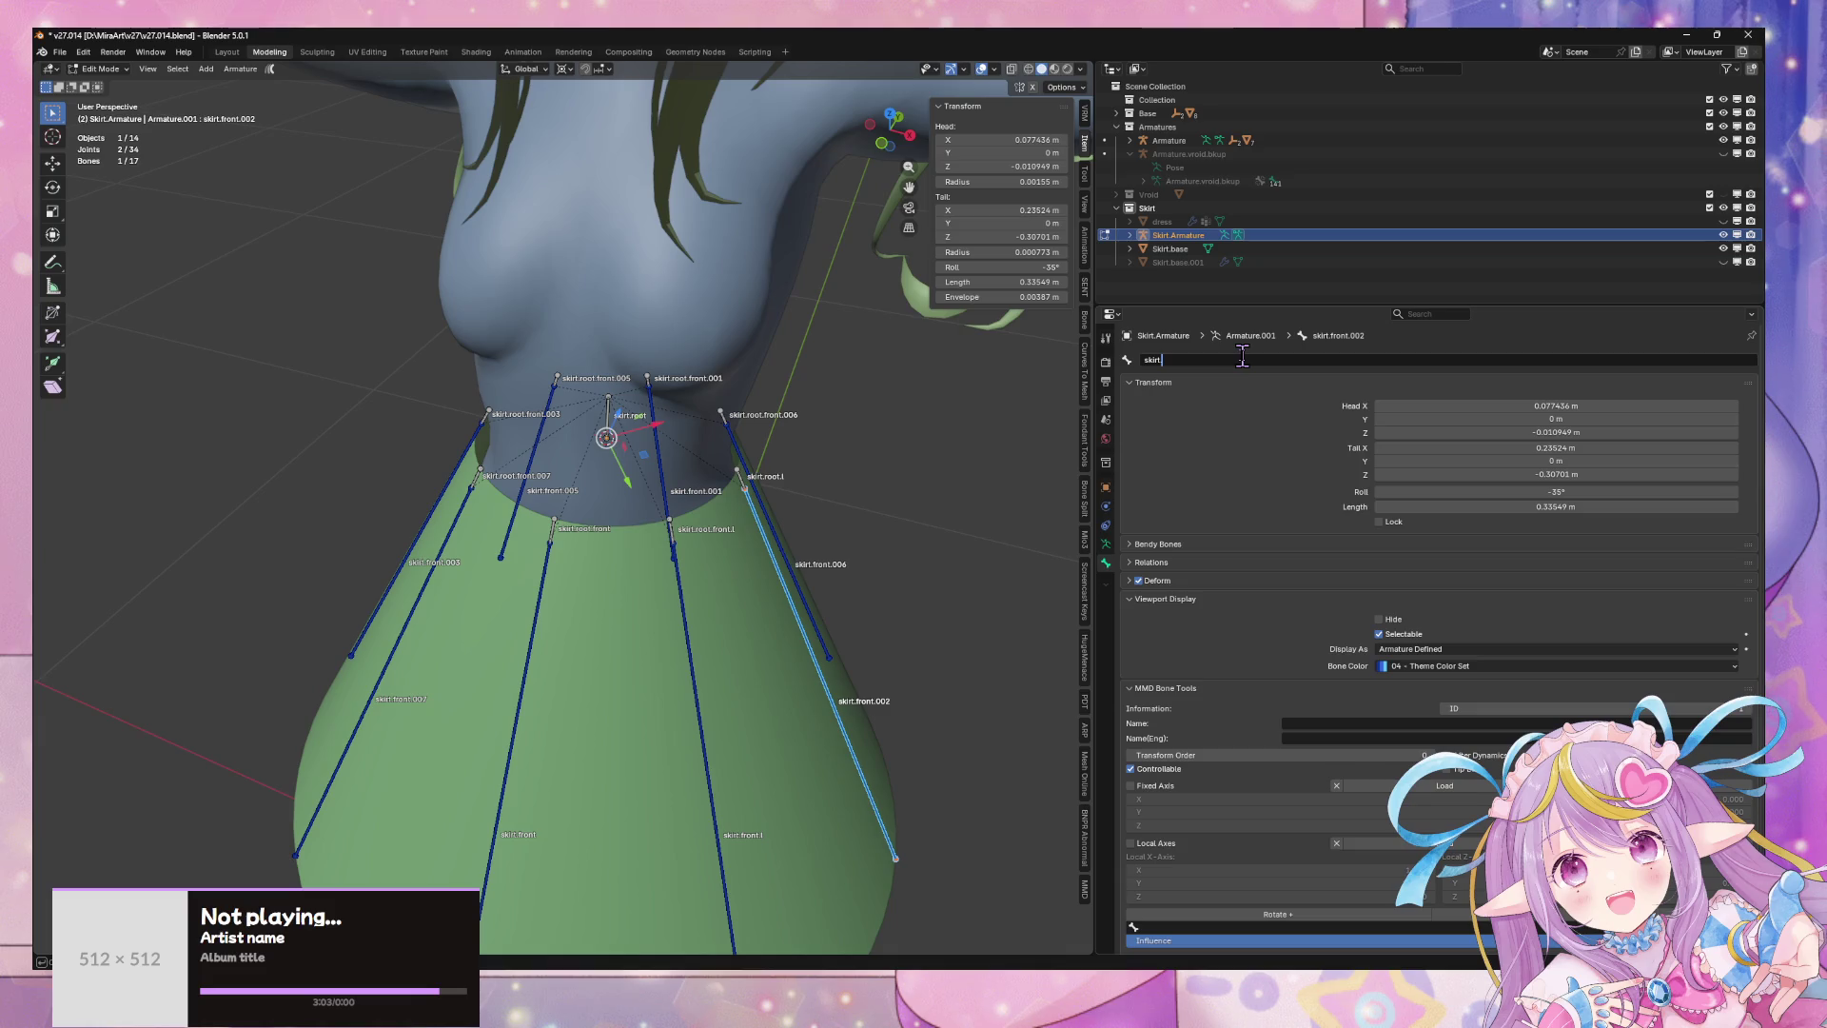
{"action": "type", "text": "root."}
{"action": "key", "text": "Return"}
{"action": "mouse_move", "coordinate": [853, 578]}
{"action": "middle_mouse_down"}
{"action": "mouse_move", "coordinate": [892, 627]}
{"action": "mouse_move", "coordinate": [879, 608]}
{"action": "mouse_move", "coordinate": [900, 610]}
{"action": "middle_mouse_up"}
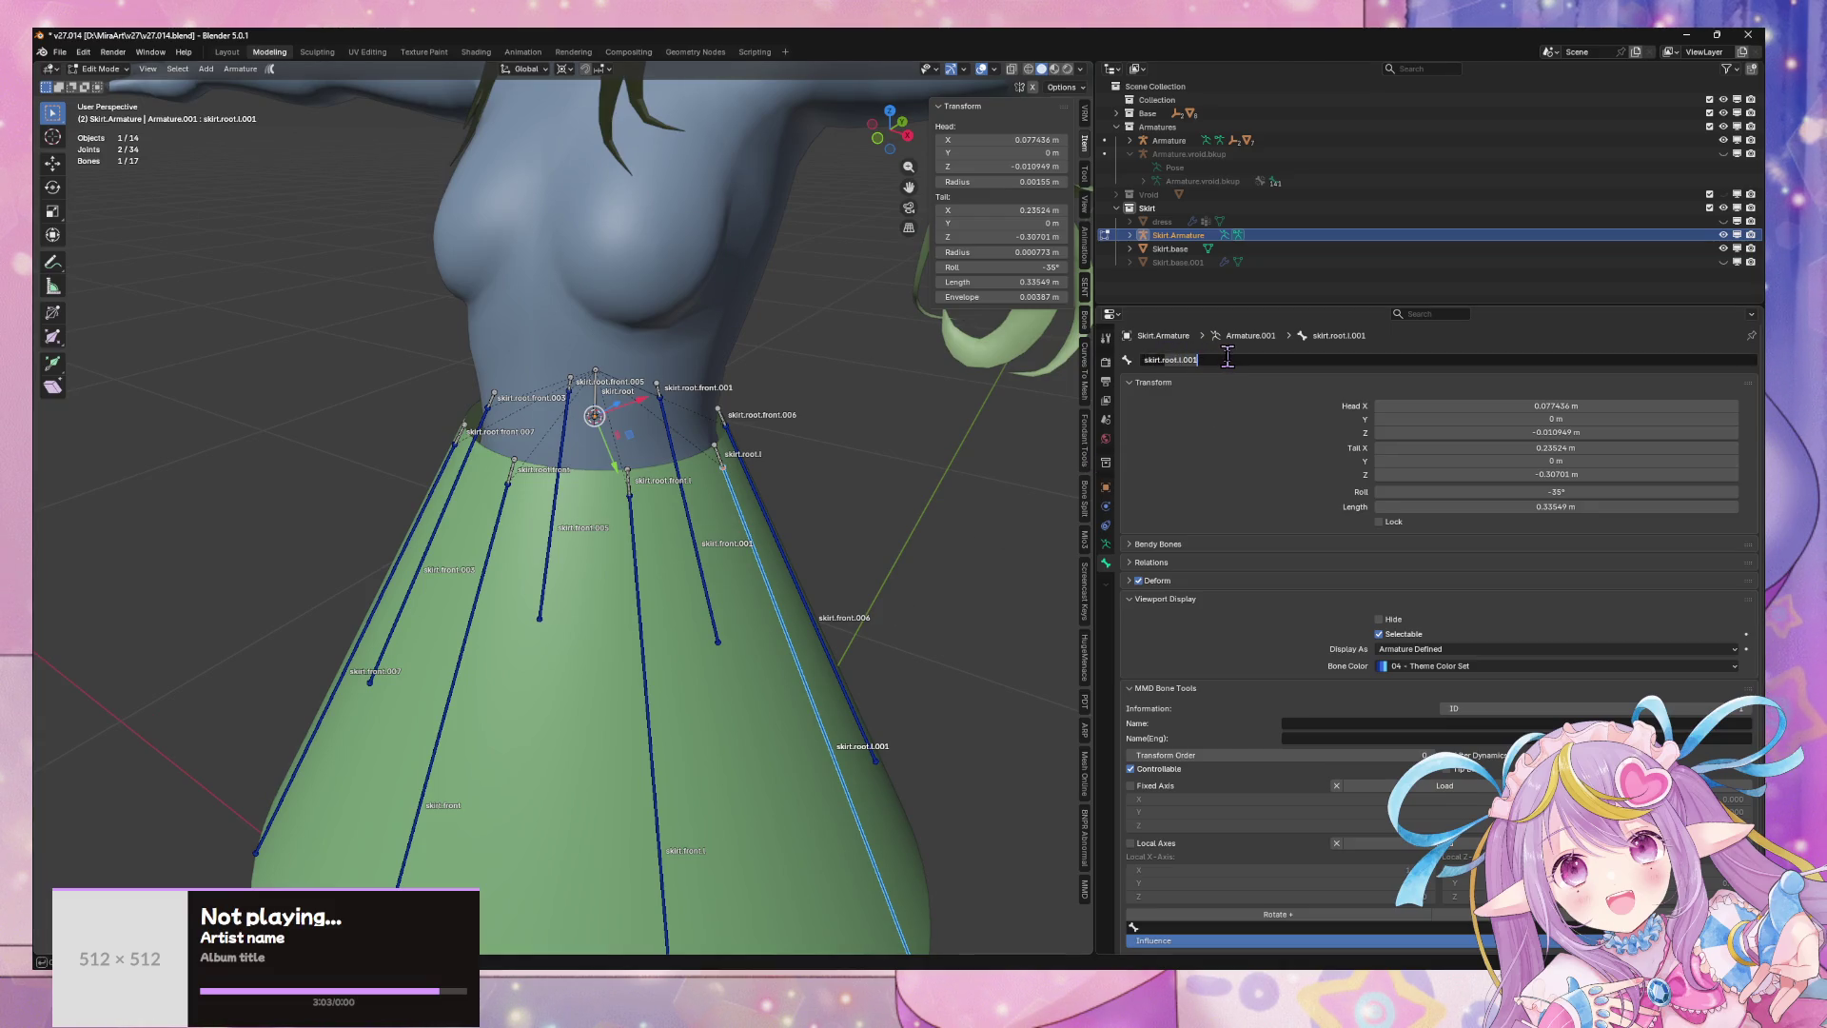
{"action": "key", "text": "Return"}
- Rename the .006 chain's bones to skirt.root.back.l and skirt.back.l
{"action": "middle_click_drag", "start_coordinate": [929, 633], "coordinate": [843, 653]}
{"action": "left_click", "coordinate": [688, 487]}
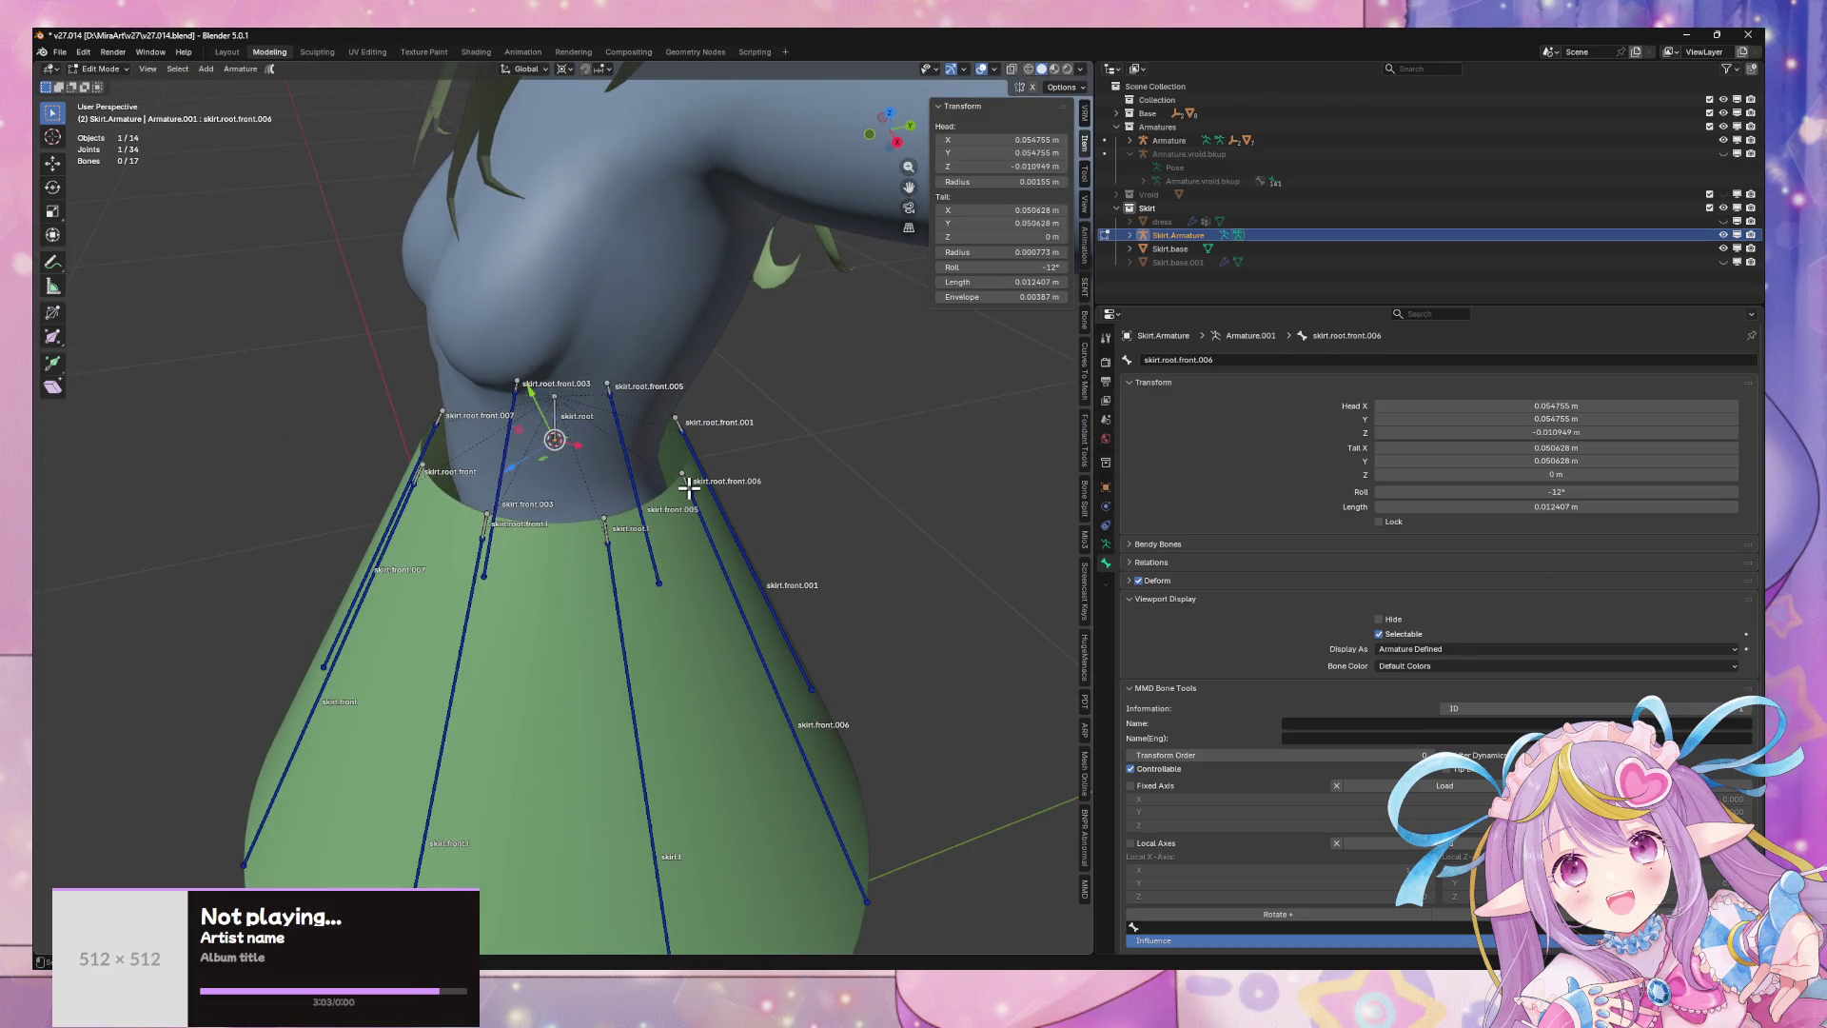
{"action": "left_click", "coordinate": [1236, 360]}
{"action": "left_click", "coordinate": [1237, 359]}
{"action": "key", "text": "Return"}
{"action": "left_click", "coordinate": [782, 700]}
{"action": "left_click", "coordinate": [1226, 358]}
{"action": "type", "text": "skirt.back.l"}
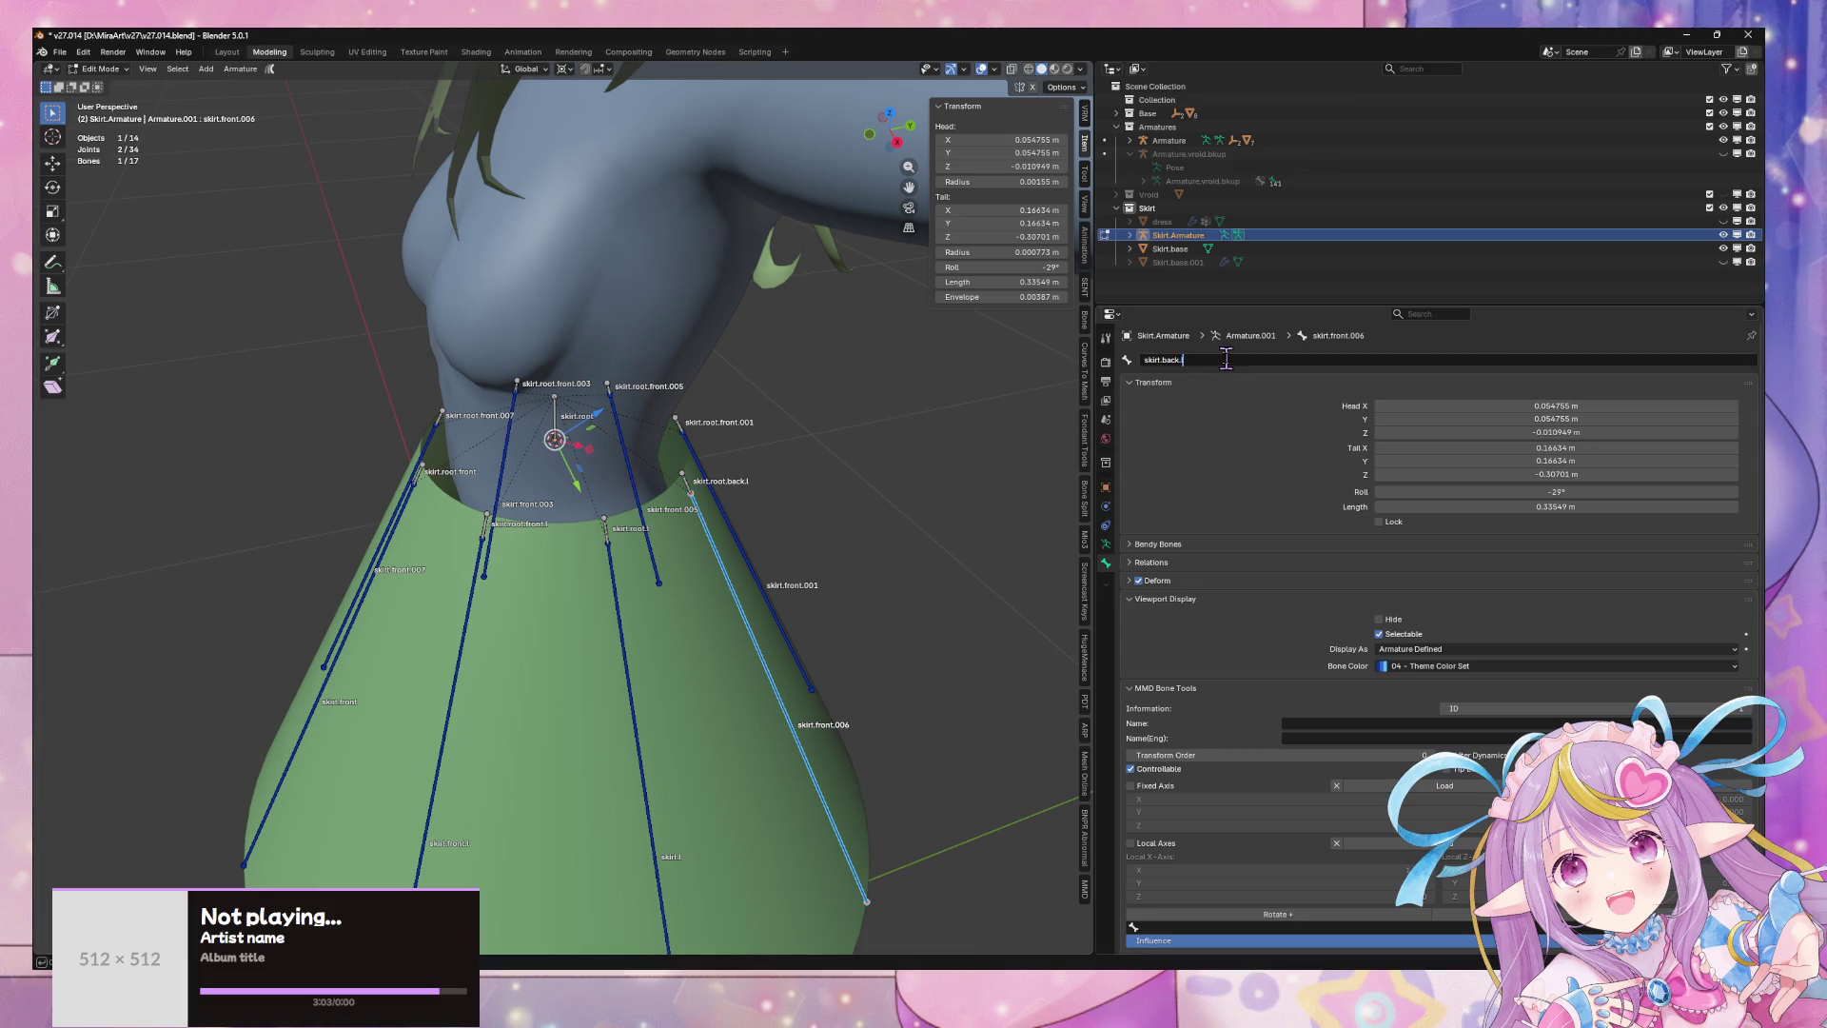
{"action": "key", "text": "Return"}
- Rename skirt.root.front.001 to skirt.root.back and skirt.front.001 to skirt.back.l.001
{"action": "middle_click_drag", "start_coordinate": [599, 633], "coordinate": [618, 531]}
{"action": "left_click", "coordinate": [653, 442]}
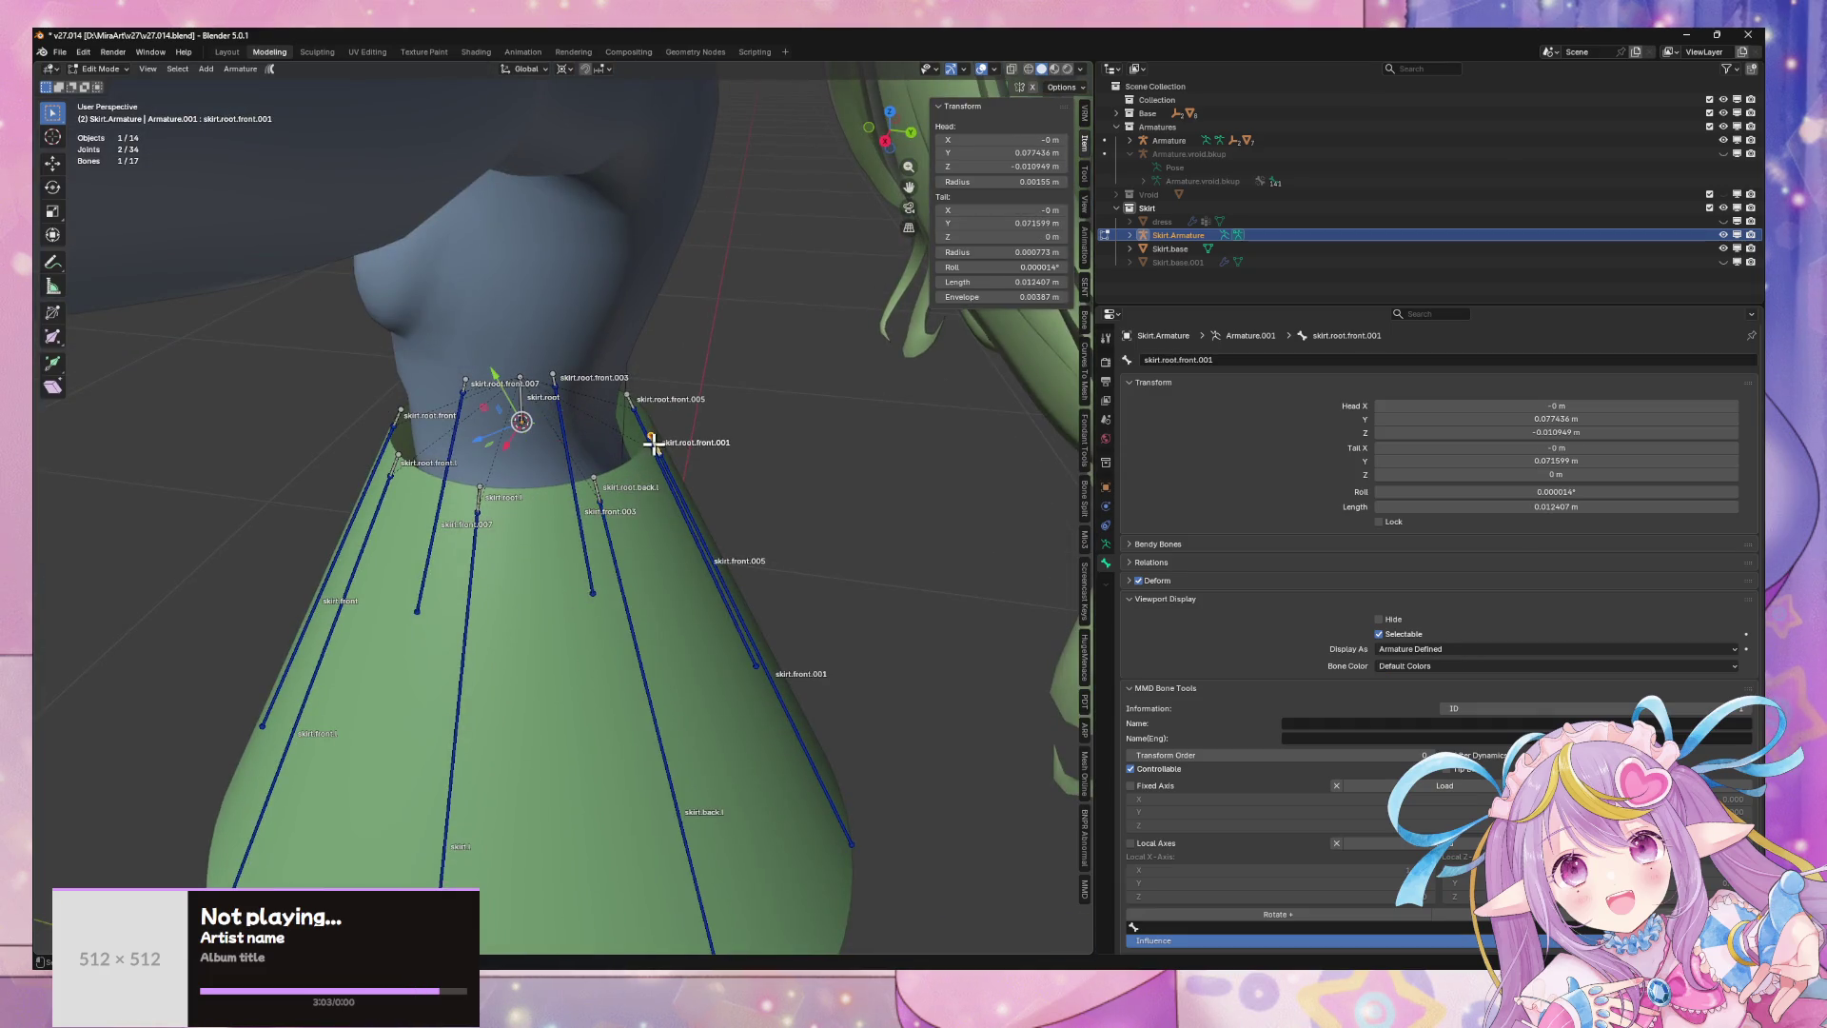
{"action": "middle_click_drag", "start_coordinate": [652, 443], "coordinate": [690, 482]}
{"action": "left_click", "coordinate": [1265, 359]}
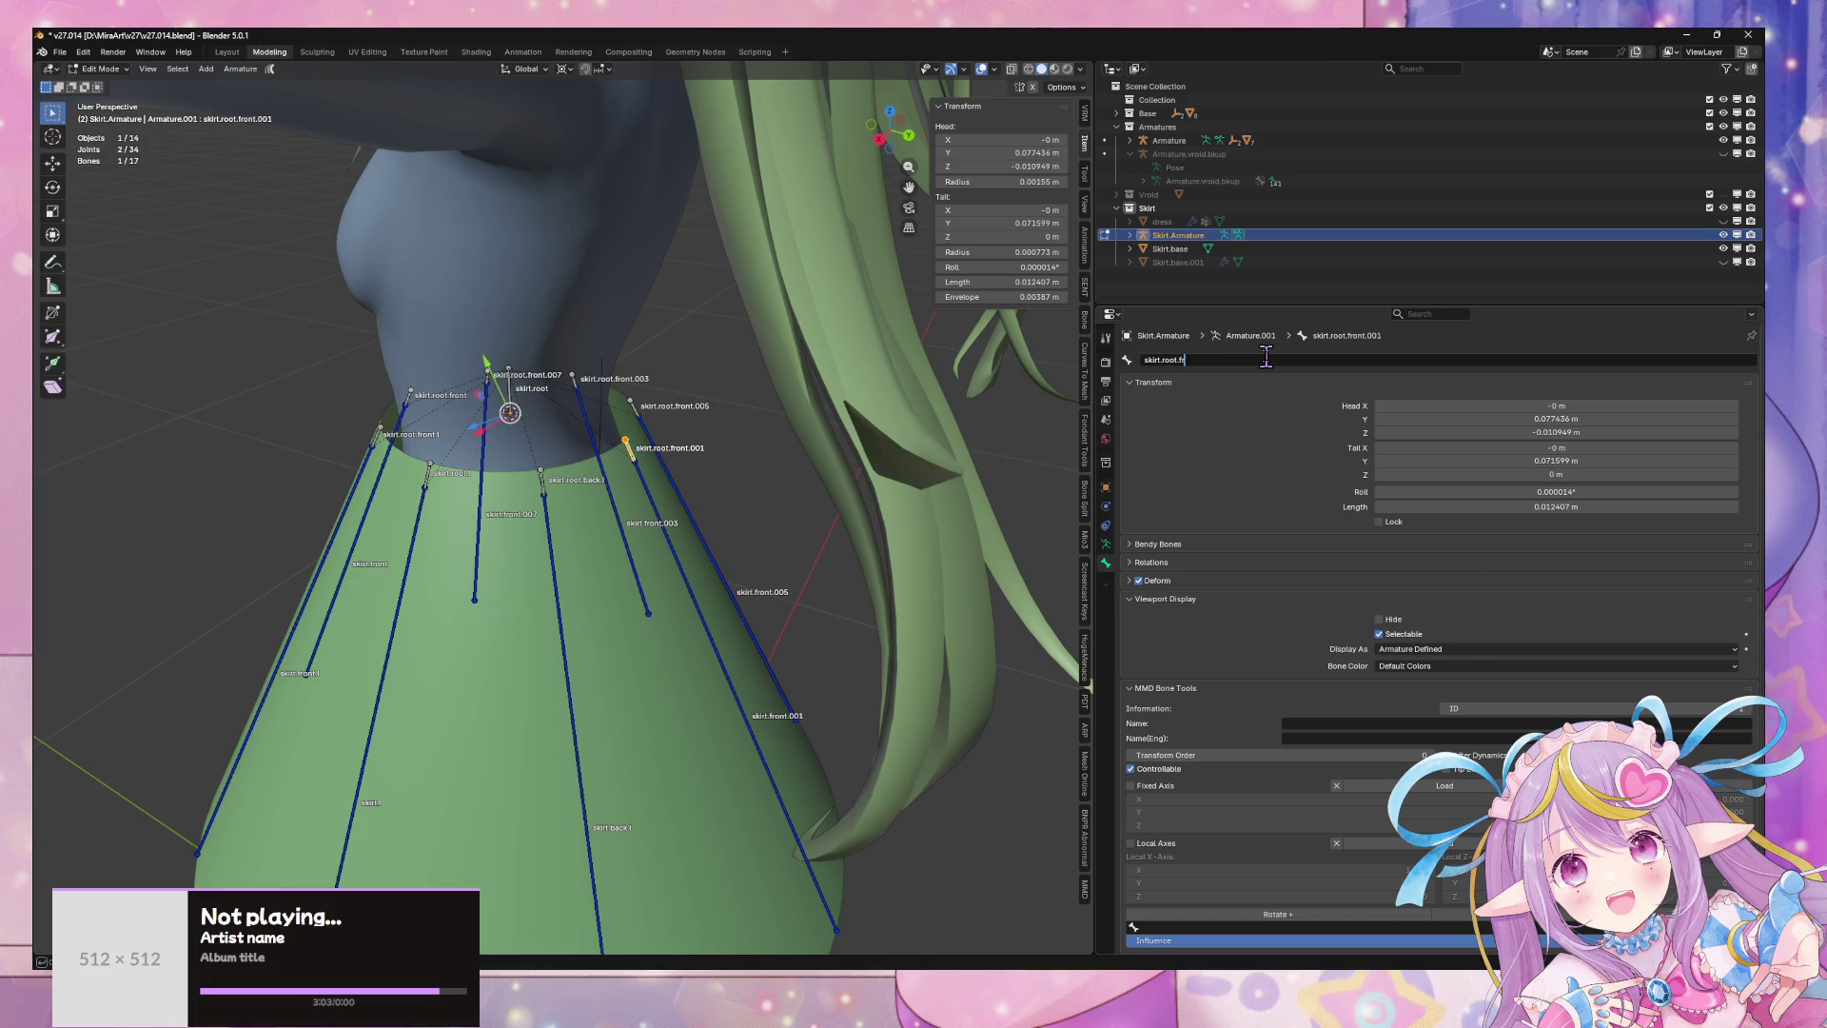
{"action": "type", "text": "ack"}
{"action": "key", "text": "Return"}
{"action": "left_click", "coordinate": [740, 700]}
{"action": "left_click", "coordinate": [1275, 359]}
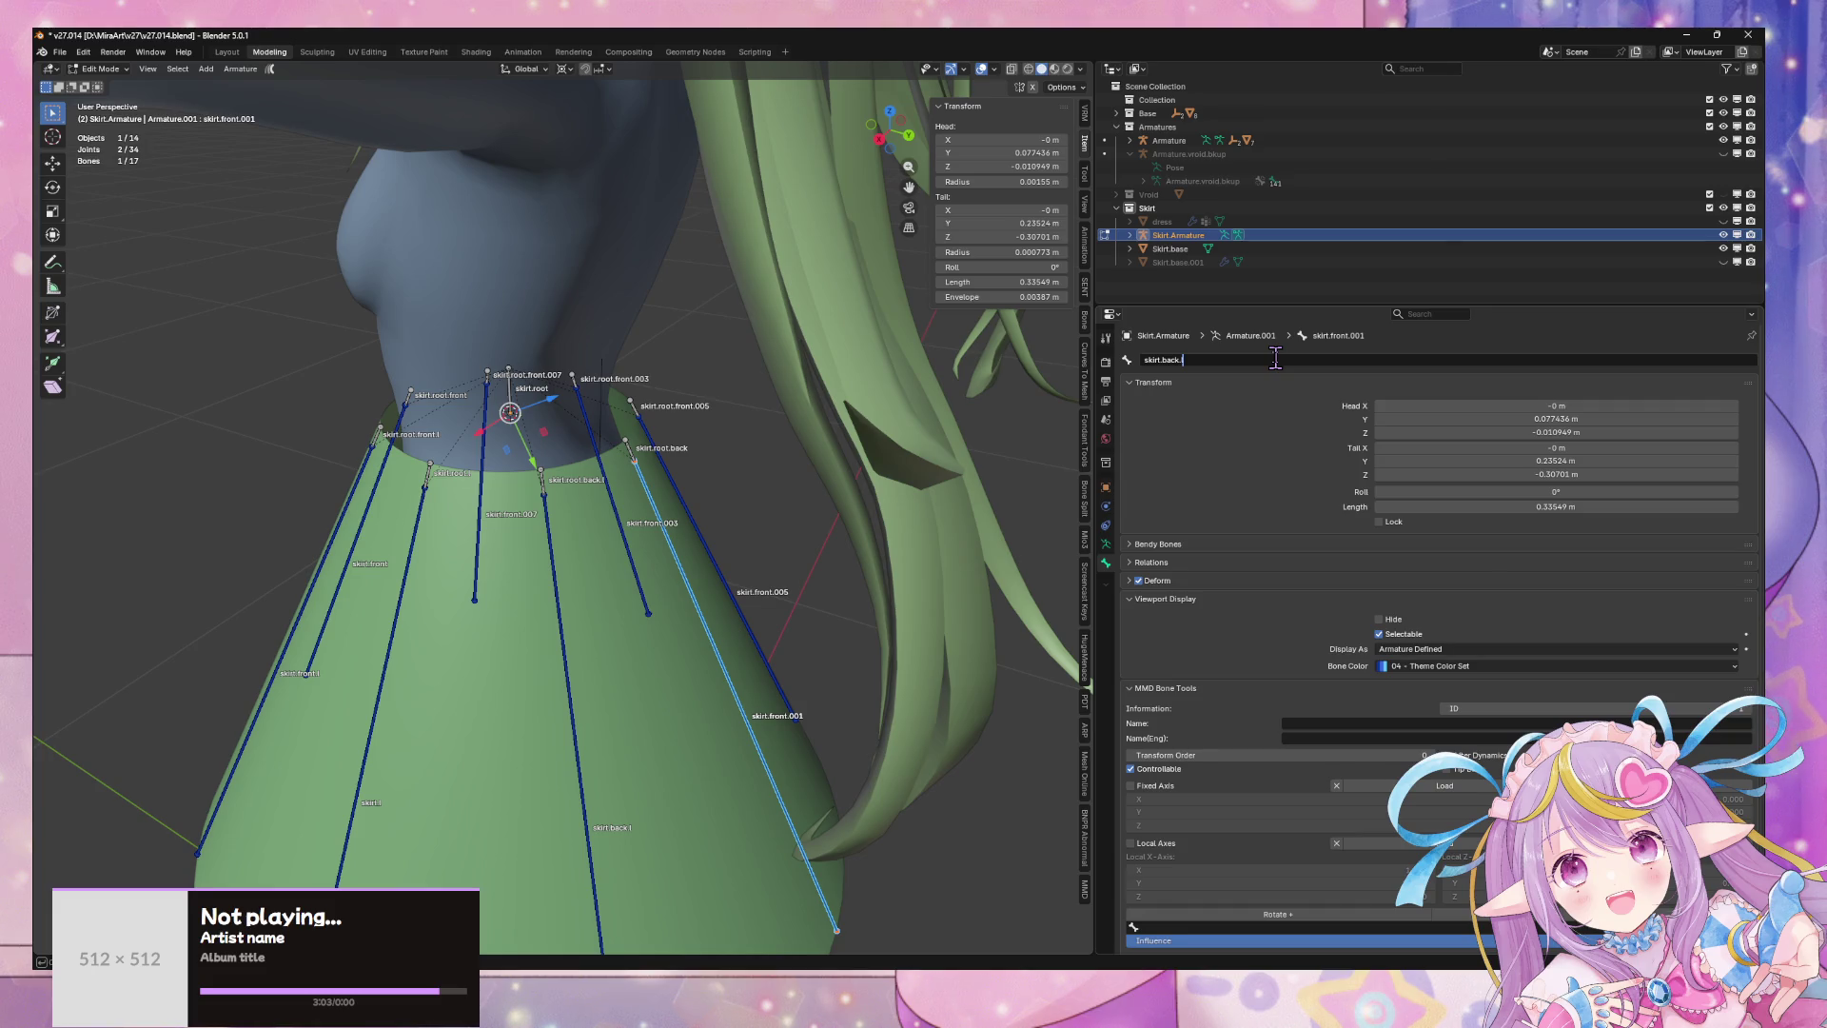
{"action": "type", "text": "l"}
{"action": "key", "text": "Return"}
- Check skirt.root.back and rename its long bone skirt.back.l.001 to skirt.back
{"action": "left_click", "coordinate": [628, 450]}
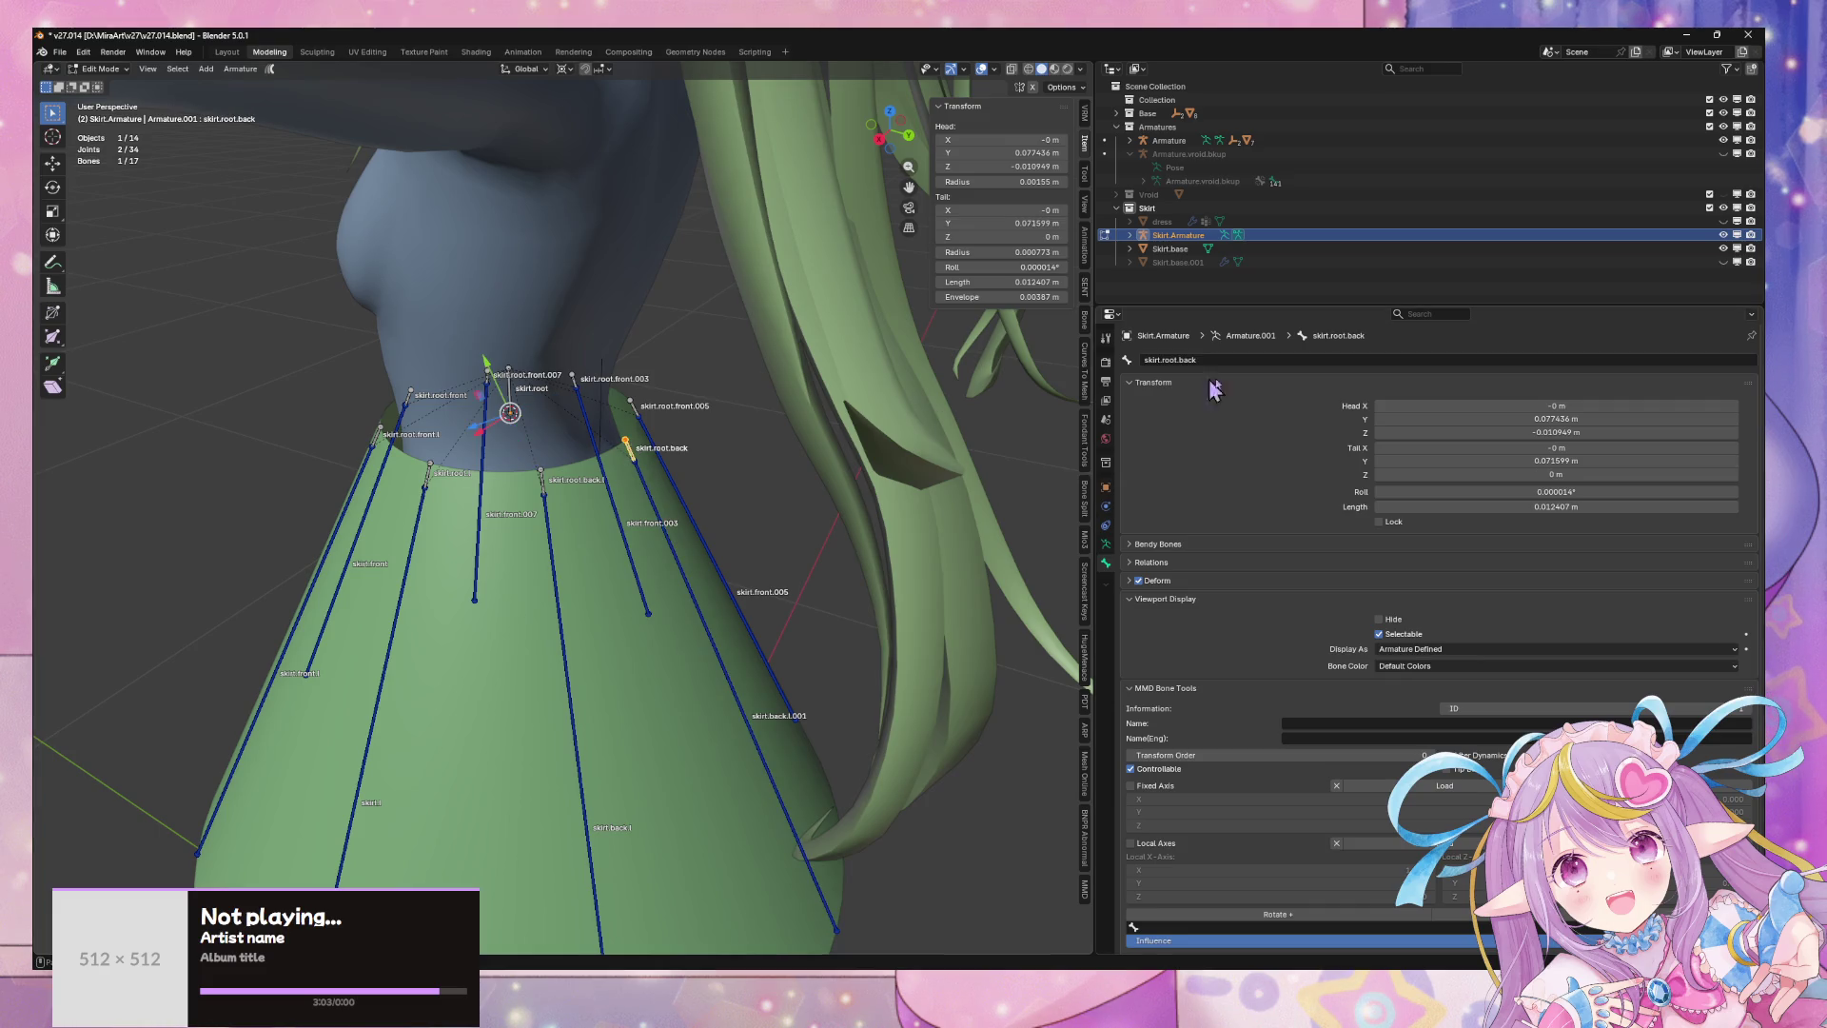
{"action": "left_click", "coordinate": [1242, 358]}
{"action": "left_click", "coordinate": [725, 683]}
{"action": "left_click", "coordinate": [1237, 358]}
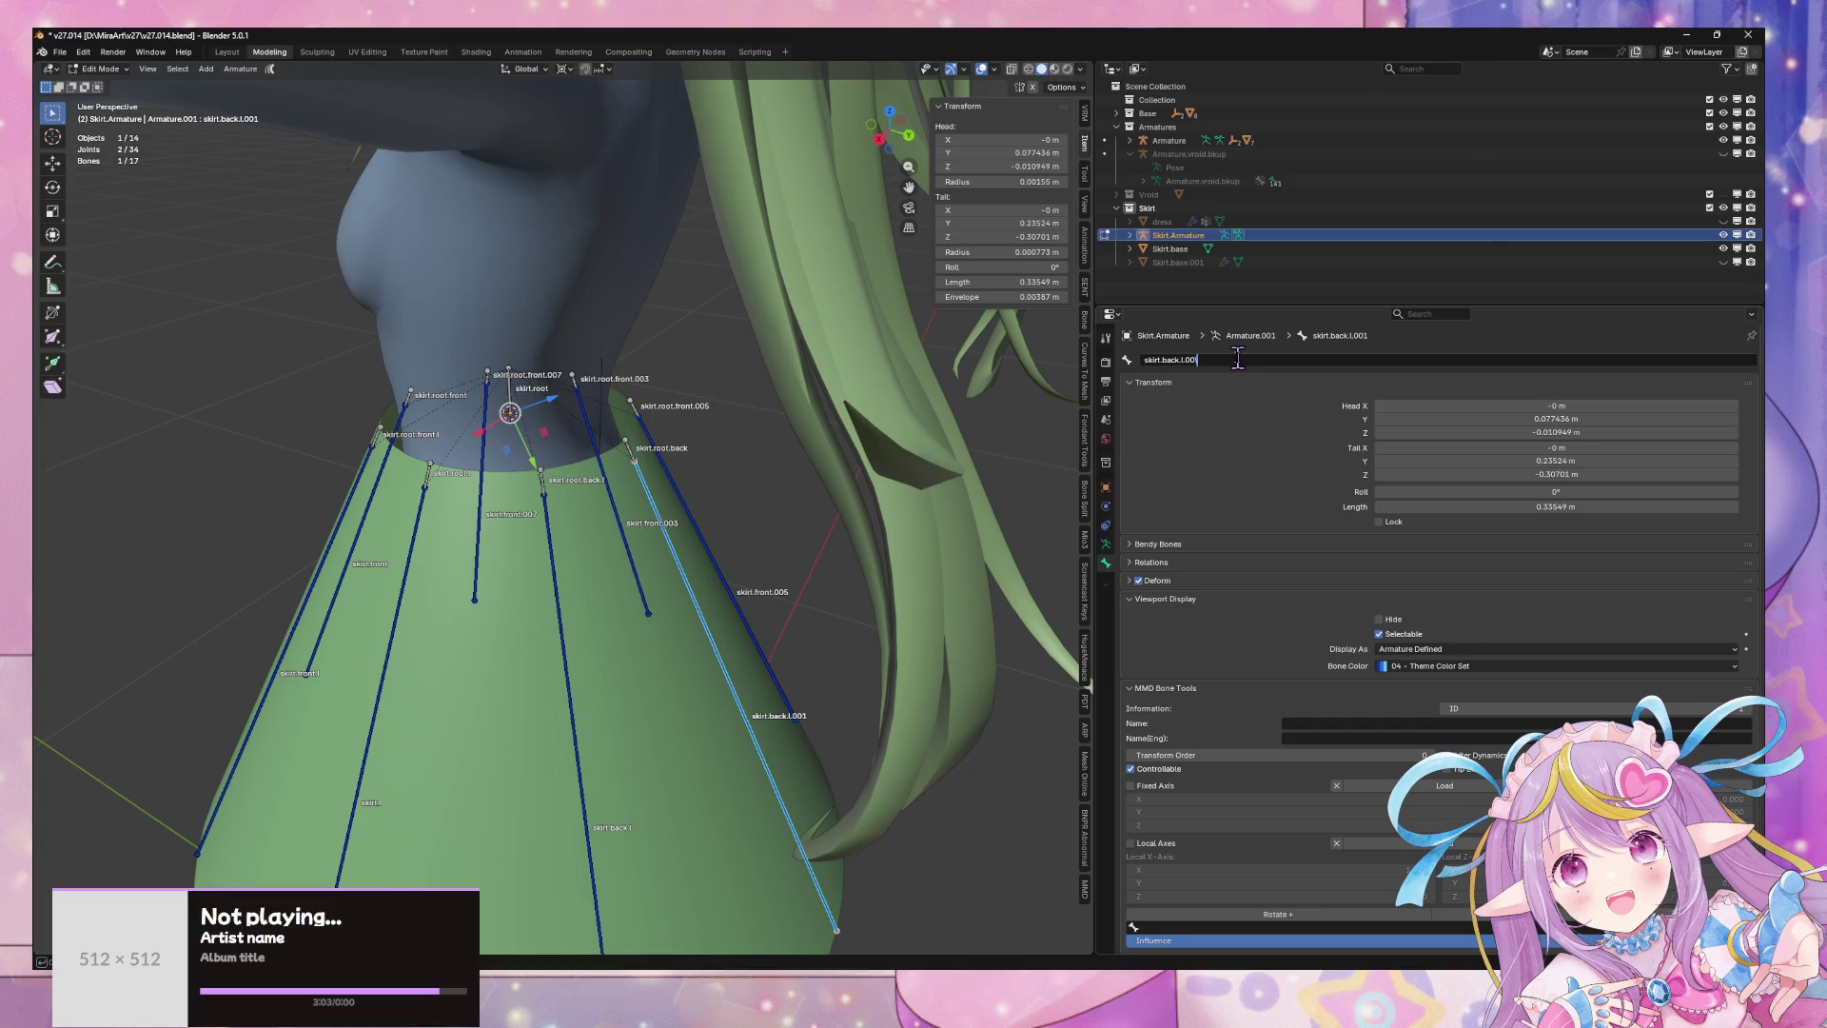
{"action": "key", "text": "Return"}
{"action": "scroll", "coordinate": [620, 455], "scroll_direction": "down", "scroll_amount": 5}
{"action": "mouse_move", "coordinate": [666, 448]}
{"action": "middle_mouse_down"}
{"action": "mouse_move", "coordinate": [783, 444]}
{"action": "mouse_move", "coordinate": [816, 314]}
{"action": "middle_mouse_up"}
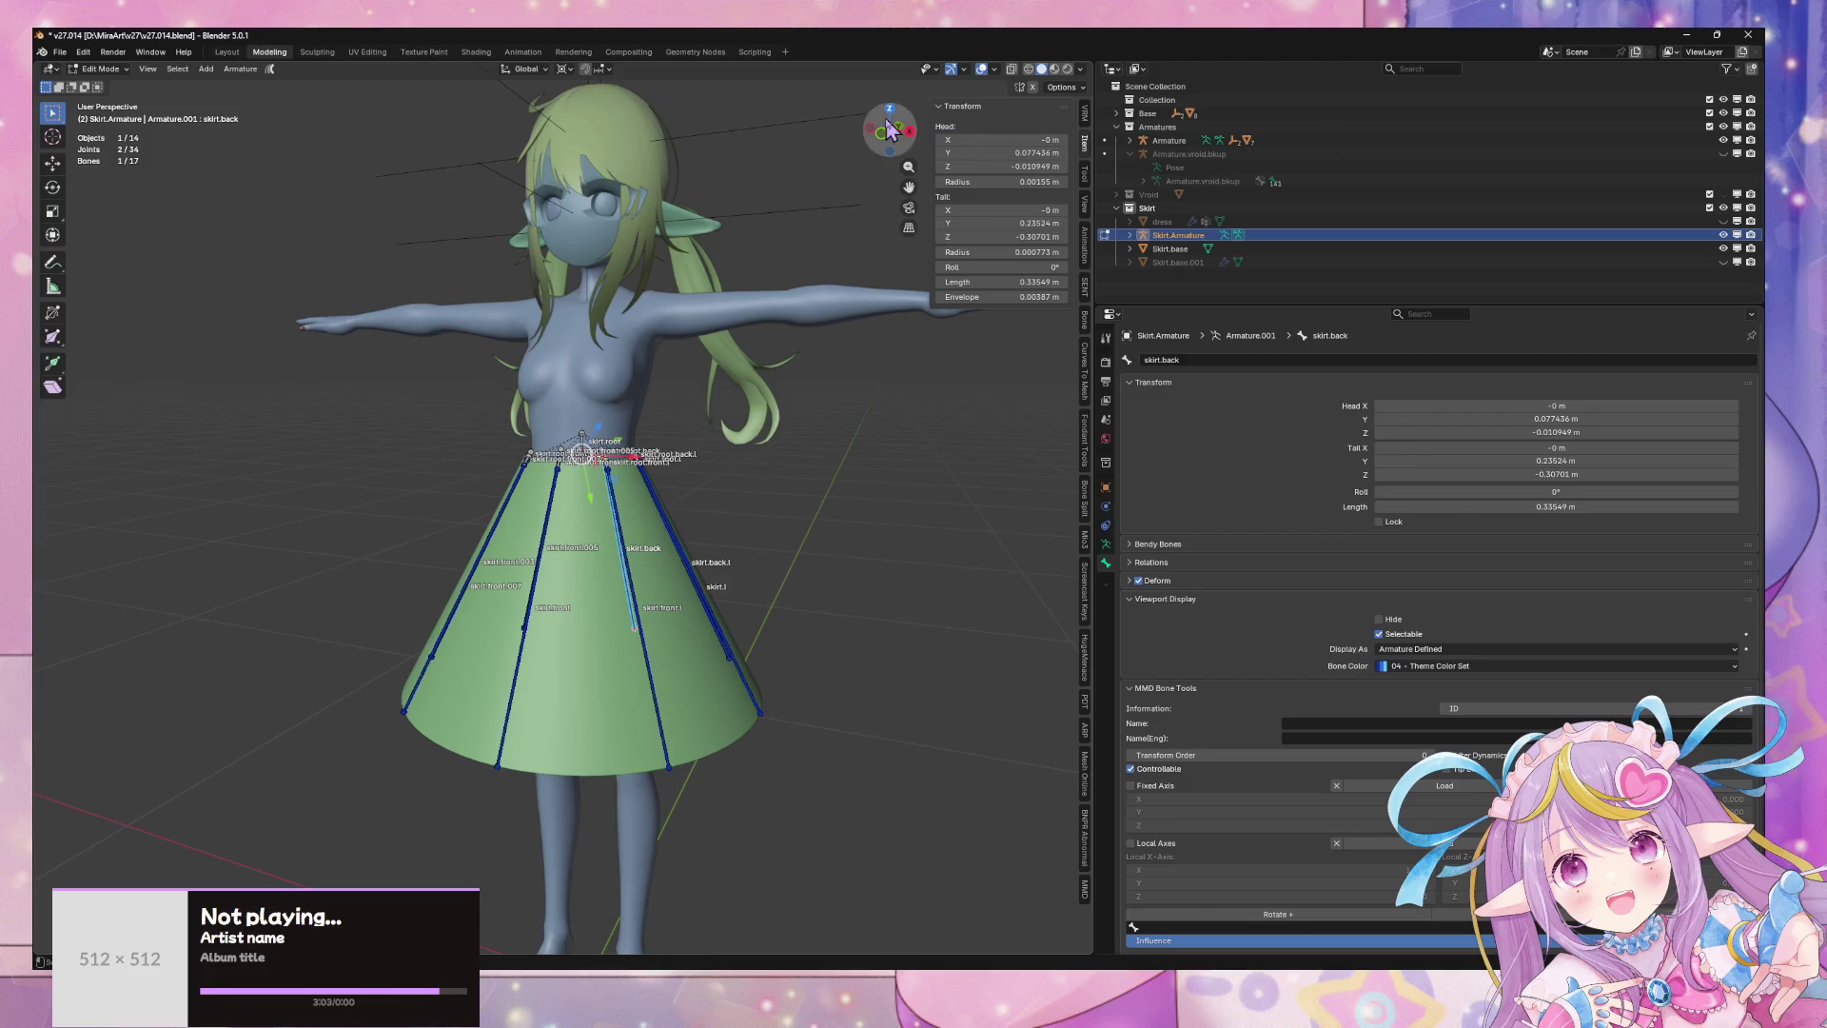
- In front orthographic view, delete the skirt bones on one half
{"action": "left_click", "coordinate": [888, 131]}
{"action": "mouse_move", "coordinate": [369, 387]}
{"action": "left_mouse_down"}
{"action": "mouse_move", "coordinate": [373, 483]}
{"action": "mouse_move", "coordinate": [561, 738]}
{"action": "left_mouse_up"}
{"action": "key", "text": "x"}
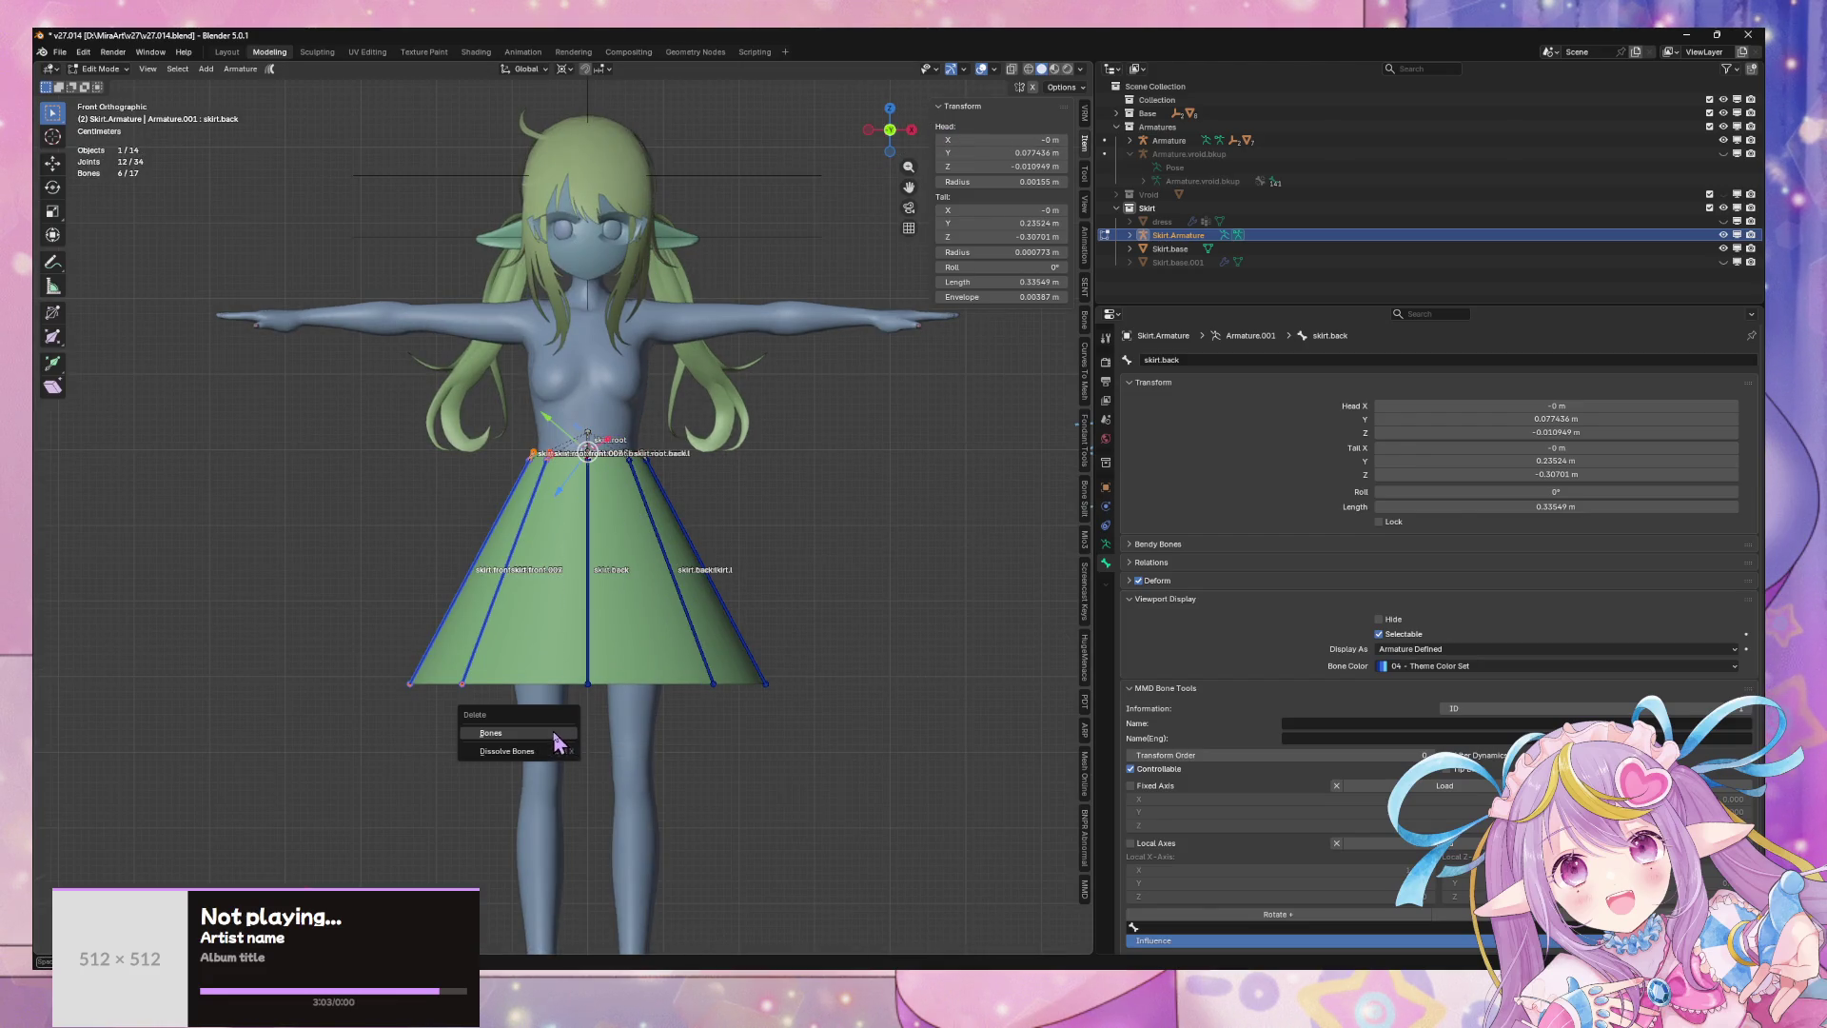
{"action": "left_click", "coordinate": [490, 732]}
- Symmetrize the remaining skirt bones to rebuild the other side, then return to Object Mode
{"action": "mouse_move", "coordinate": [644, 686]}
{"action": "middle_mouse_down"}
{"action": "mouse_move", "coordinate": [558, 726]}
{"action": "mouse_move", "coordinate": [346, 685]}
{"action": "mouse_move", "coordinate": [408, 723]}
{"action": "mouse_move", "coordinate": [603, 726]}
{"action": "mouse_move", "coordinate": [810, 658]}
{"action": "mouse_move", "coordinate": [538, 737]}
{"action": "mouse_move", "coordinate": [644, 705]}
{"action": "mouse_move", "coordinate": [776, 561]}
{"action": "mouse_move", "coordinate": [774, 534]}
{"action": "mouse_move", "coordinate": [787, 625]}
{"action": "mouse_move", "coordinate": [785, 571]}
{"action": "middle_mouse_up"}
{"action": "scroll", "coordinate": [665, 693], "scroll_direction": "up", "scroll_amount": 5}
{"action": "scroll", "coordinate": [628, 733], "scroll_direction": "down", "scroll_amount": 3}
{"action": "scroll", "coordinate": [786, 571], "scroll_direction": "down", "scroll_amount": 2}
{"action": "left_click_drag", "start_coordinate": [686, 579], "coordinate": [868, 865]}
{"action": "right_click", "coordinate": [873, 571]}
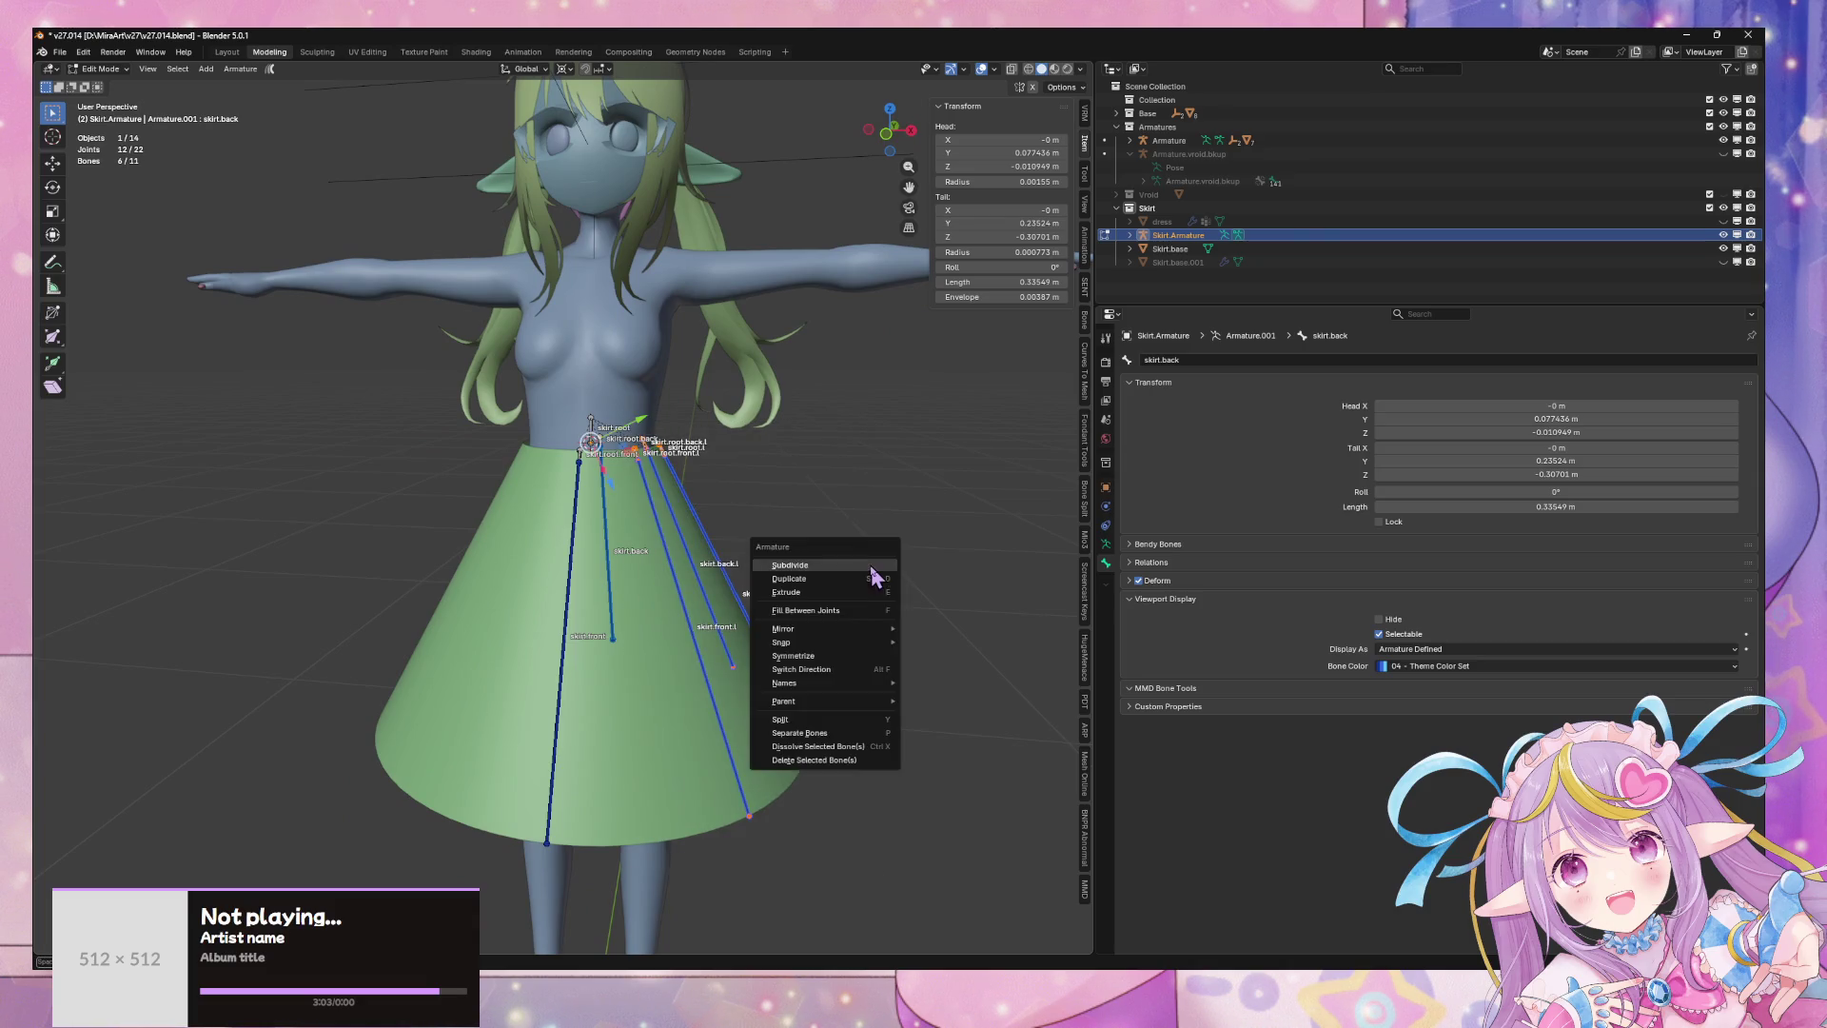
{"action": "left_click", "coordinate": [873, 671]}
{"action": "mouse_move", "coordinate": [810, 646]}
{"action": "middle_mouse_down"}
{"action": "mouse_move", "coordinate": [755, 721]}
{"action": "mouse_move", "coordinate": [790, 661]}
{"action": "mouse_move", "coordinate": [758, 640]}
{"action": "mouse_move", "coordinate": [588, 620]}
{"action": "mouse_move", "coordinate": [782, 642]}
{"action": "middle_mouse_up"}
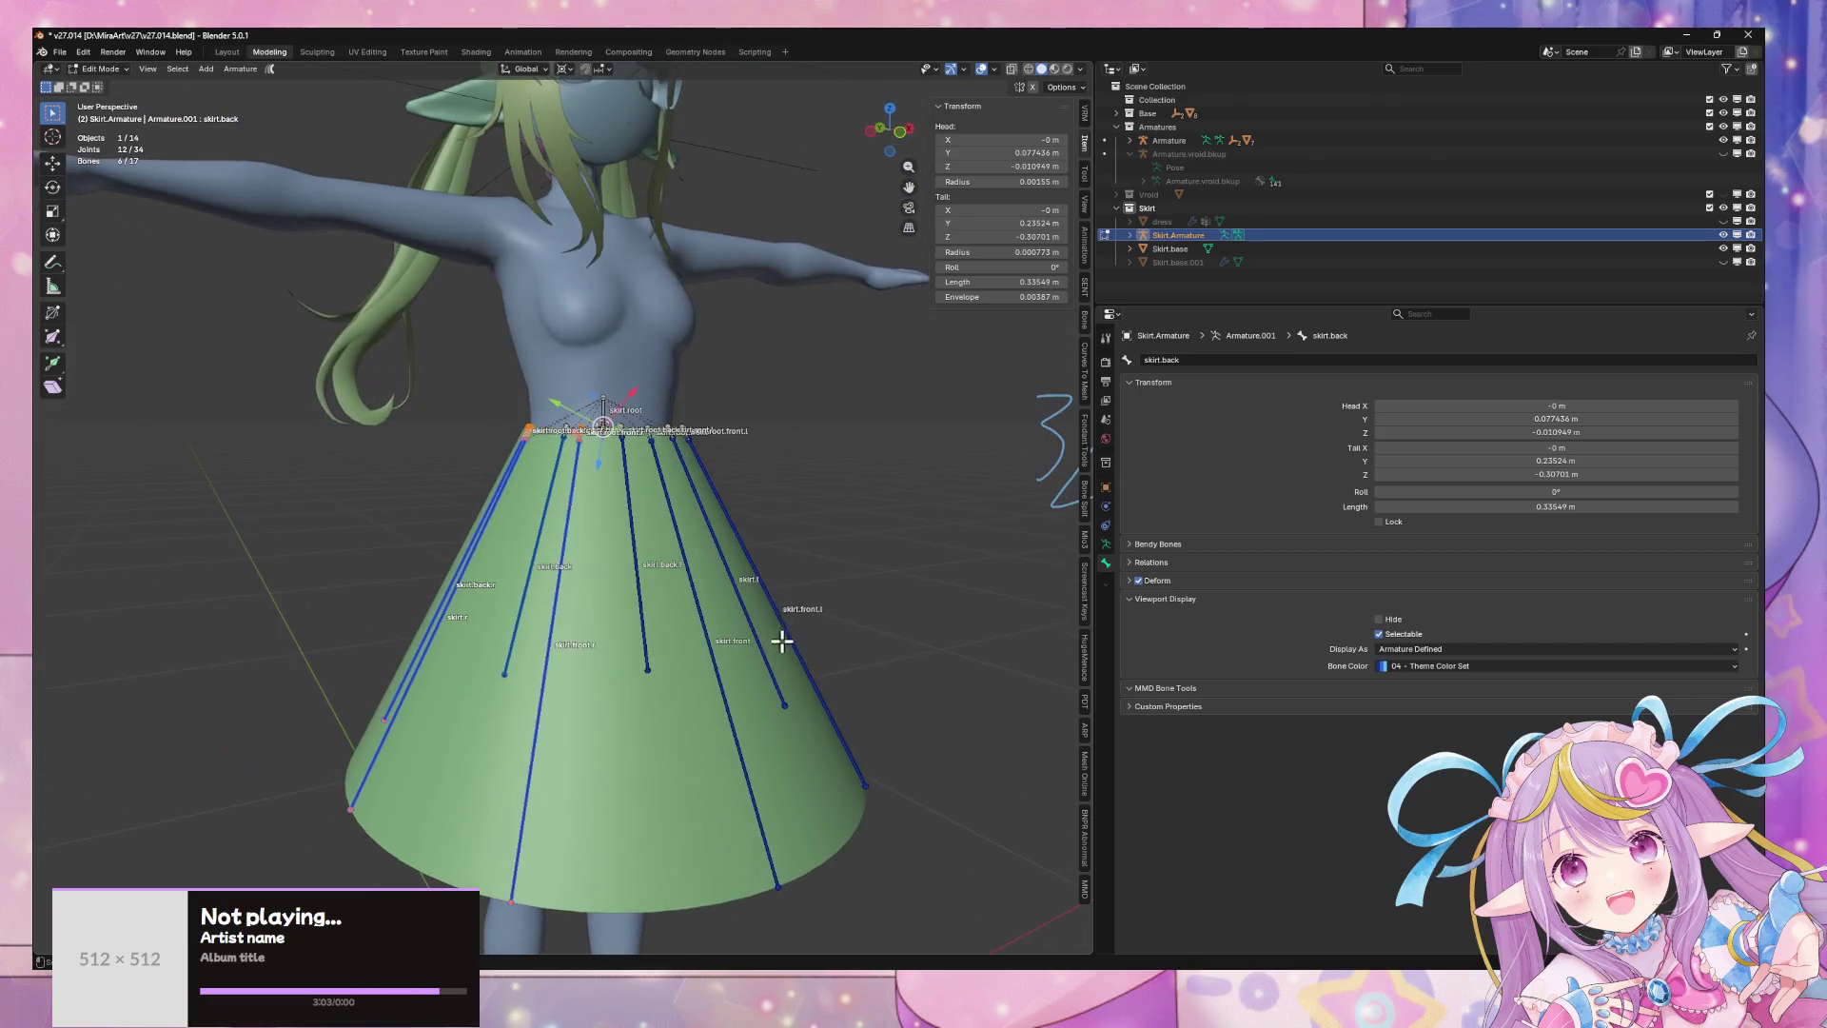
{"action": "left_click_drag", "start_coordinate": [880, 147], "coordinate": [864, 158]}
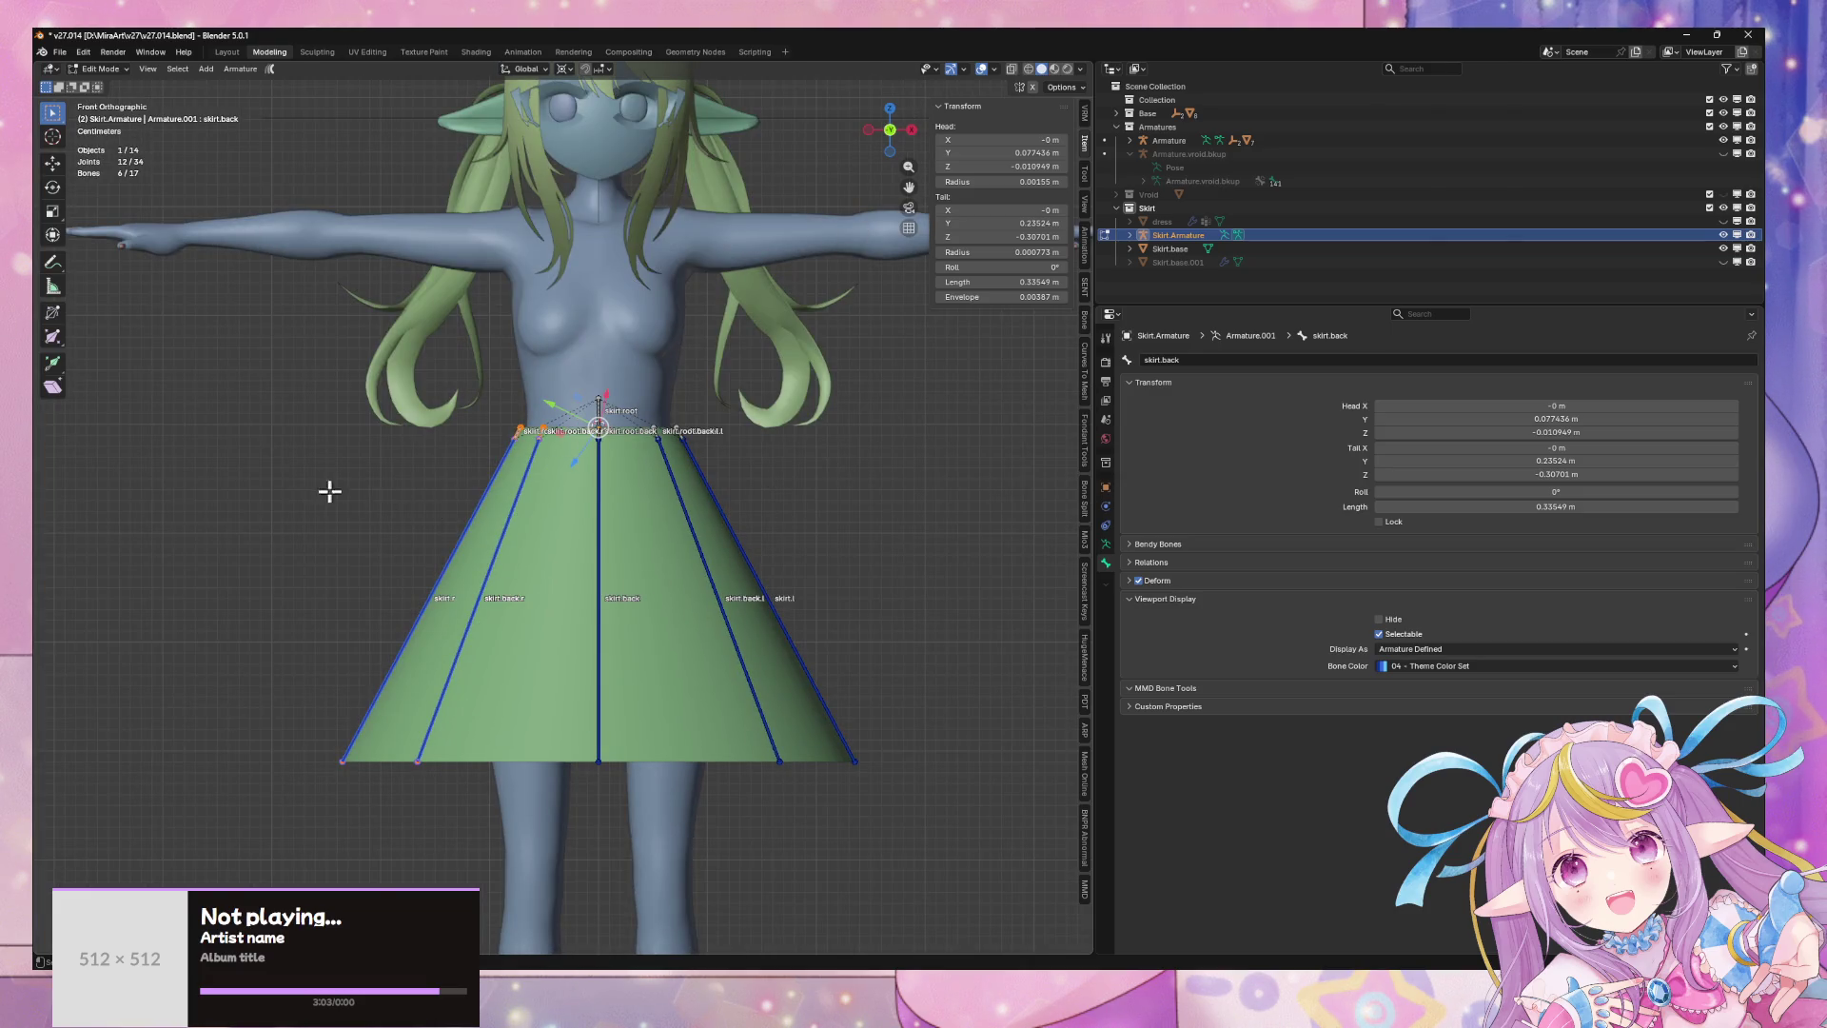
{"action": "left_click_drag", "start_coordinate": [329, 491], "coordinate": [940, 666]}
{"action": "mouse_move", "coordinate": [576, 695]}
{"action": "middle_mouse_down"}
{"action": "mouse_move", "coordinate": [603, 775]}
{"action": "mouse_move", "coordinate": [591, 762]}
{"action": "mouse_move", "coordinate": [632, 705]}
{"action": "mouse_move", "coordinate": [591, 704]}
{"action": "middle_mouse_up"}
{"action": "key", "text": "Tab"}
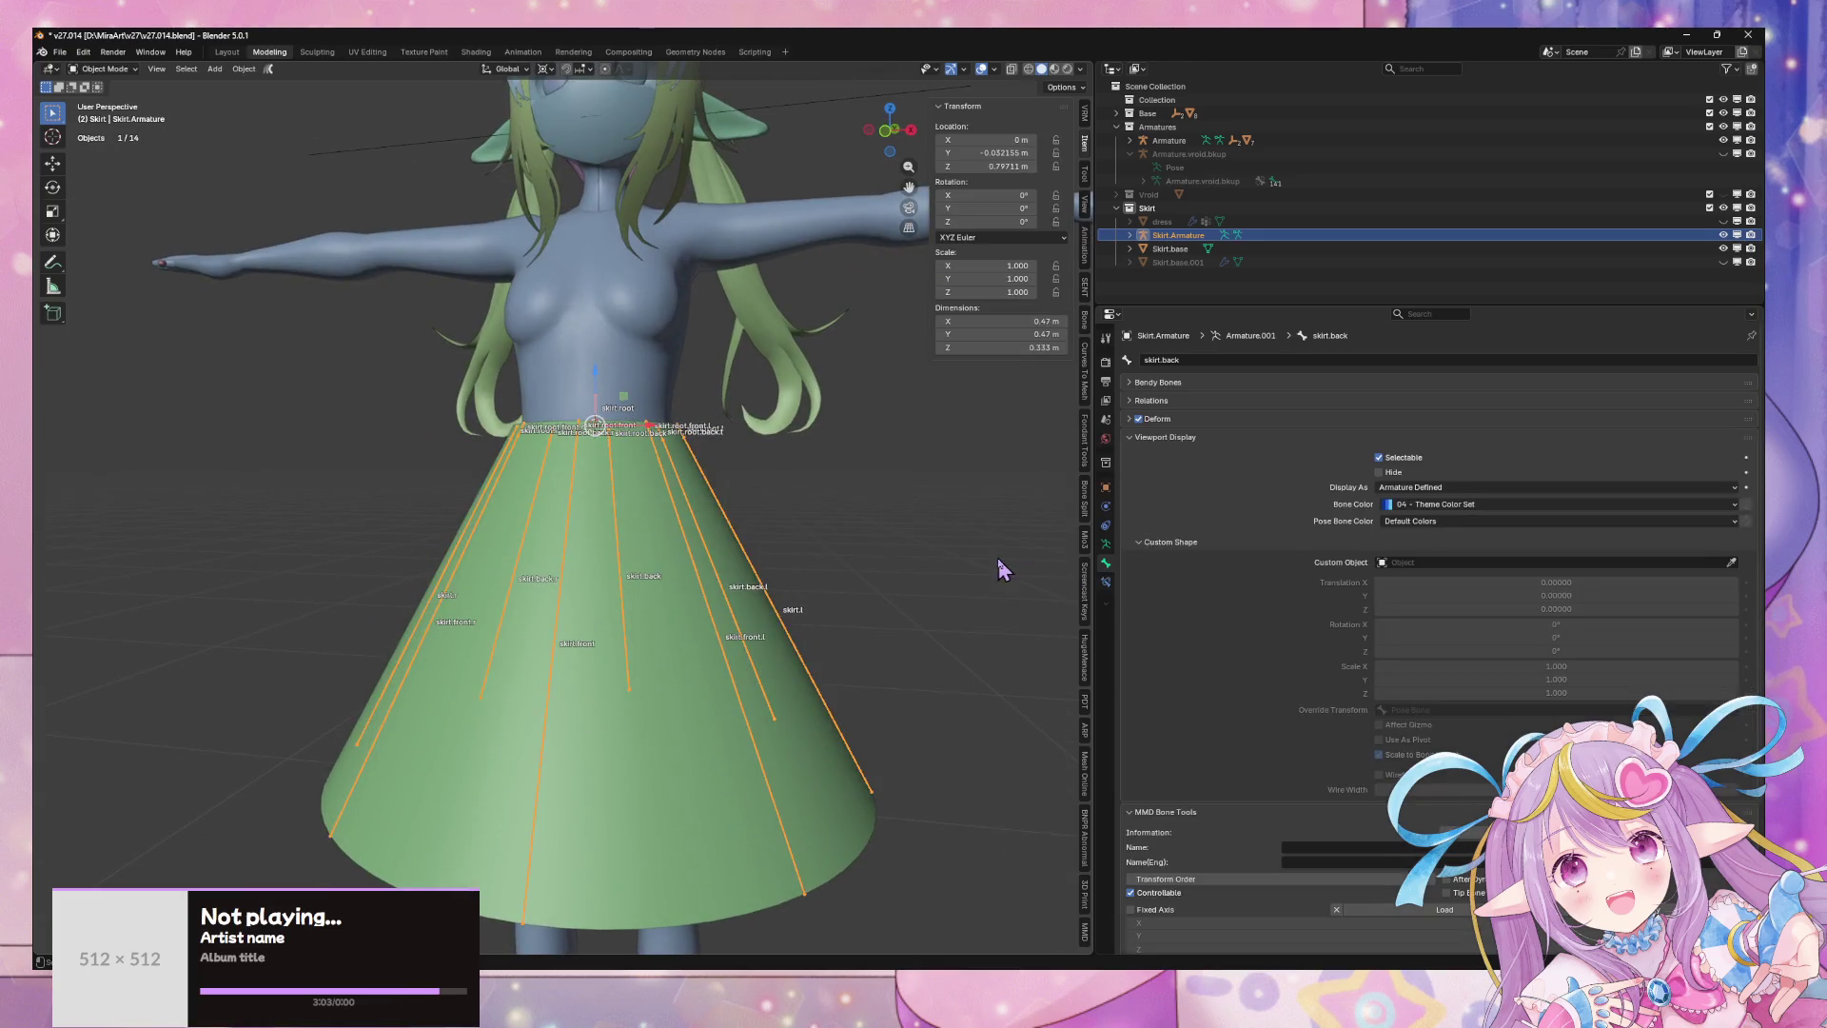
- Unhide the dress and view it in local view with the original Armature's skirt bones shown
{"action": "left_click", "coordinate": [1006, 571]}
{"action": "left_click", "coordinate": [1722, 220]}
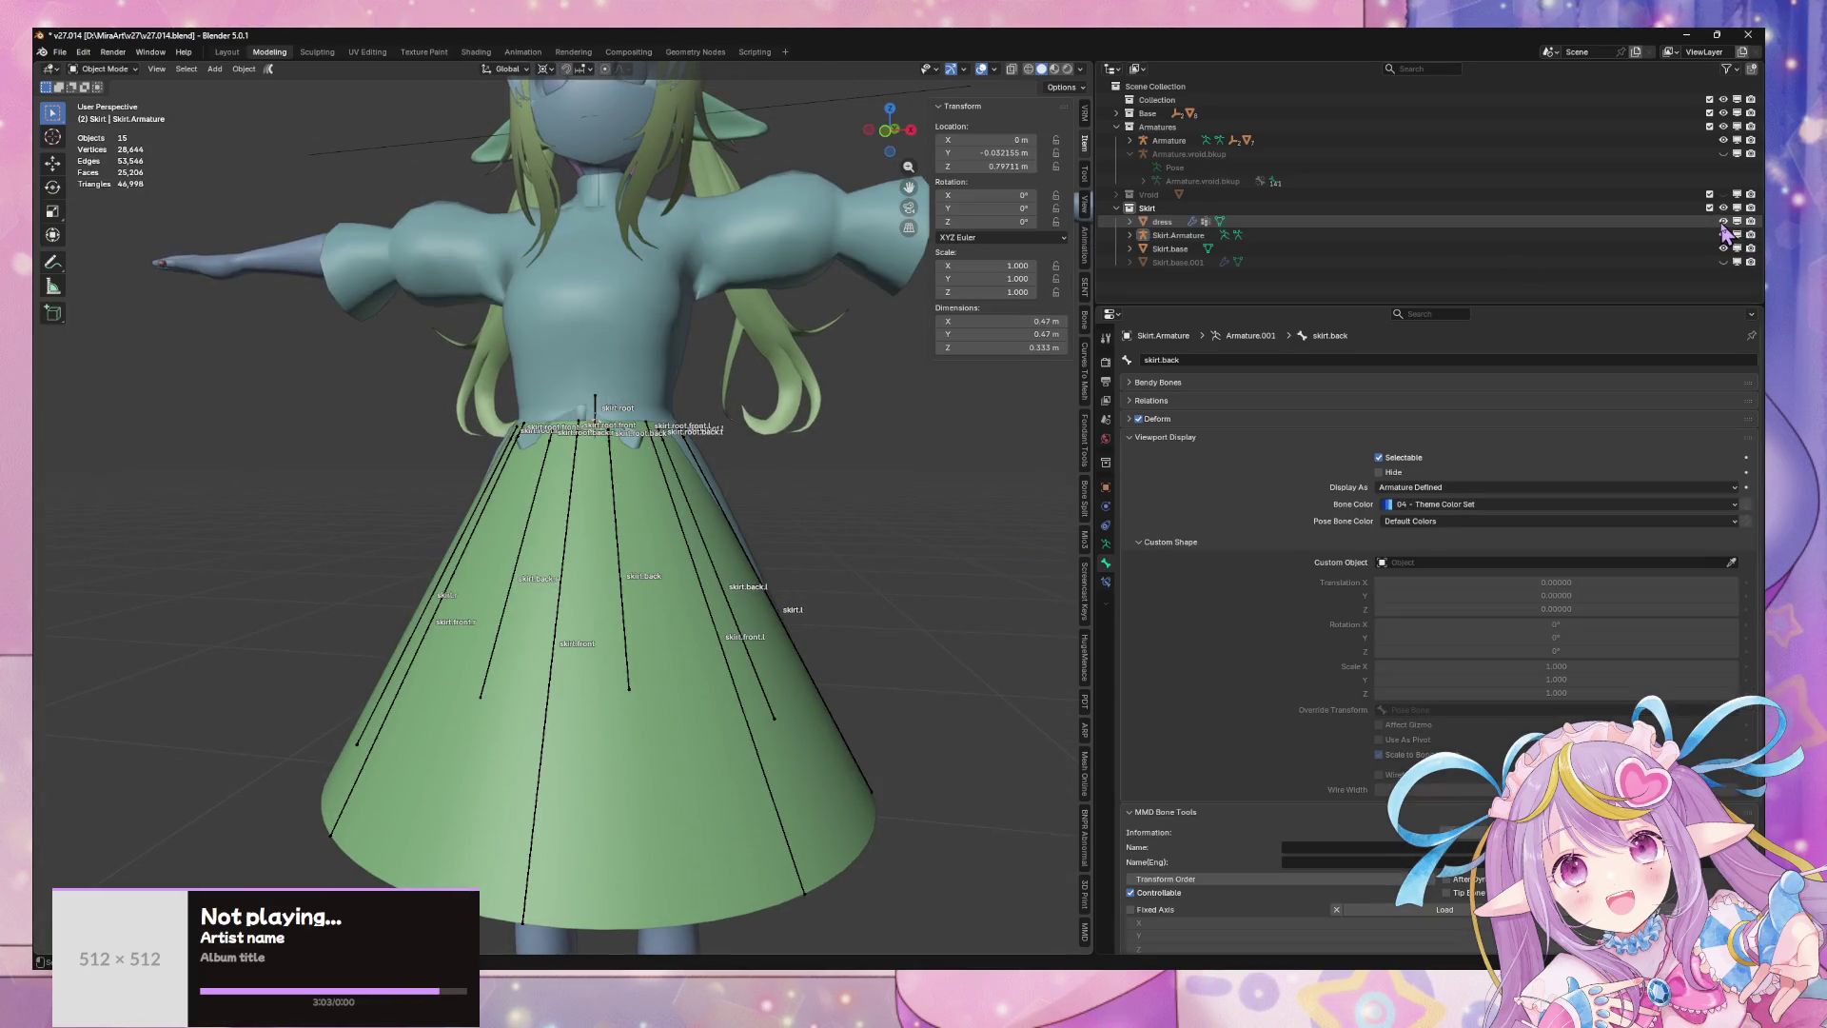
{"action": "left_click", "coordinate": [594, 340]}
{"action": "key", "text": "KP_Divide"}
{"action": "middle_click_drag", "start_coordinate": [734, 558], "coordinate": [1212, 509]}
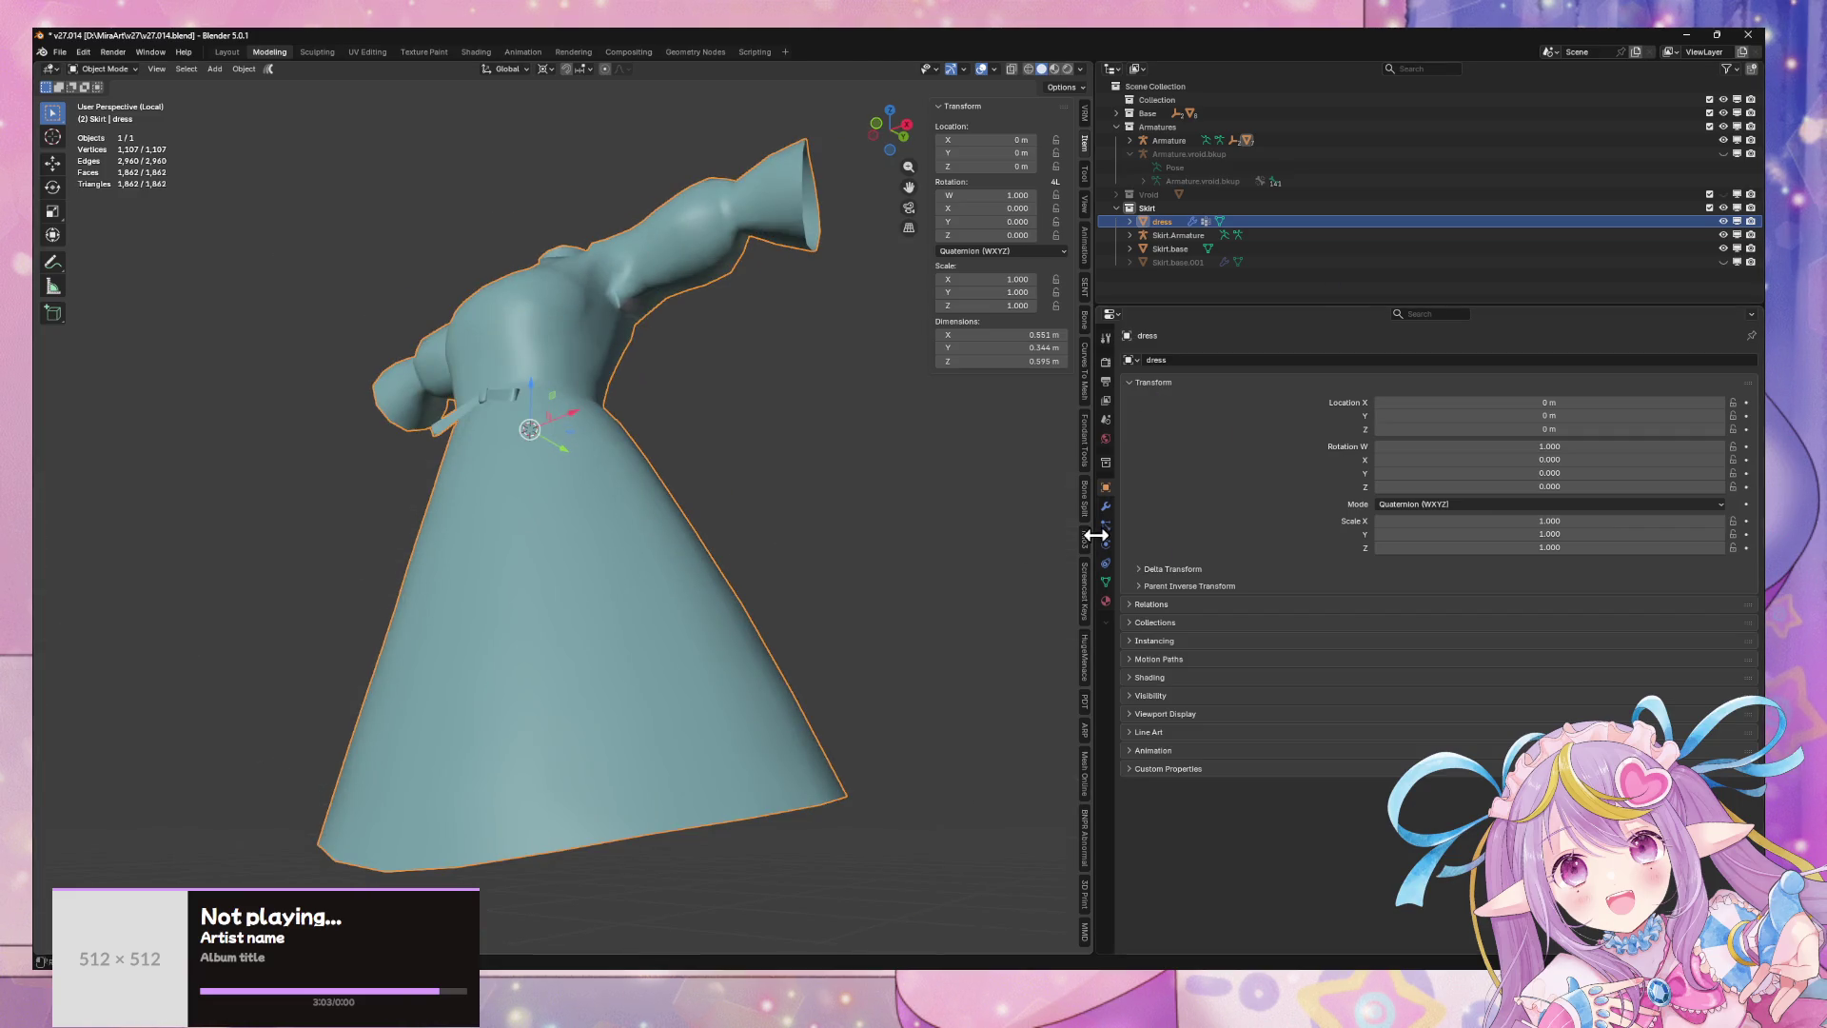
{"action": "key", "text": "KP_Divide"}
{"action": "left_click", "coordinate": [1169, 140], "text": "ctrl"}
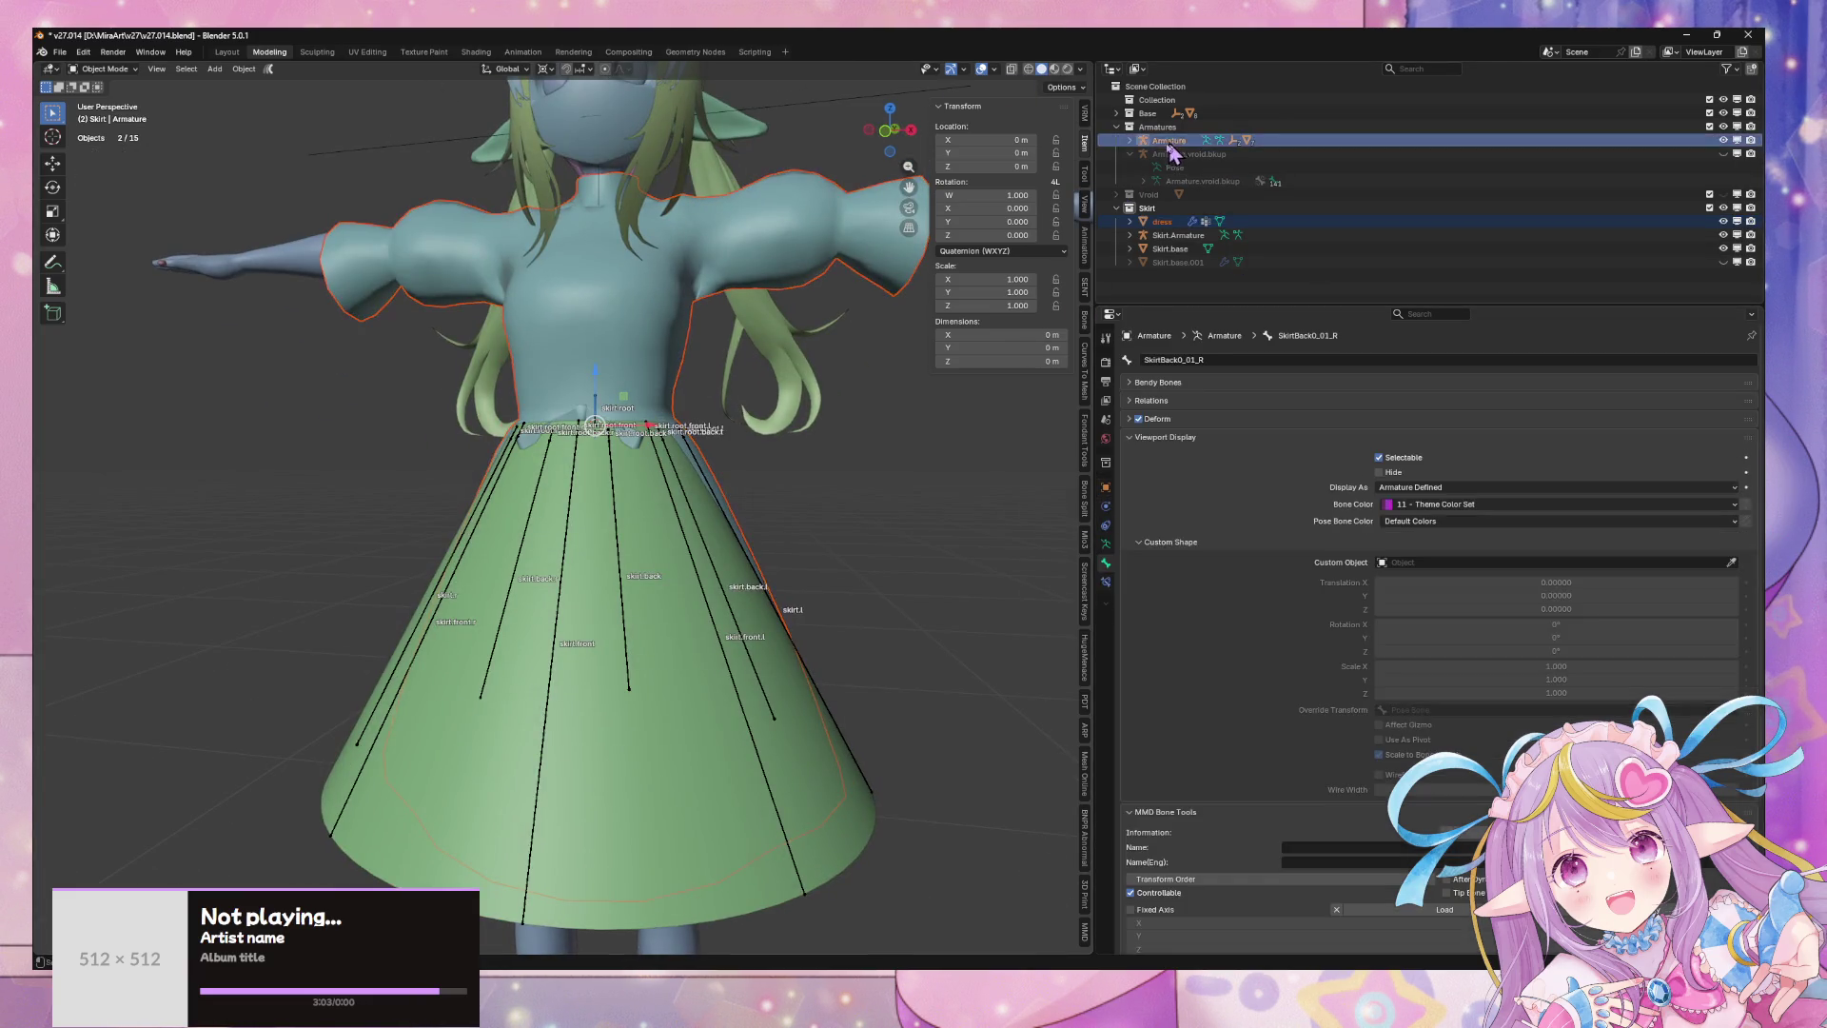
{"action": "key", "text": "KP_Divide"}
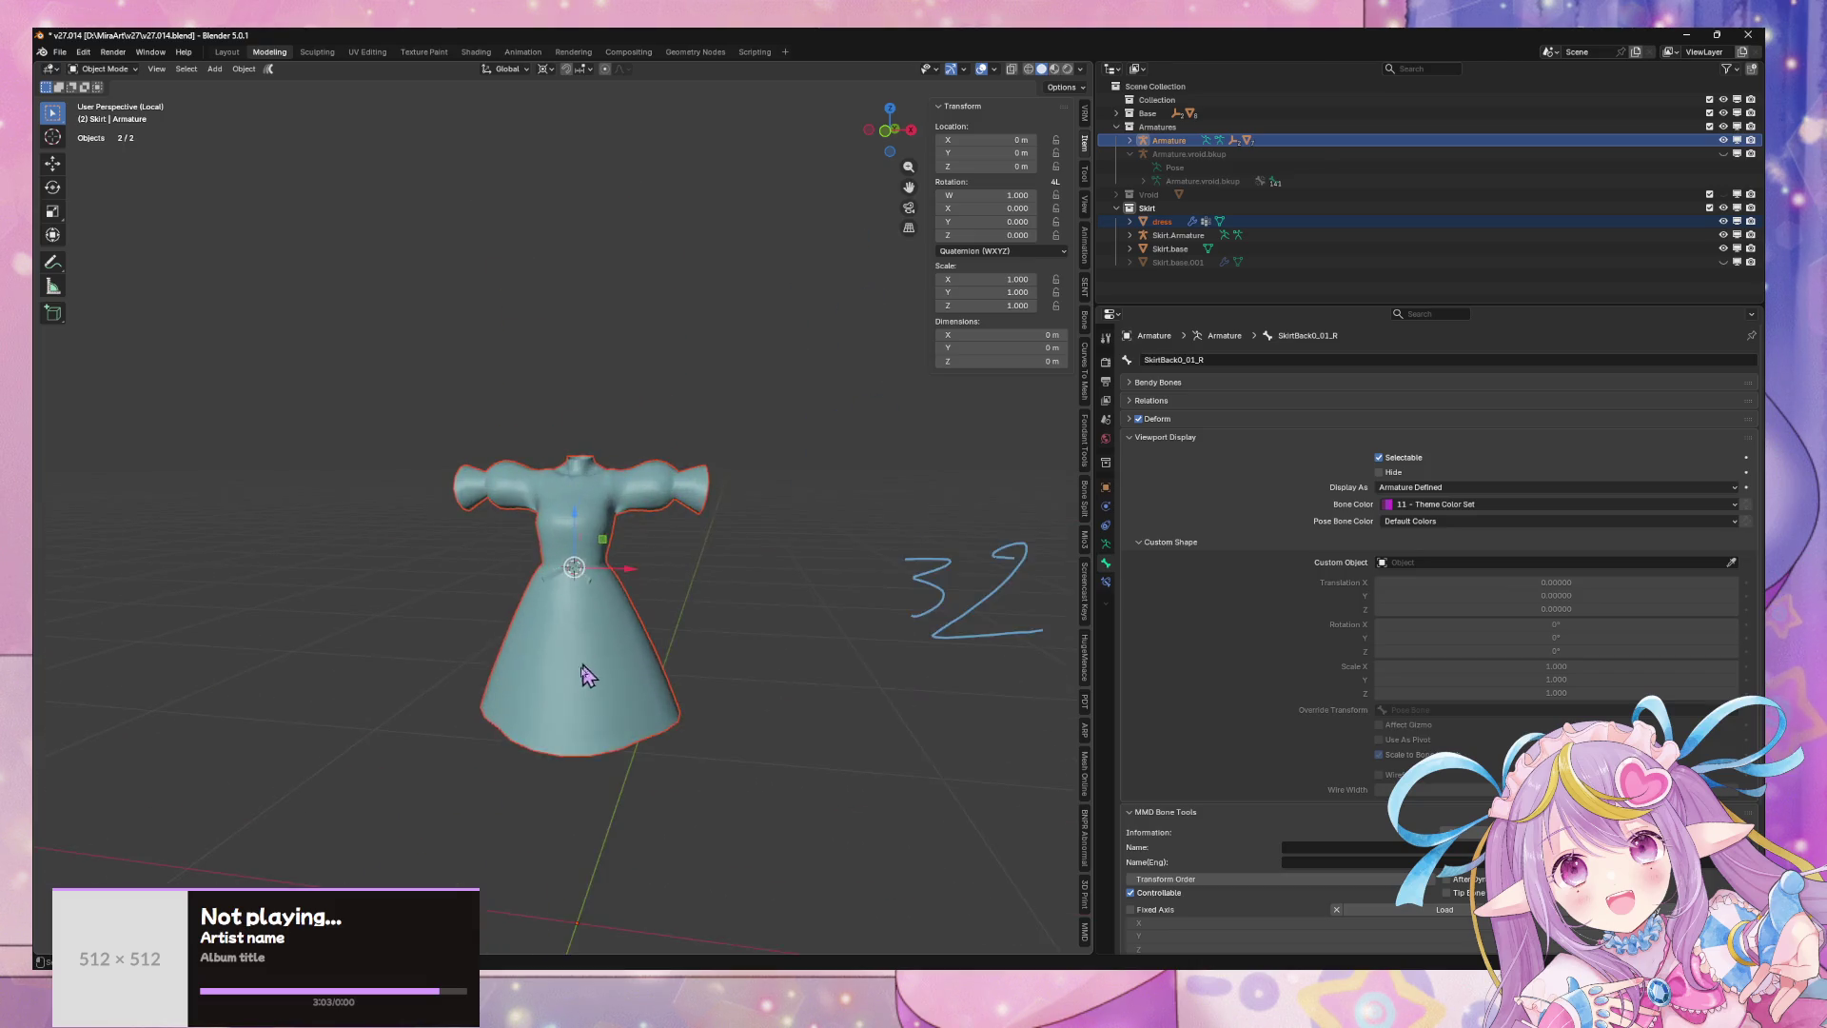
{"action": "scroll", "coordinate": [585, 676], "scroll_direction": "up", "scroll_amount": 5}
{"action": "left_click", "coordinate": [1106, 543]}
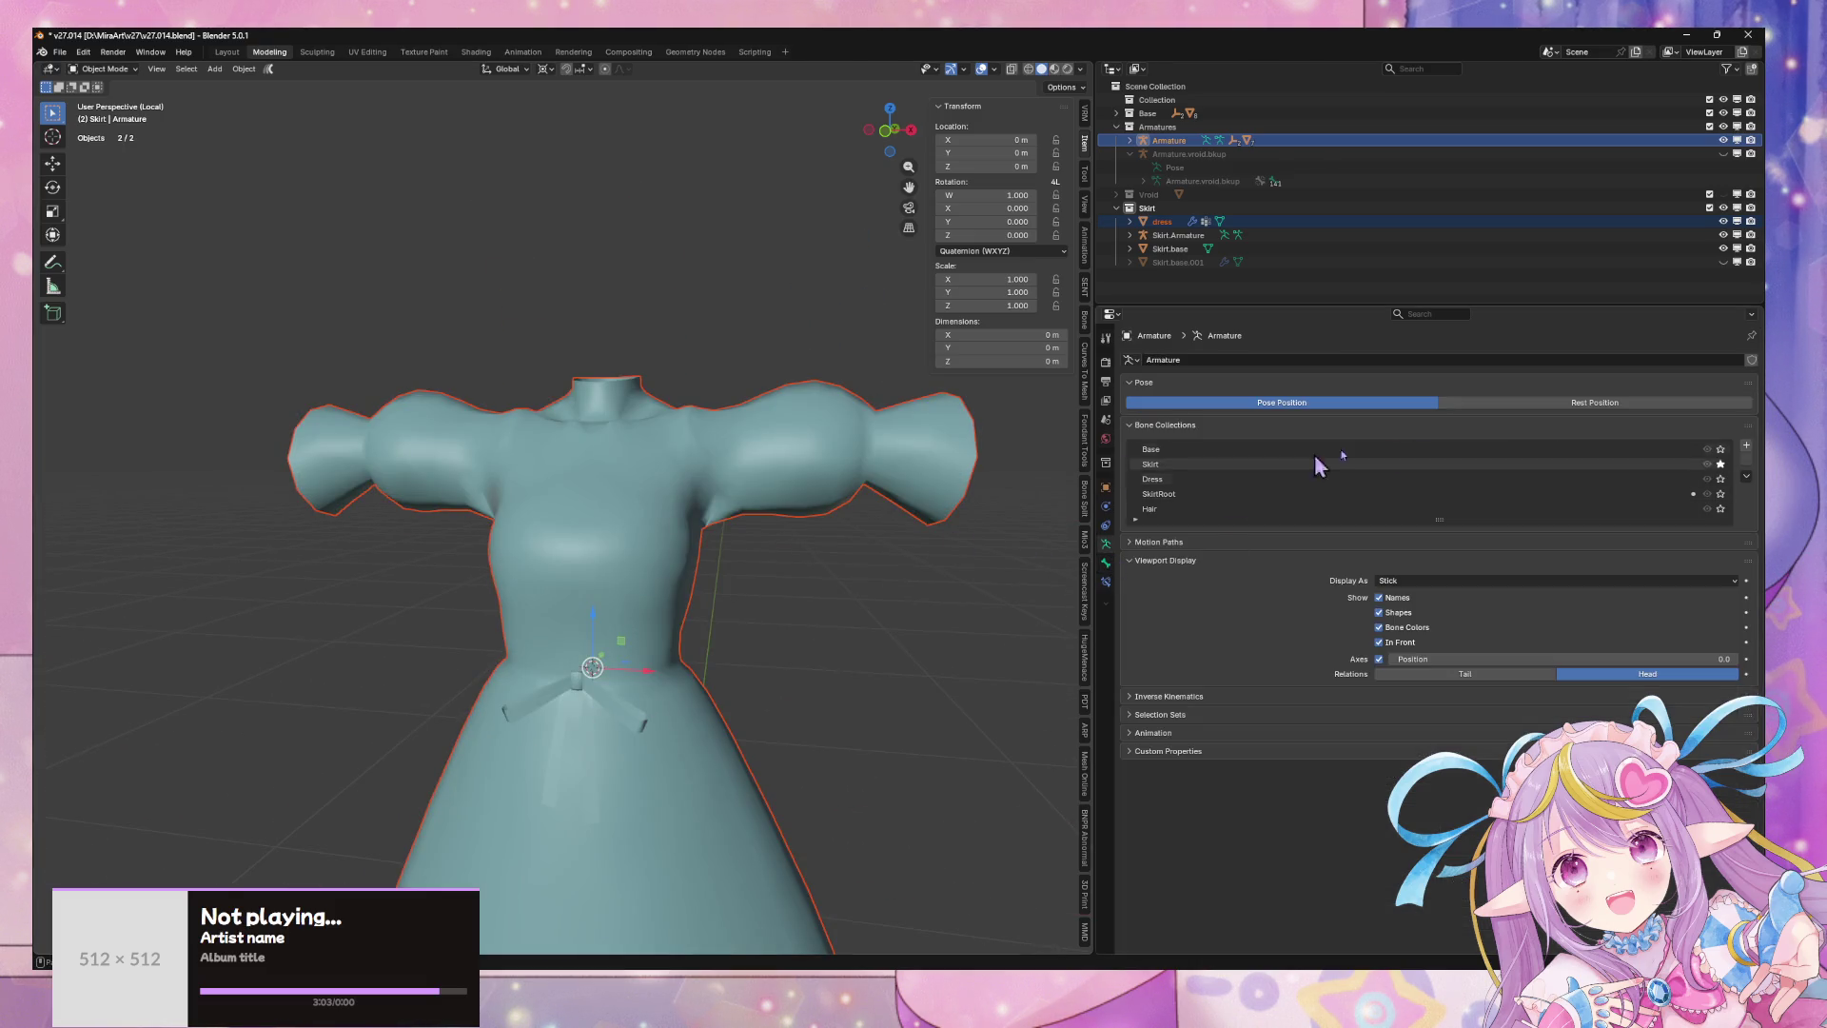
{"action": "left_click", "coordinate": [1720, 479]}
{"action": "mouse_move", "coordinate": [773, 814]}
{"action": "middle_mouse_down", "text": "shift"}
{"action": "mouse_move", "coordinate": [824, 599]}
{"action": "mouse_move", "coordinate": [718, 527]}
{"action": "mouse_move", "coordinate": [732, 493]}
{"action": "mouse_move", "coordinate": [758, 493]}
{"action": "mouse_move", "coordinate": [799, 618]}
{"action": "middle_mouse_up", "text": "shift"}
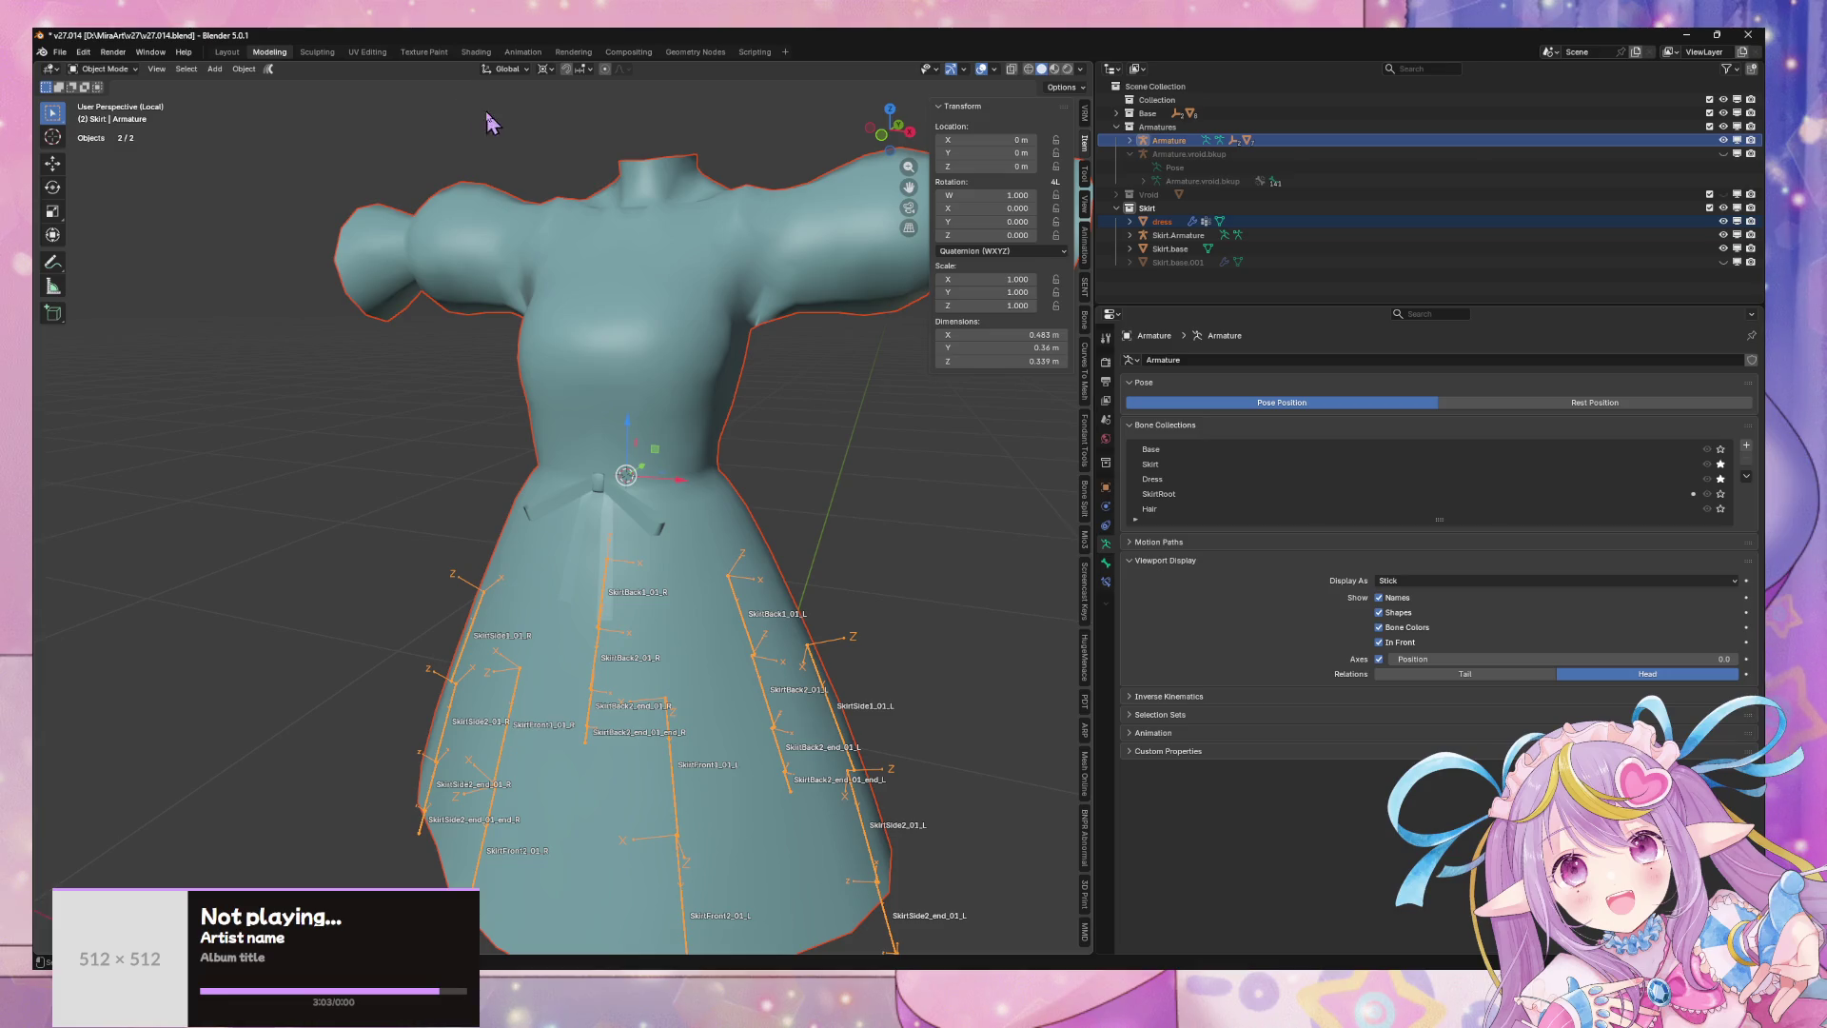
- Exit local view, hide the dress mesh, and hide the Dress bone collection
{"action": "left_click", "coordinate": [104, 69]}
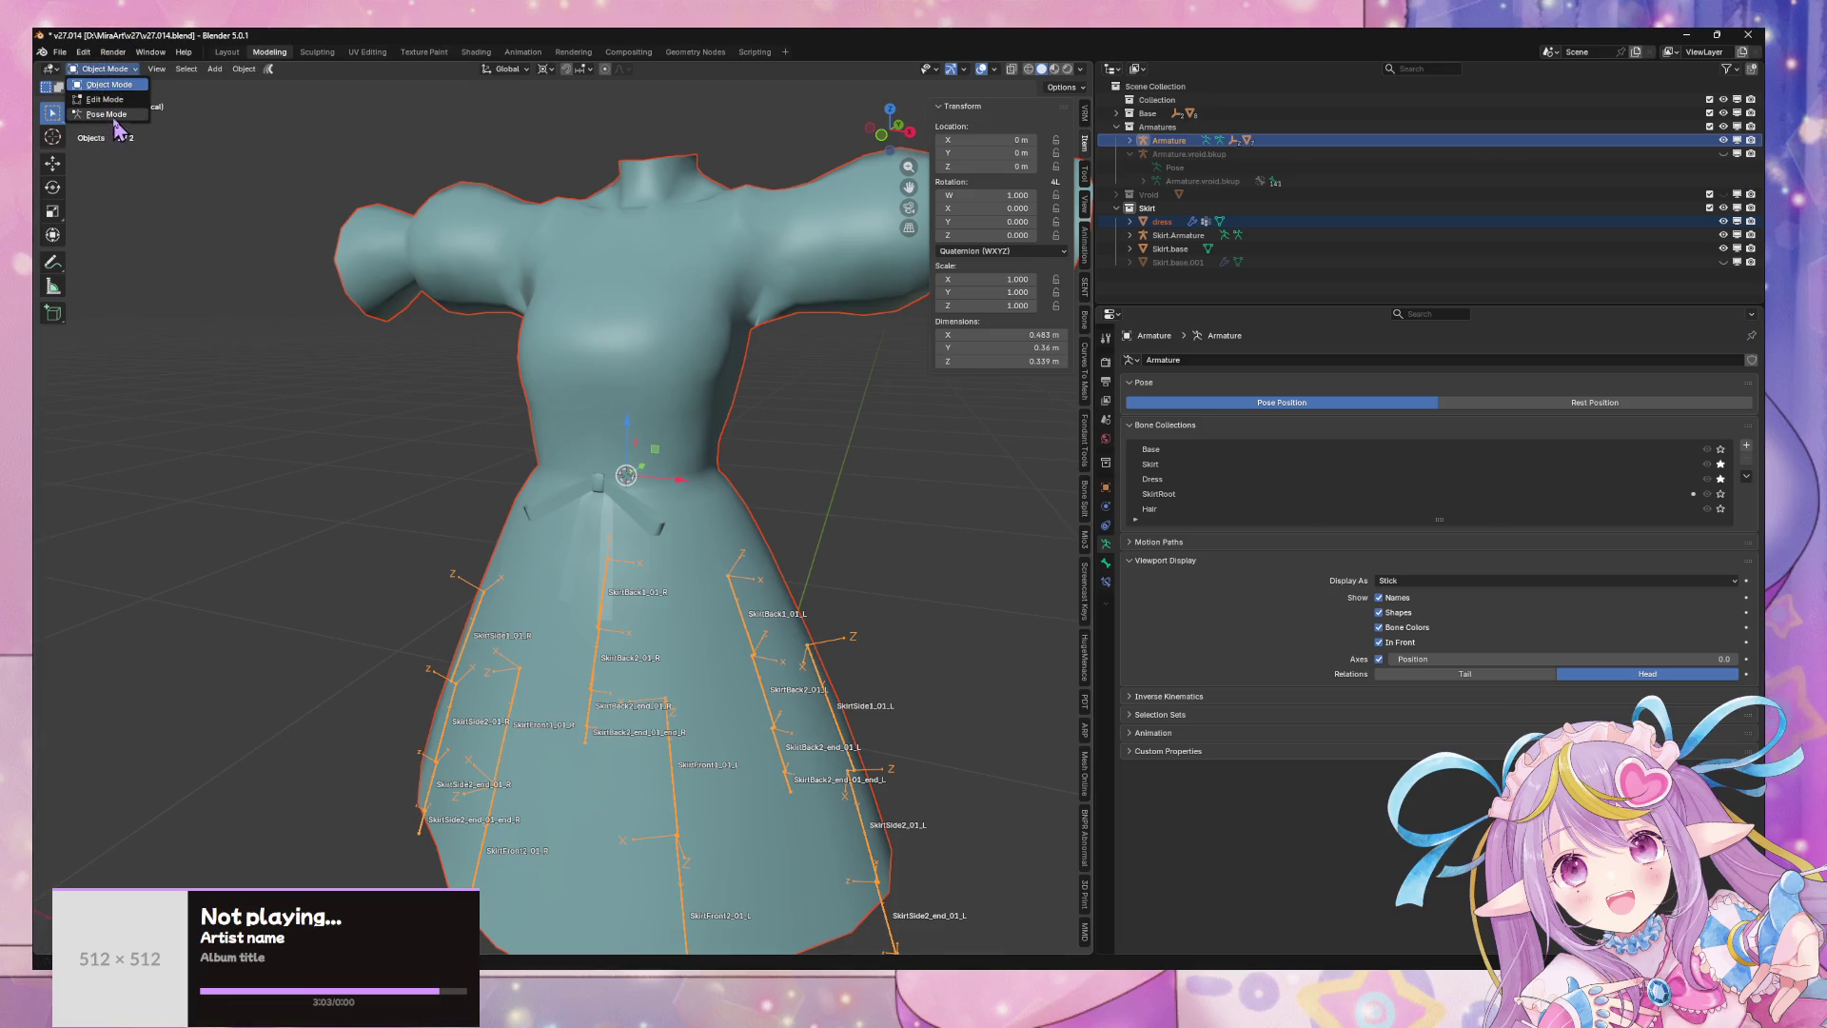
{"action": "key", "text": "KP_Divide"}
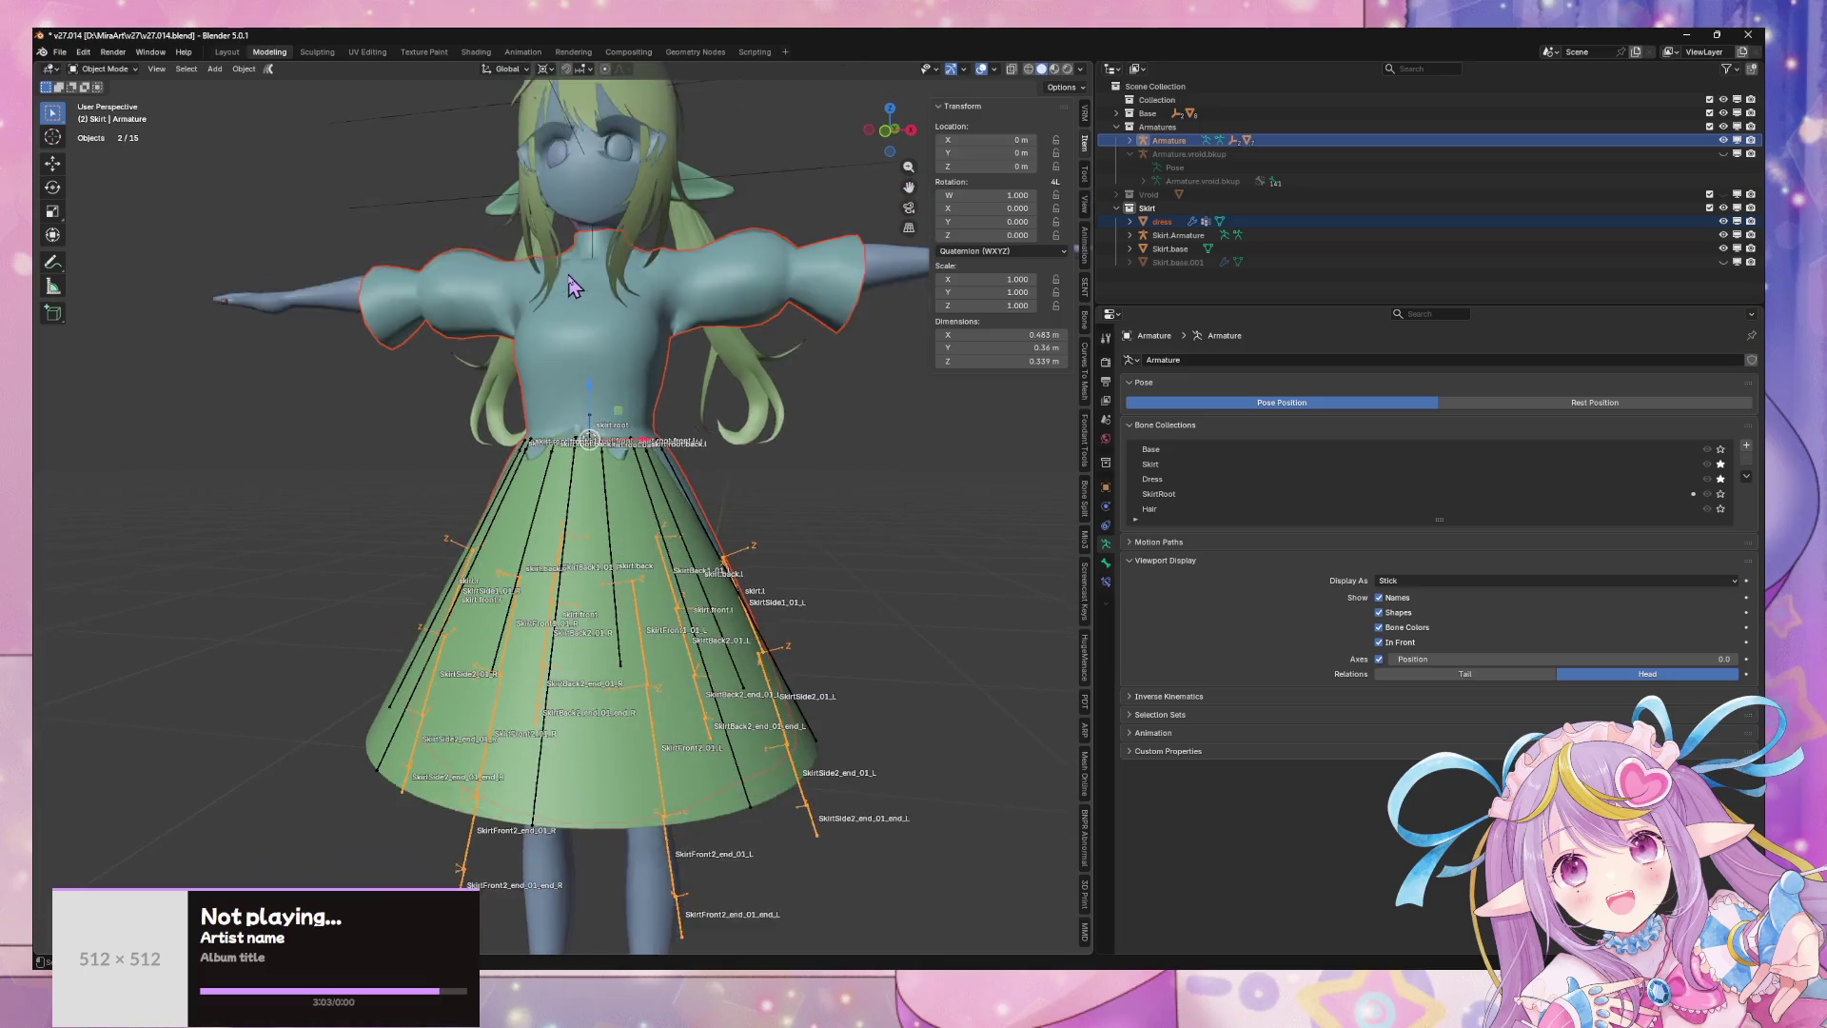
{"action": "left_click", "coordinate": [1723, 221]}
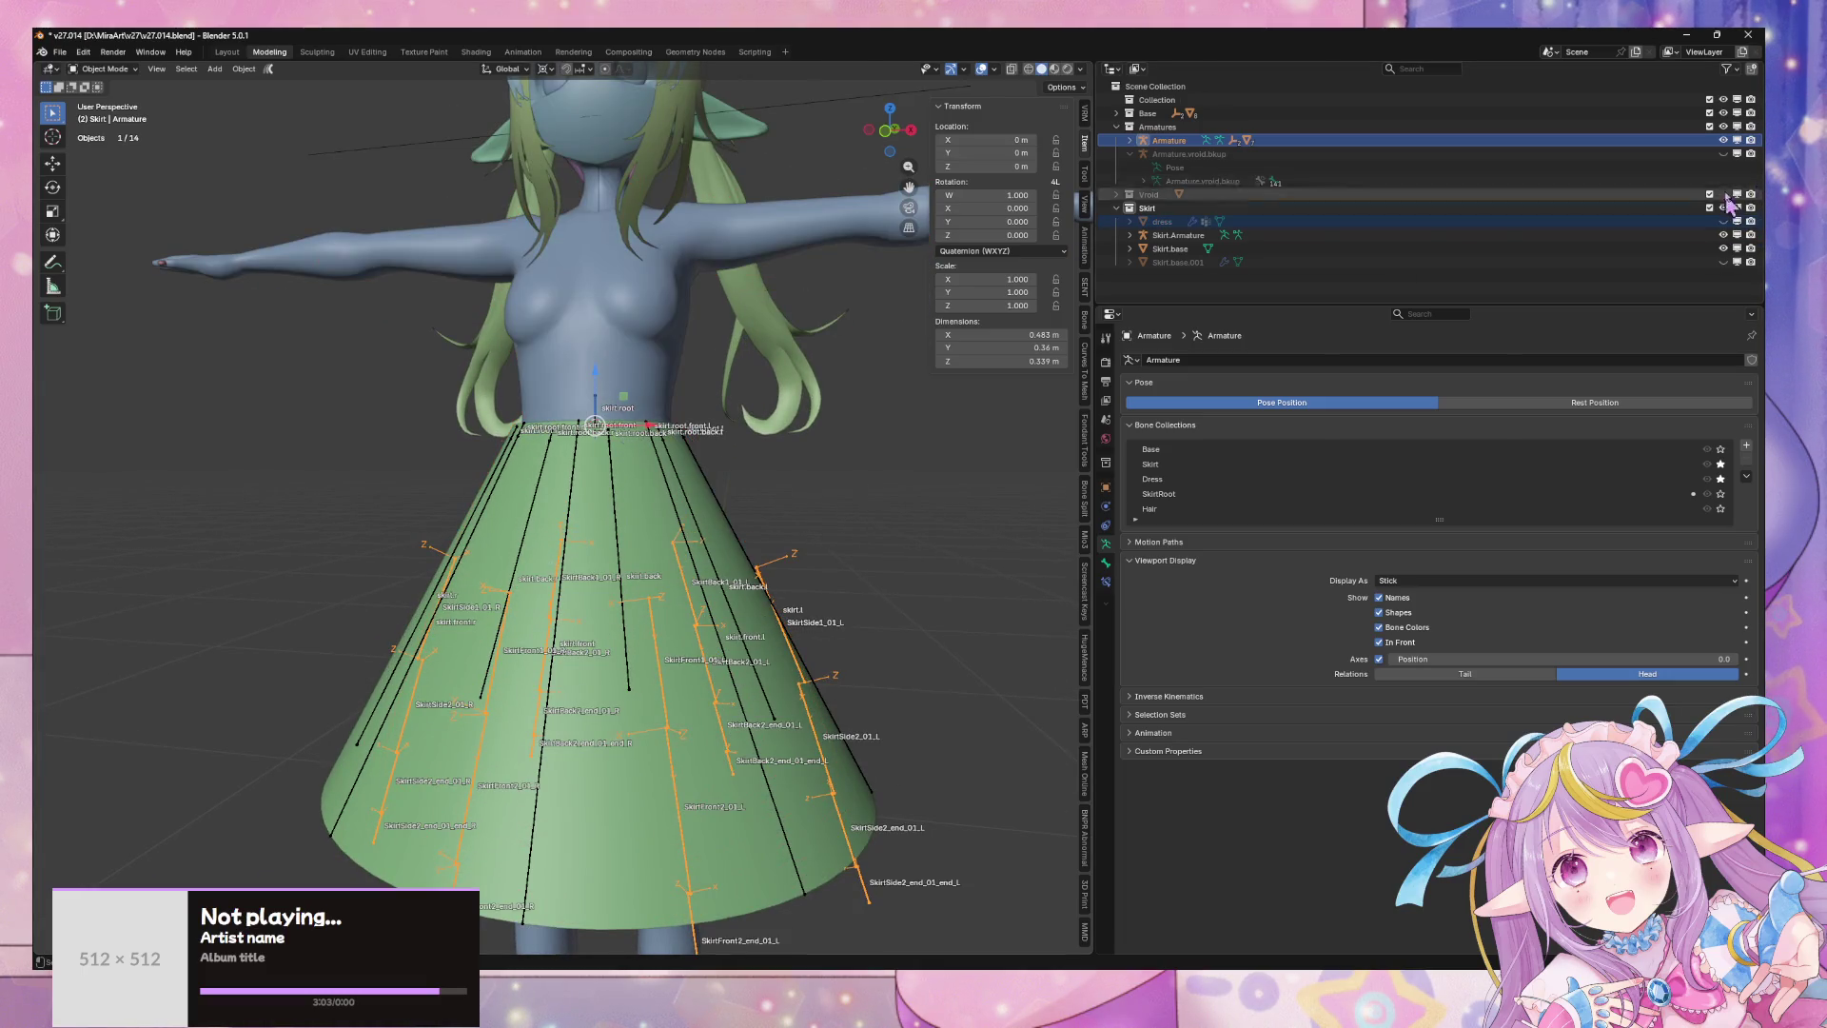
{"action": "left_click", "coordinate": [1720, 465]}
{"action": "left_click", "coordinate": [1724, 478]}
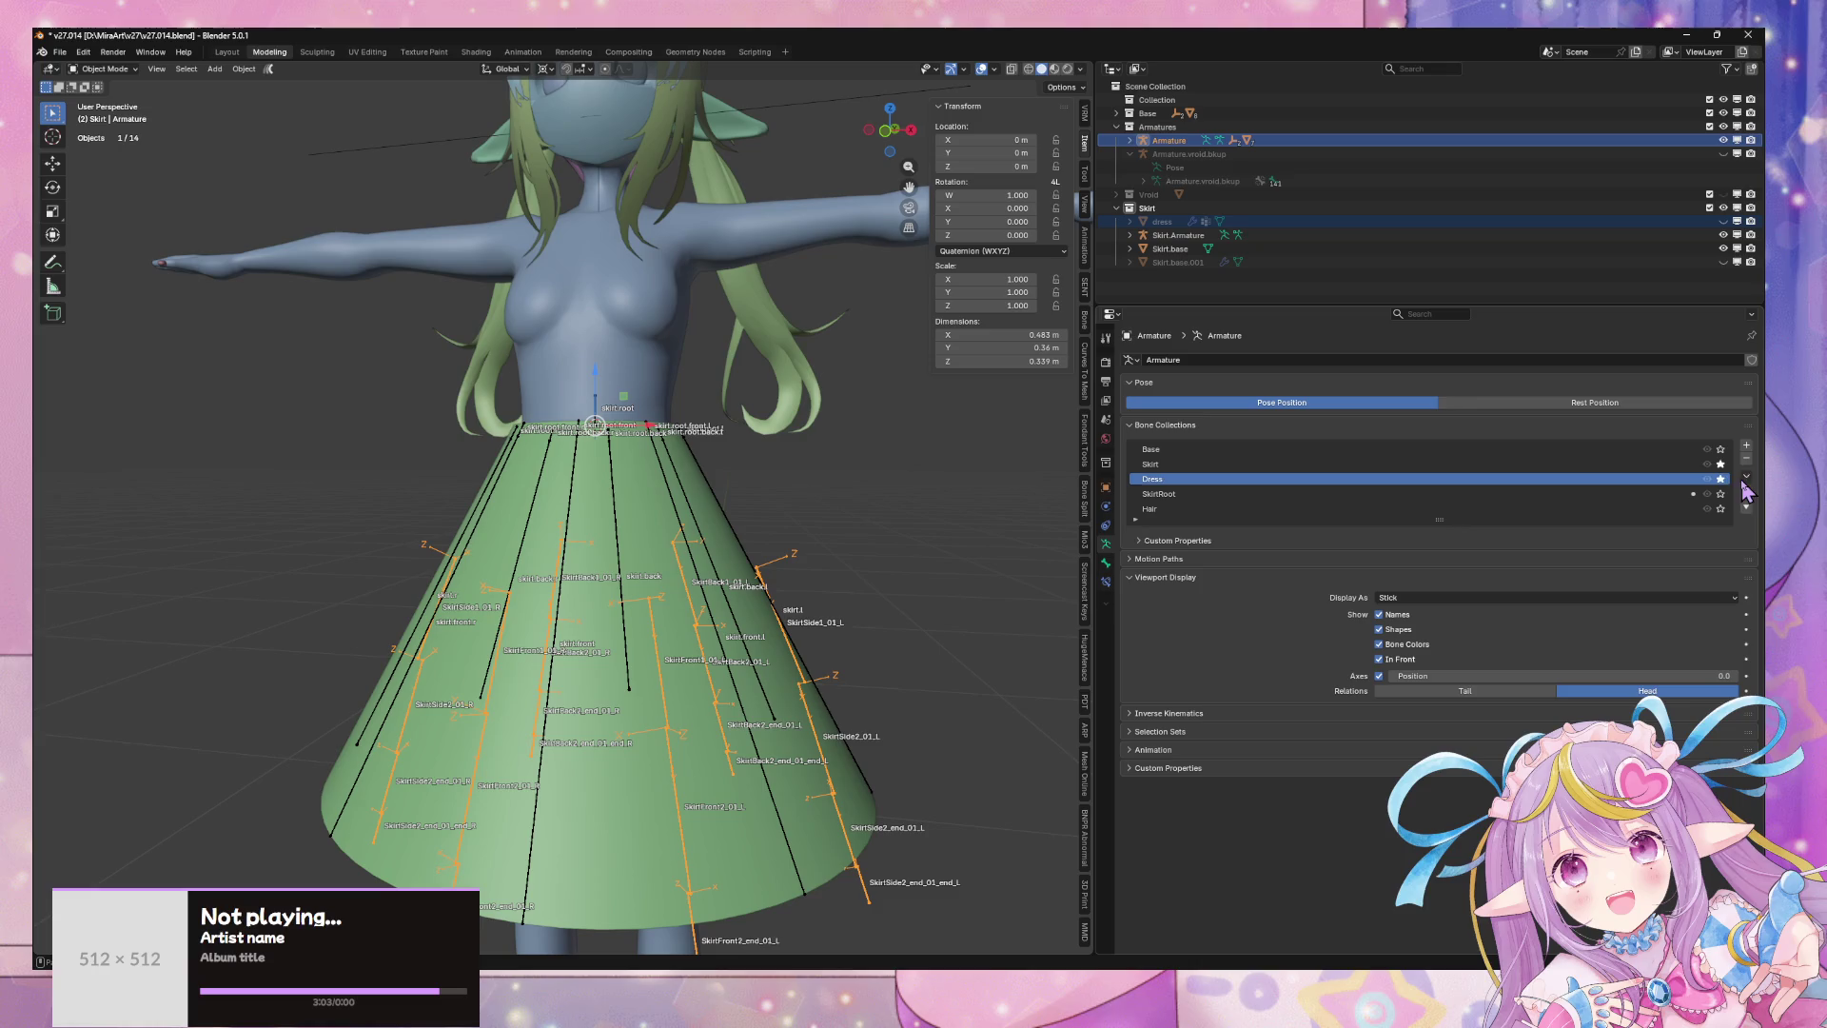
{"action": "left_click", "coordinate": [1722, 480]}
- Select the Skirt.base mesh and enter Edit Mode on it
{"action": "mouse_move", "coordinate": [714, 436]}
{"action": "middle_mouse_down"}
{"action": "mouse_move", "coordinate": [738, 453]}
{"action": "mouse_move", "coordinate": [685, 396]}
{"action": "mouse_move", "coordinate": [751, 473]}
{"action": "middle_mouse_up"}
{"action": "left_click", "coordinate": [736, 617]}
{"action": "key", "text": "Tab"}
{"action": "mouse_move", "coordinate": [747, 600]}
{"action": "middle_mouse_down"}
{"action": "mouse_move", "coordinate": [844, 598]}
{"action": "mouse_move", "coordinate": [848, 510]}
{"action": "middle_mouse_up"}
- Delete the bottom ring of faces from Skirt.base, undoing an accidental top-ring deletion
{"action": "key", "text": "3"}
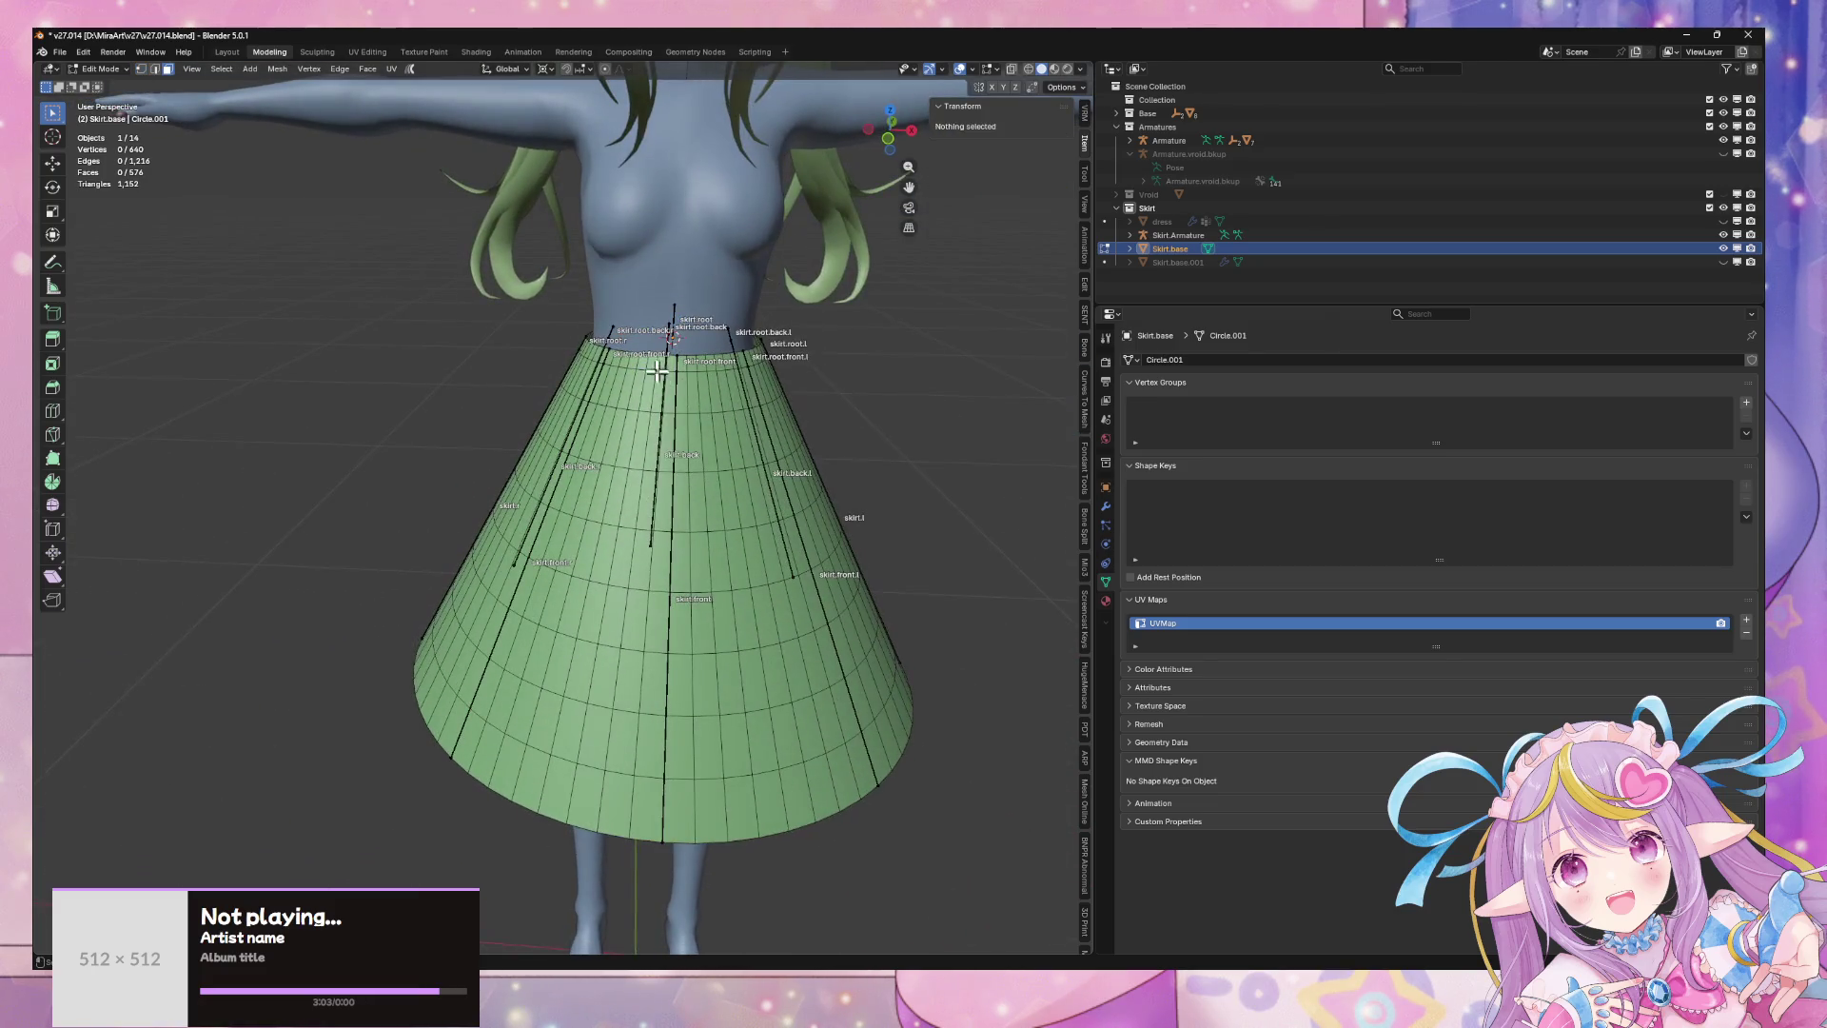
{"action": "left_click", "coordinate": [663, 364], "text": "alt"}
{"action": "mouse_move", "coordinate": [663, 365]}
{"action": "middle_mouse_down"}
{"action": "mouse_move", "coordinate": [881, 347]}
{"action": "mouse_move", "coordinate": [823, 409]}
{"action": "mouse_move", "coordinate": [758, 343]}
{"action": "middle_mouse_up"}
{"action": "key", "text": "x"}
{"action": "left_click", "coordinate": [757, 428]}
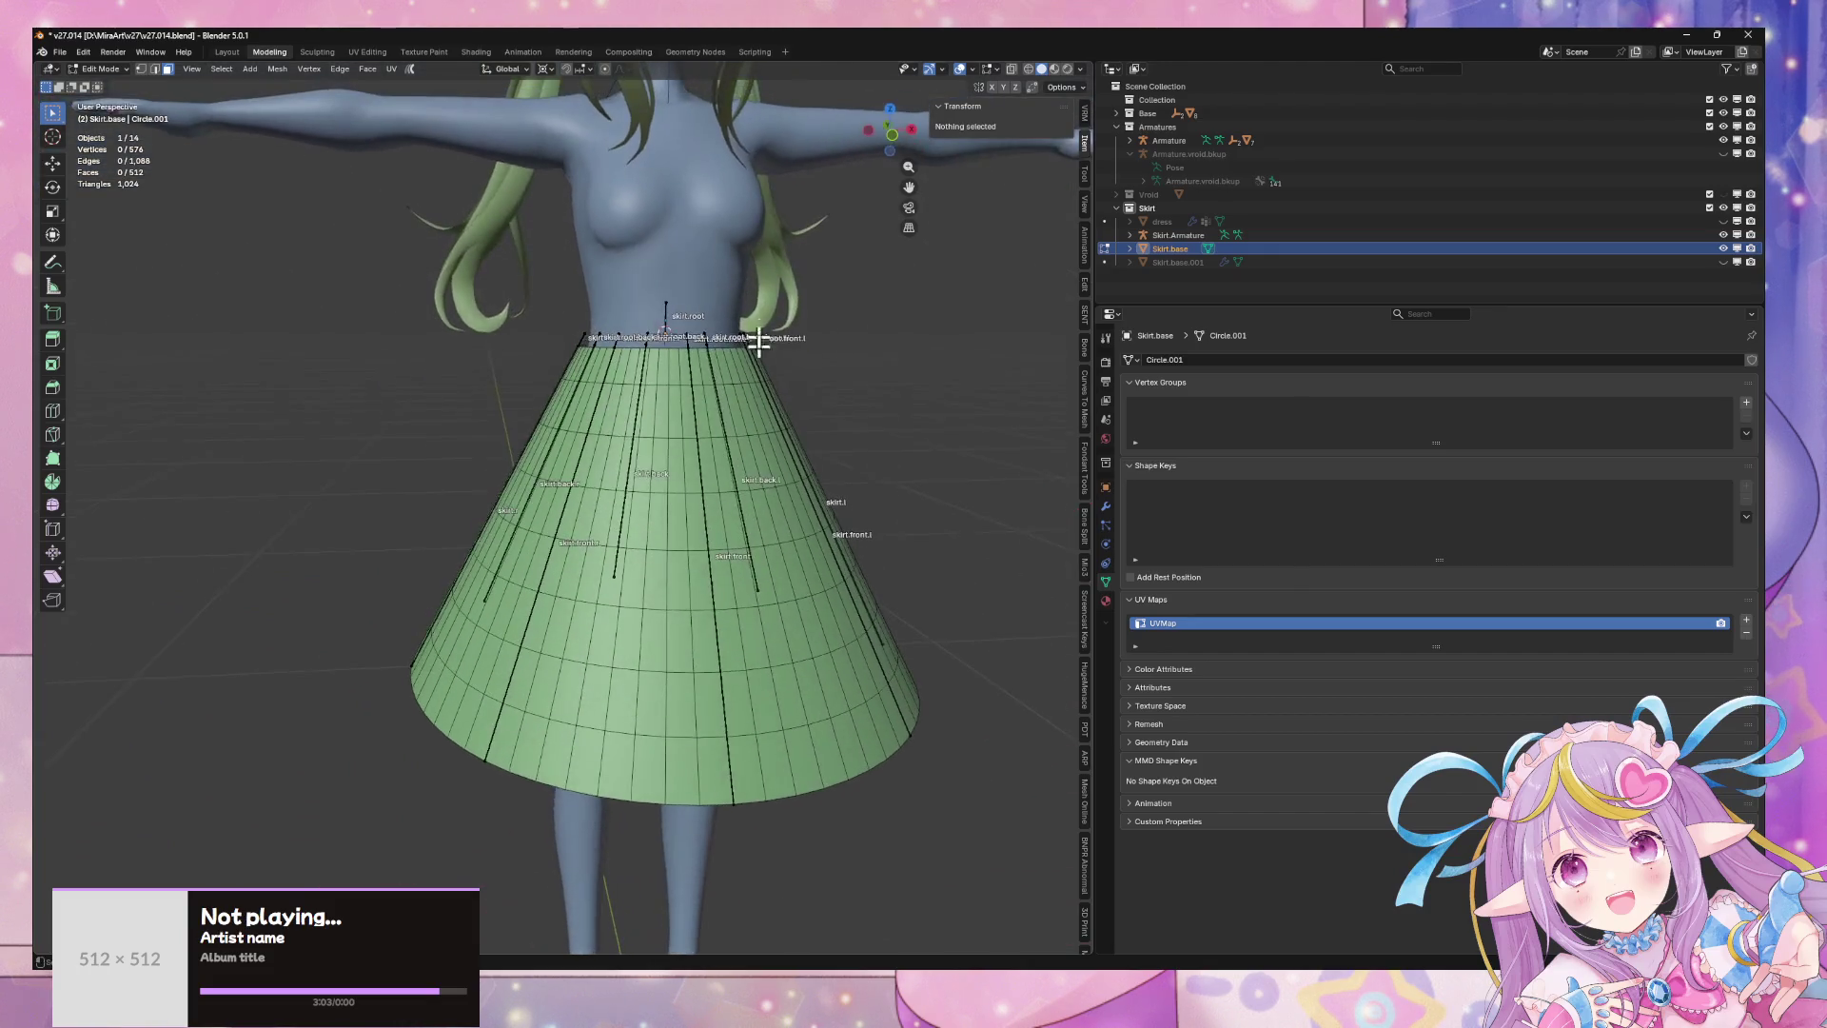
{"action": "mouse_move", "coordinate": [692, 591]}
{"action": "middle_mouse_down"}
{"action": "mouse_move", "coordinate": [665, 565]}
{"action": "mouse_move", "coordinate": [746, 448]}
{"action": "mouse_move", "coordinate": [701, 530]}
{"action": "mouse_move", "coordinate": [676, 746]}
{"action": "mouse_move", "coordinate": [717, 599]}
{"action": "mouse_move", "coordinate": [519, 670]}
{"action": "mouse_move", "coordinate": [849, 575]}
{"action": "middle_mouse_up"}
{"action": "key", "text": "ctrl+z"}
{"action": "left_click", "coordinate": [662, 692], "text": "alt"}
{"action": "key", "text": "x"}
{"action": "left_click", "coordinate": [672, 701]}
{"action": "key", "text": "Tab"}
- Move Skirt.base and its armature together along Z to sit at Z 0.82072 m
{"action": "left_click", "coordinate": [849, 575]}
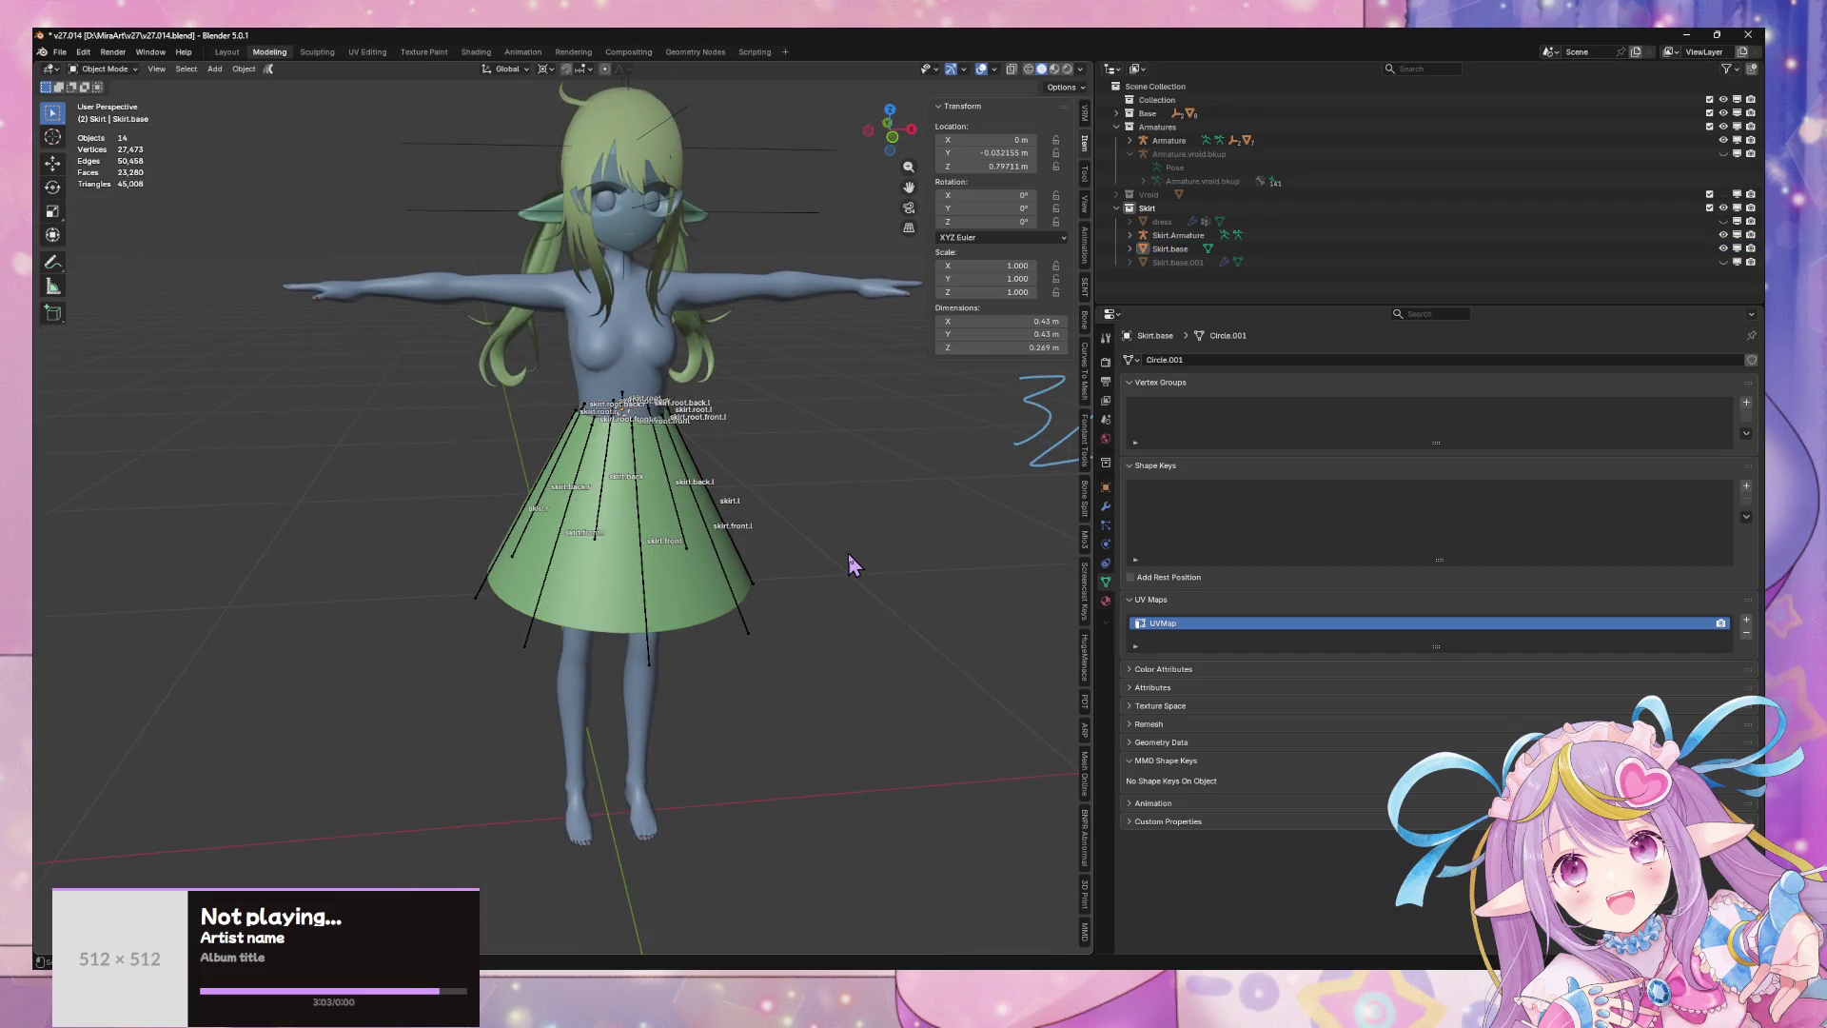
{"action": "scroll", "coordinate": [681, 423], "scroll_direction": "up", "scroll_amount": 5}
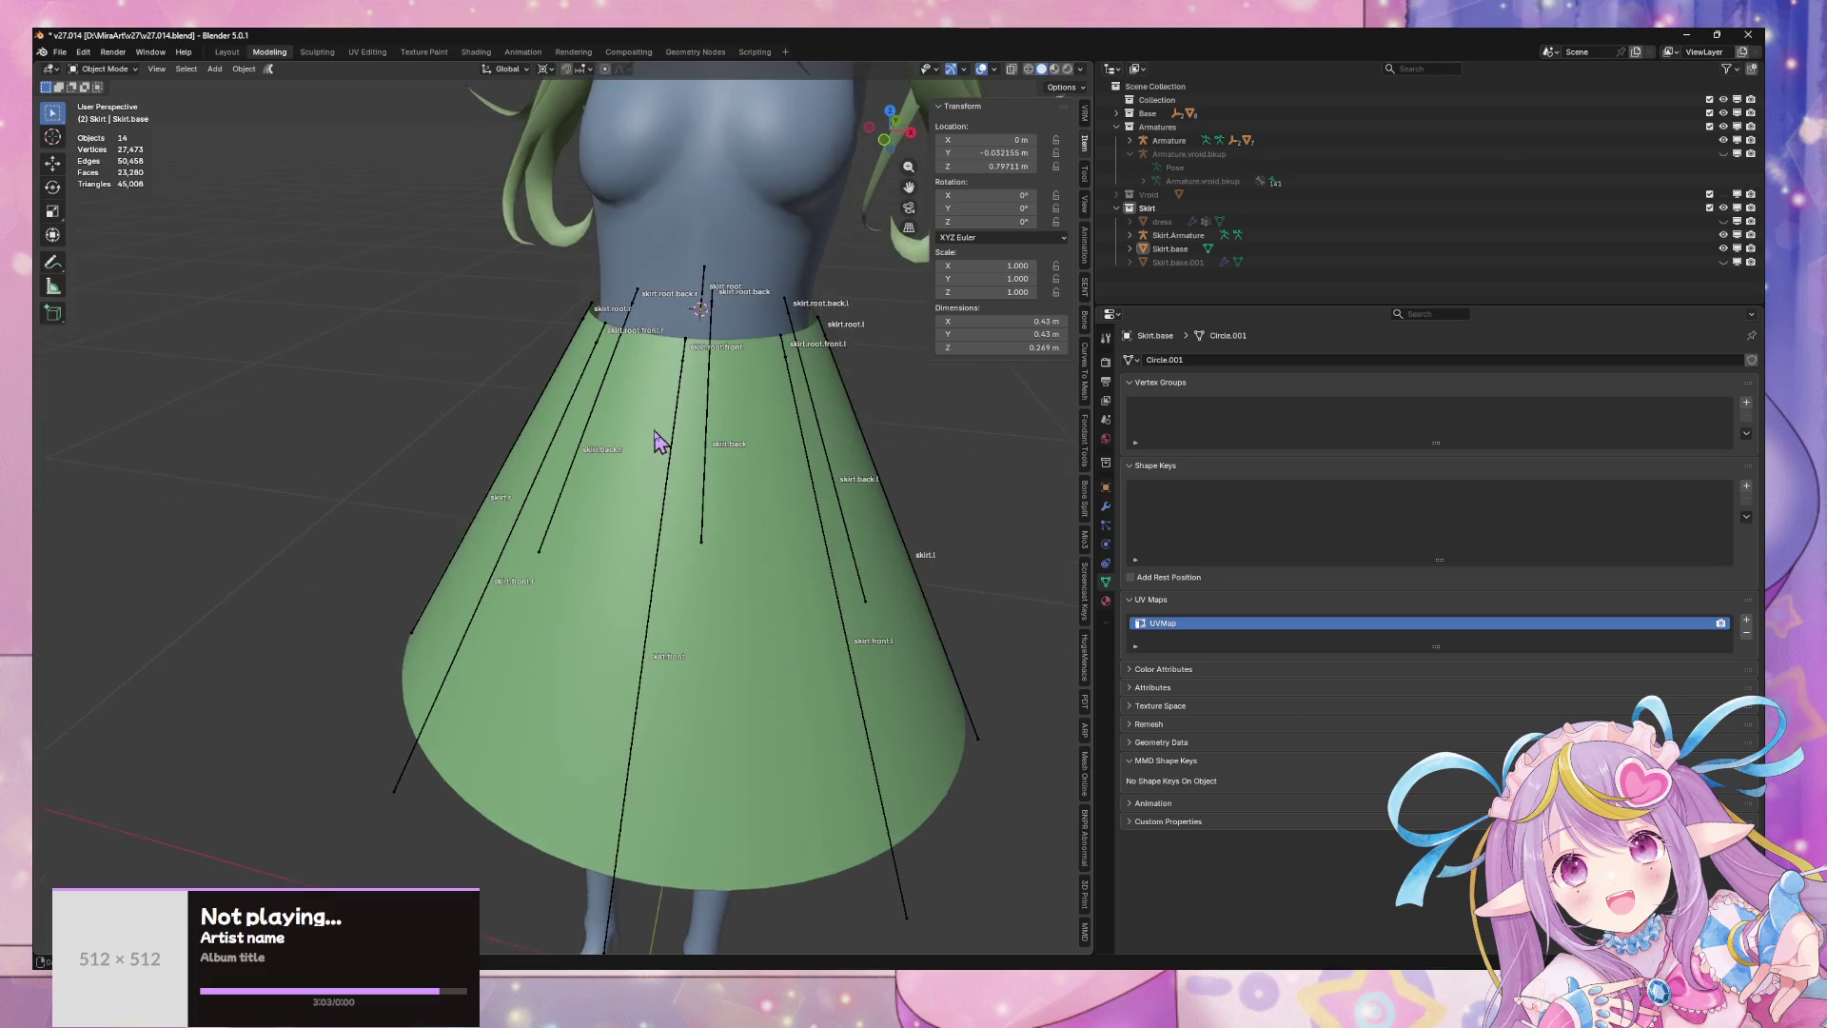
{"action": "left_click", "coordinate": [705, 303]}
{"action": "left_click", "coordinate": [759, 436], "text": "shift"}
{"action": "key", "text": "g"}
{"action": "key", "text": "z"}
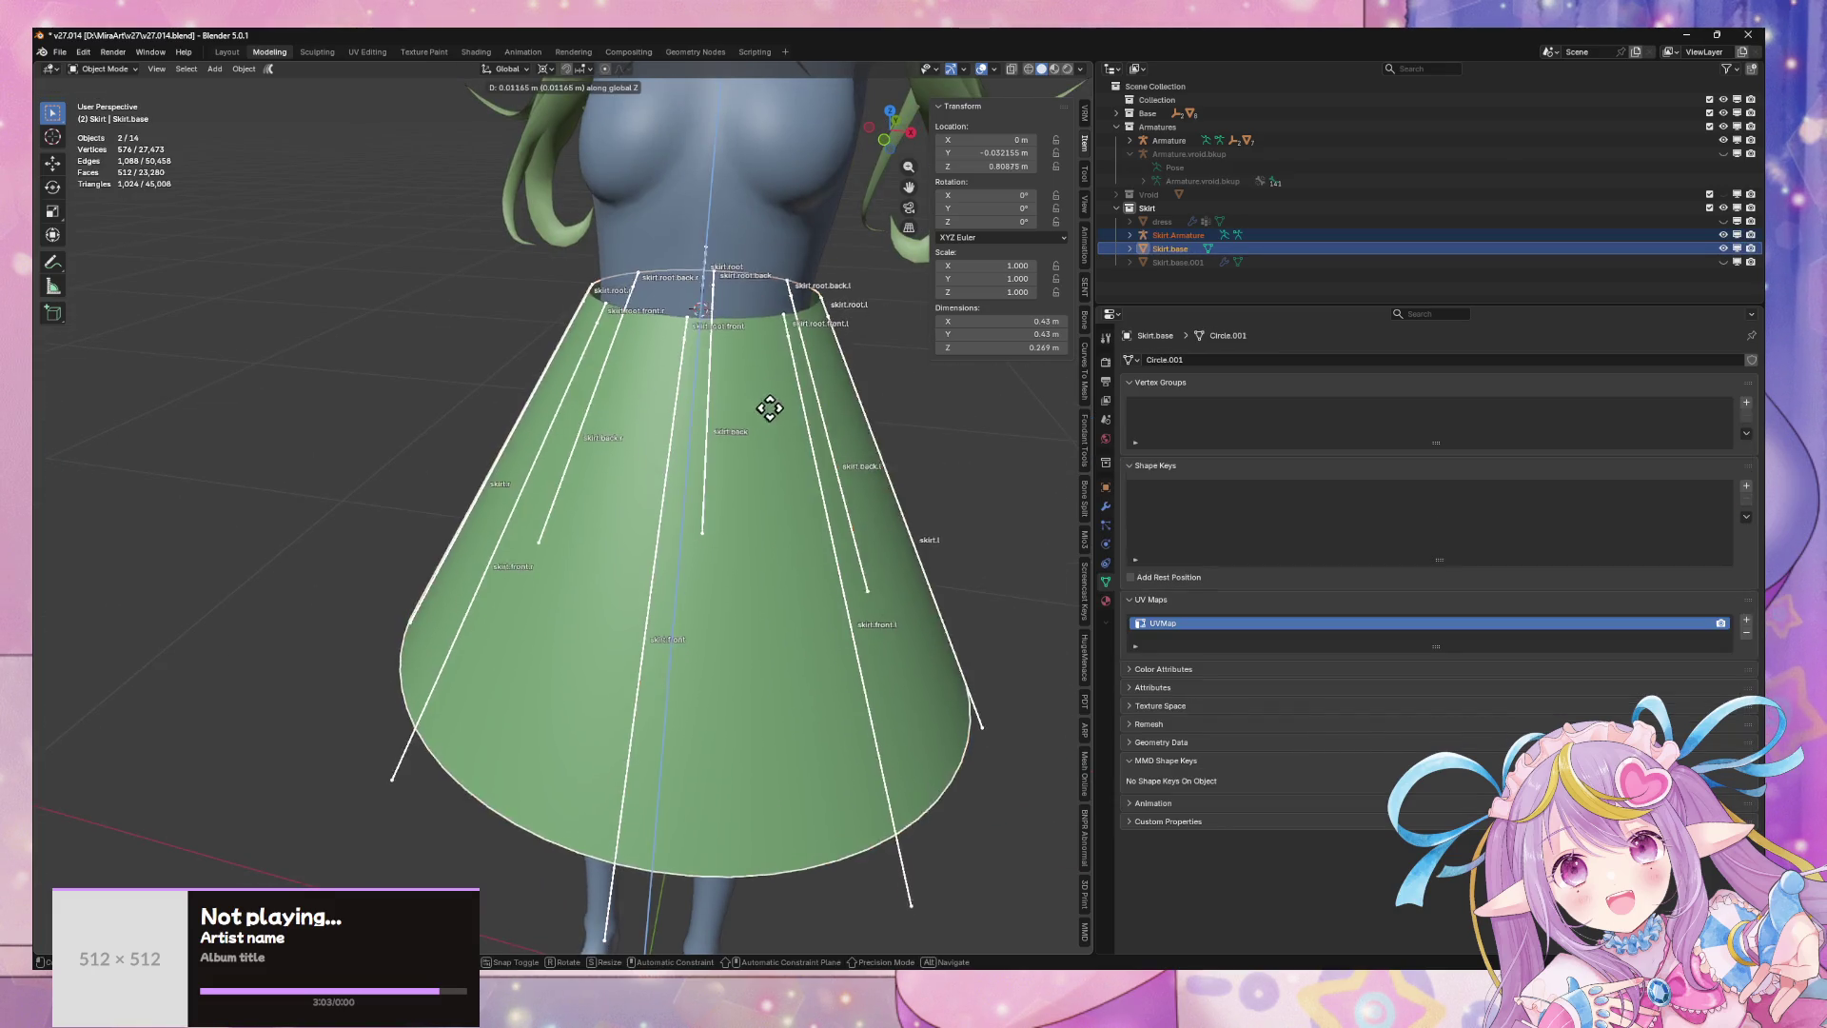
{"action": "left_click", "coordinate": [787, 359]}
{"action": "scroll", "coordinate": [794, 347], "scroll_direction": "down", "scroll_amount": 5}
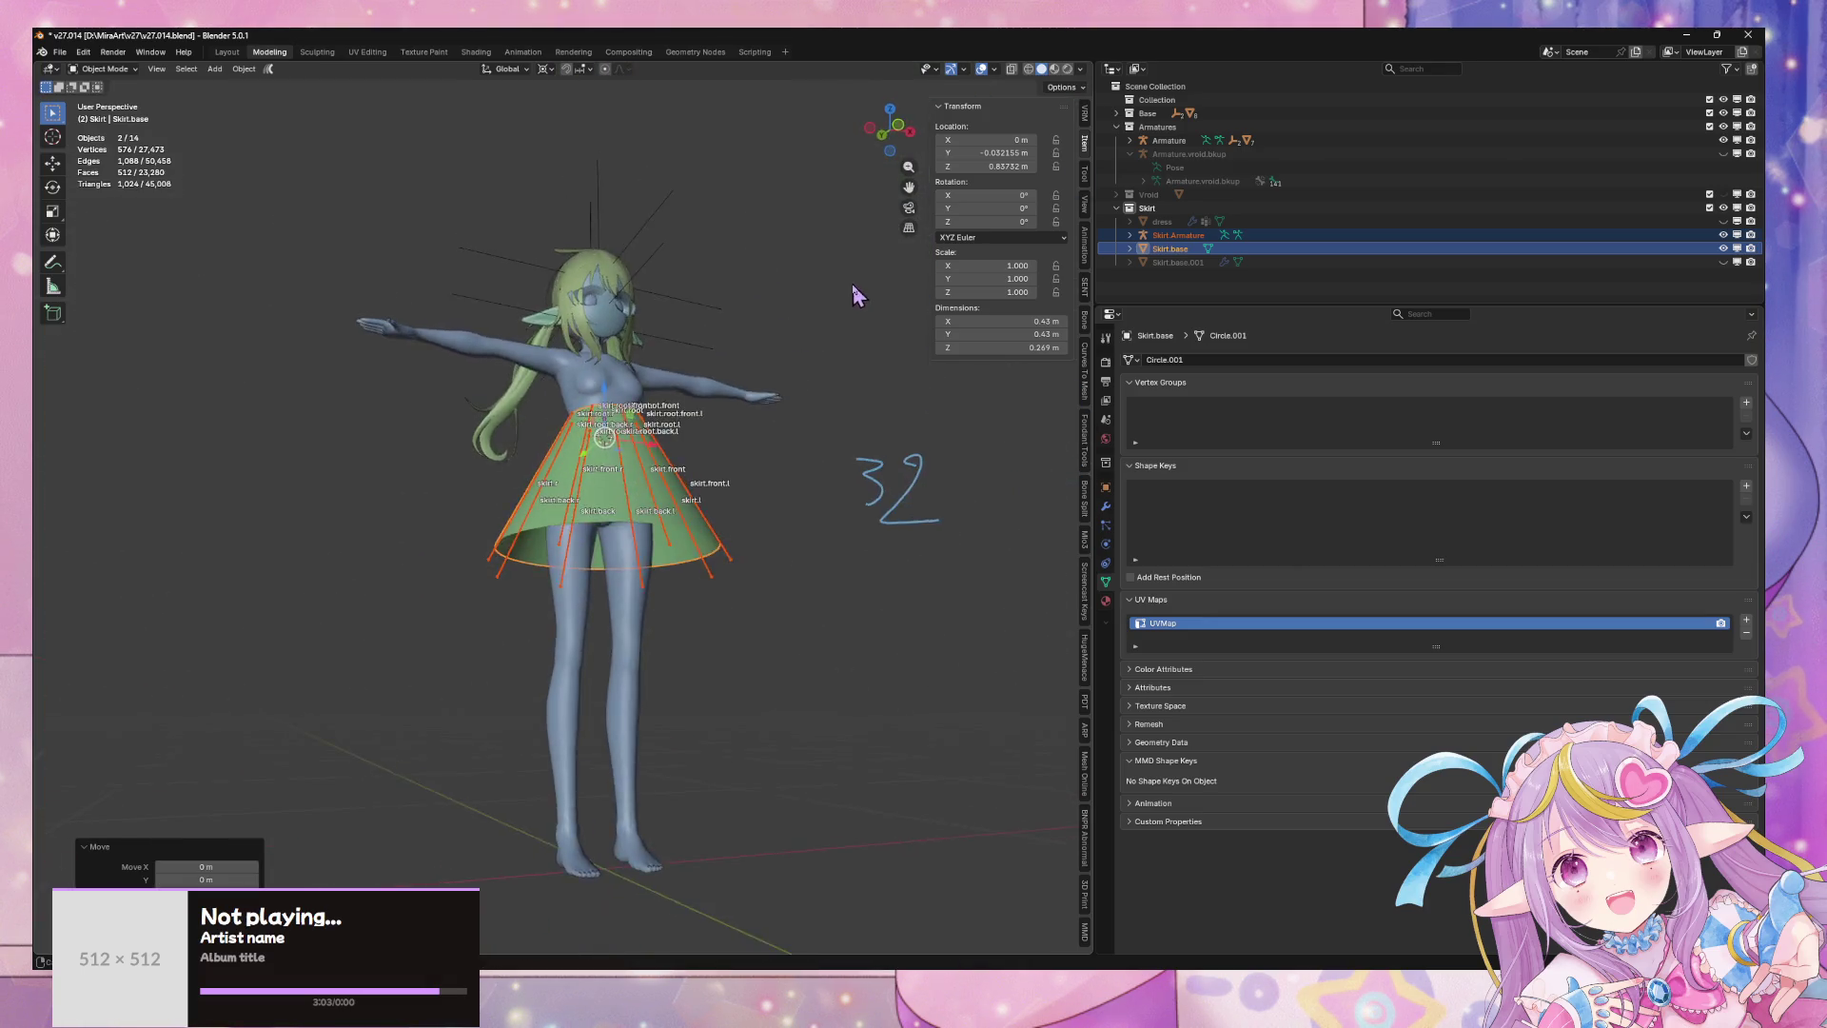
{"action": "key", "text": "g"}
{"action": "key", "text": "z"}
{"action": "left_click", "coordinate": [815, 317]}
- Orbit and zoom to inspect the repositioned skirt, then deselect it
{"action": "mouse_move", "coordinate": [815, 318]}
{"action": "middle_mouse_down"}
{"action": "mouse_move", "coordinate": [666, 399]}
{"action": "mouse_move", "coordinate": [644, 378]}
{"action": "mouse_move", "coordinate": [631, 395]}
{"action": "mouse_move", "coordinate": [812, 378]}
{"action": "mouse_move", "coordinate": [961, 395]}
{"action": "mouse_move", "coordinate": [869, 400]}
{"action": "mouse_move", "coordinate": [865, 420]}
{"action": "mouse_move", "coordinate": [951, 449]}
{"action": "mouse_move", "coordinate": [889, 412]}
{"action": "mouse_move", "coordinate": [899, 397]}
{"action": "mouse_move", "coordinate": [856, 440]}
{"action": "middle_mouse_up"}
{"action": "scroll", "coordinate": [628, 424], "scroll_direction": "up", "scroll_amount": 5}
{"action": "scroll", "coordinate": [857, 375], "scroll_direction": "down", "scroll_amount": 4}
{"action": "scroll", "coordinate": [961, 395], "scroll_direction": "up", "scroll_amount": 4}
{"action": "left_click", "coordinate": [921, 416]}
{"action": "scroll", "coordinate": [921, 416], "scroll_direction": "down", "scroll_amount": 3}
{"action": "scroll", "coordinate": [662, 519], "scroll_direction": "up", "scroll_amount": 3}
- Put the skirt armature in edit mode and select its bones in front orthographic view
{"action": "left_click", "coordinate": [626, 488]}
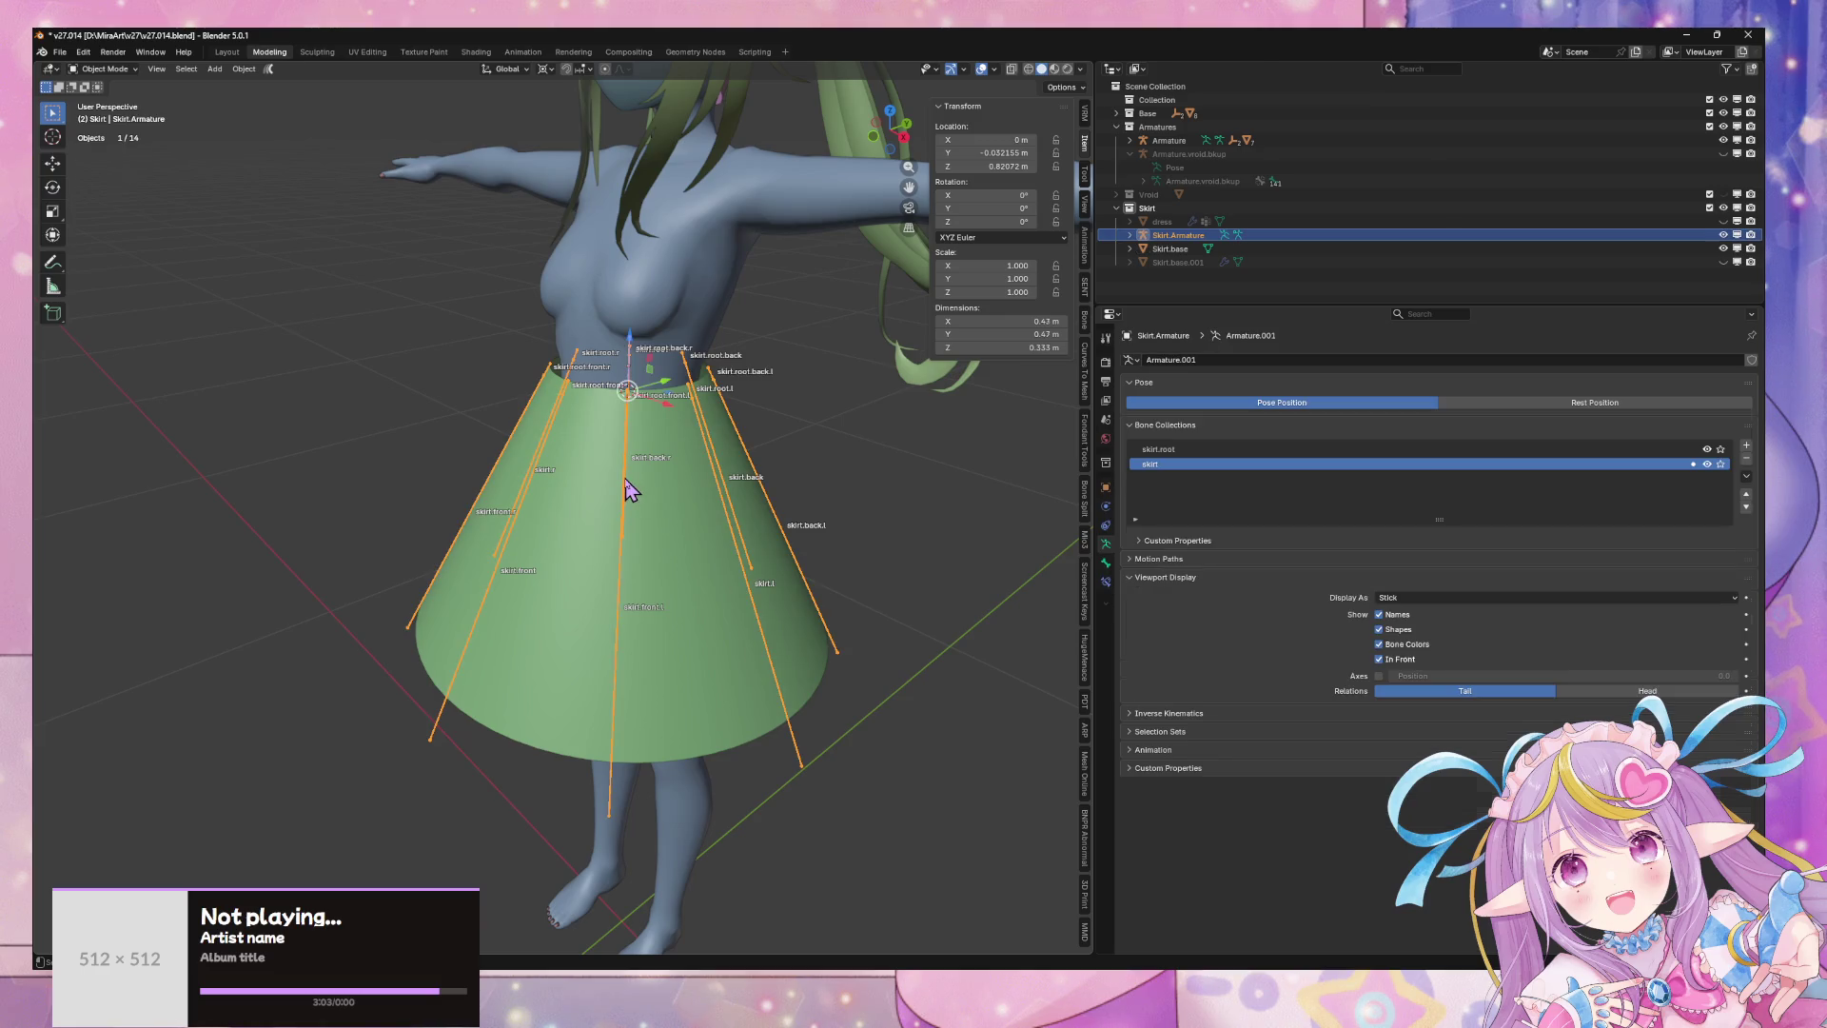
{"action": "mouse_move", "coordinate": [631, 489]}
{"action": "middle_mouse_down"}
{"action": "mouse_move", "coordinate": [714, 469]}
{"action": "mouse_move", "coordinate": [510, 448]}
{"action": "middle_mouse_up"}
{"action": "key", "text": "Tab"}
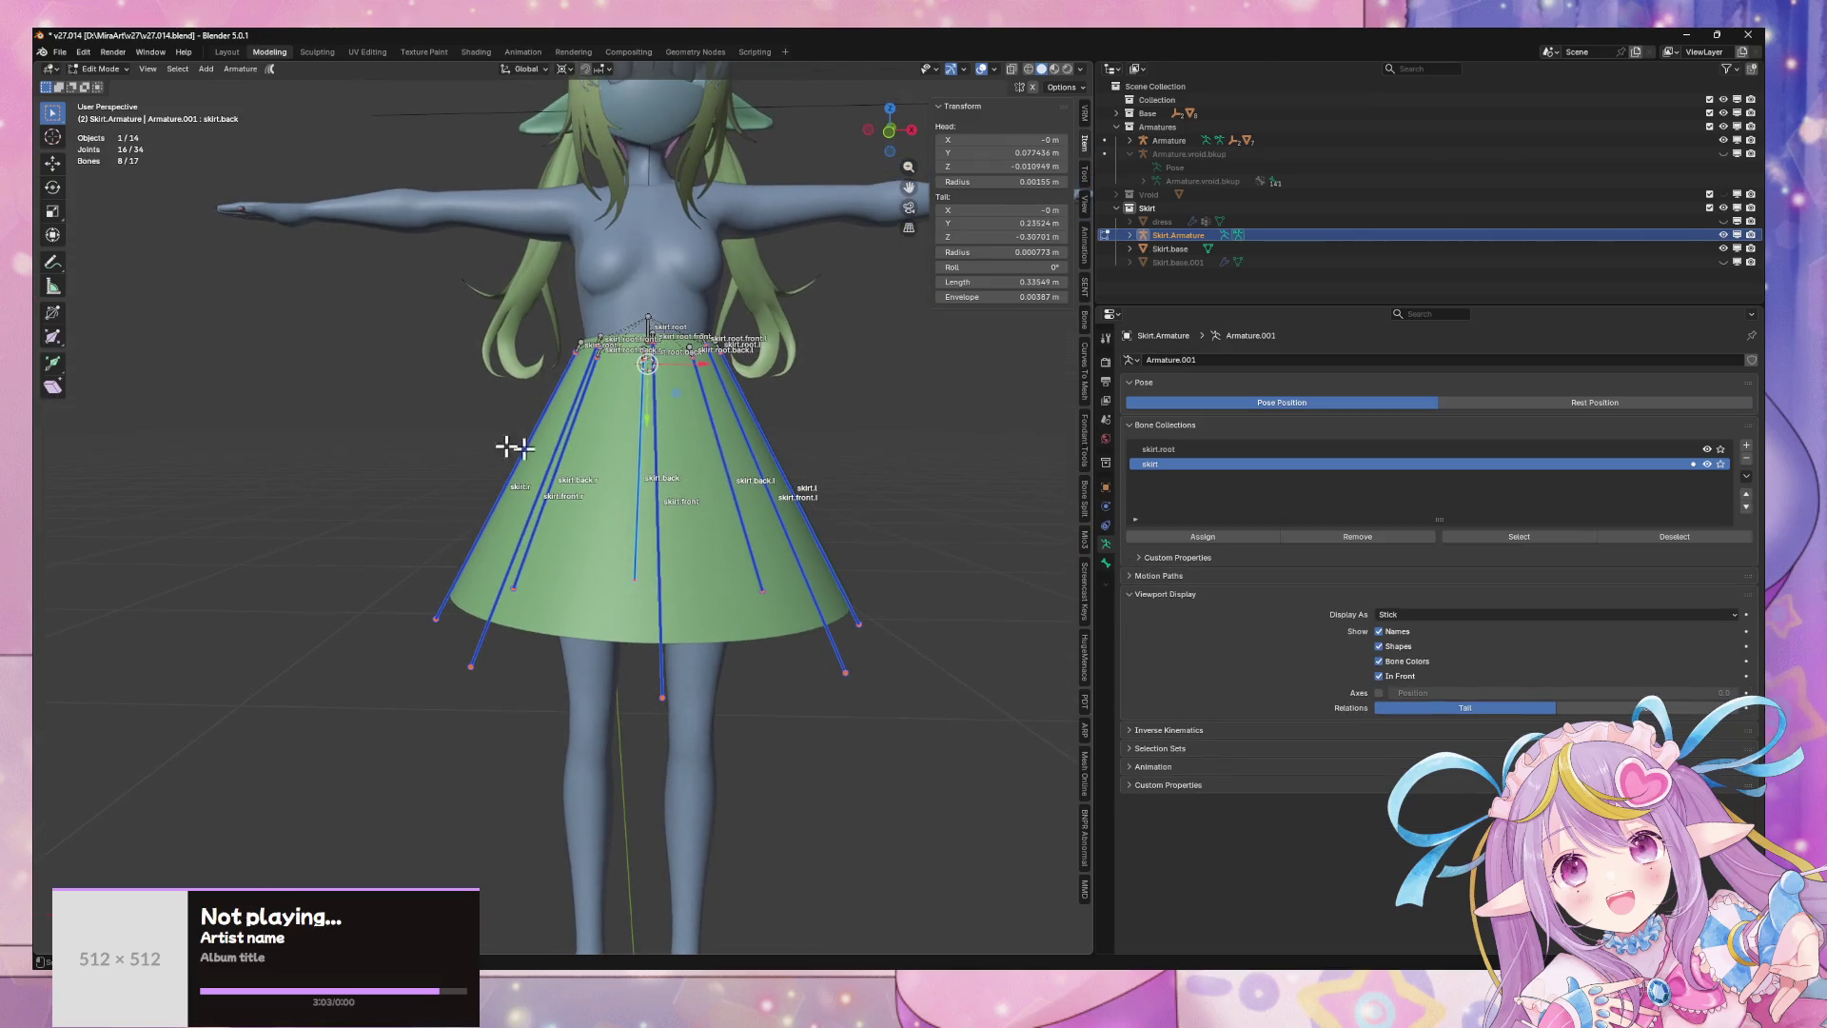
{"action": "left_click_drag", "start_coordinate": [454, 434], "coordinate": [904, 489]}
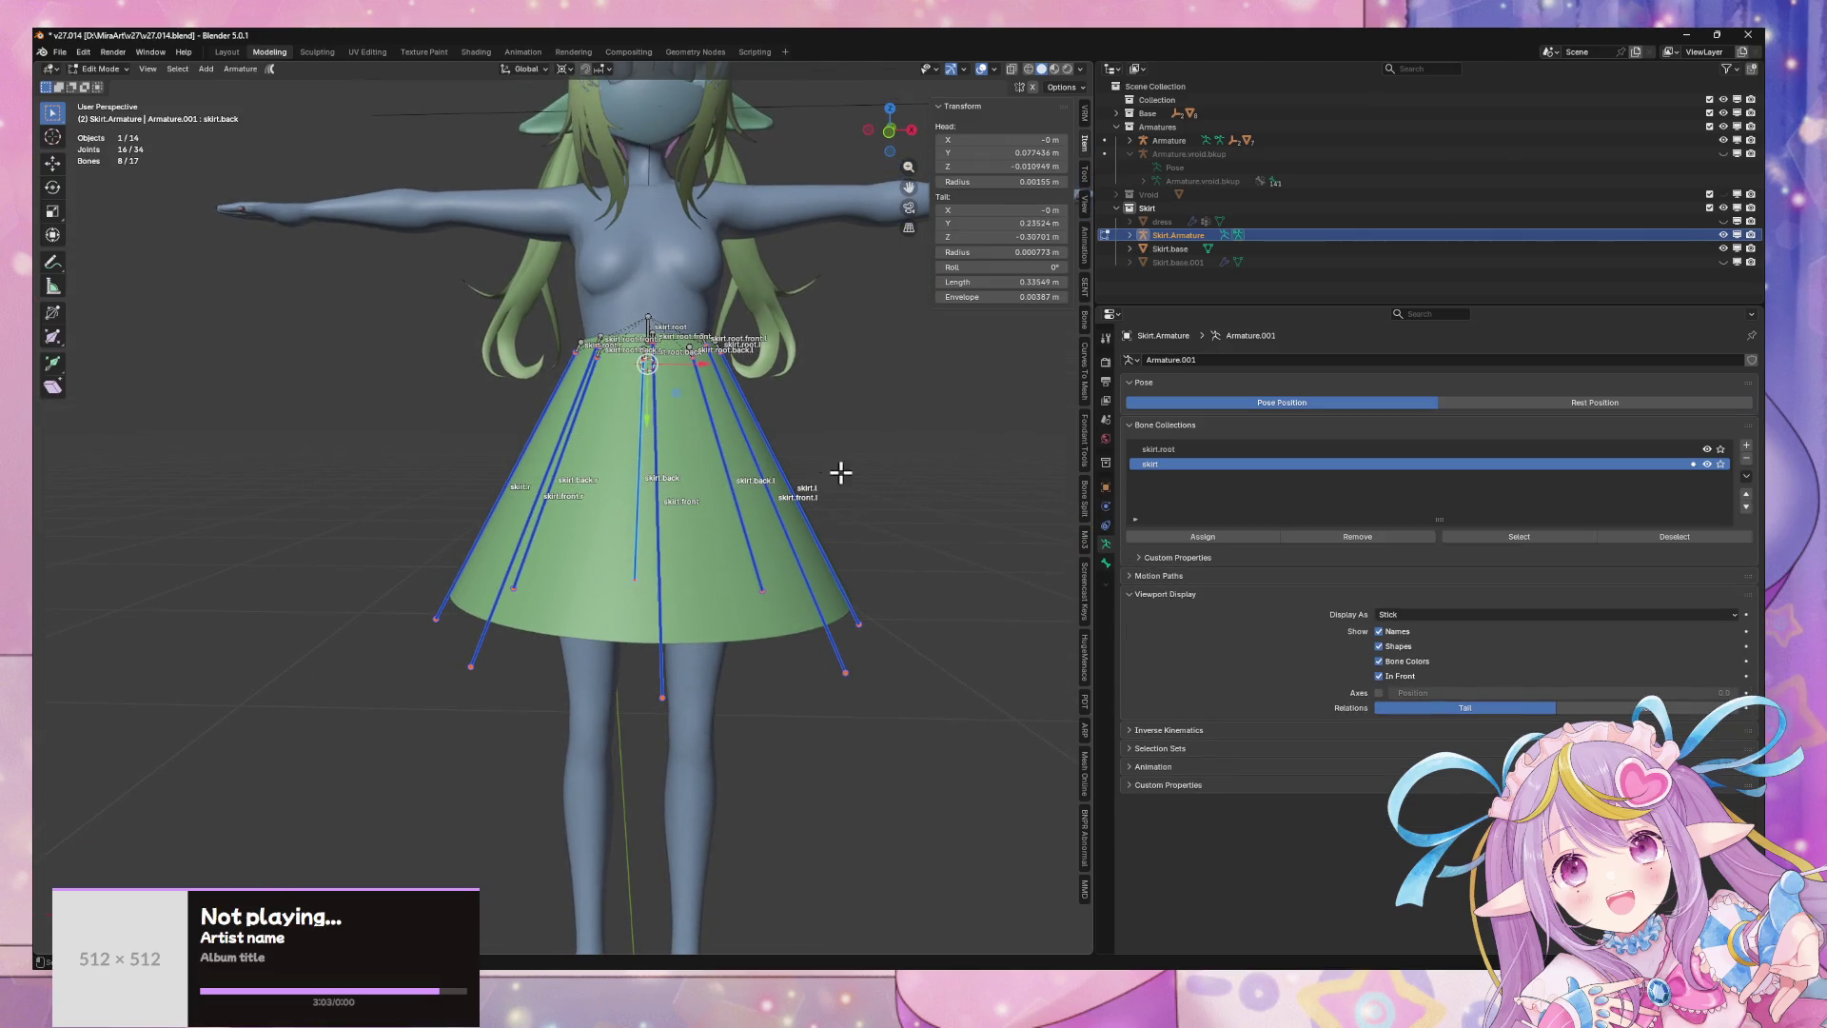
{"action": "left_click", "coordinate": [889, 130]}
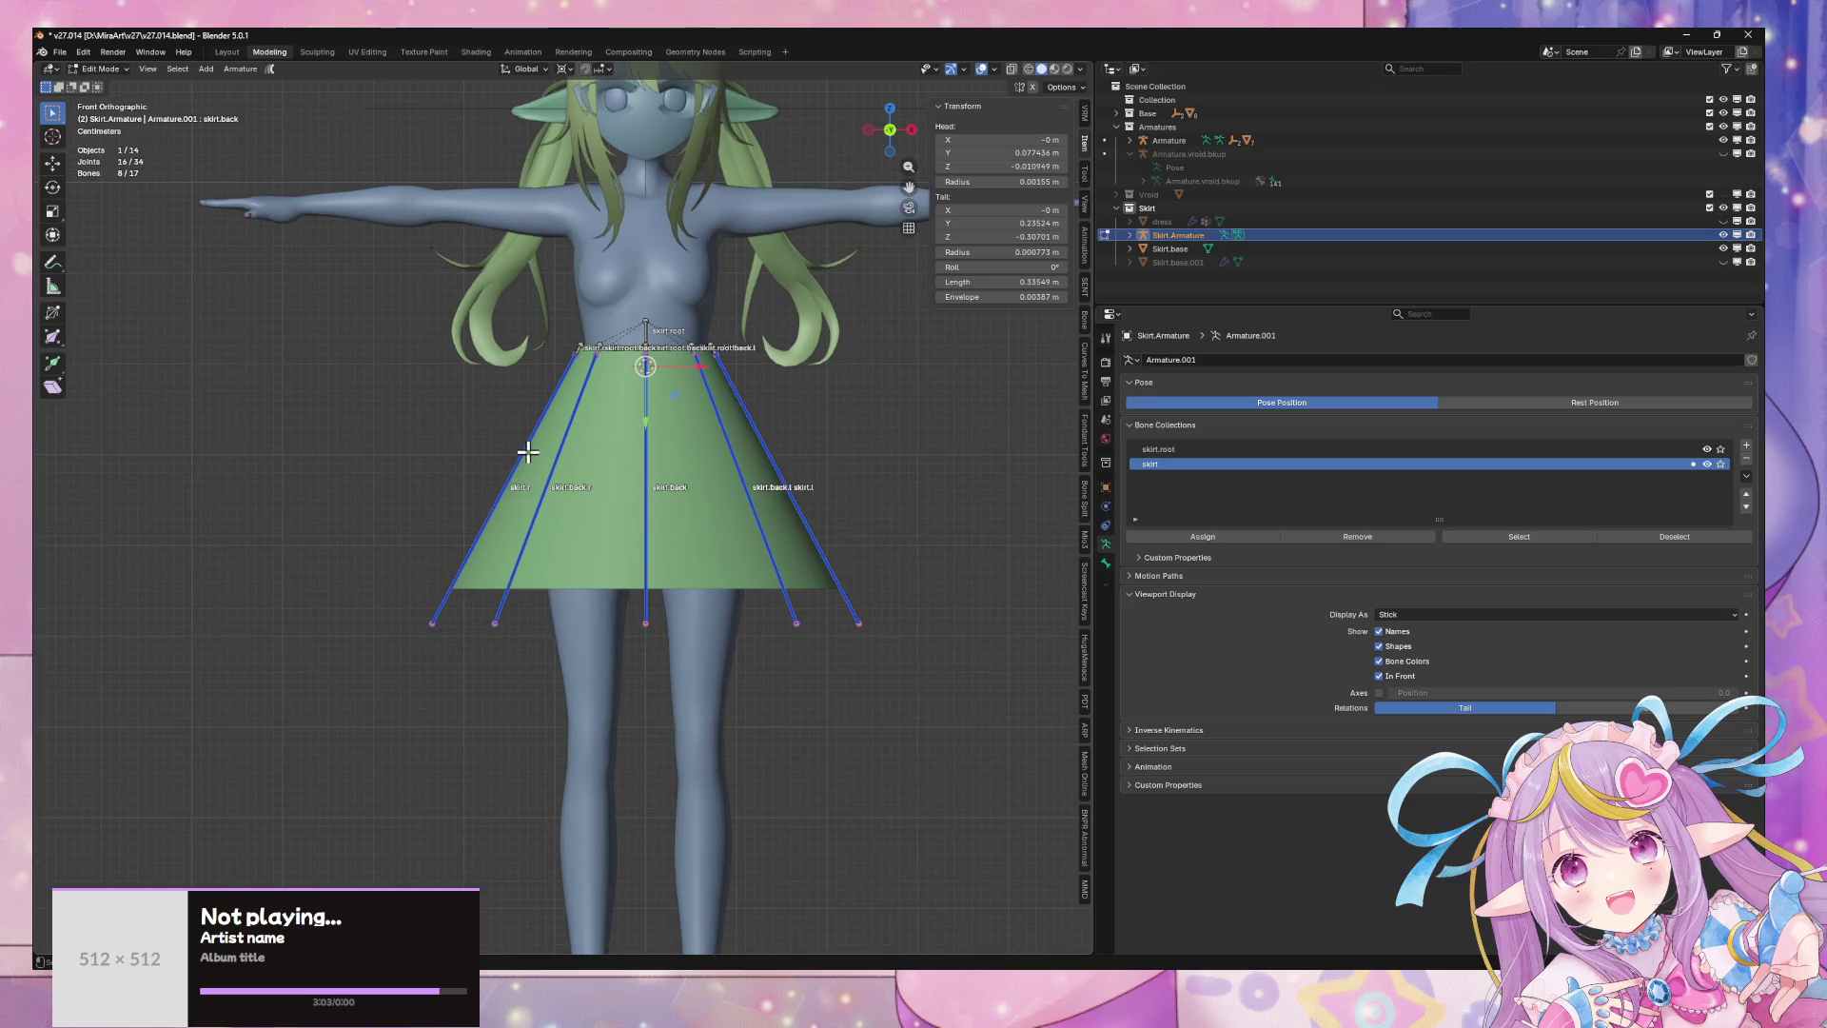
{"action": "left_click", "coordinate": [561, 455]}
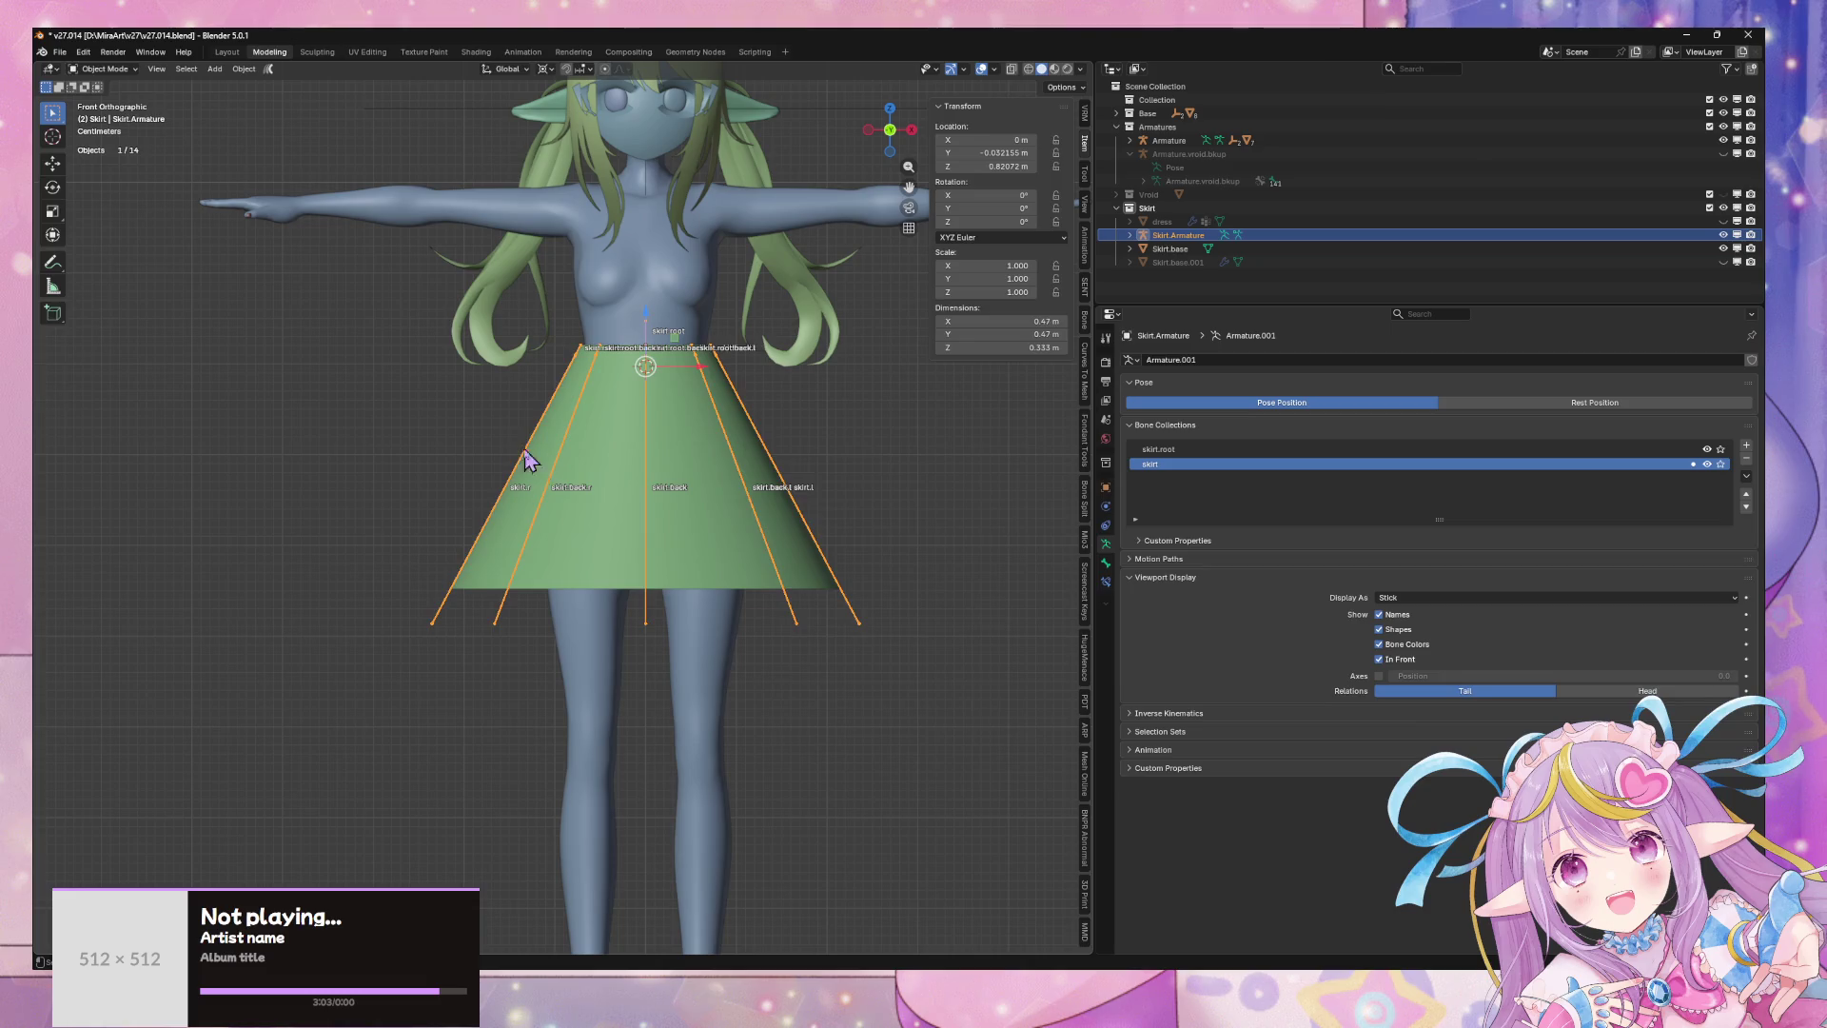
{"action": "mouse_move", "coordinate": [916, 522]}
{"action": "middle_mouse_down"}
{"action": "mouse_move", "coordinate": [787, 551]}
{"action": "mouse_move", "coordinate": [853, 567]}
{"action": "mouse_move", "coordinate": [766, 571]}
{"action": "middle_mouse_up"}
{"action": "key", "text": "g"}
{"action": "right_click", "coordinate": [713, 584]}
- Box-select the eight skirt chain bones and show the Bone Tools sidebar panel
{"action": "scroll", "coordinate": [774, 542], "scroll_direction": "up", "scroll_amount": 3}
{"action": "scroll", "coordinate": [766, 571], "scroll_direction": "up", "scroll_amount": 2}
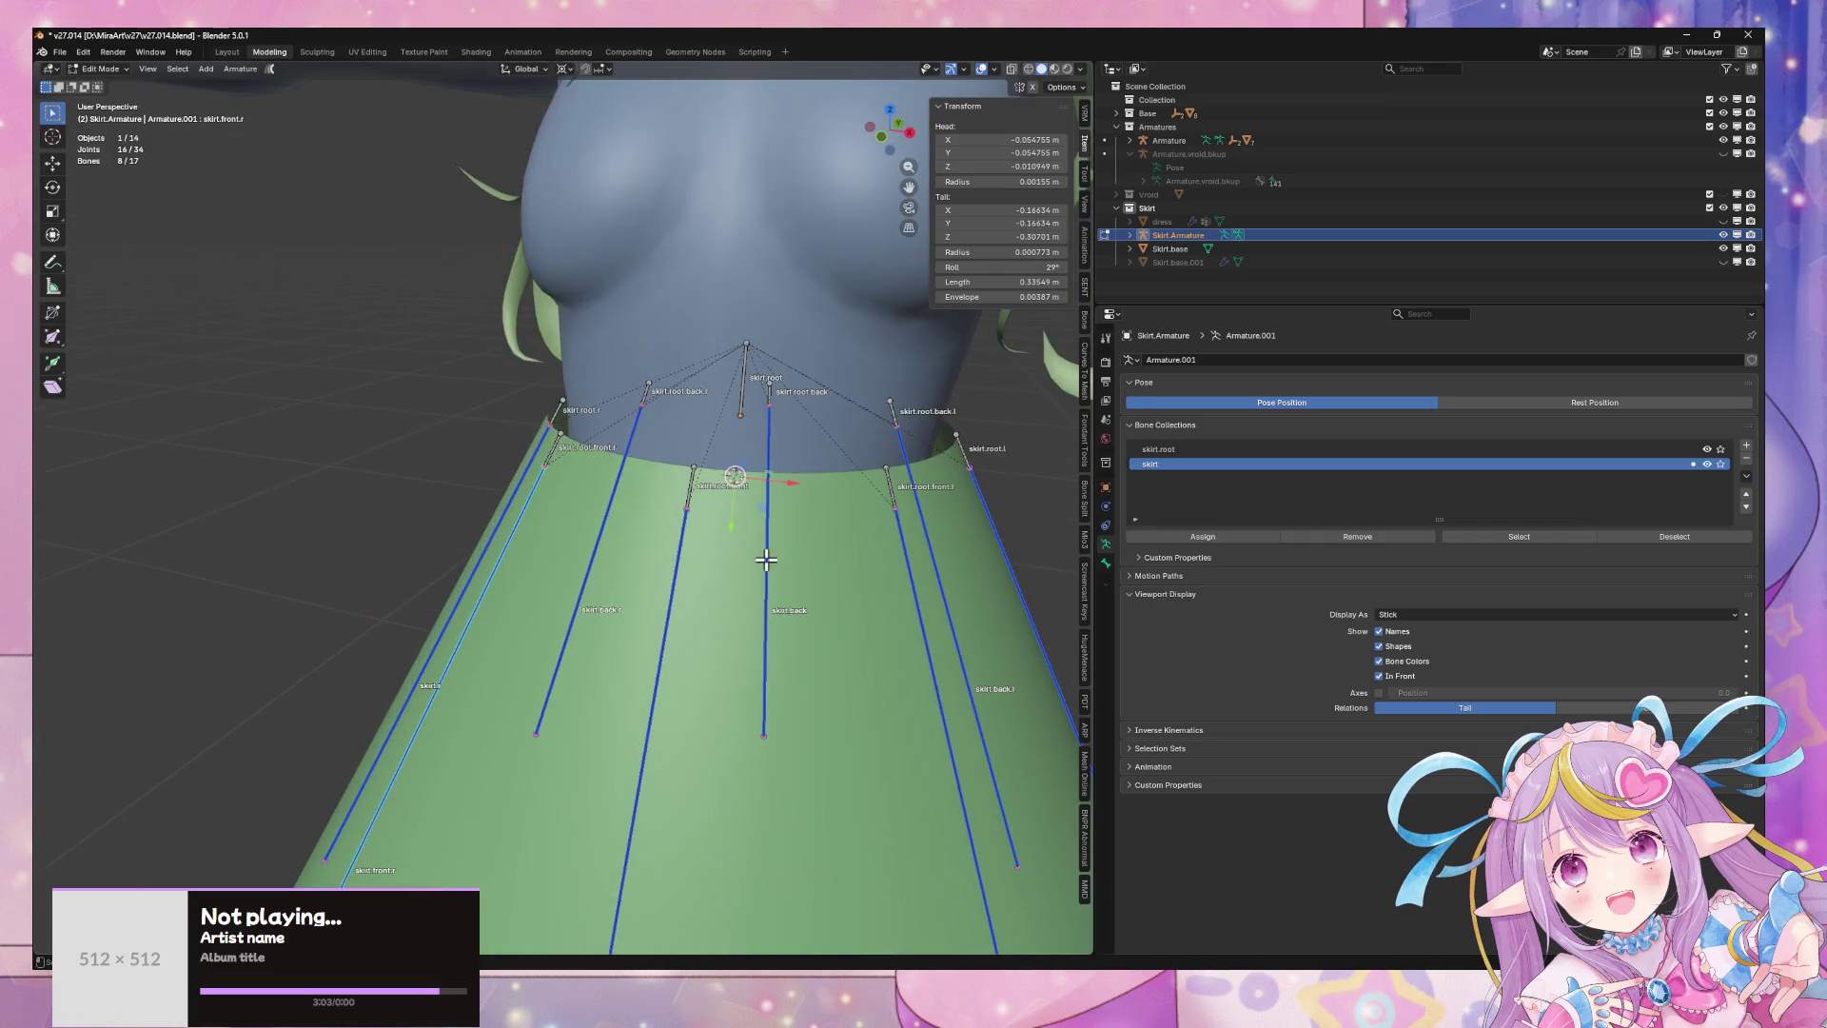
{"action": "left_click", "coordinate": [679, 555]}
{"action": "left_click", "coordinate": [687, 485]}
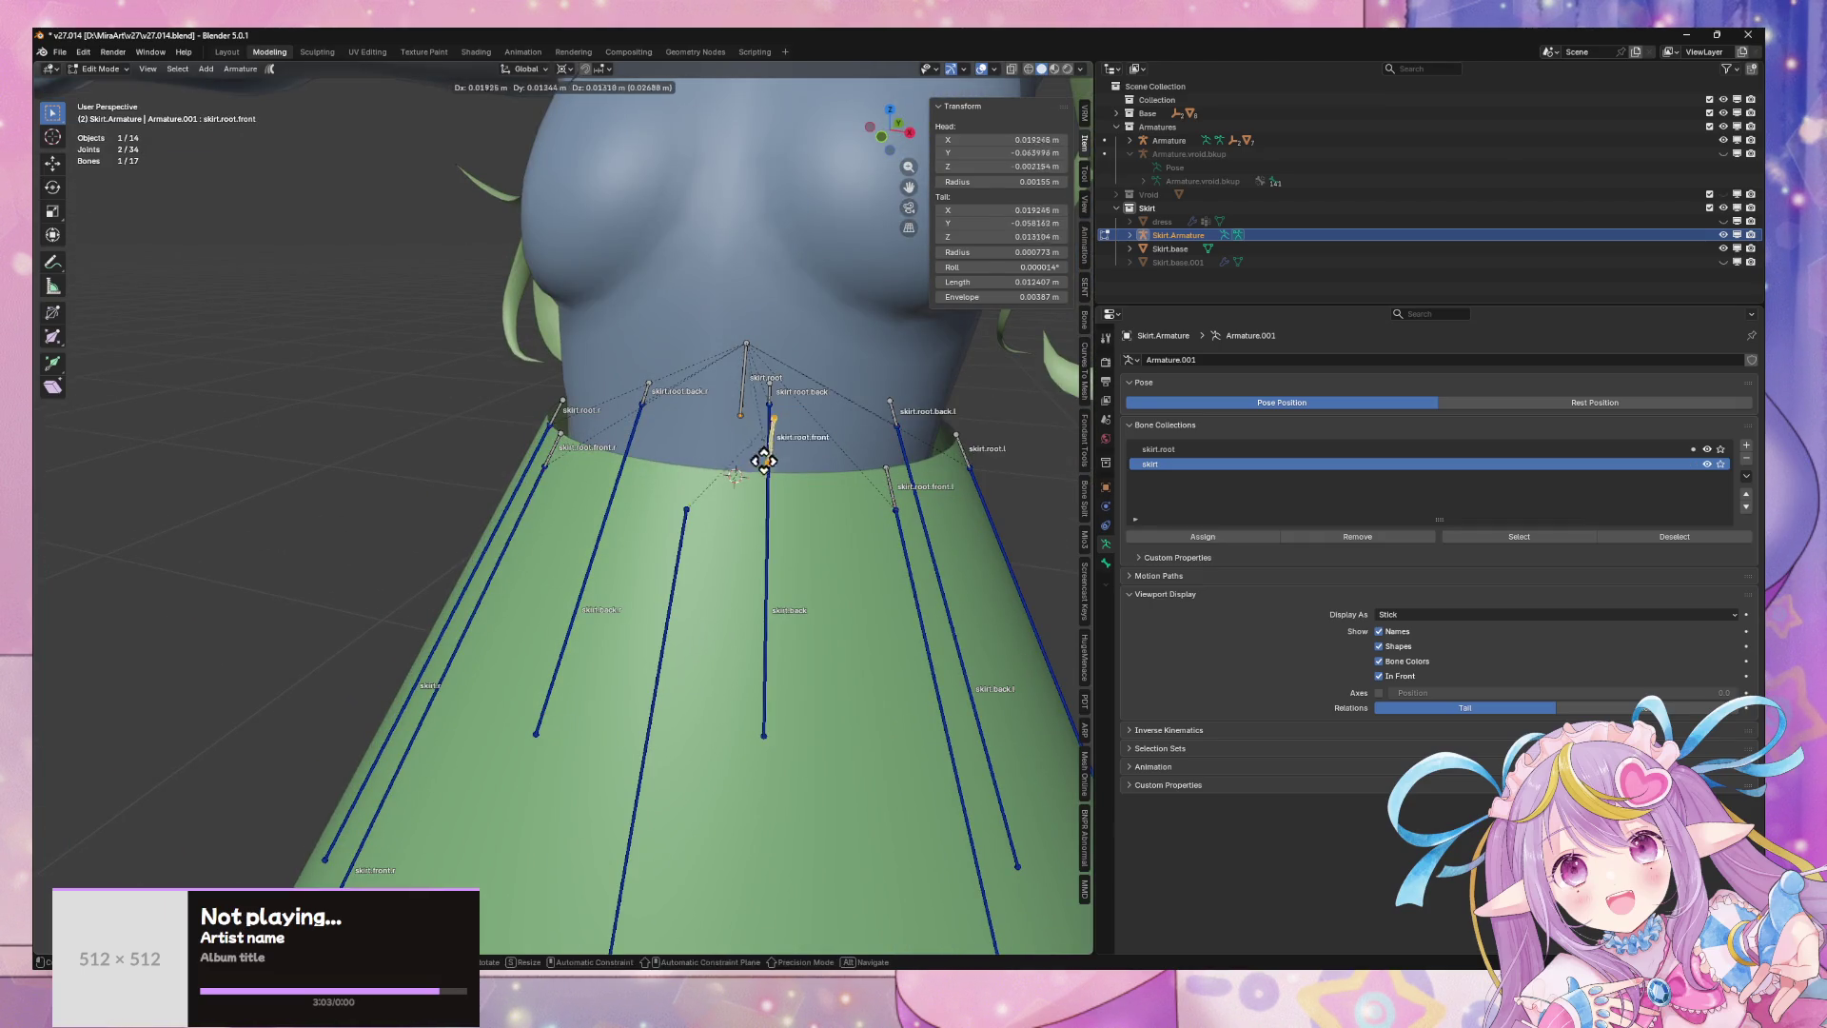
{"action": "scroll", "coordinate": [795, 338], "scroll_direction": "down", "scroll_amount": 5}
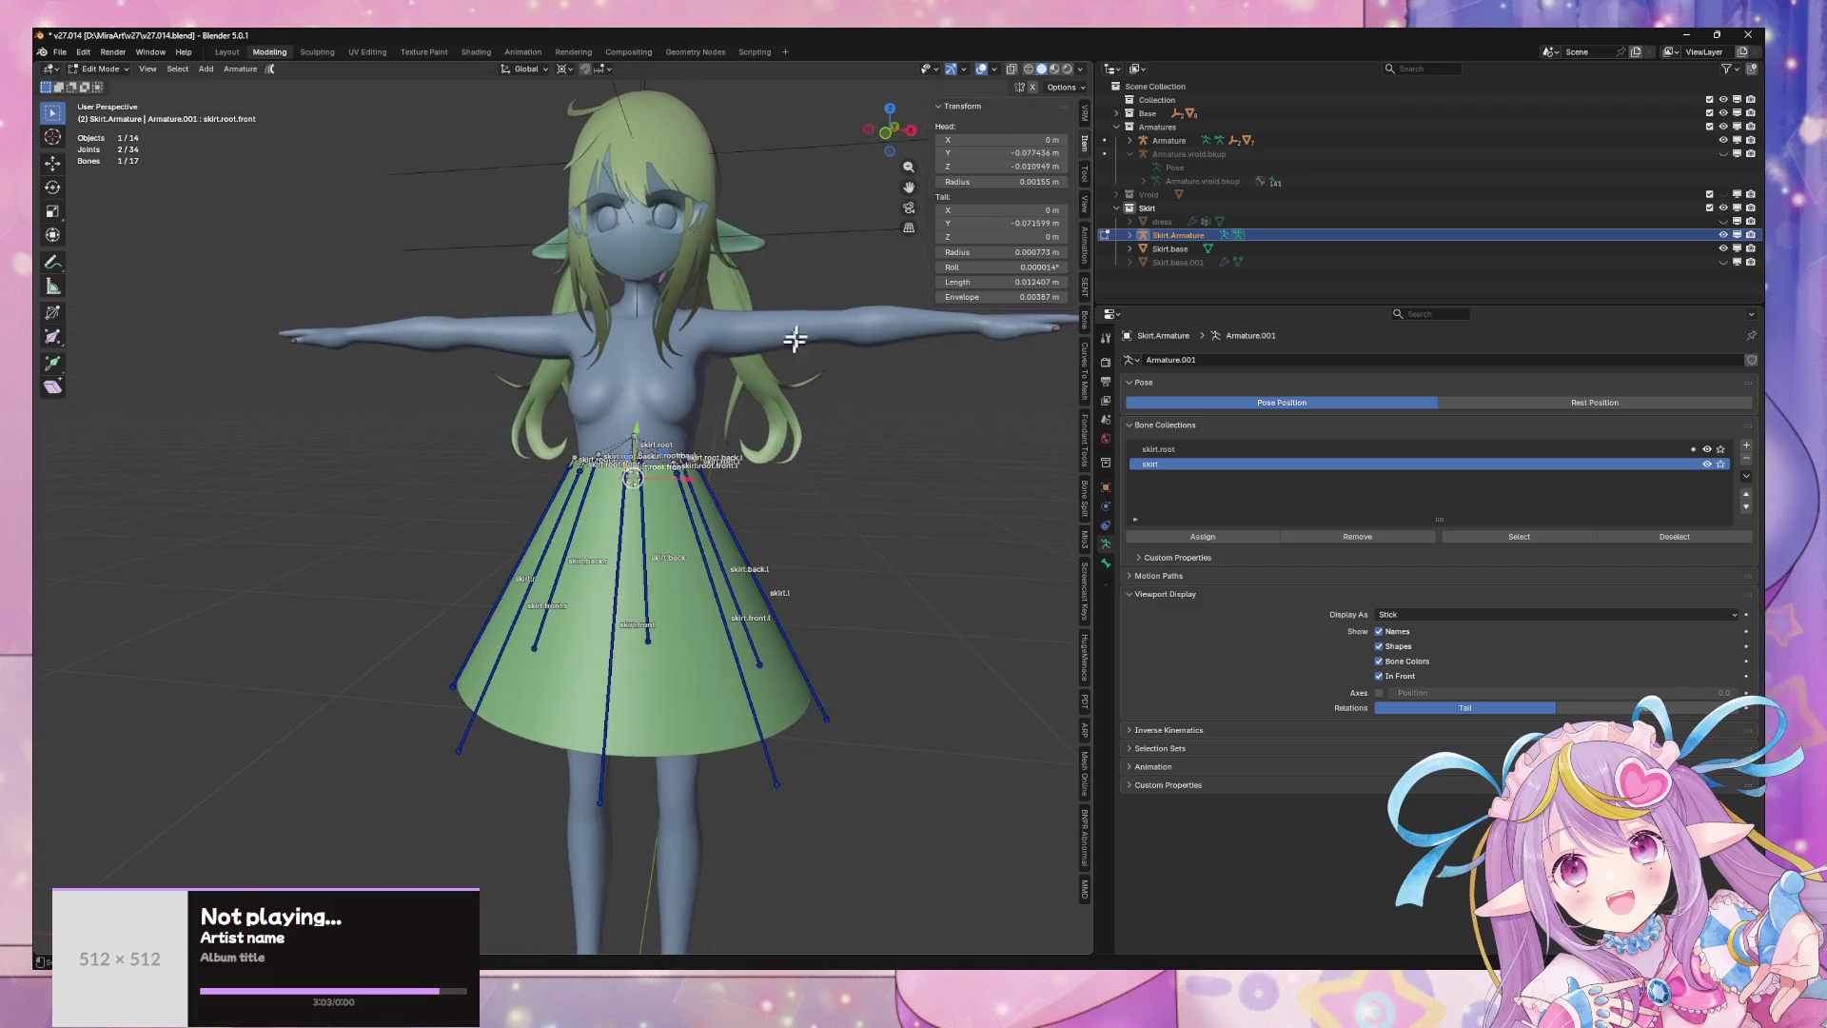
{"action": "left_click", "coordinate": [885, 135]}
{"action": "left_click_drag", "start_coordinate": [513, 515], "coordinate": [834, 613]}
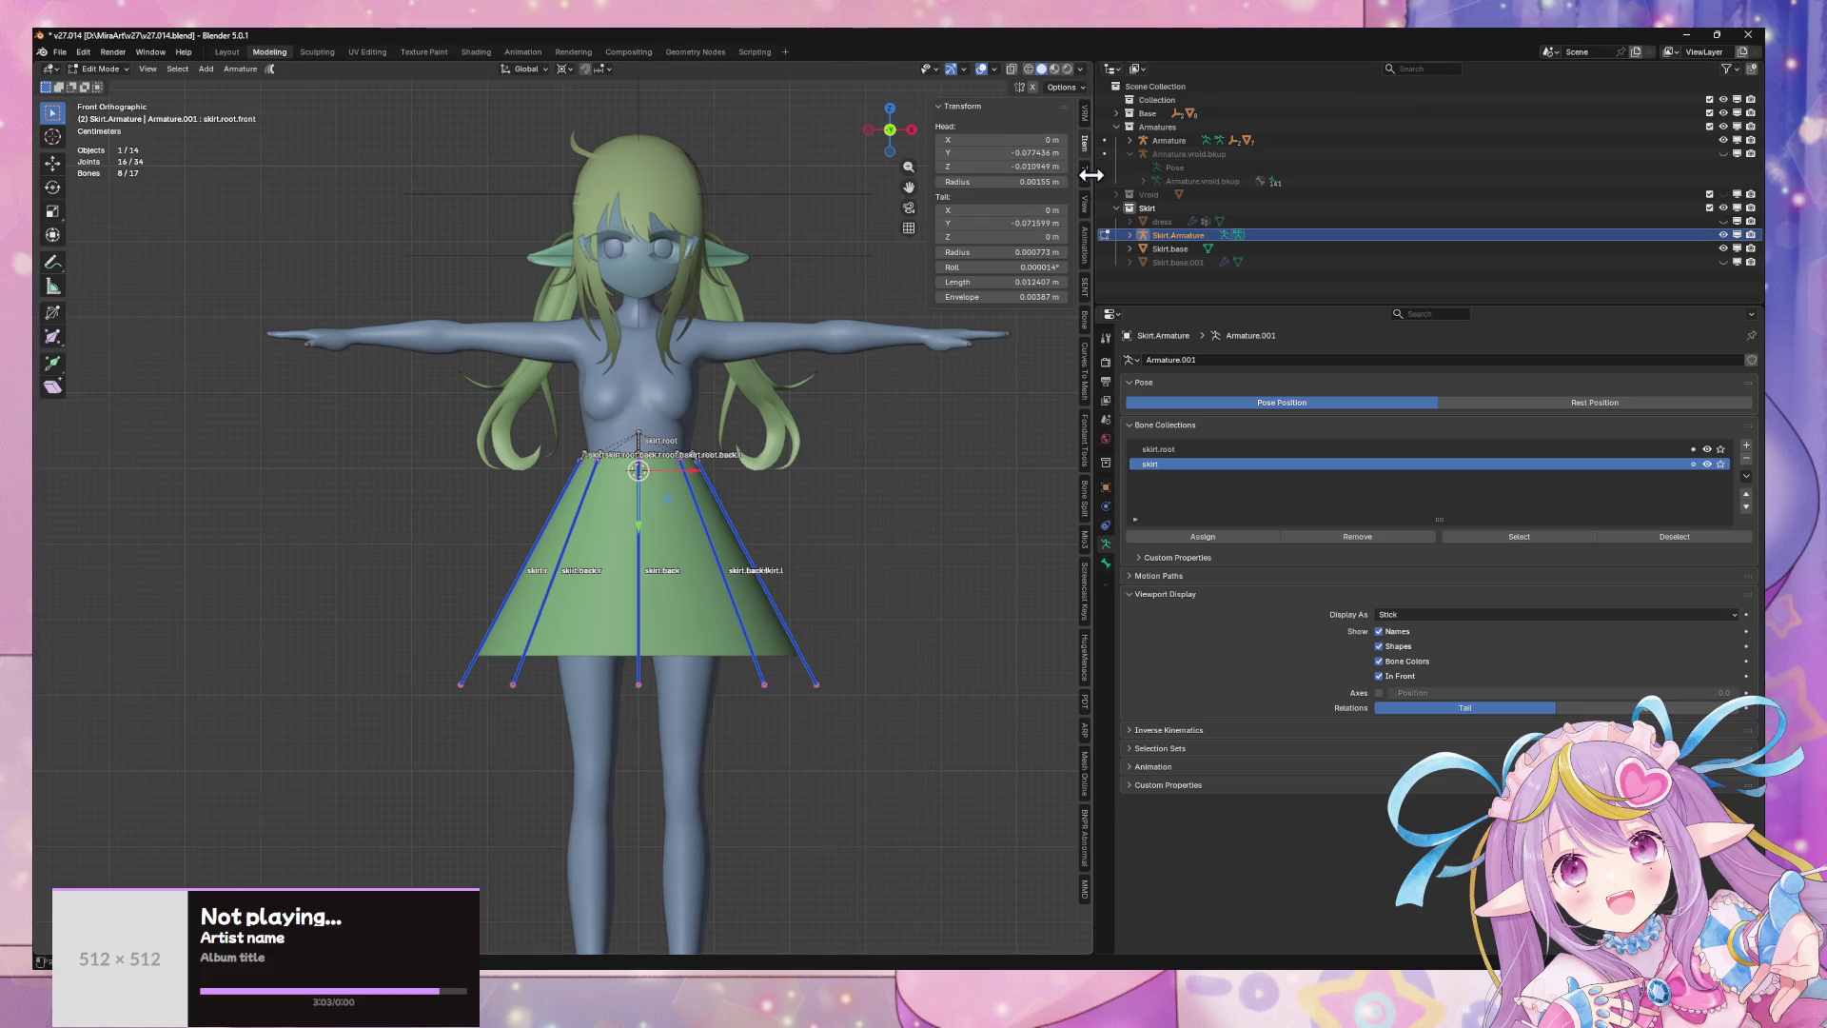
{"action": "left_click", "coordinate": [1084, 323]}
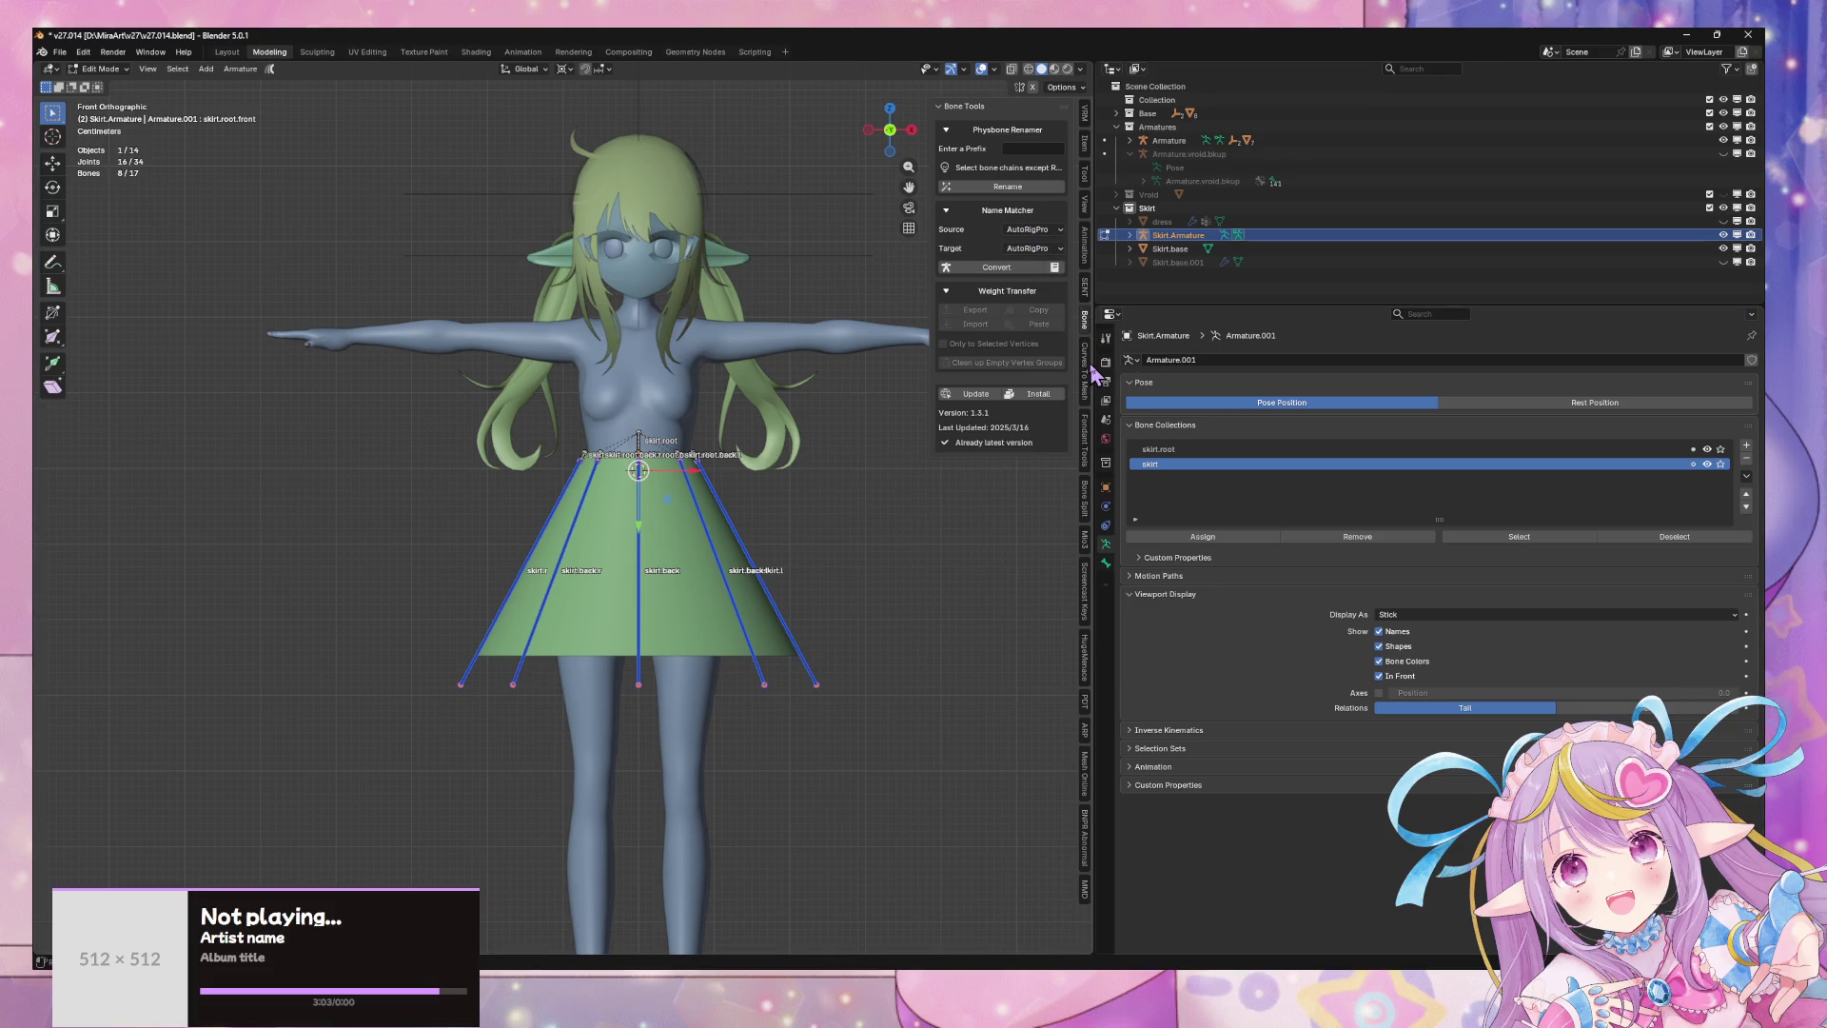
- Subdivide each selected skirt bone in two from the bone editing context menu
{"action": "left_click", "coordinate": [1084, 497]}
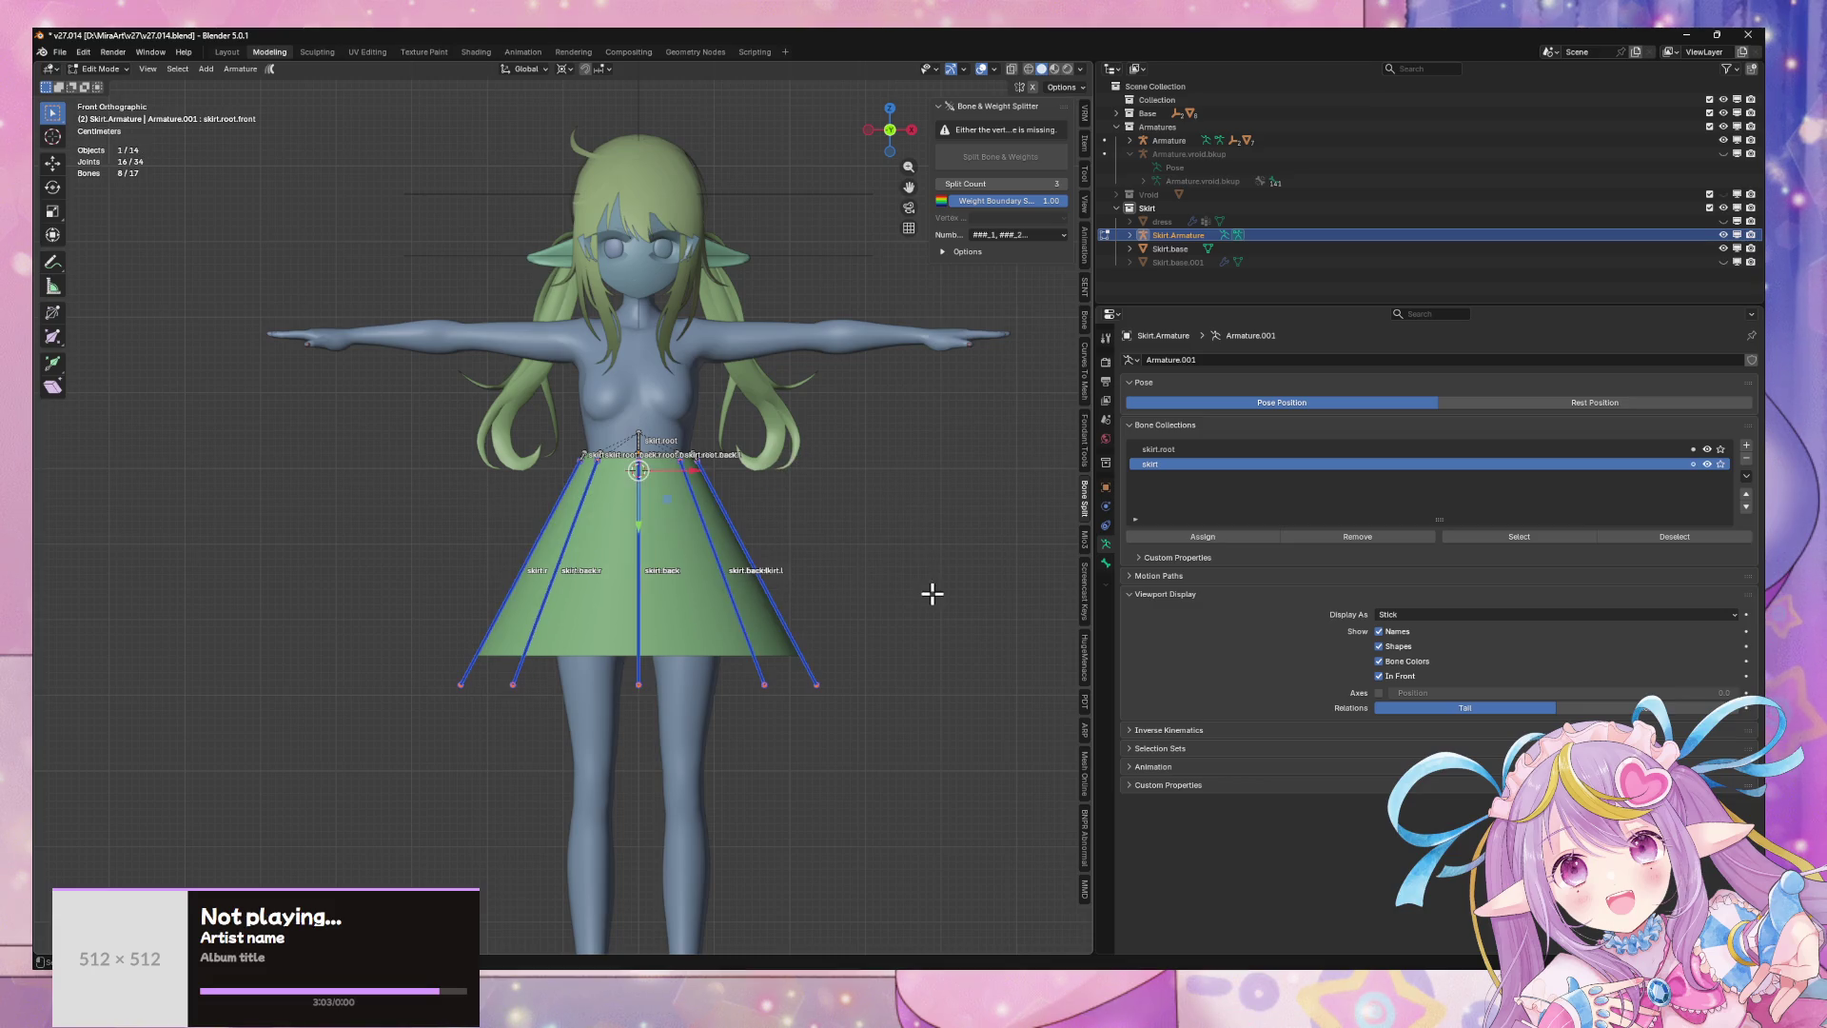
{"action": "scroll", "coordinate": [905, 252], "scroll_direction": "up", "scroll_amount": 3}
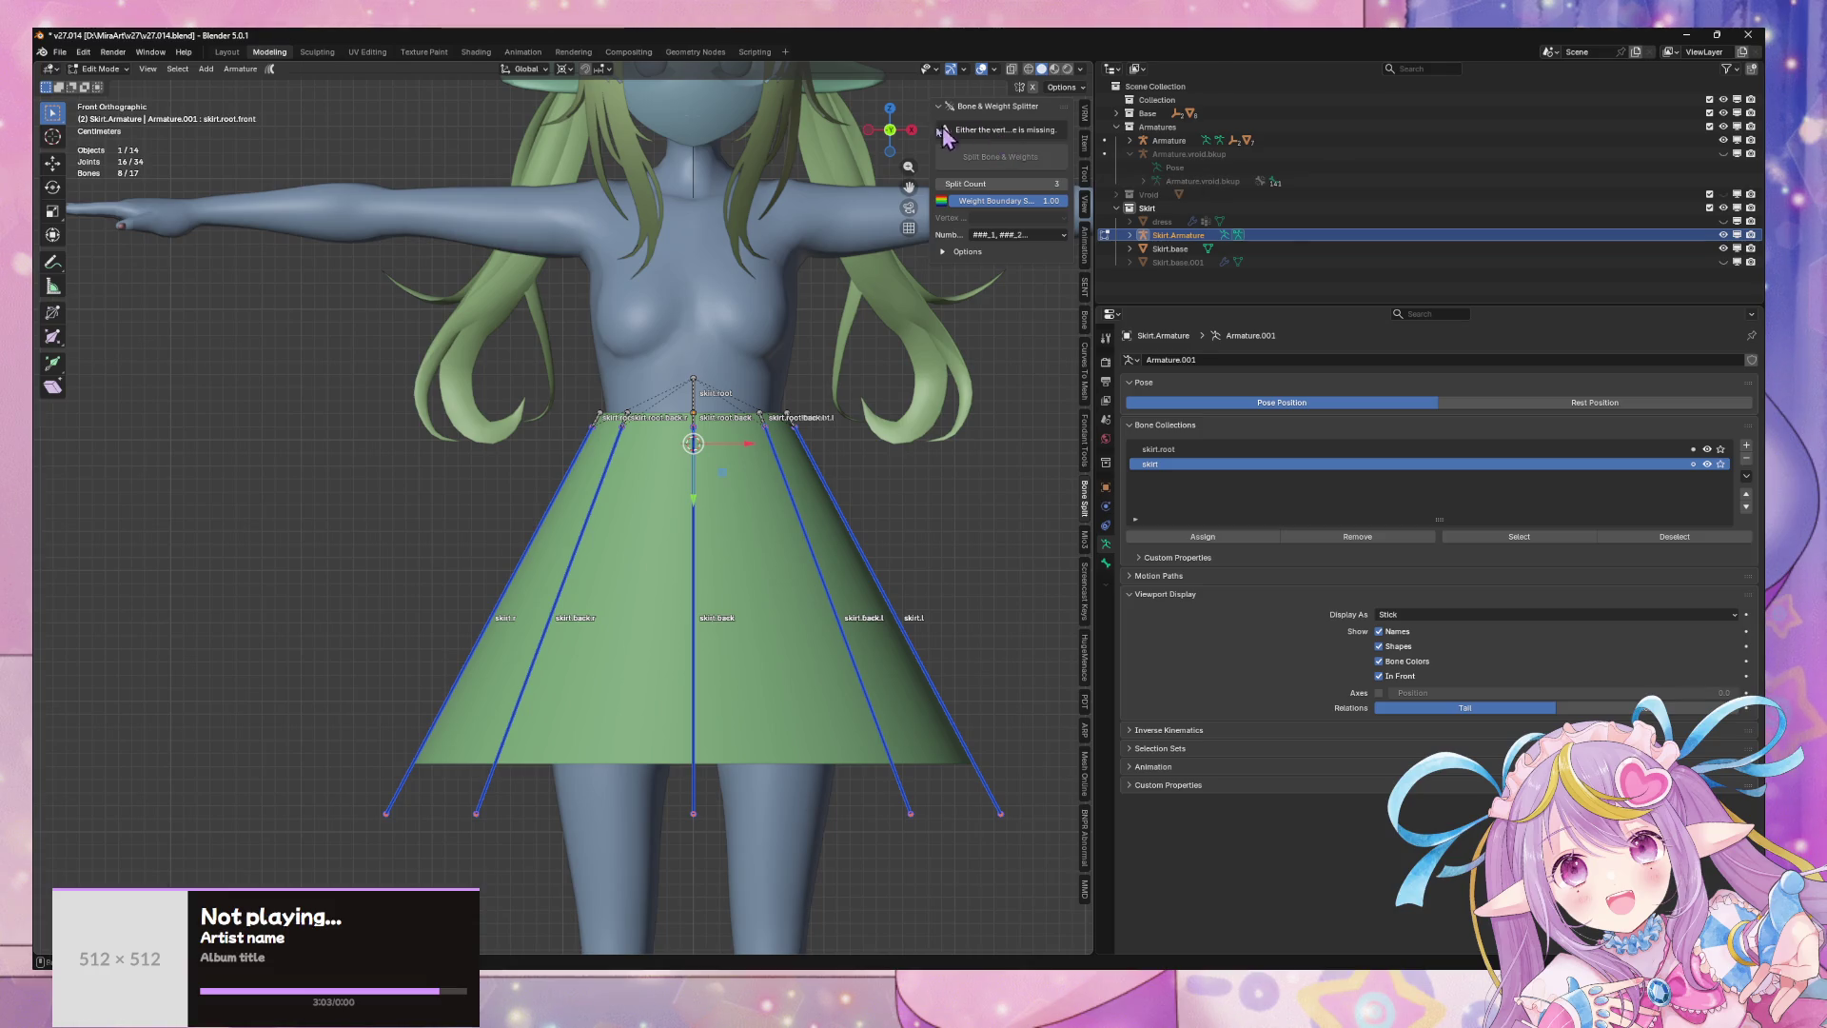
{"action": "mouse_move", "coordinate": [927, 129]}
{"action": "left_mouse_down"}
{"action": "mouse_move", "coordinate": [751, 129]}
{"action": "mouse_move", "coordinate": [723, 422]}
{"action": "left_mouse_up"}
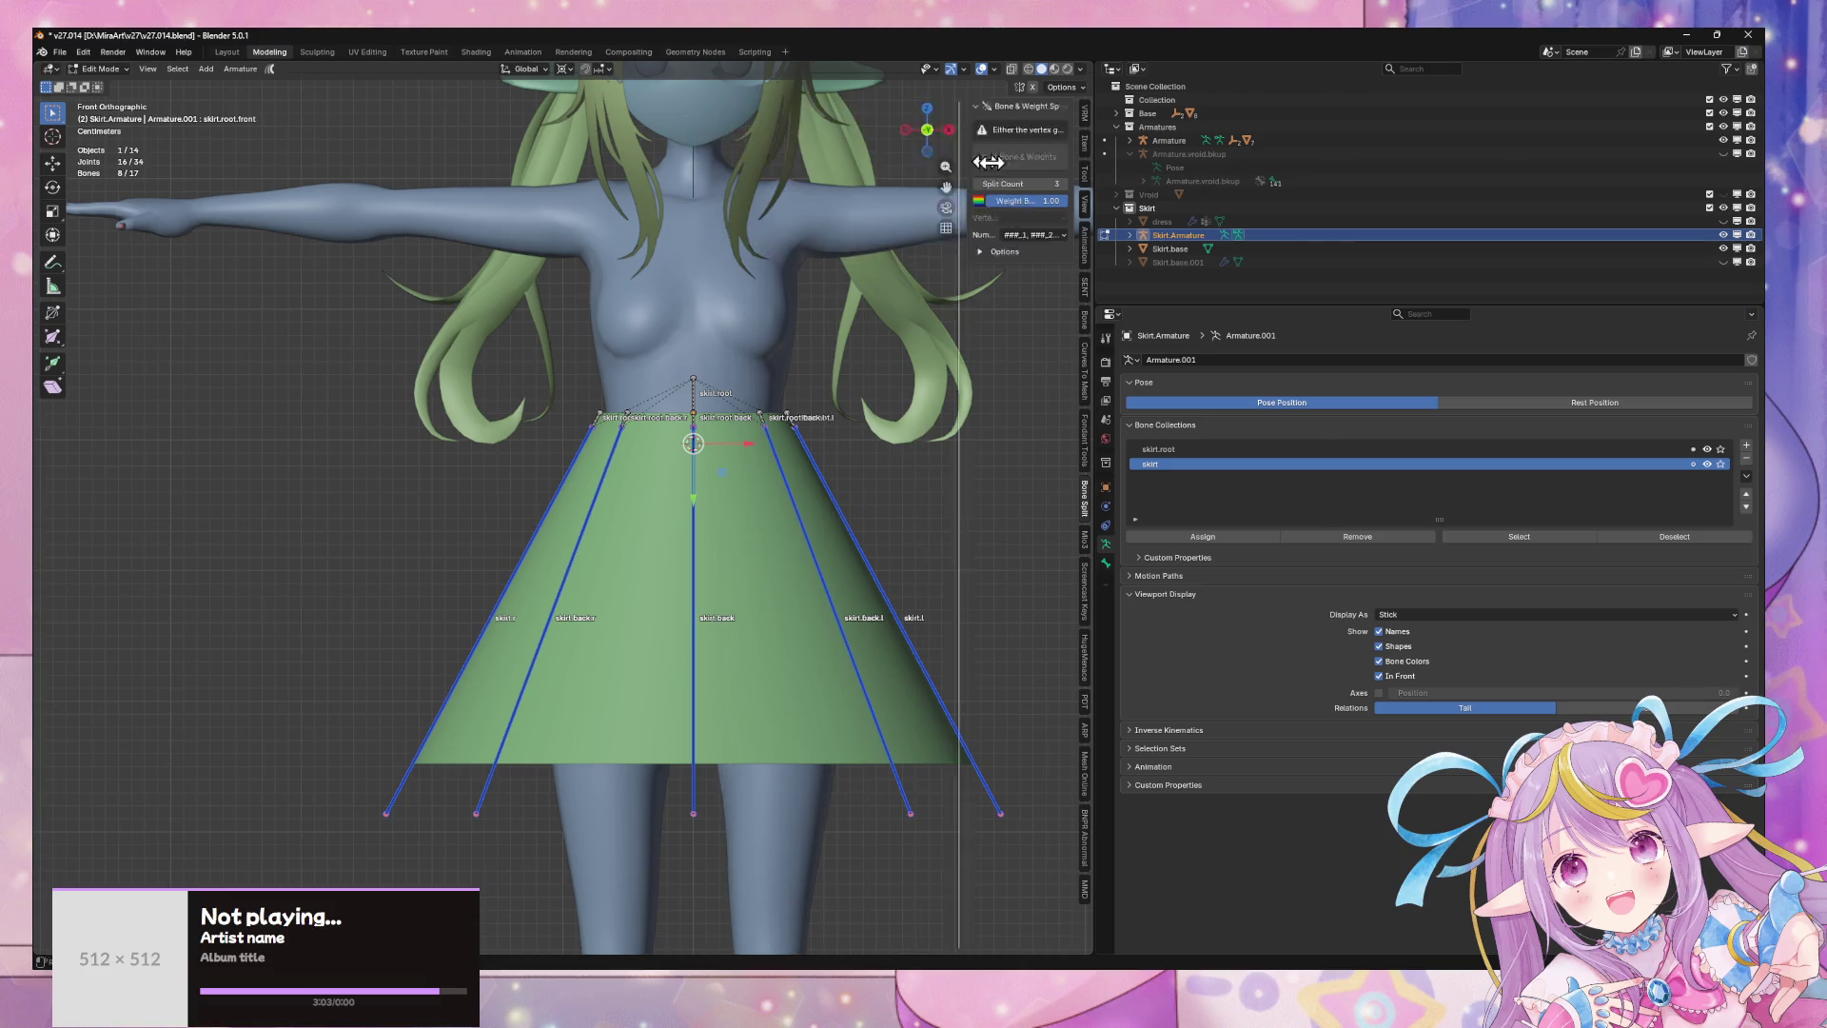
{"action": "right_click", "coordinate": [723, 422]}
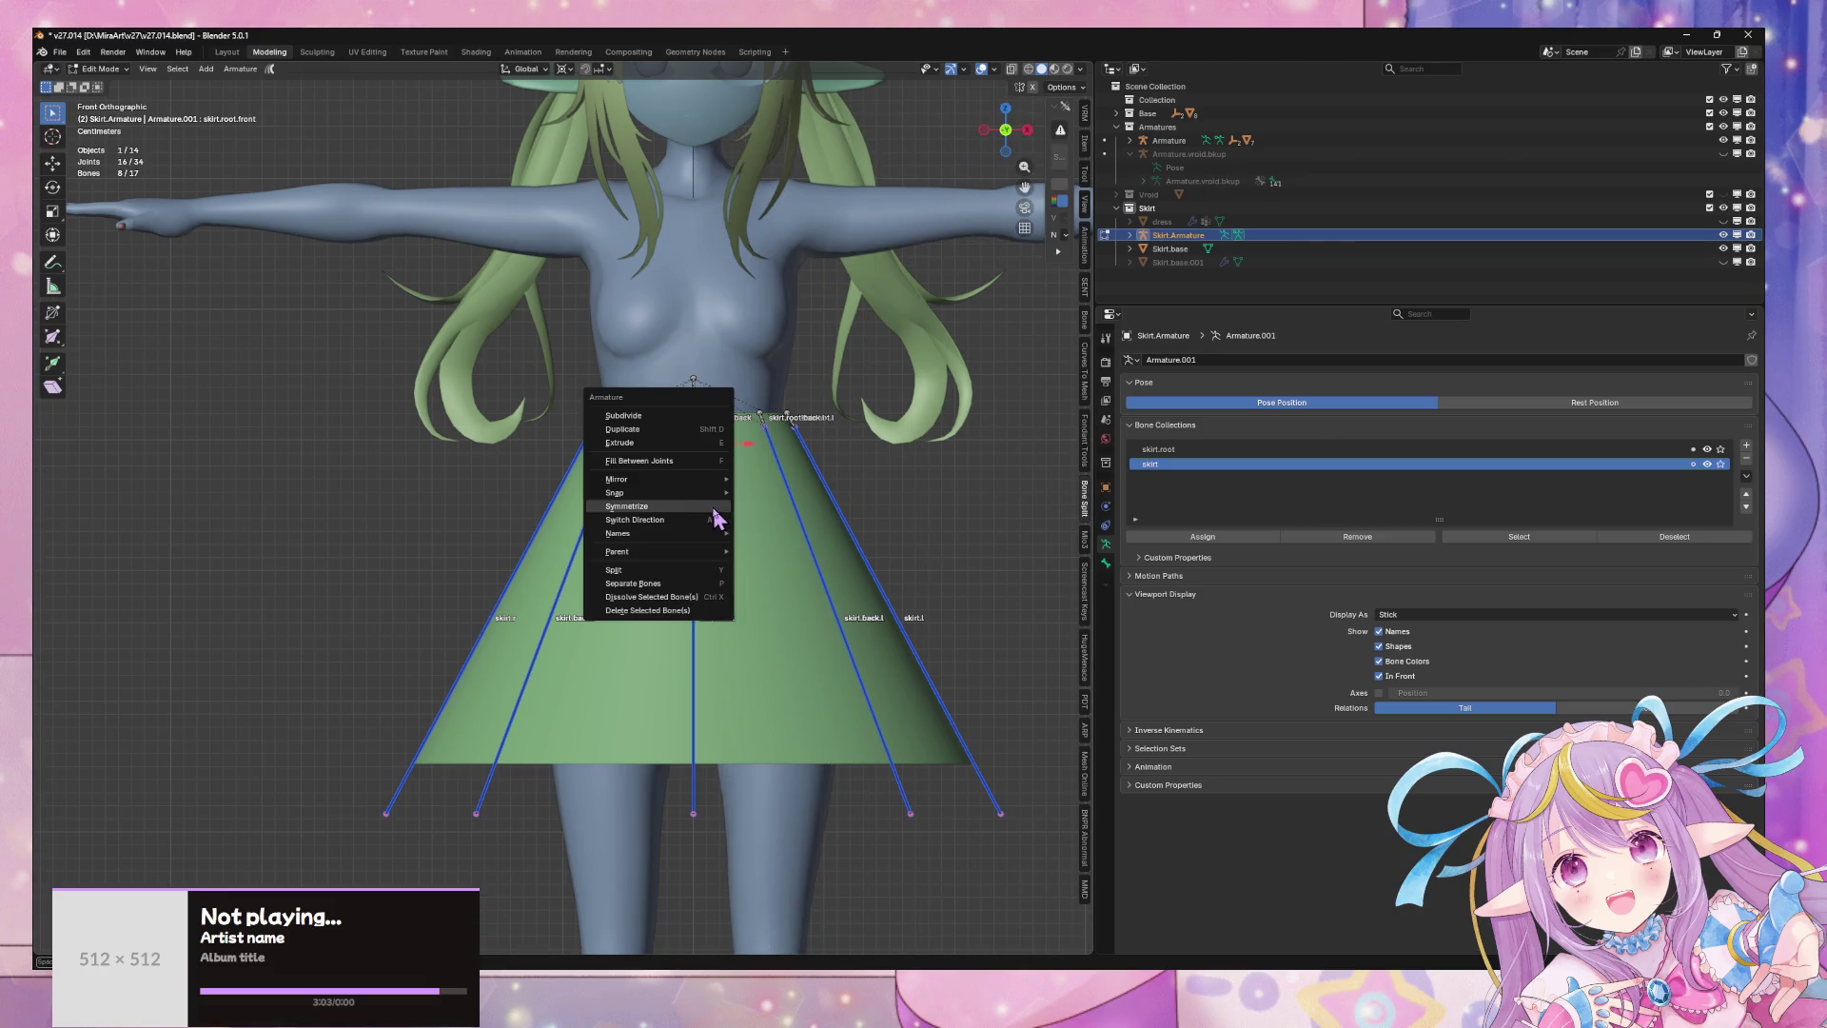
{"action": "left_click", "coordinate": [709, 414]}
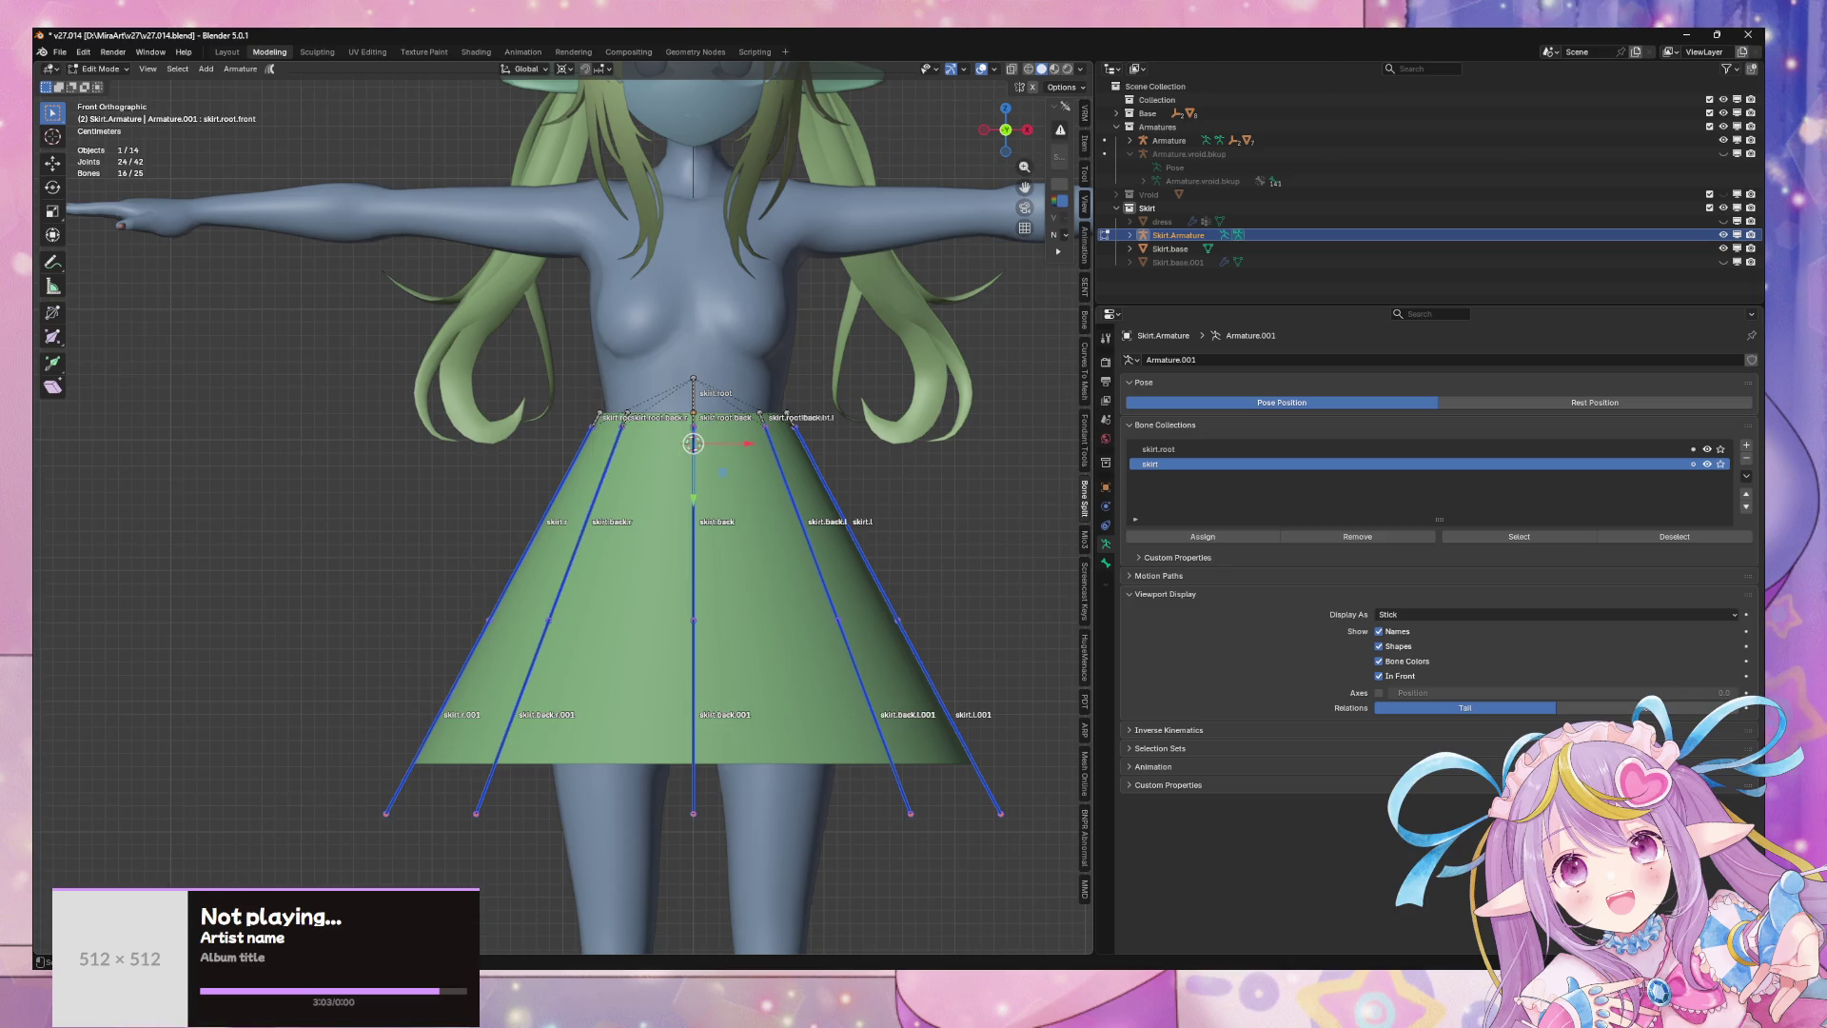
- Reselect all the skirt chain bones in front orthographic view and view them at an angle
{"action": "mouse_move", "coordinate": [857, 490]}
{"action": "middle_mouse_down"}
{"action": "mouse_move", "coordinate": [939, 514]}
{"action": "mouse_move", "coordinate": [885, 522]}
{"action": "mouse_move", "coordinate": [875, 485]}
{"action": "mouse_move", "coordinate": [669, 493]}
{"action": "mouse_move", "coordinate": [902, 509]}
{"action": "mouse_move", "coordinate": [880, 518]}
{"action": "mouse_move", "coordinate": [927, 499]}
{"action": "mouse_move", "coordinate": [903, 524]}
{"action": "mouse_move", "coordinate": [916, 546]}
{"action": "mouse_move", "coordinate": [881, 514]}
{"action": "middle_mouse_up"}
{"action": "key", "text": "Tab"}
{"action": "key", "text": "Tab"}
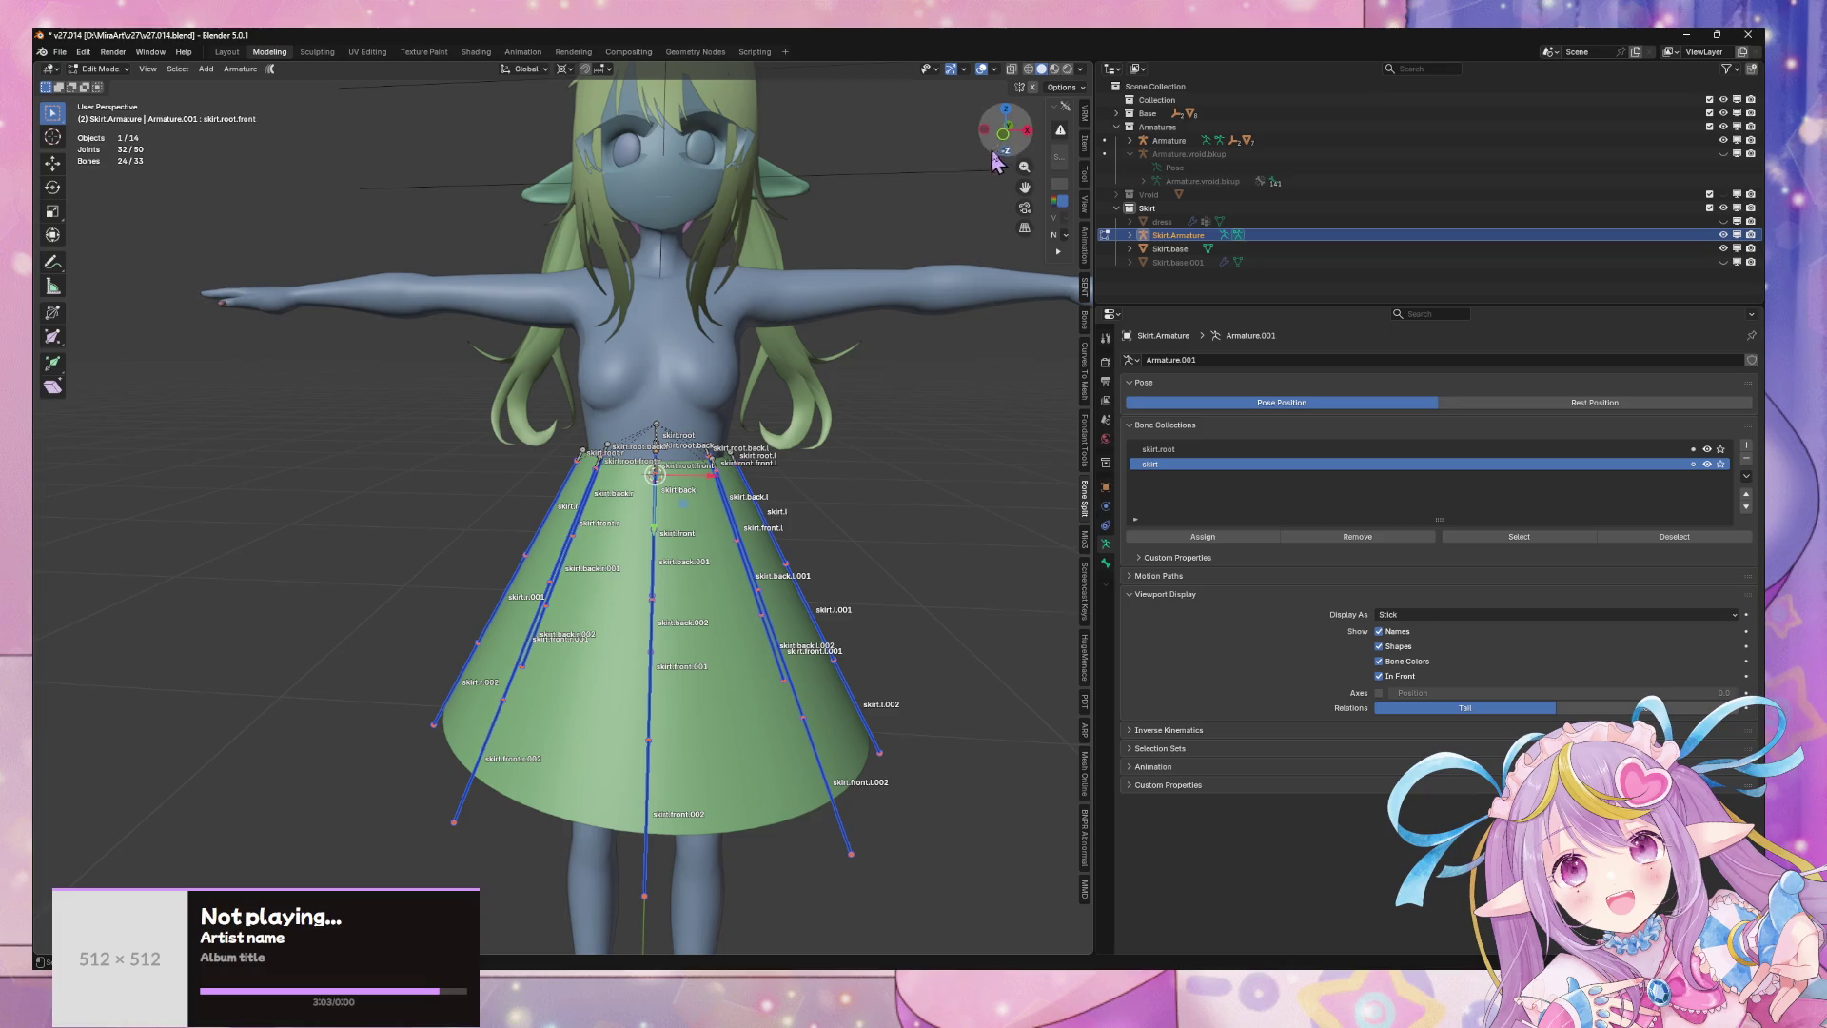
{"action": "left_click", "coordinate": [1001, 140]}
{"action": "scroll", "coordinate": [565, 508], "scroll_direction": "up", "scroll_amount": 2}
{"action": "key", "text": "Tab"}
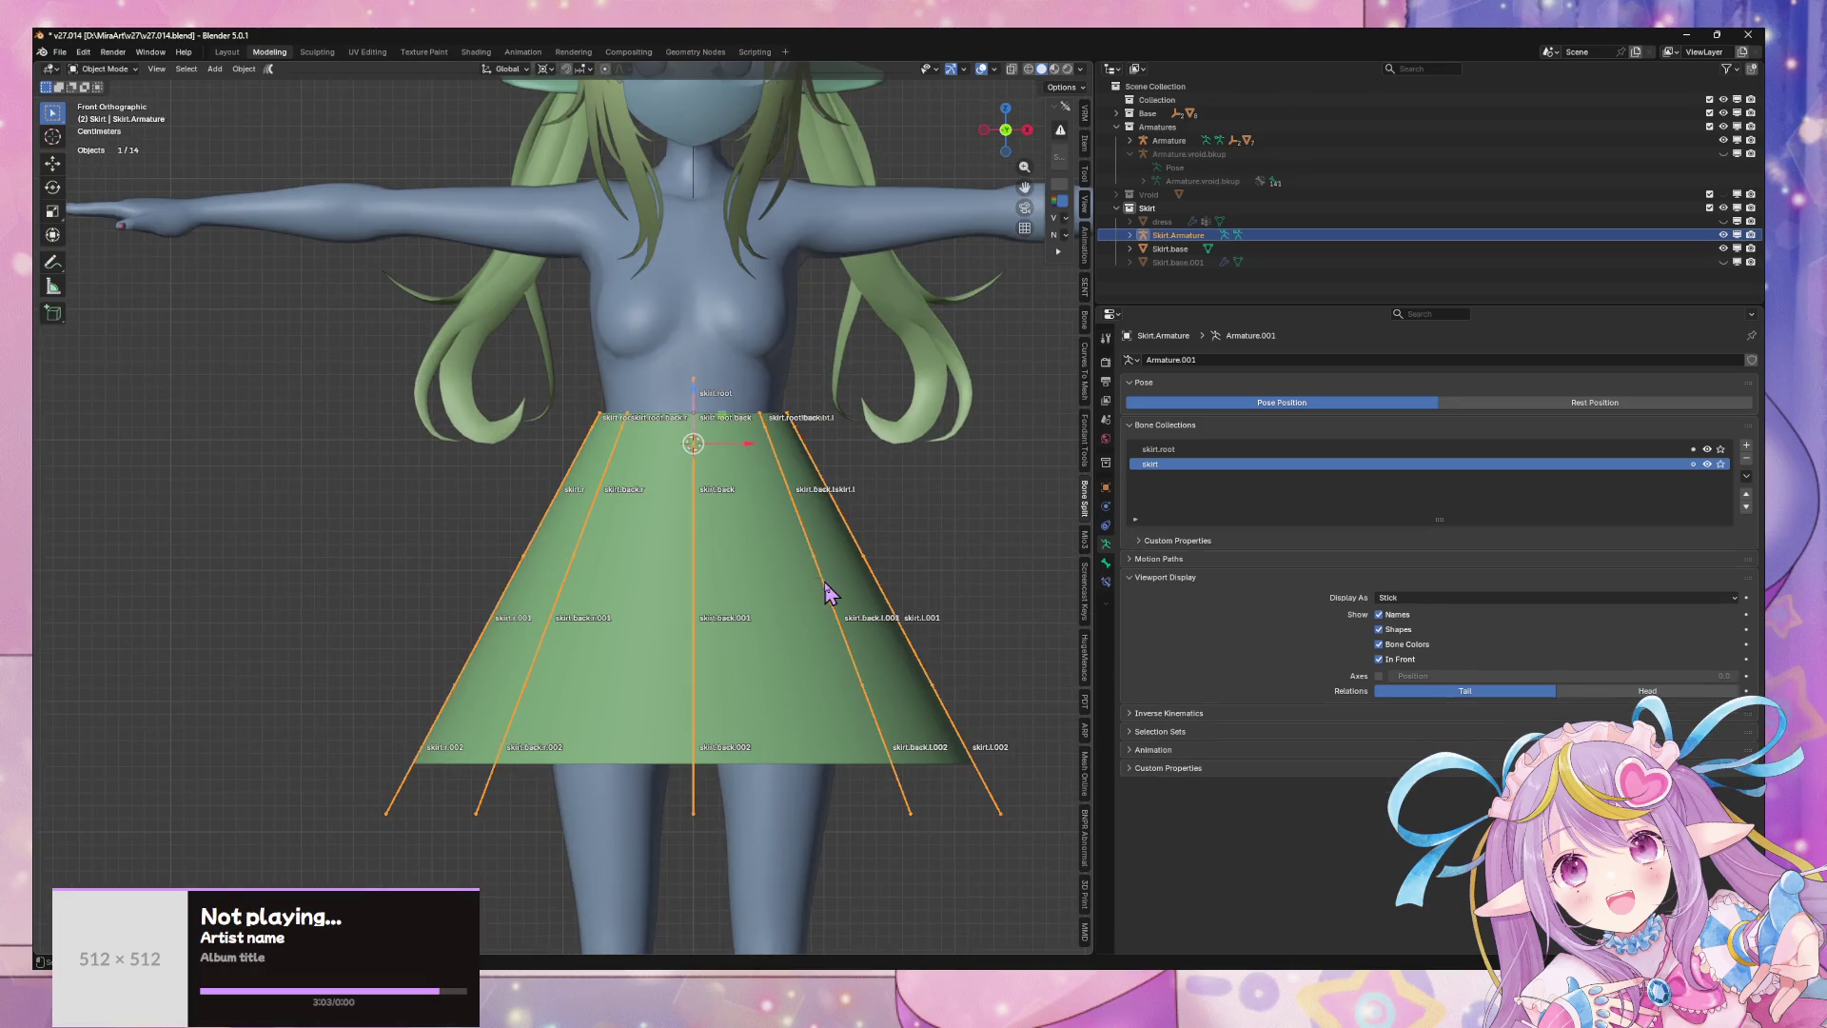
{"action": "key", "text": "Tab"}
{"action": "left_click_drag", "start_coordinate": [376, 425], "coordinate": [1082, 859]}
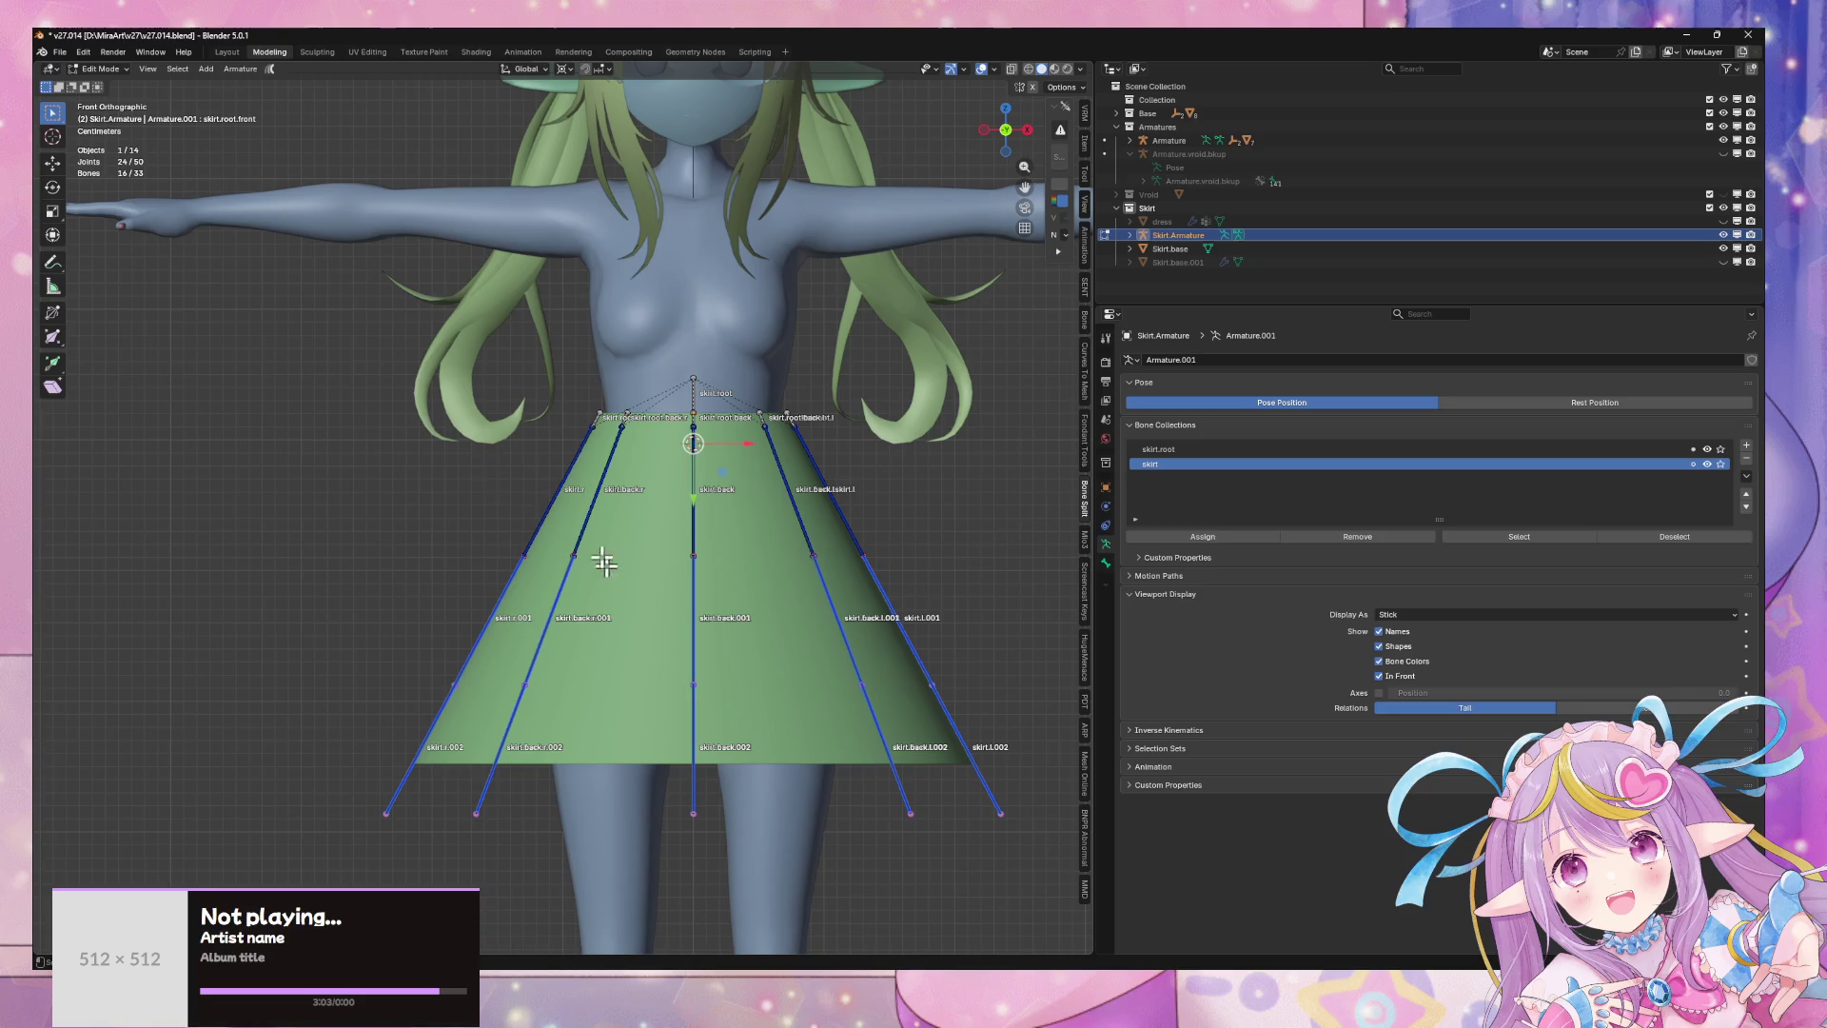
{"action": "left_click_drag", "start_coordinate": [404, 424], "coordinate": [1071, 759]}
{"action": "mouse_move", "coordinate": [357, 397]}
{"action": "left_mouse_down"}
{"action": "mouse_move", "coordinate": [1068, 786]}
{"action": "mouse_move", "coordinate": [1091, 866]}
{"action": "left_mouse_up"}
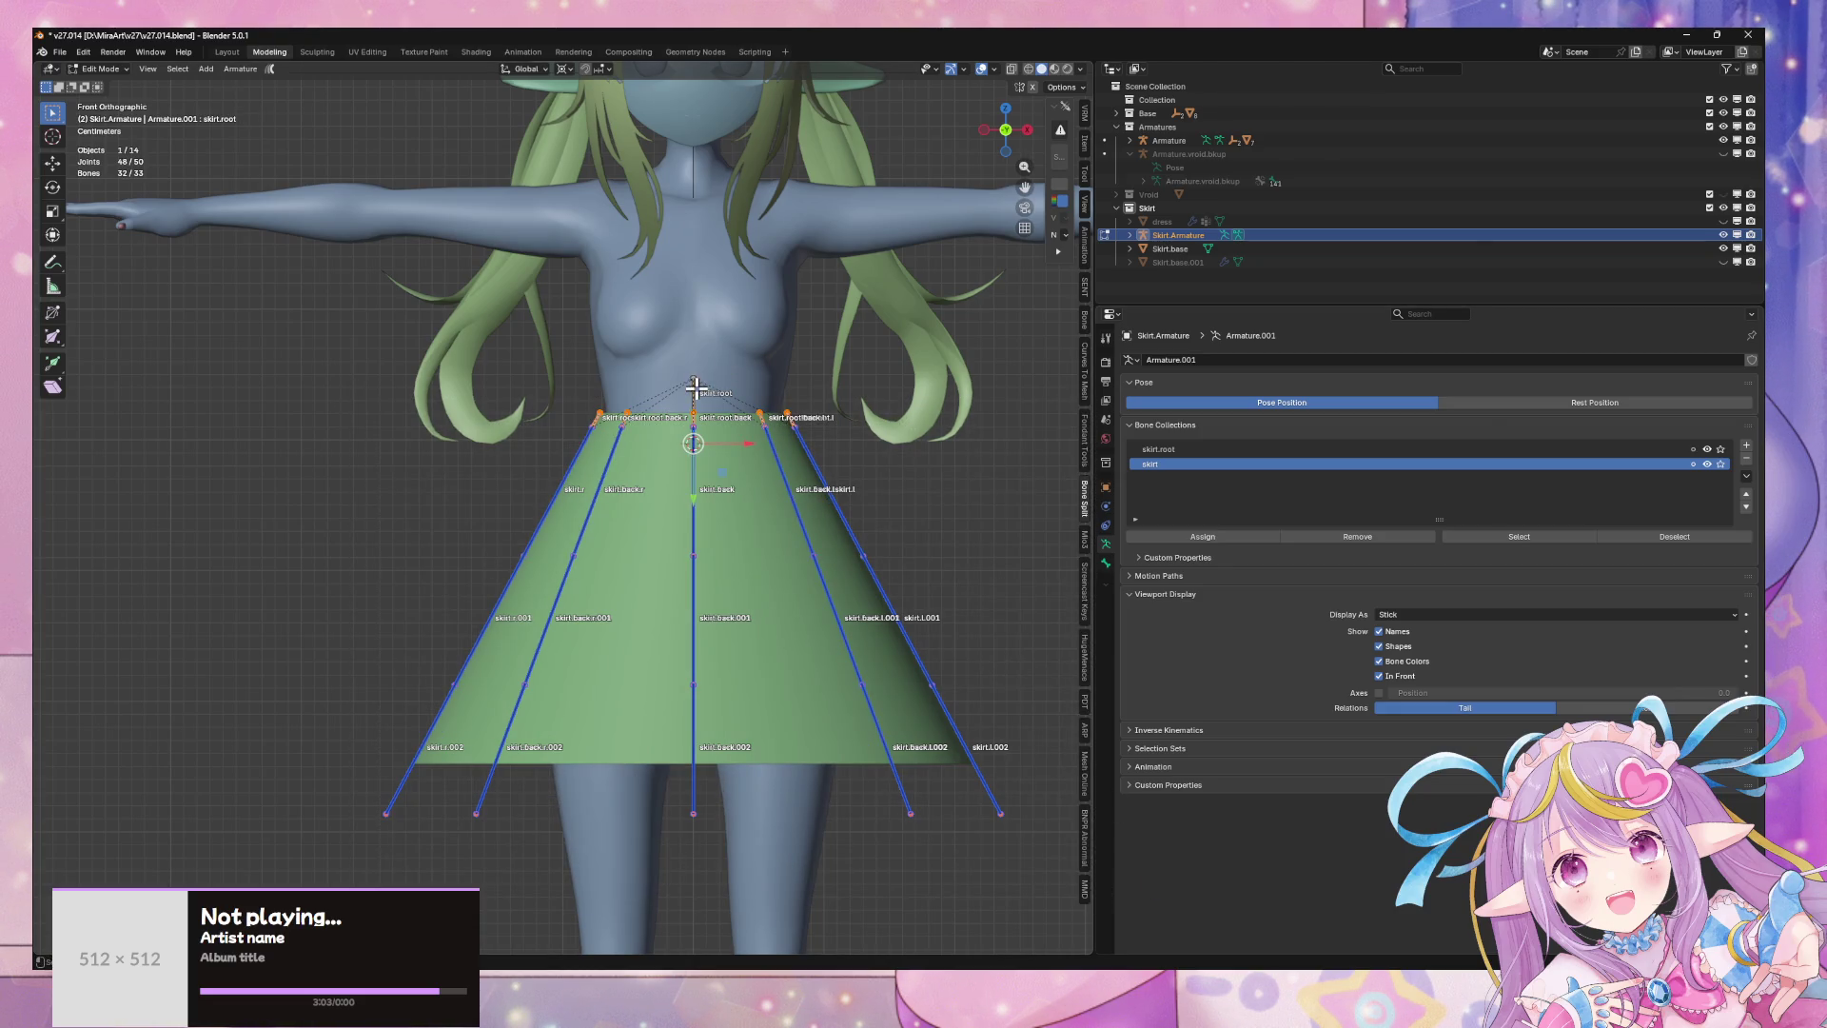
{"action": "mouse_move", "coordinate": [694, 386]}
{"action": "middle_mouse_down"}
{"action": "mouse_move", "coordinate": [837, 585]}
{"action": "mouse_move", "coordinate": [895, 574]}
{"action": "middle_mouse_up"}
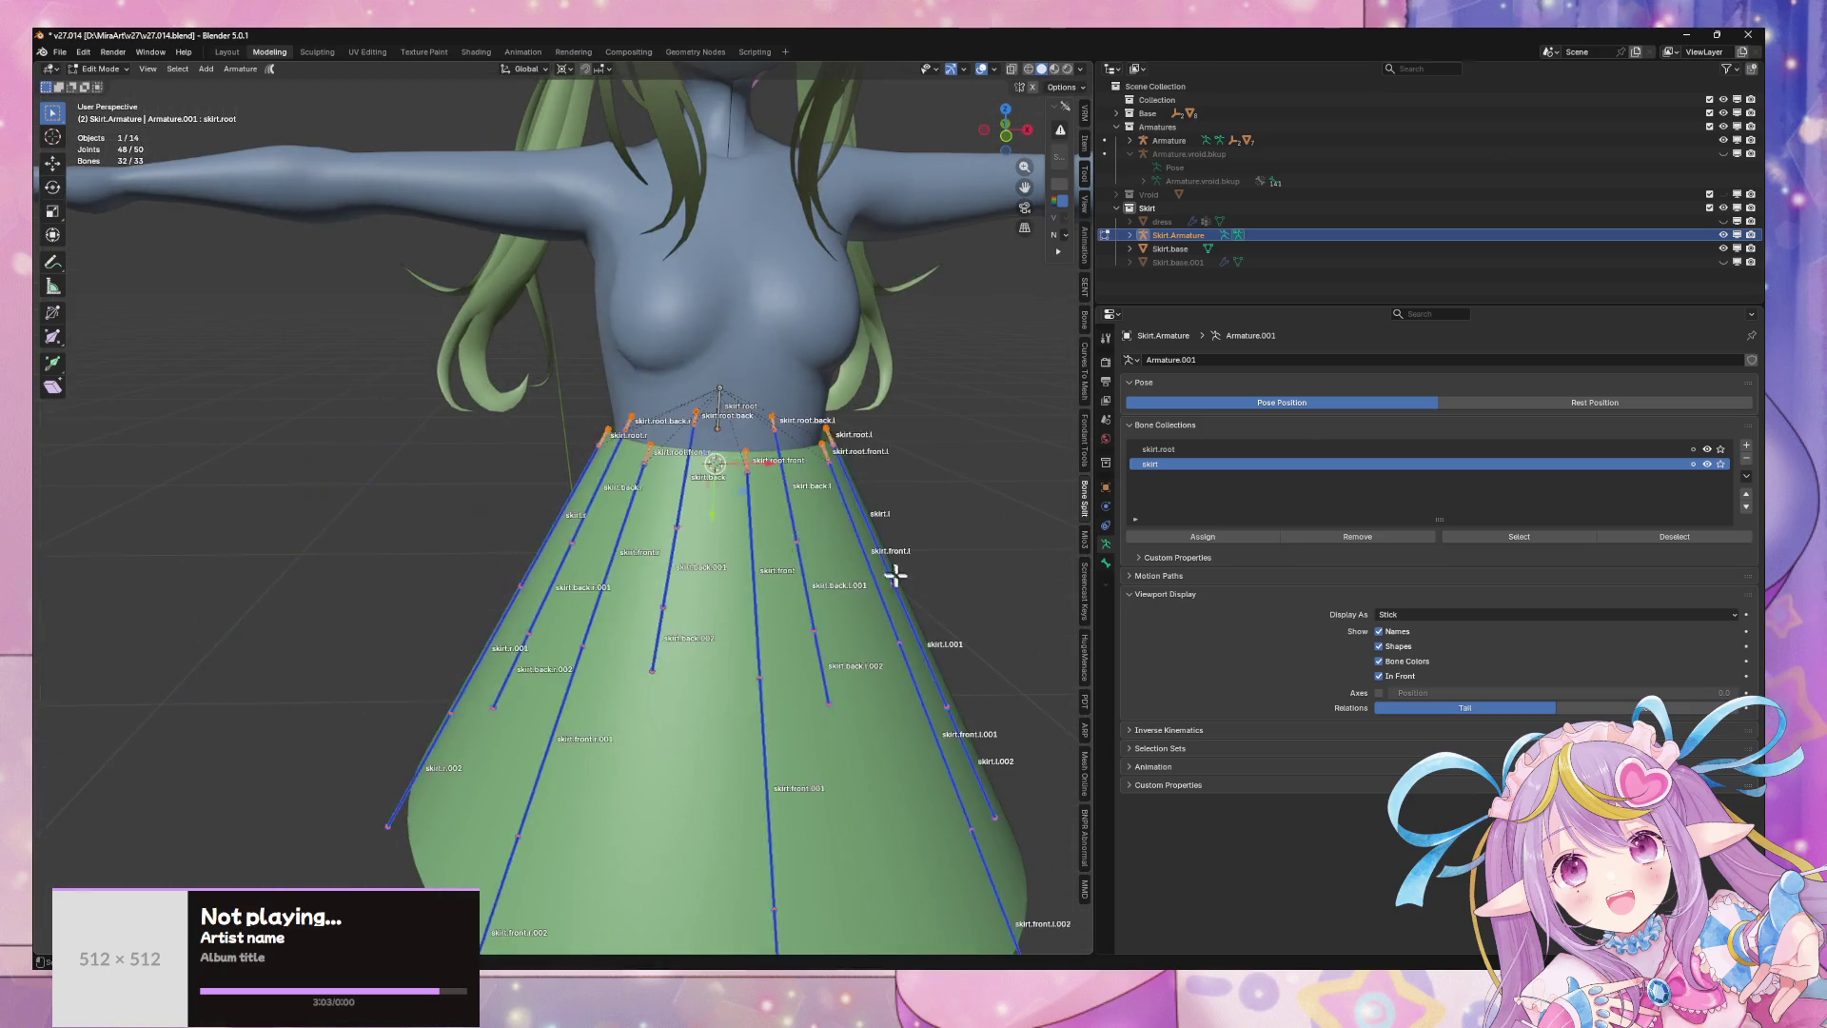
{"action": "scroll", "coordinate": [895, 573], "scroll_direction": "down", "scroll_amount": 5}
- Select Skirt.base plus the skirt armature and bring up the mesh skinning tools
{"action": "key", "text": "Tab"}
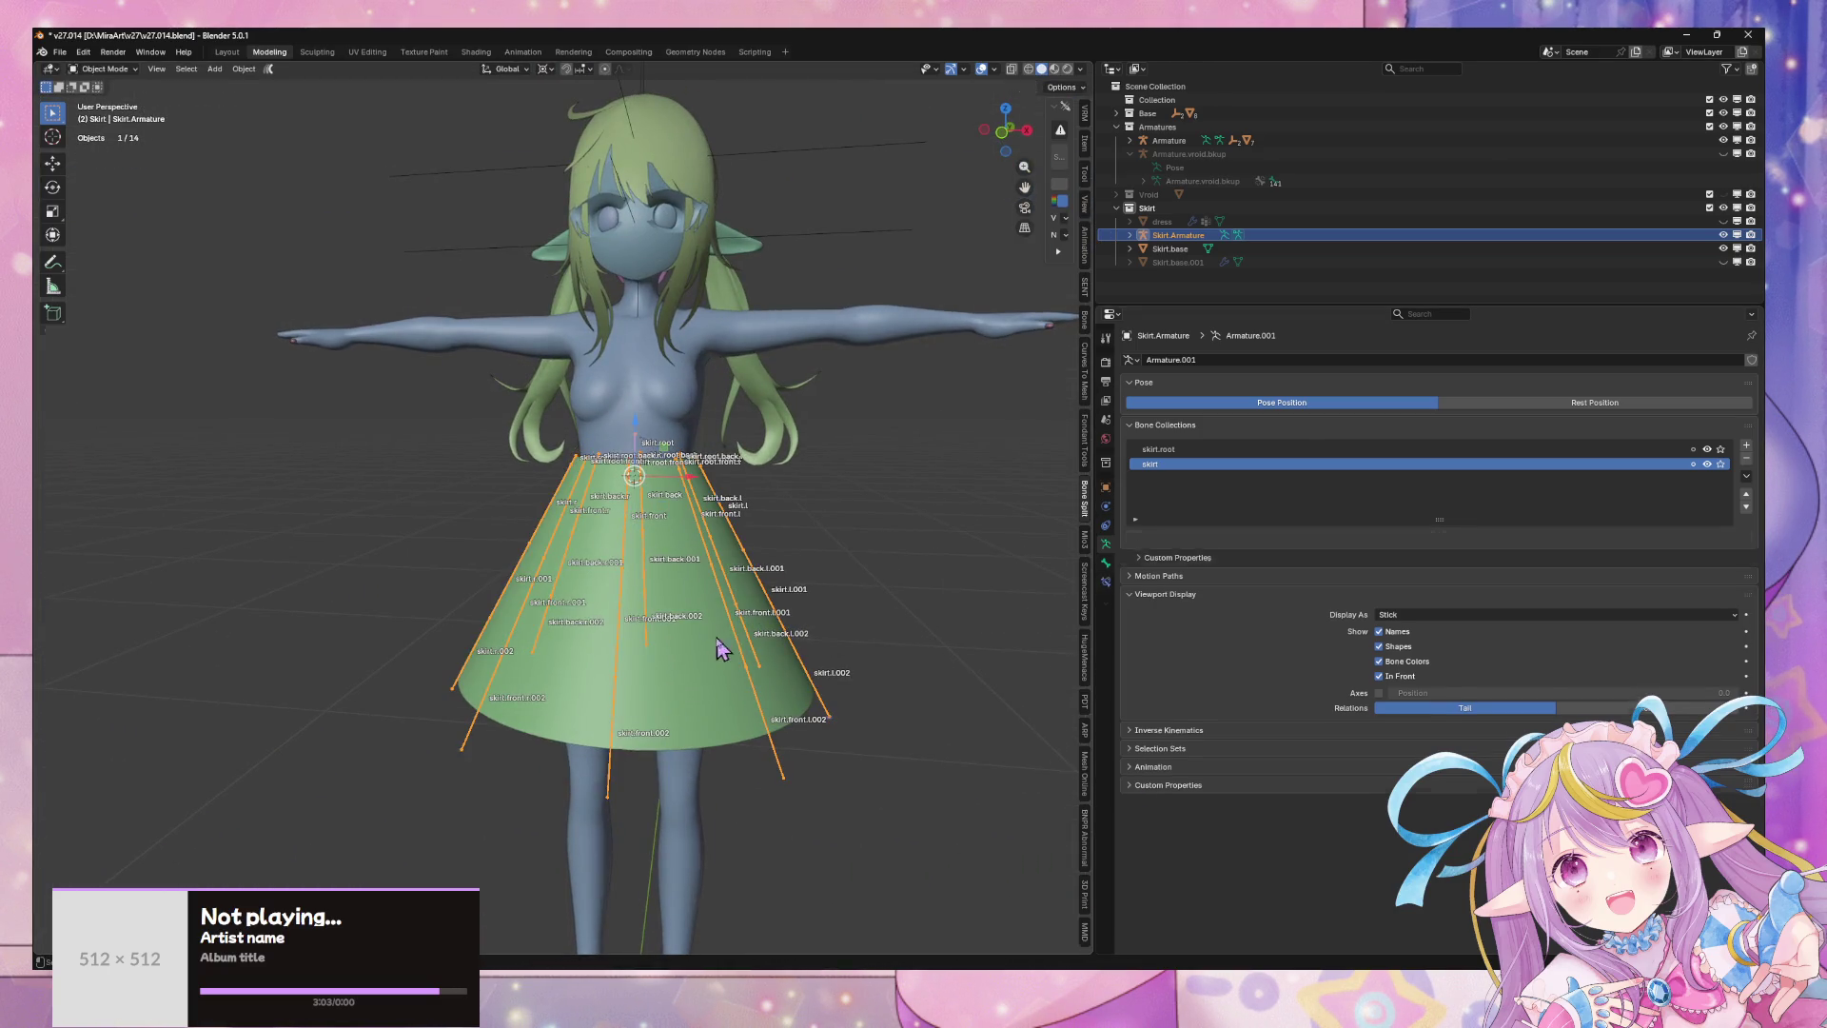
{"action": "left_click", "coordinate": [734, 645]}
{"action": "left_click", "coordinate": [725, 661], "text": "shift"}
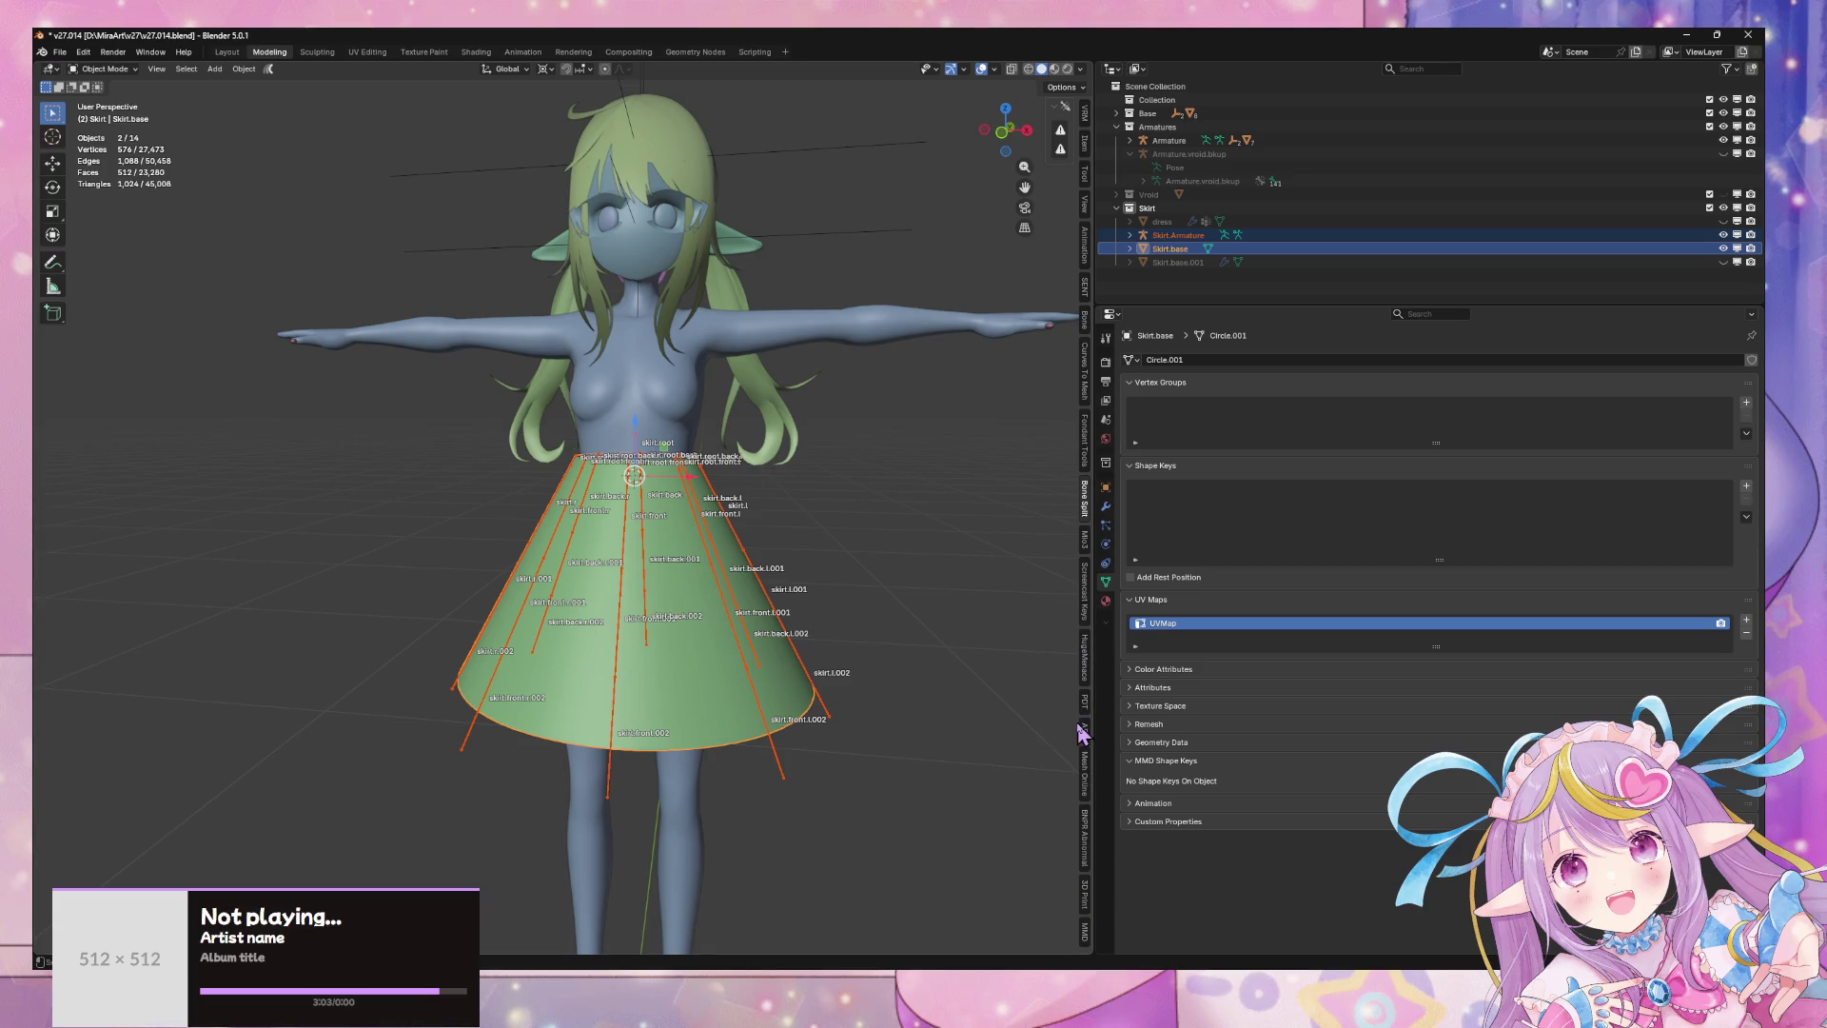
{"action": "left_click", "coordinate": [1087, 776]}
{"action": "left_click_drag", "start_coordinate": [1037, 284], "coordinate": [818, 322]}
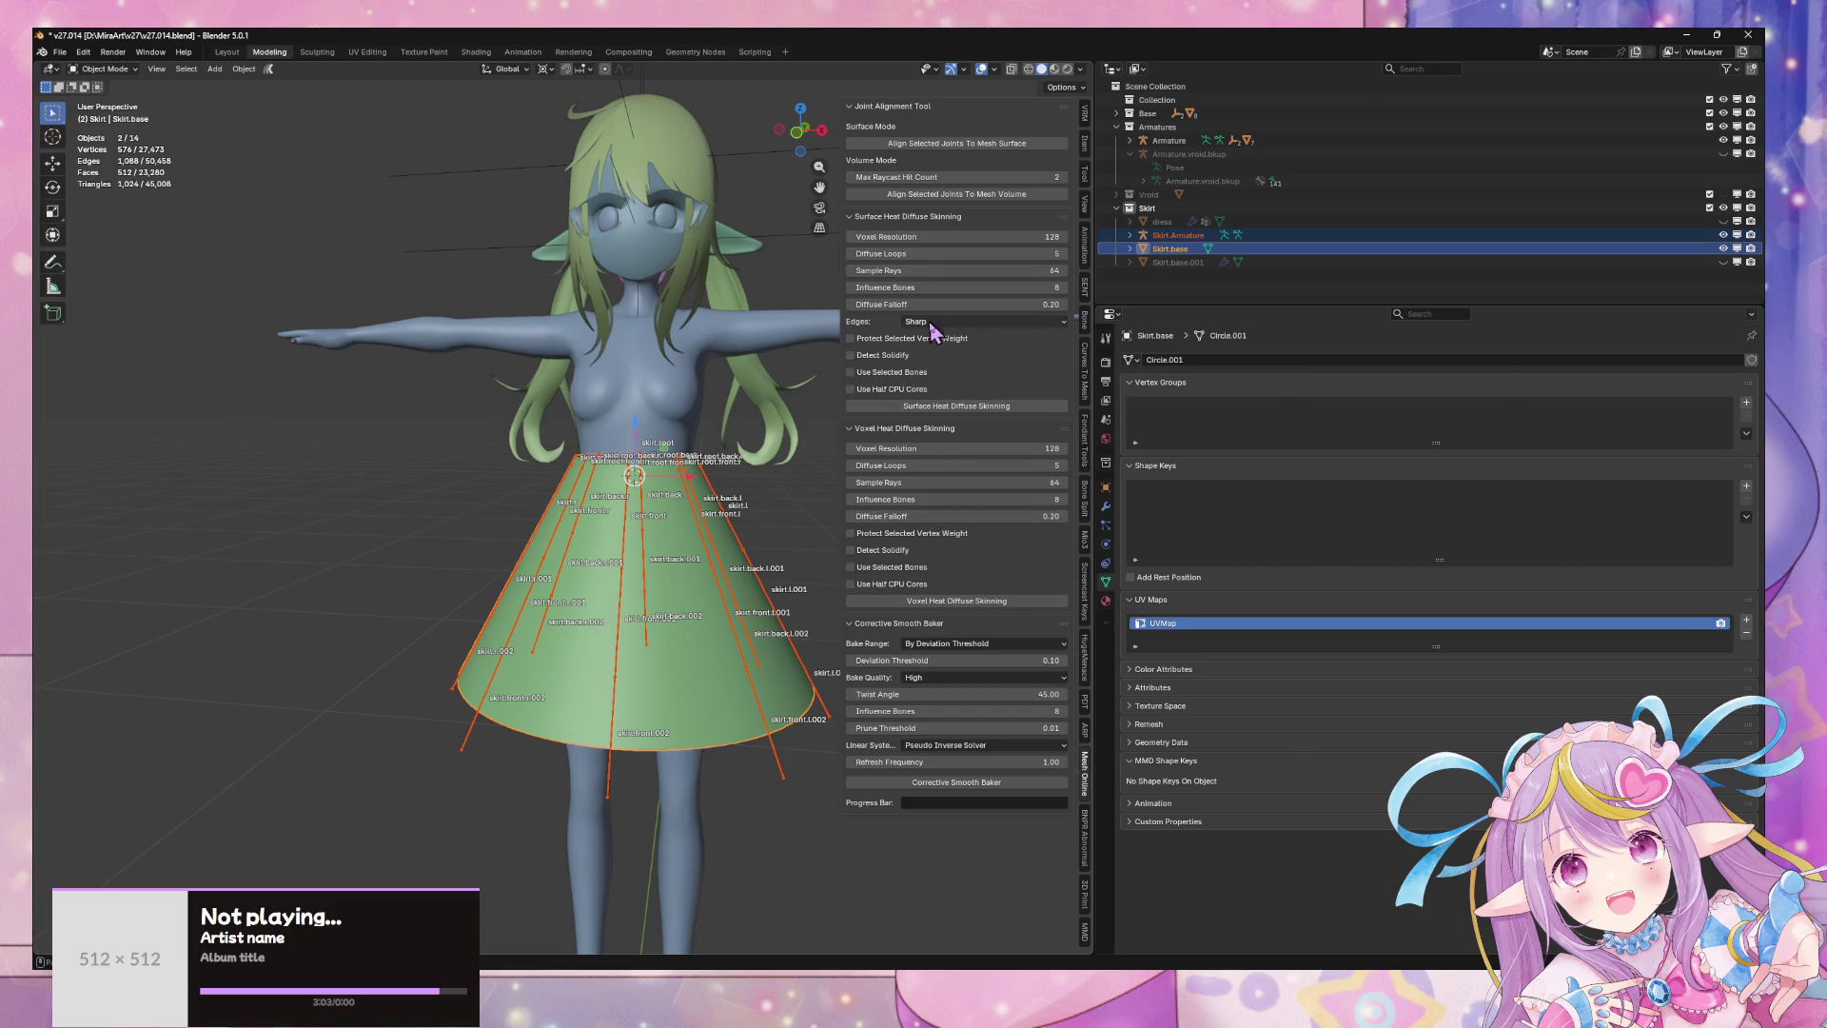
{"action": "left_click", "coordinate": [944, 220]}
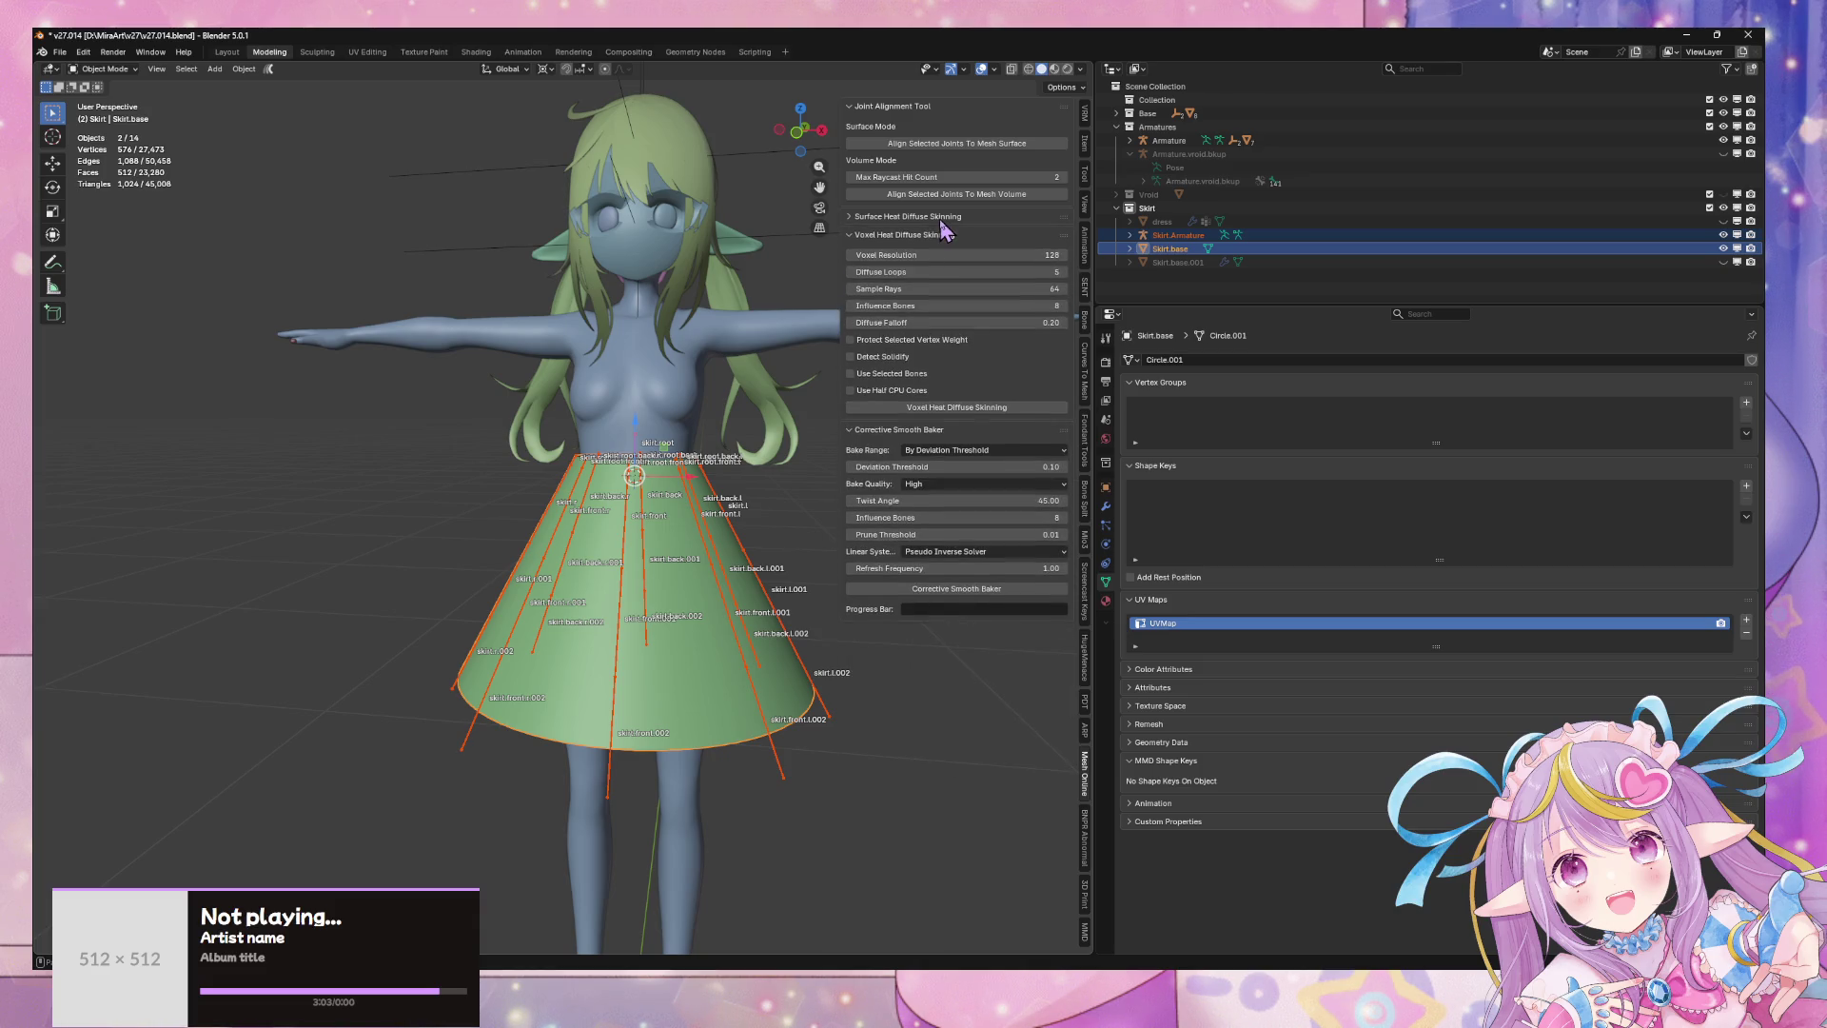
- Limit Voxel Heat Diffuse to selected bones with 4 Influence Bones, keeping resolution 128 and 64 rays
{"action": "left_click", "coordinate": [906, 375]}
{"action": "left_click", "coordinate": [1047, 254]}
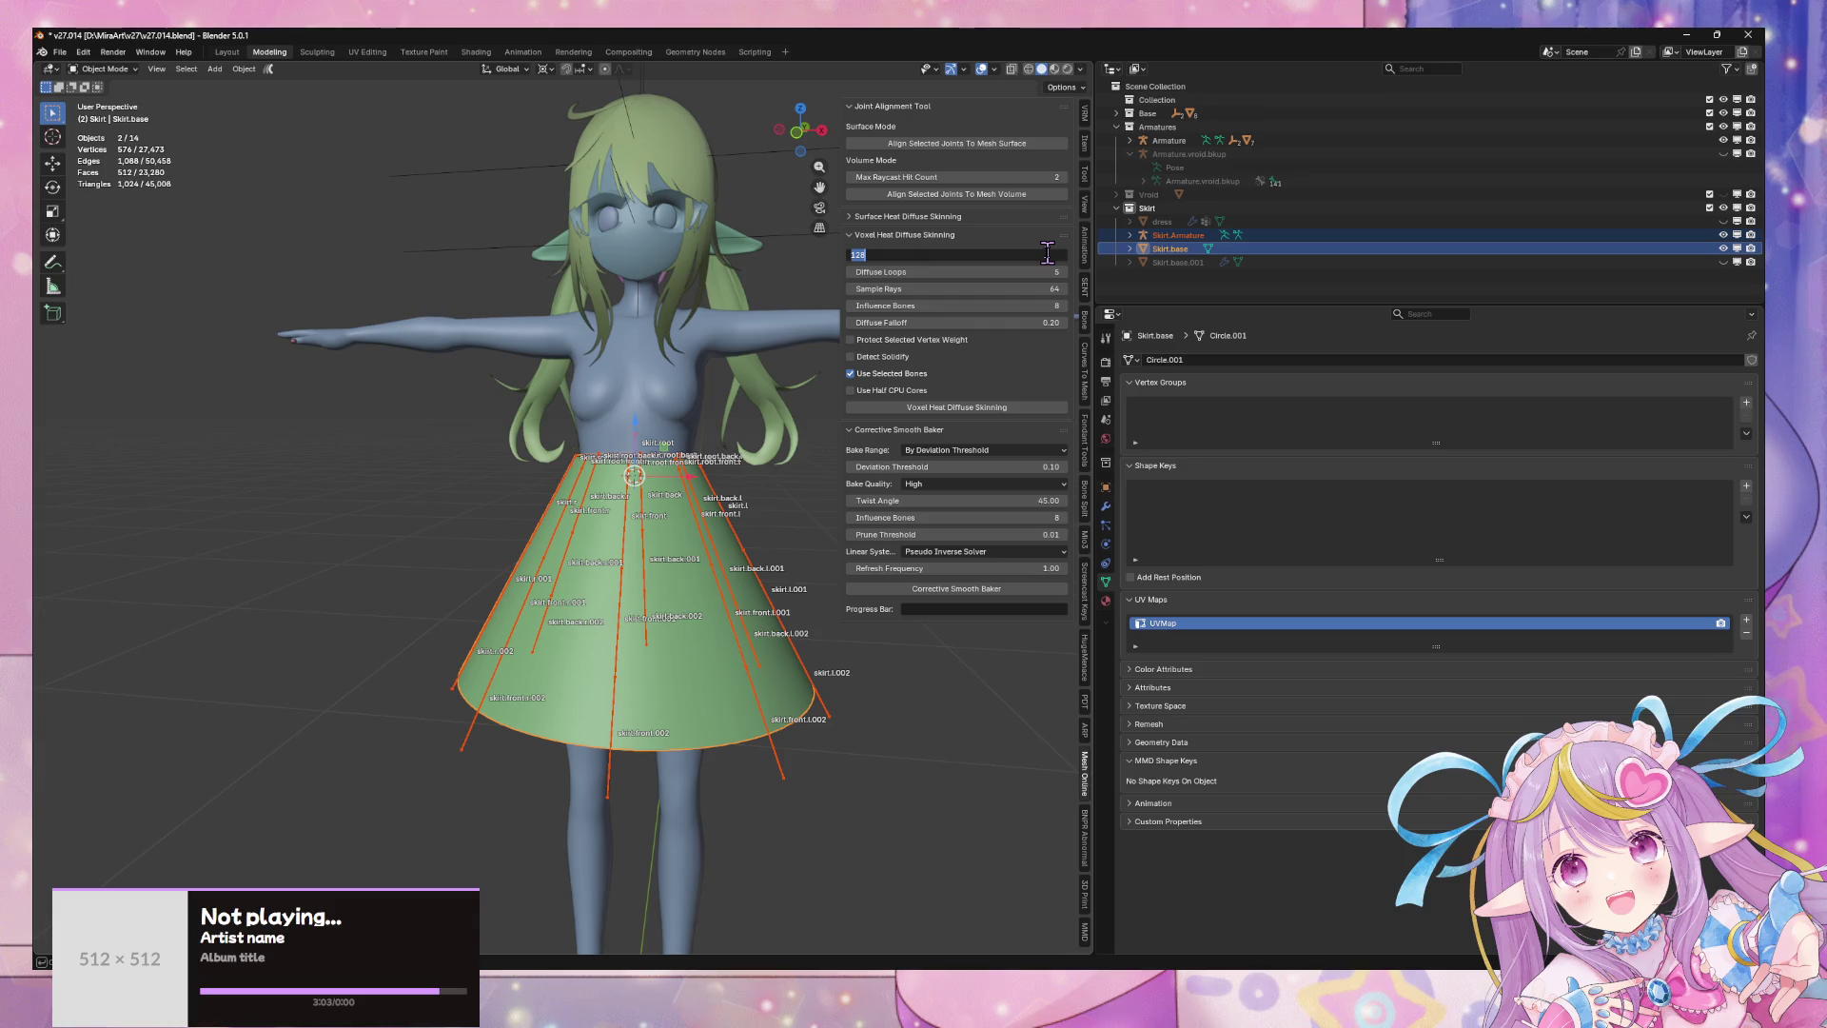
{"action": "key", "text": "Return"}
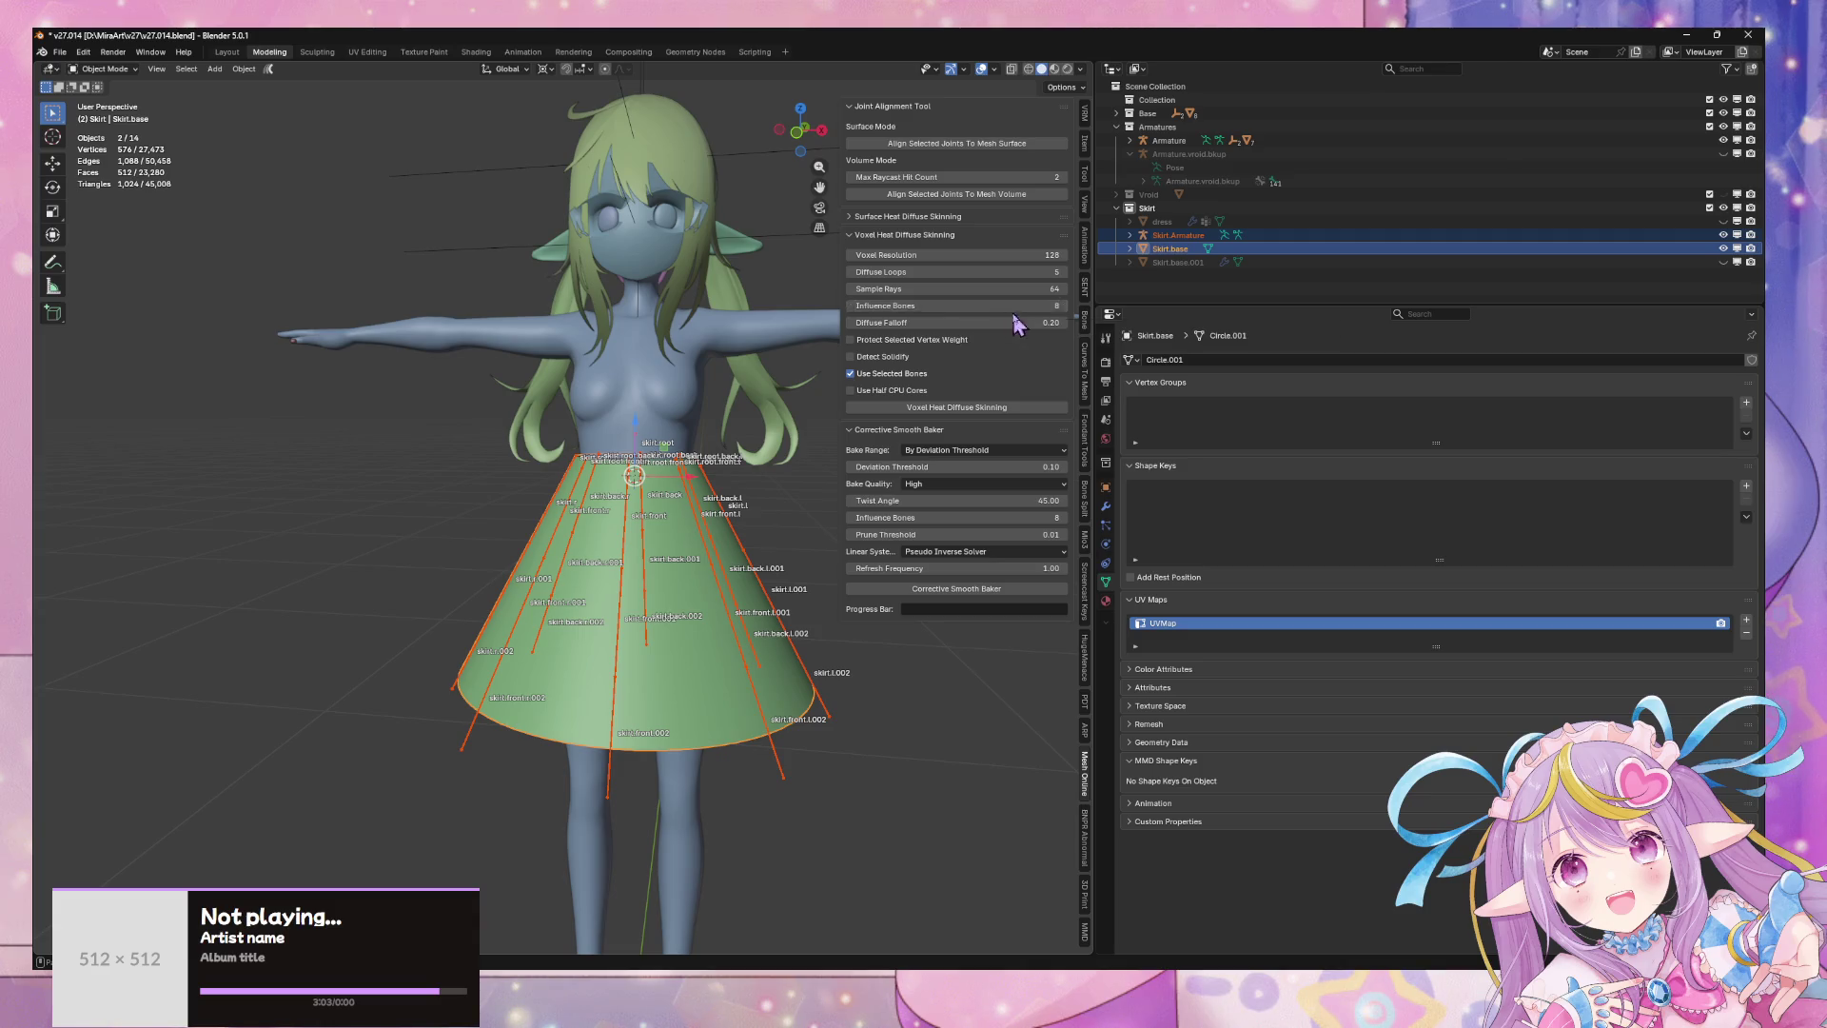
{"action": "left_click", "coordinate": [859, 306]}
{"action": "type", "text": "4"}
{"action": "key", "text": "Return"}
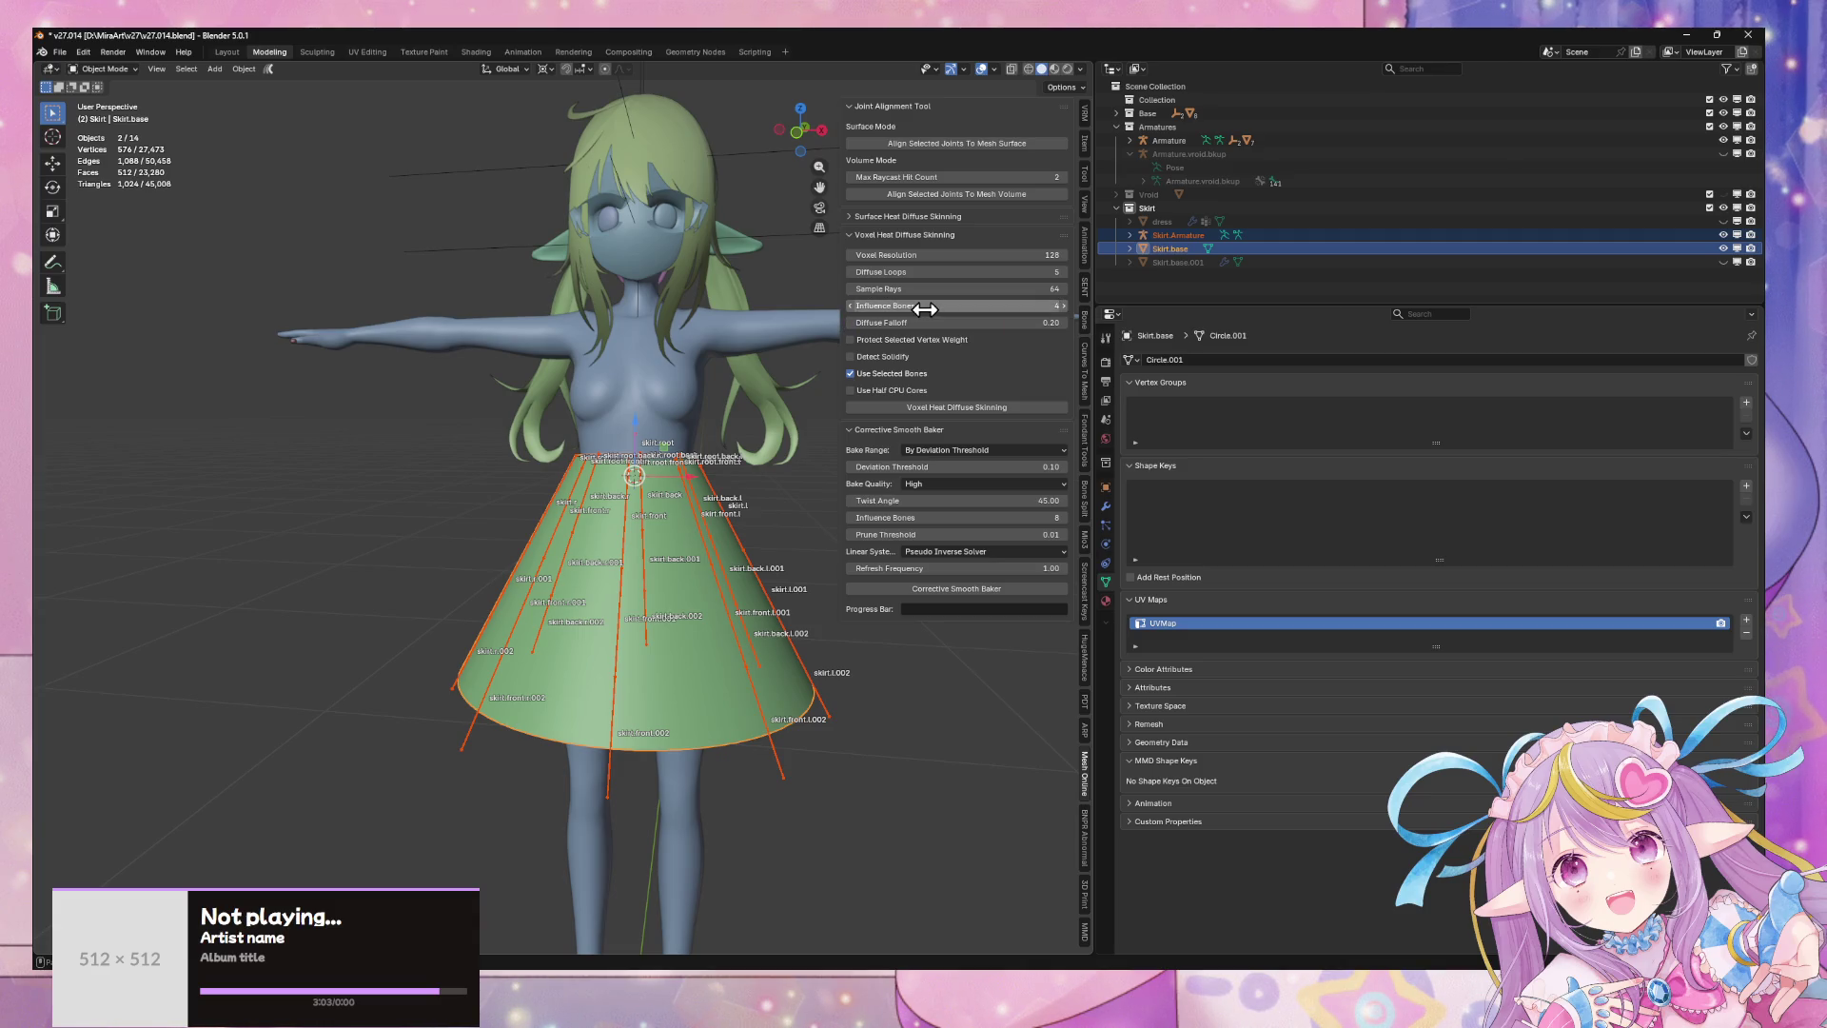
{"action": "left_click", "coordinate": [1042, 290]}
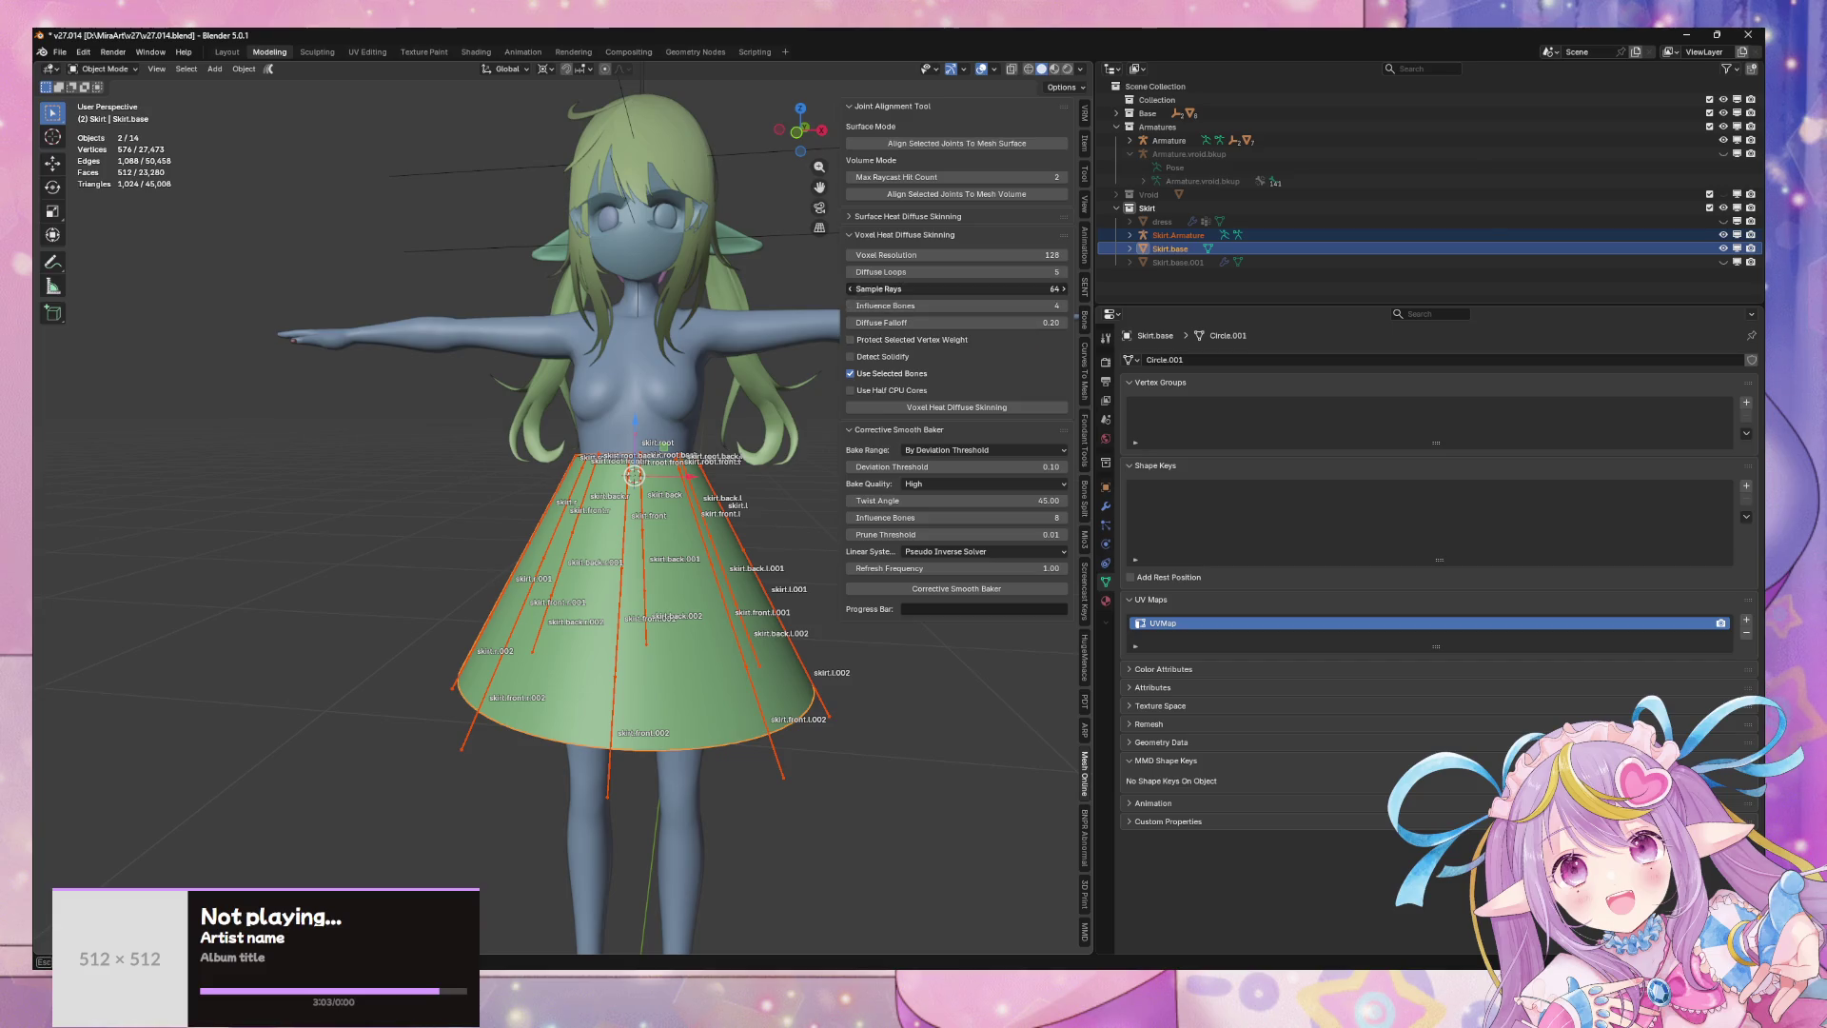
{"action": "key", "text": "Escape"}
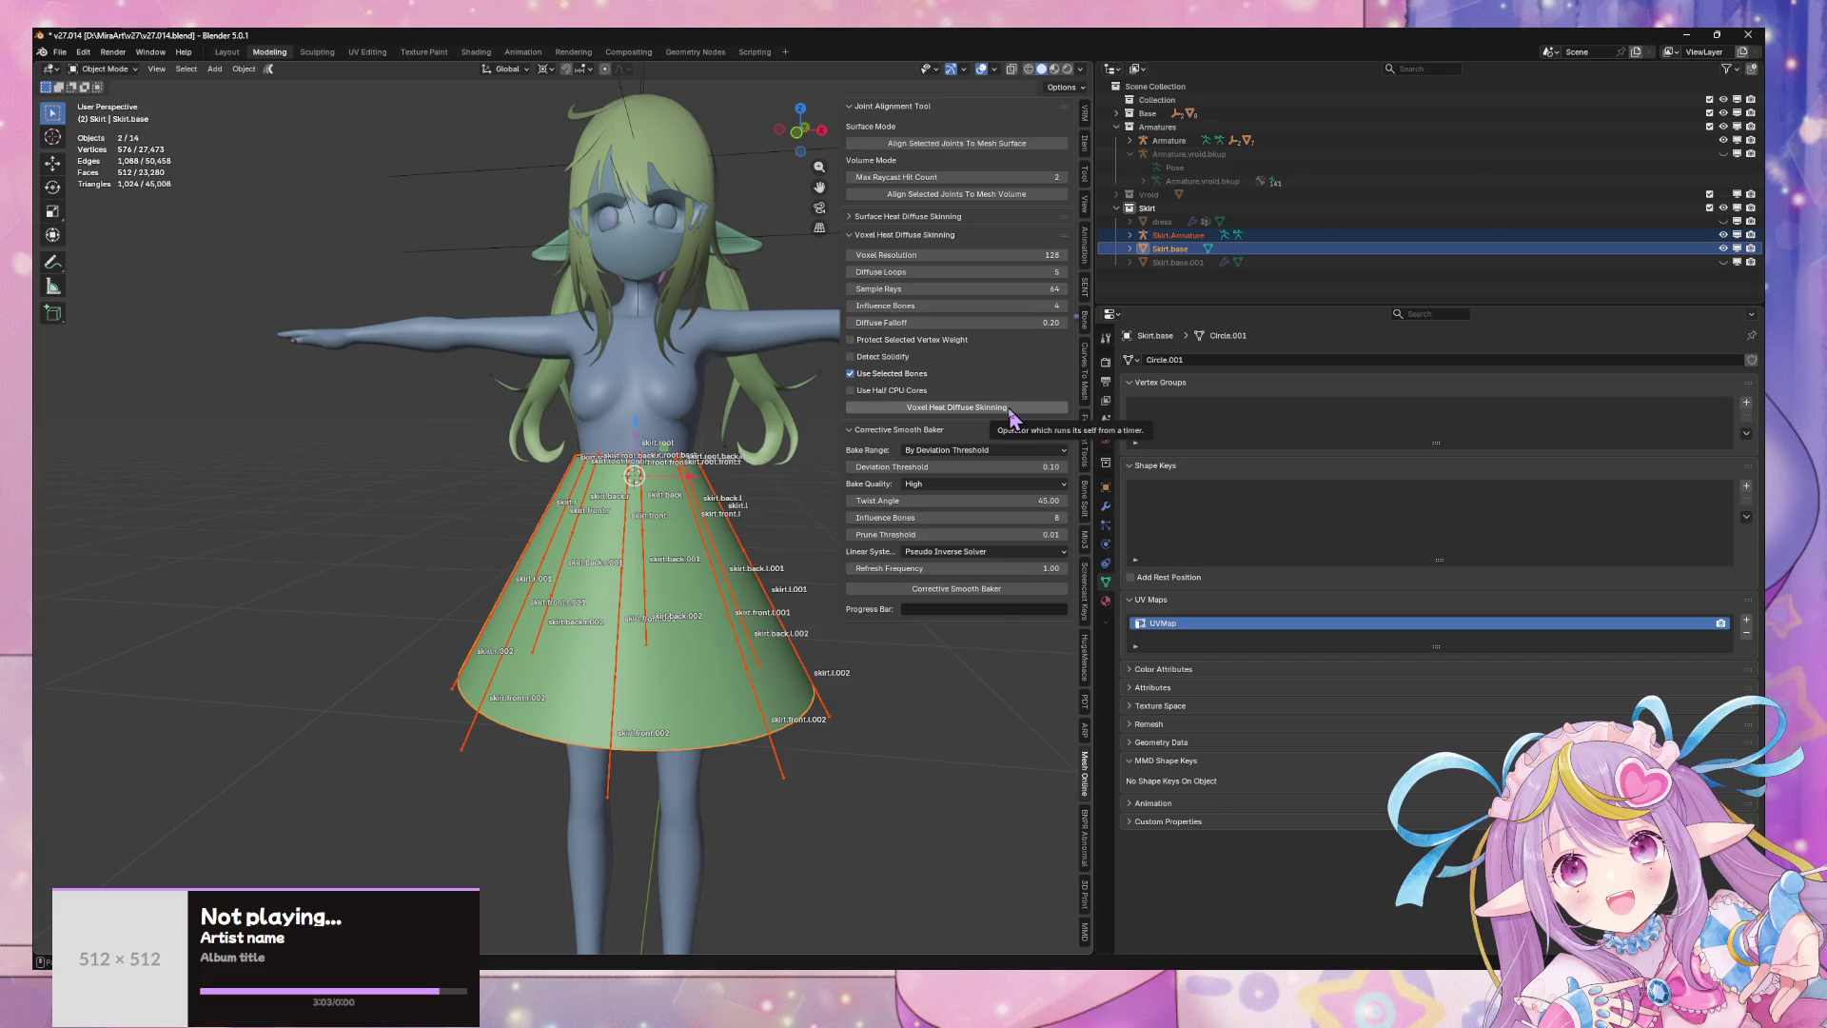
- Run Voxel Heat Diffuse Skinning on the skirt, then isolate it with its armature in local view
{"action": "left_click", "coordinate": [775, 552], "text": "shift"}
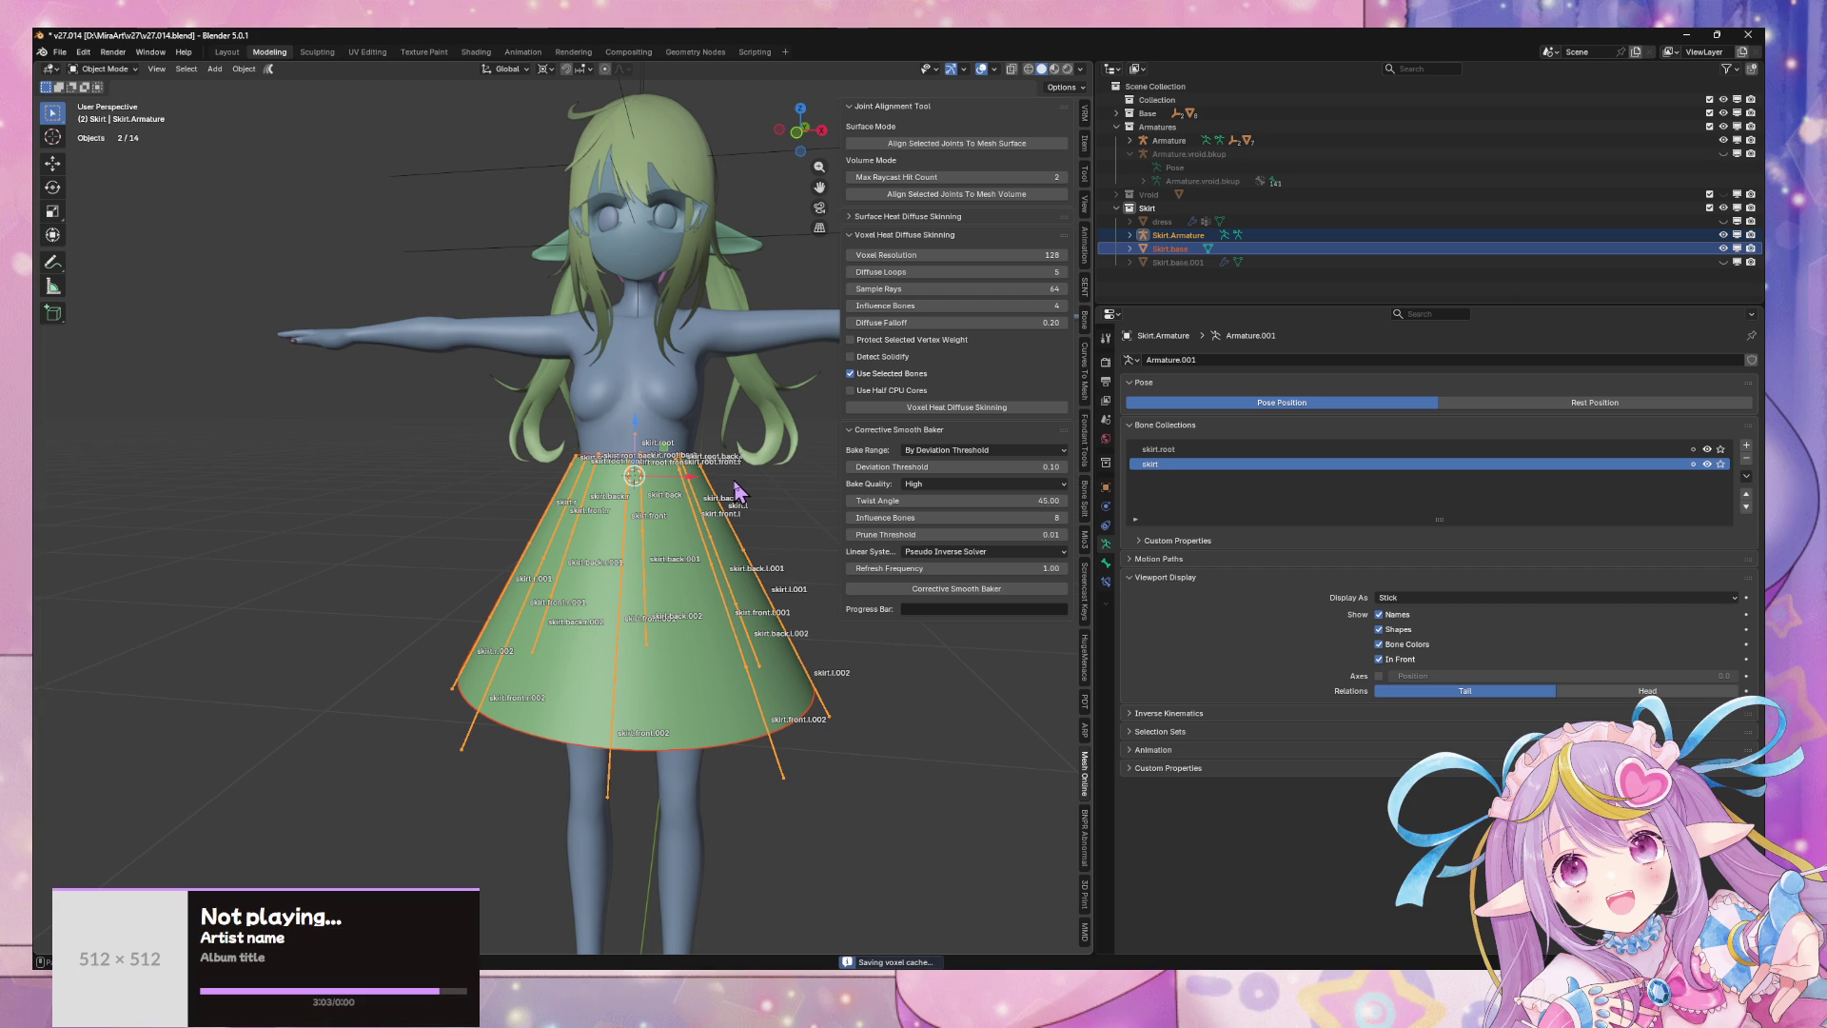
{"action": "middle_click_drag", "start_coordinate": [738, 490], "coordinate": [718, 468]}
{"action": "key", "text": "KP_Divide"}
{"action": "scroll", "coordinate": [802, 535], "scroll_direction": "down", "scroll_amount": 4}
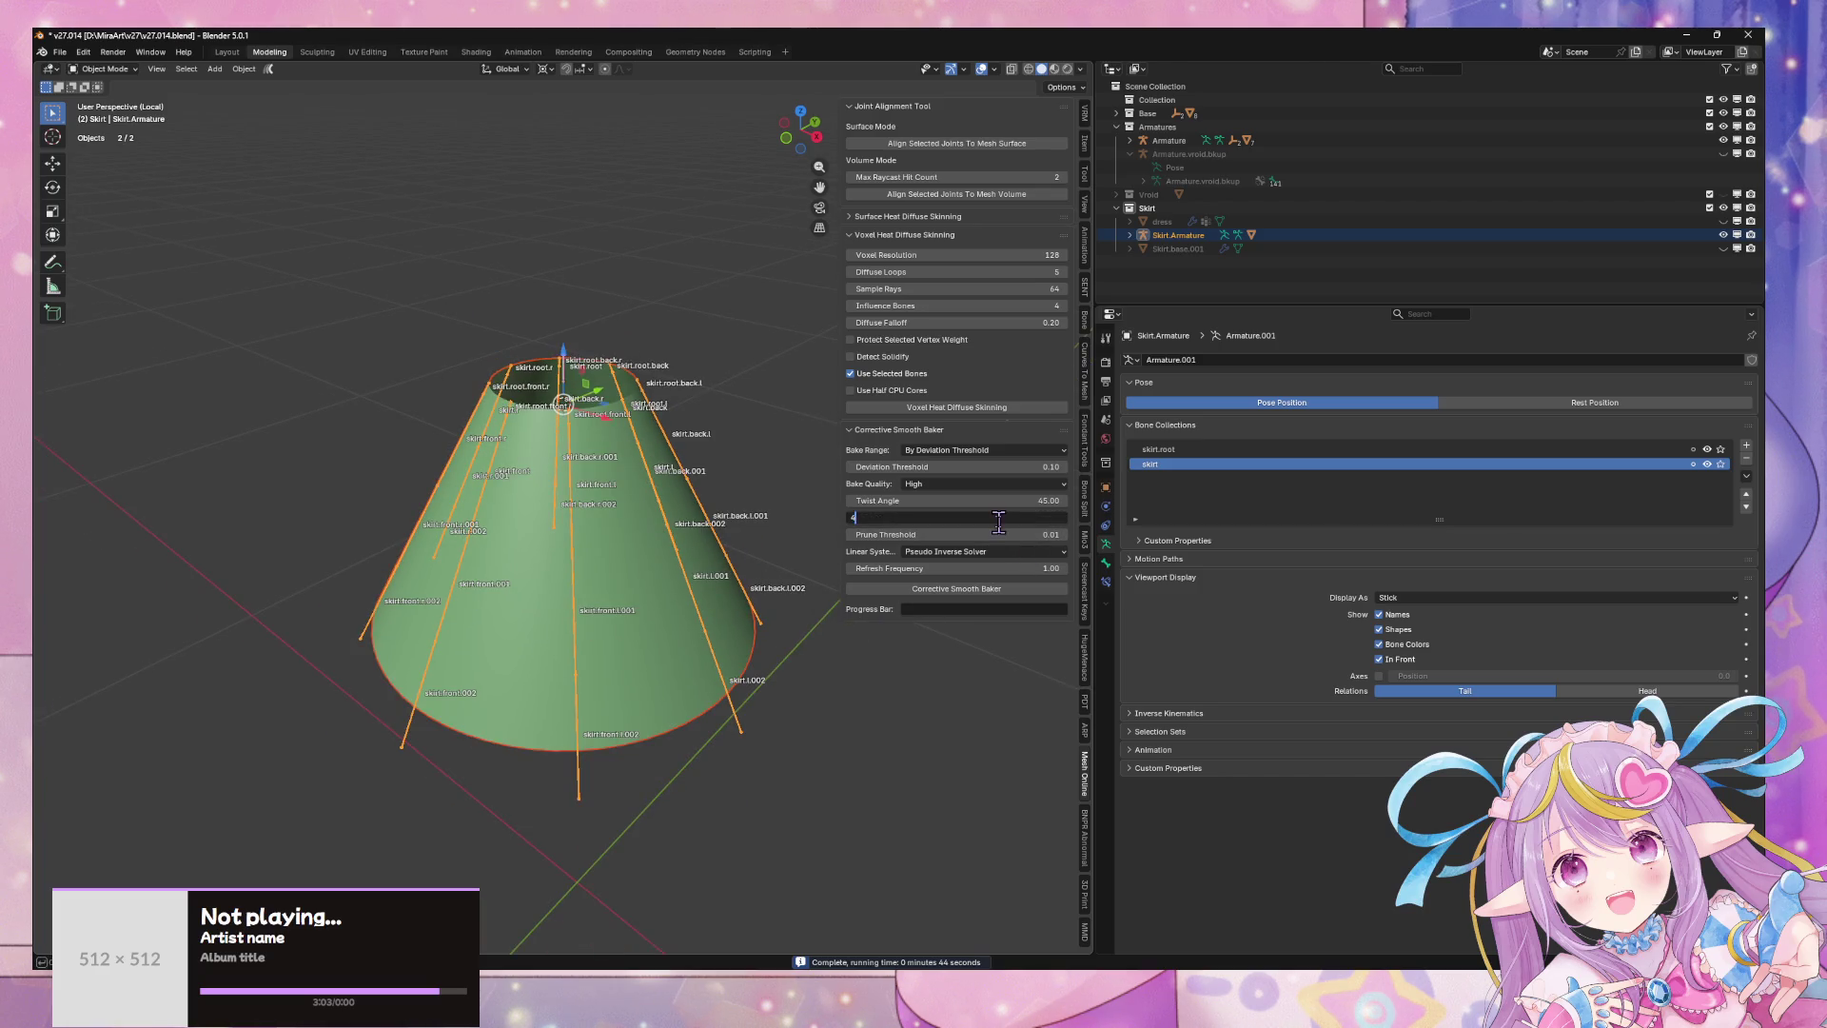
{"action": "key", "text": "Return"}
{"action": "scroll", "coordinate": [999, 609], "scroll_direction": "down", "scroll_amount": 3}
{"action": "middle_click_drag", "start_coordinate": [999, 609], "coordinate": [1030, 630]}
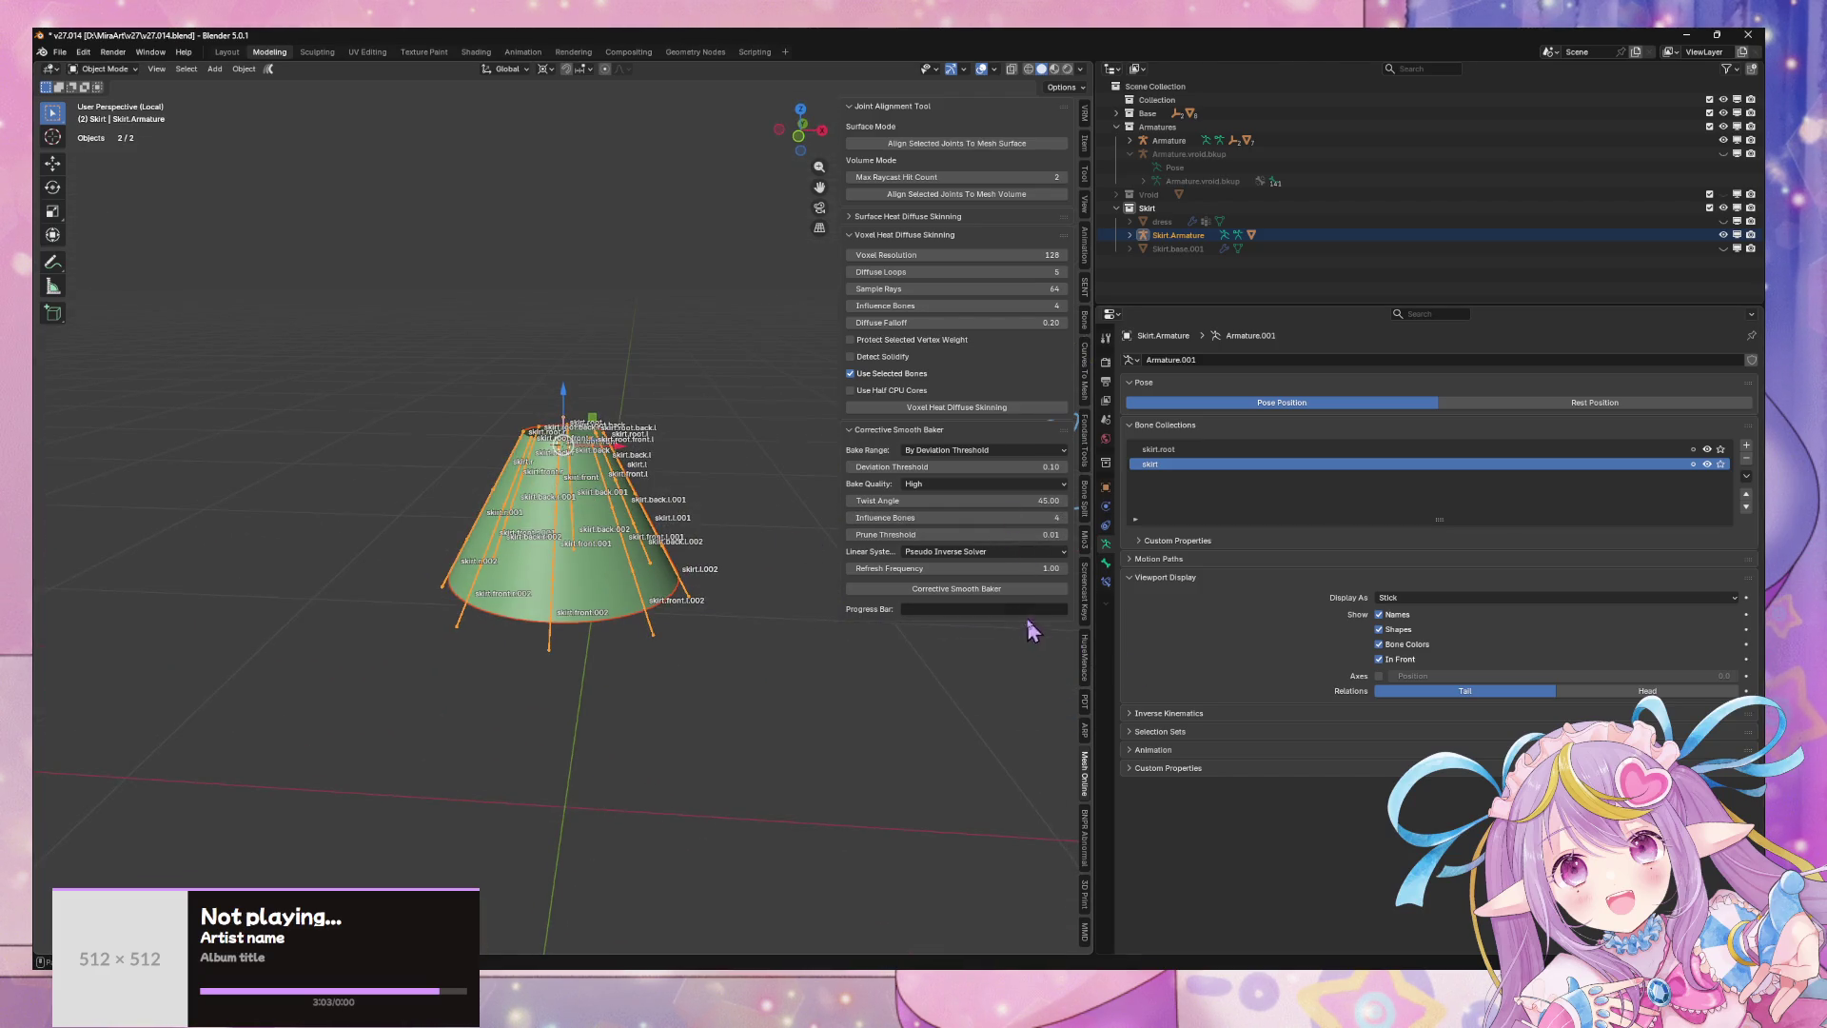
- Add a Corrective Smooth modifier to Skirt.base and move it above the Armature modifier
{"action": "left_click", "coordinate": [999, 590]}
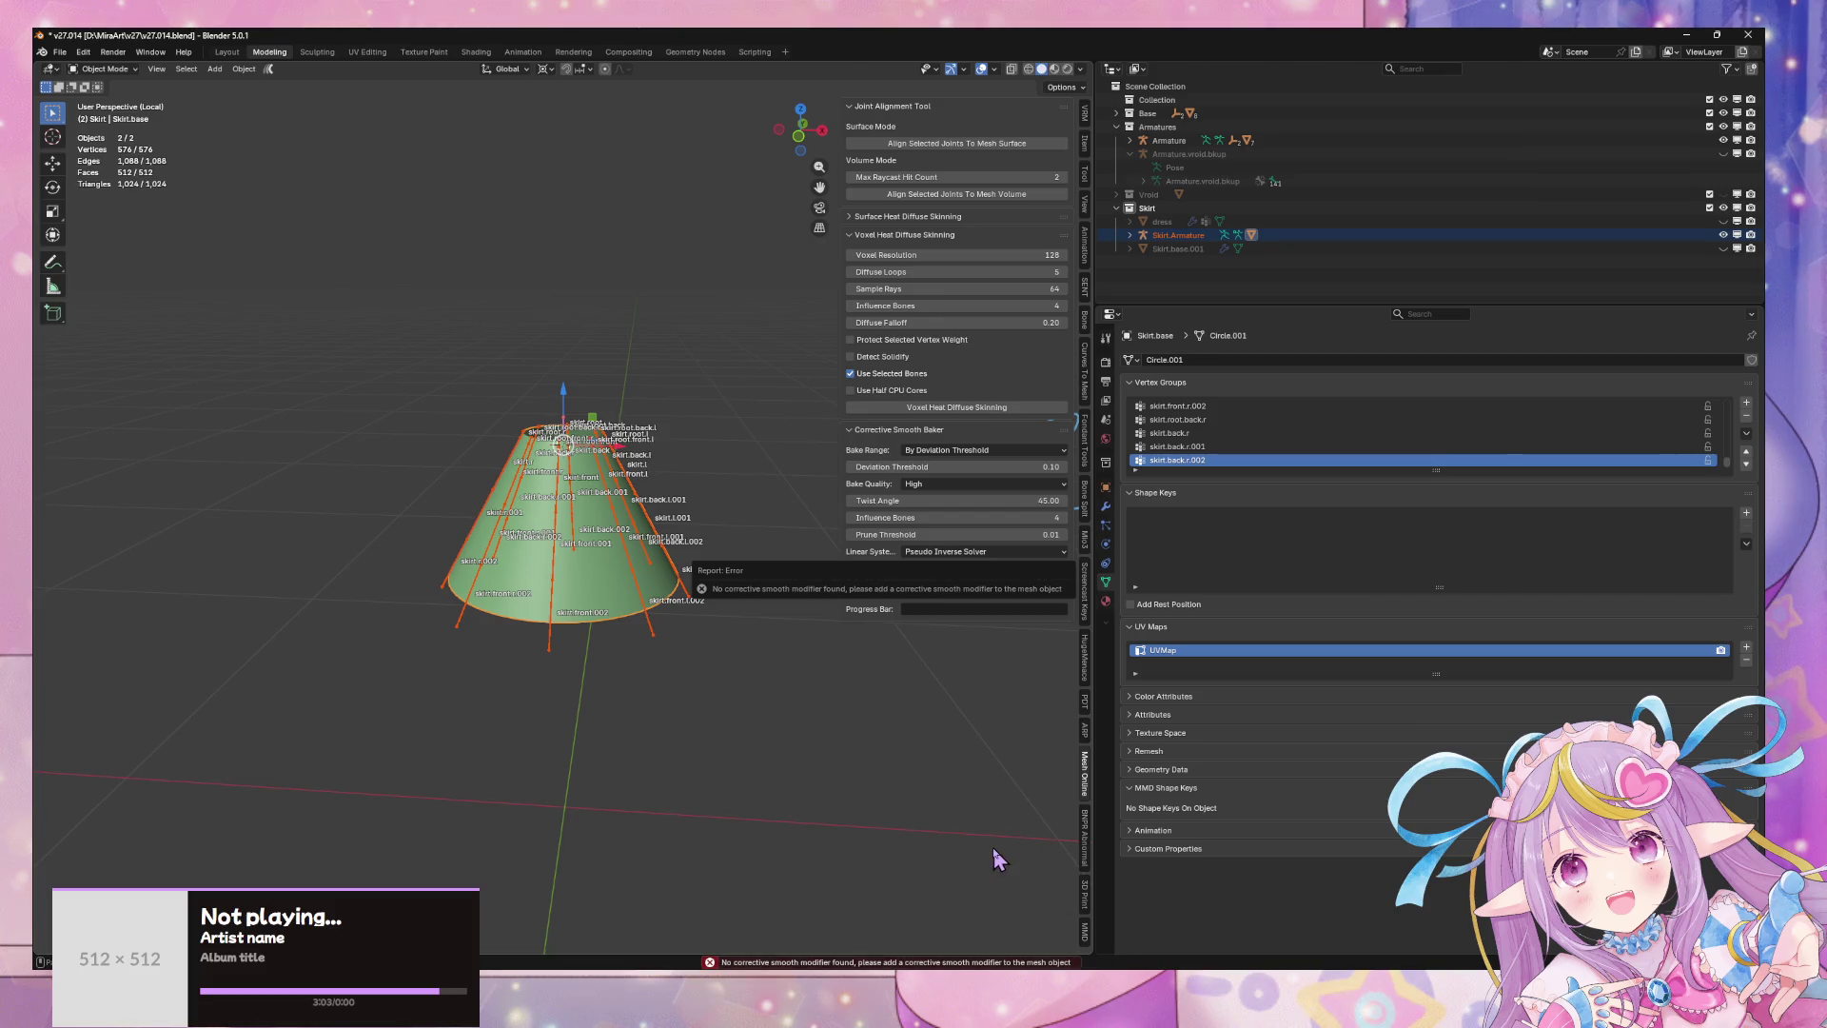
{"action": "left_click", "coordinate": [605, 590]}
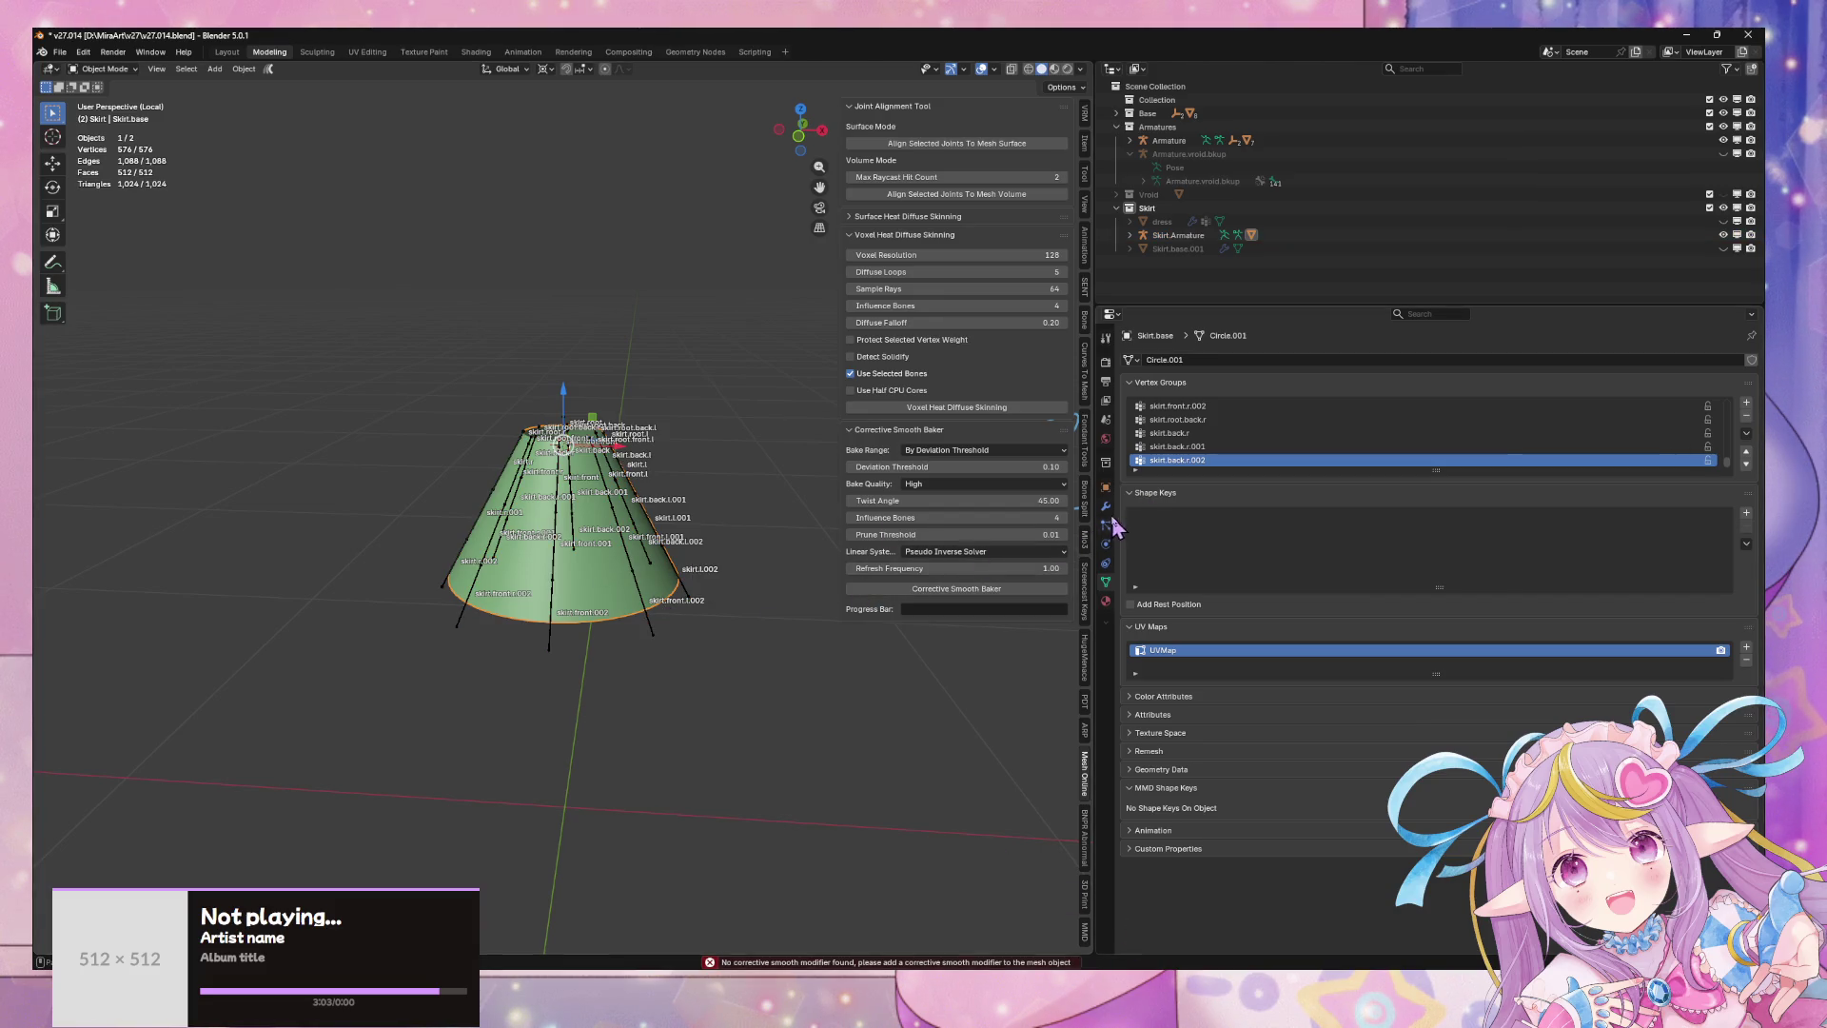
{"action": "left_click", "coordinate": [1106, 506]}
{"action": "left_click", "coordinate": [1266, 360]}
{"action": "mouse_move", "coordinate": [1273, 368]}
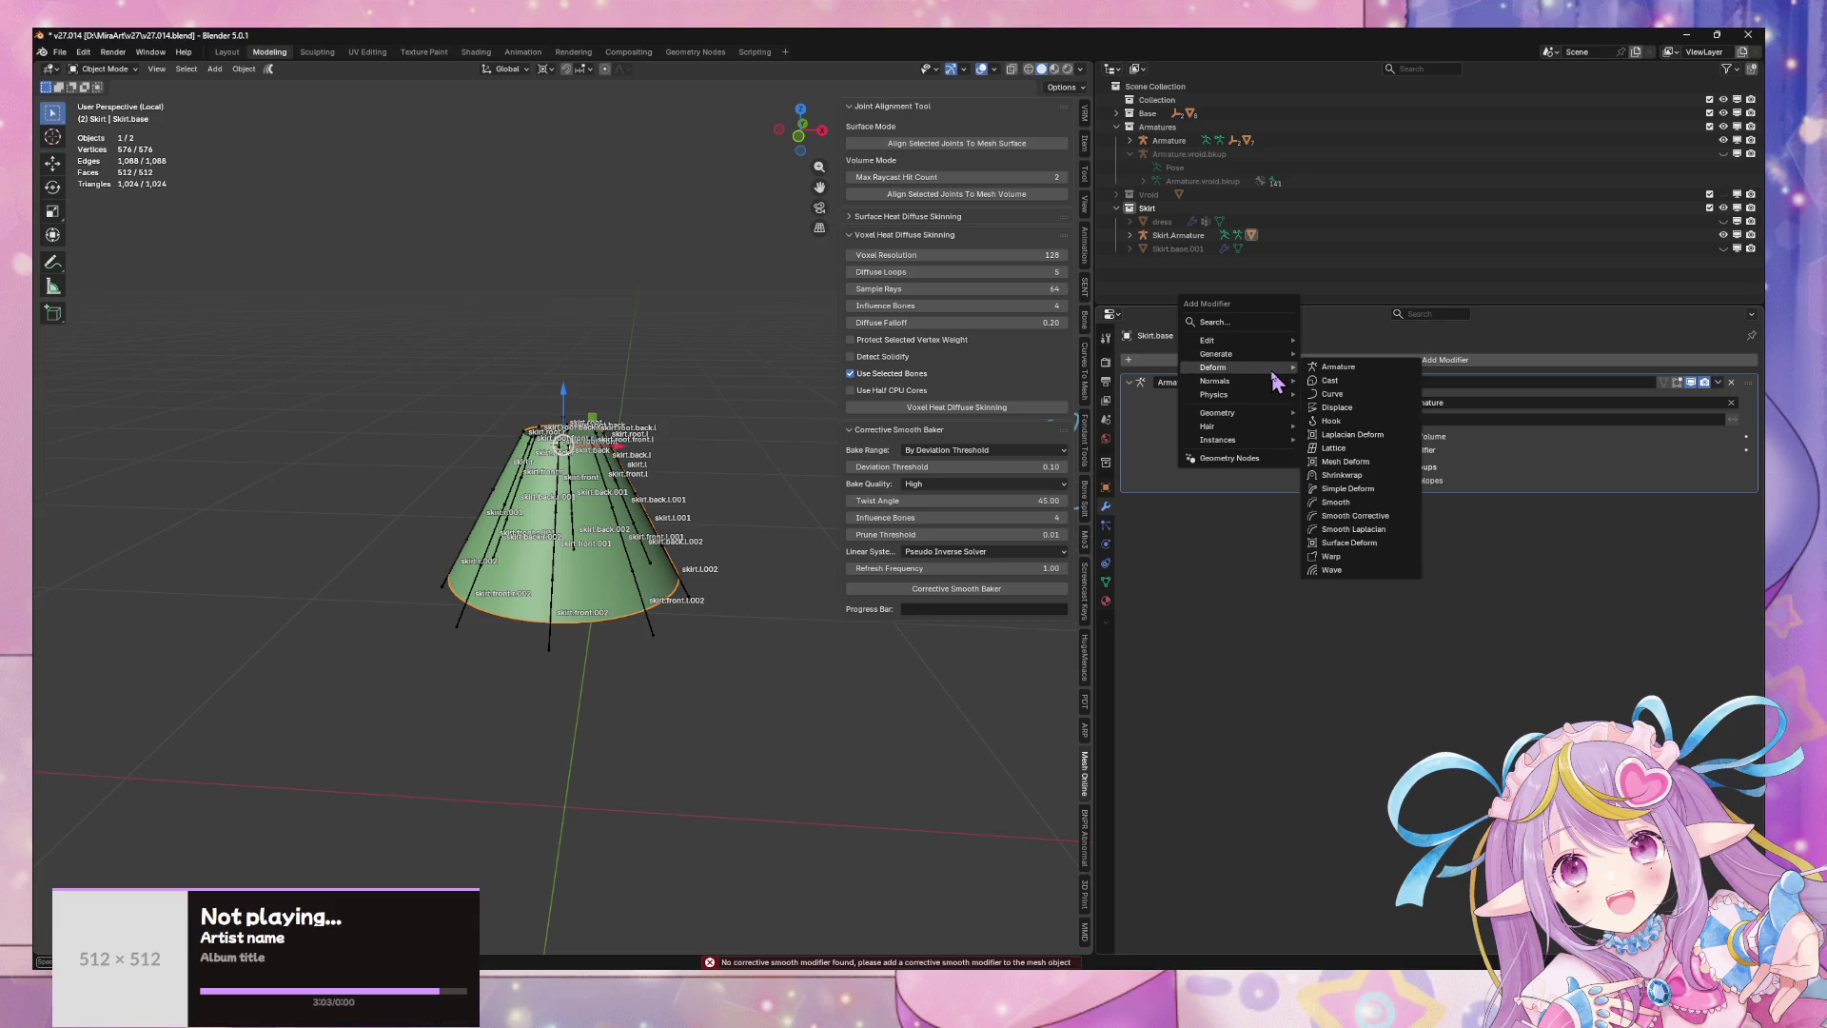
{"action": "left_click", "coordinate": [1381, 516]}
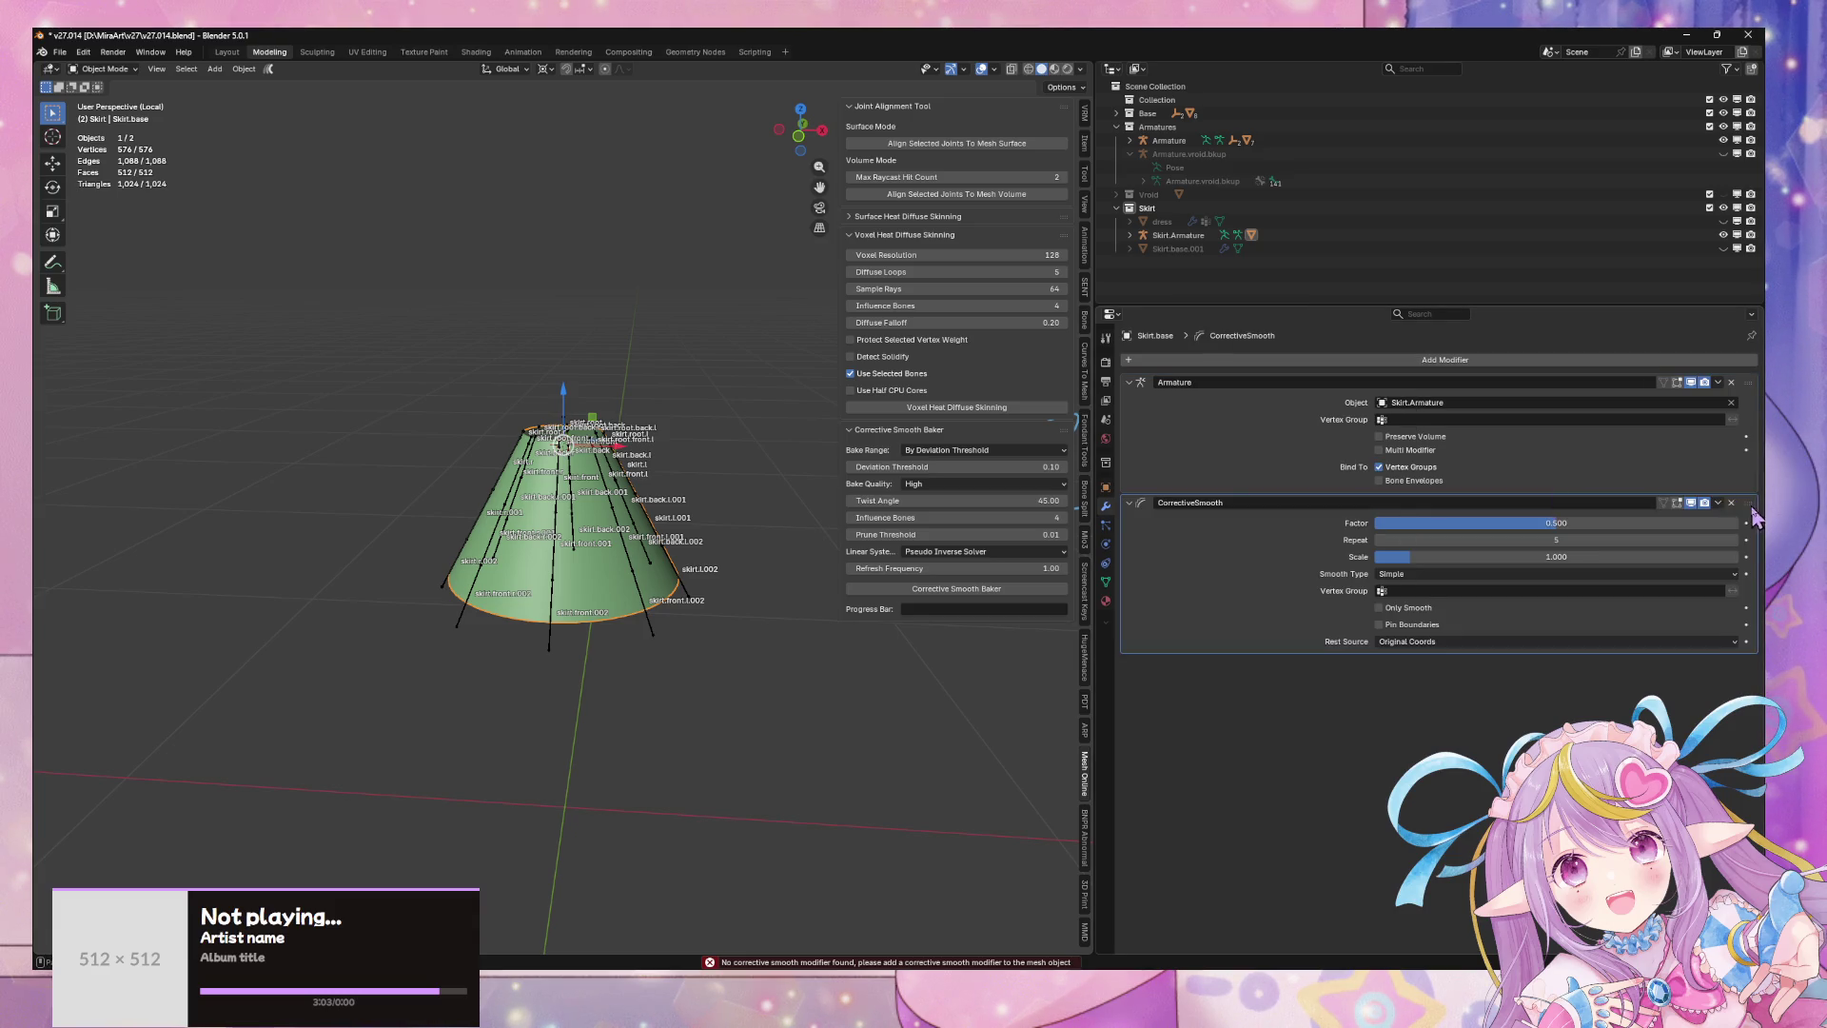
{"action": "left_click_drag", "start_coordinate": [1756, 517], "coordinate": [1755, 395]}
{"action": "scroll", "coordinate": [647, 568], "scroll_direction": "up", "scroll_amount": 3}
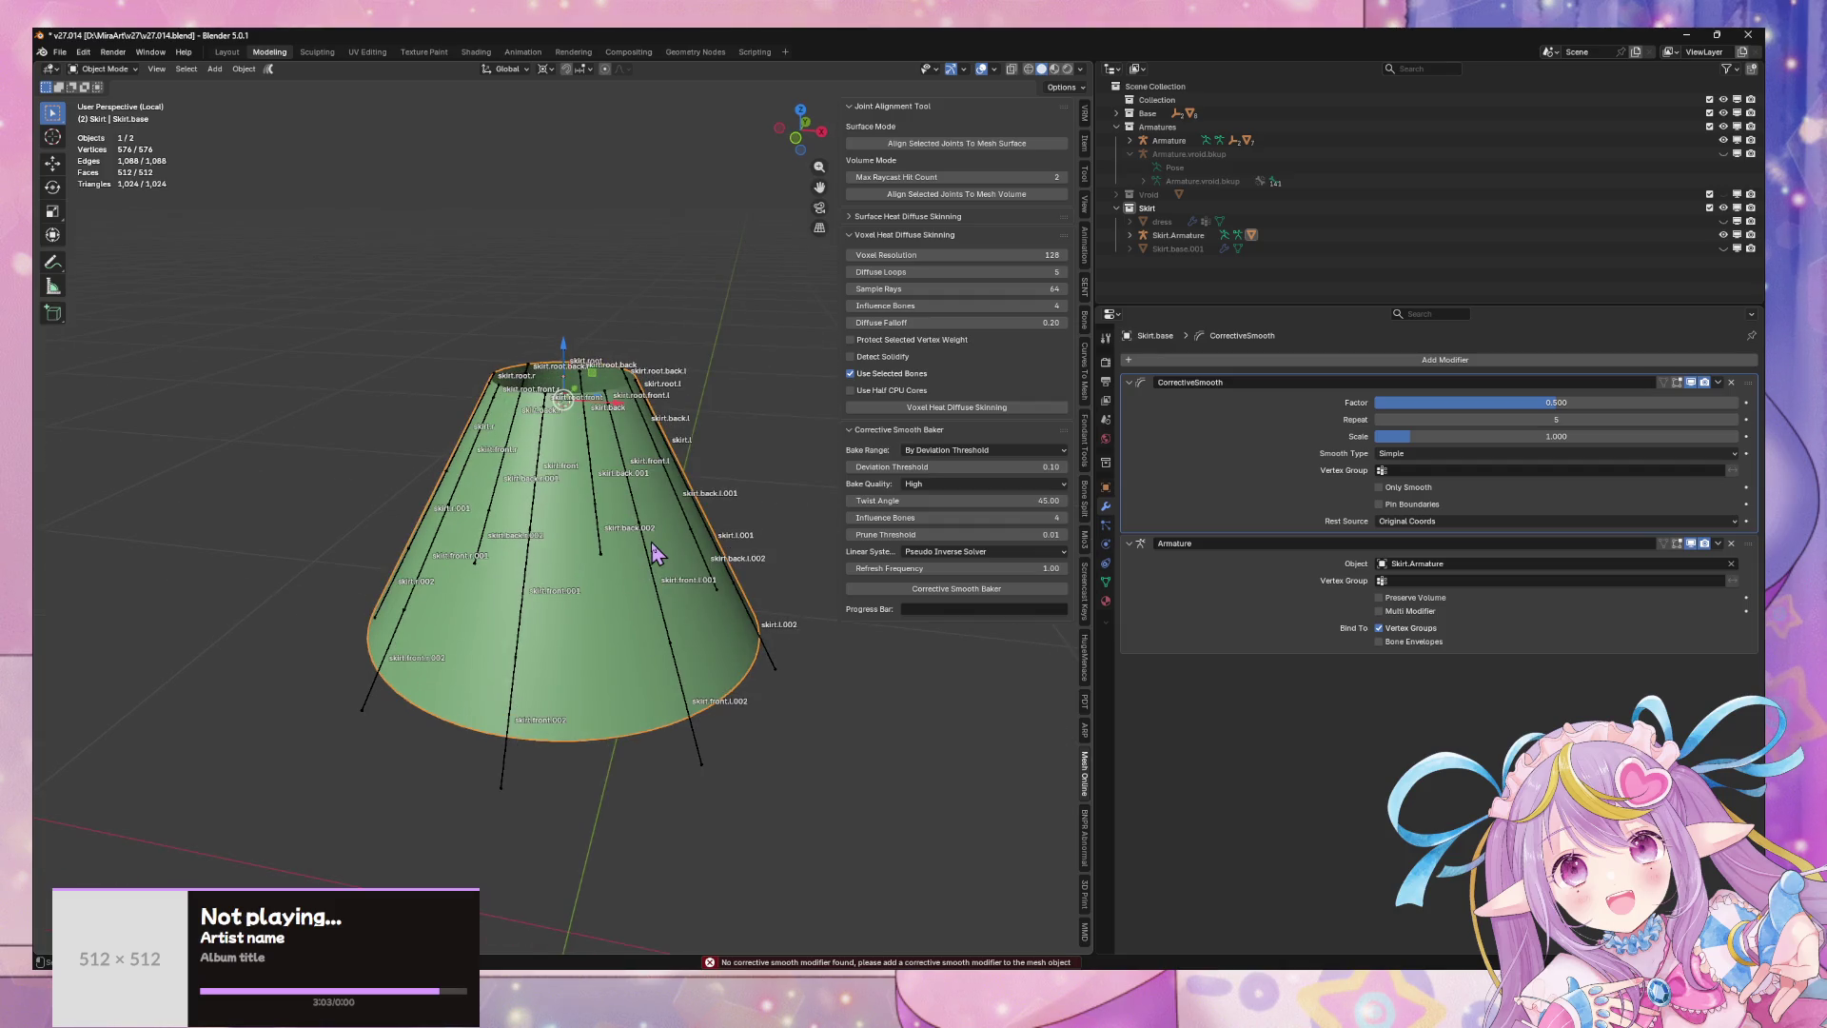
- Select the armature then the skirt mesh and run the Corrective Smooth Baker
{"action": "left_click", "coordinate": [645, 559]}
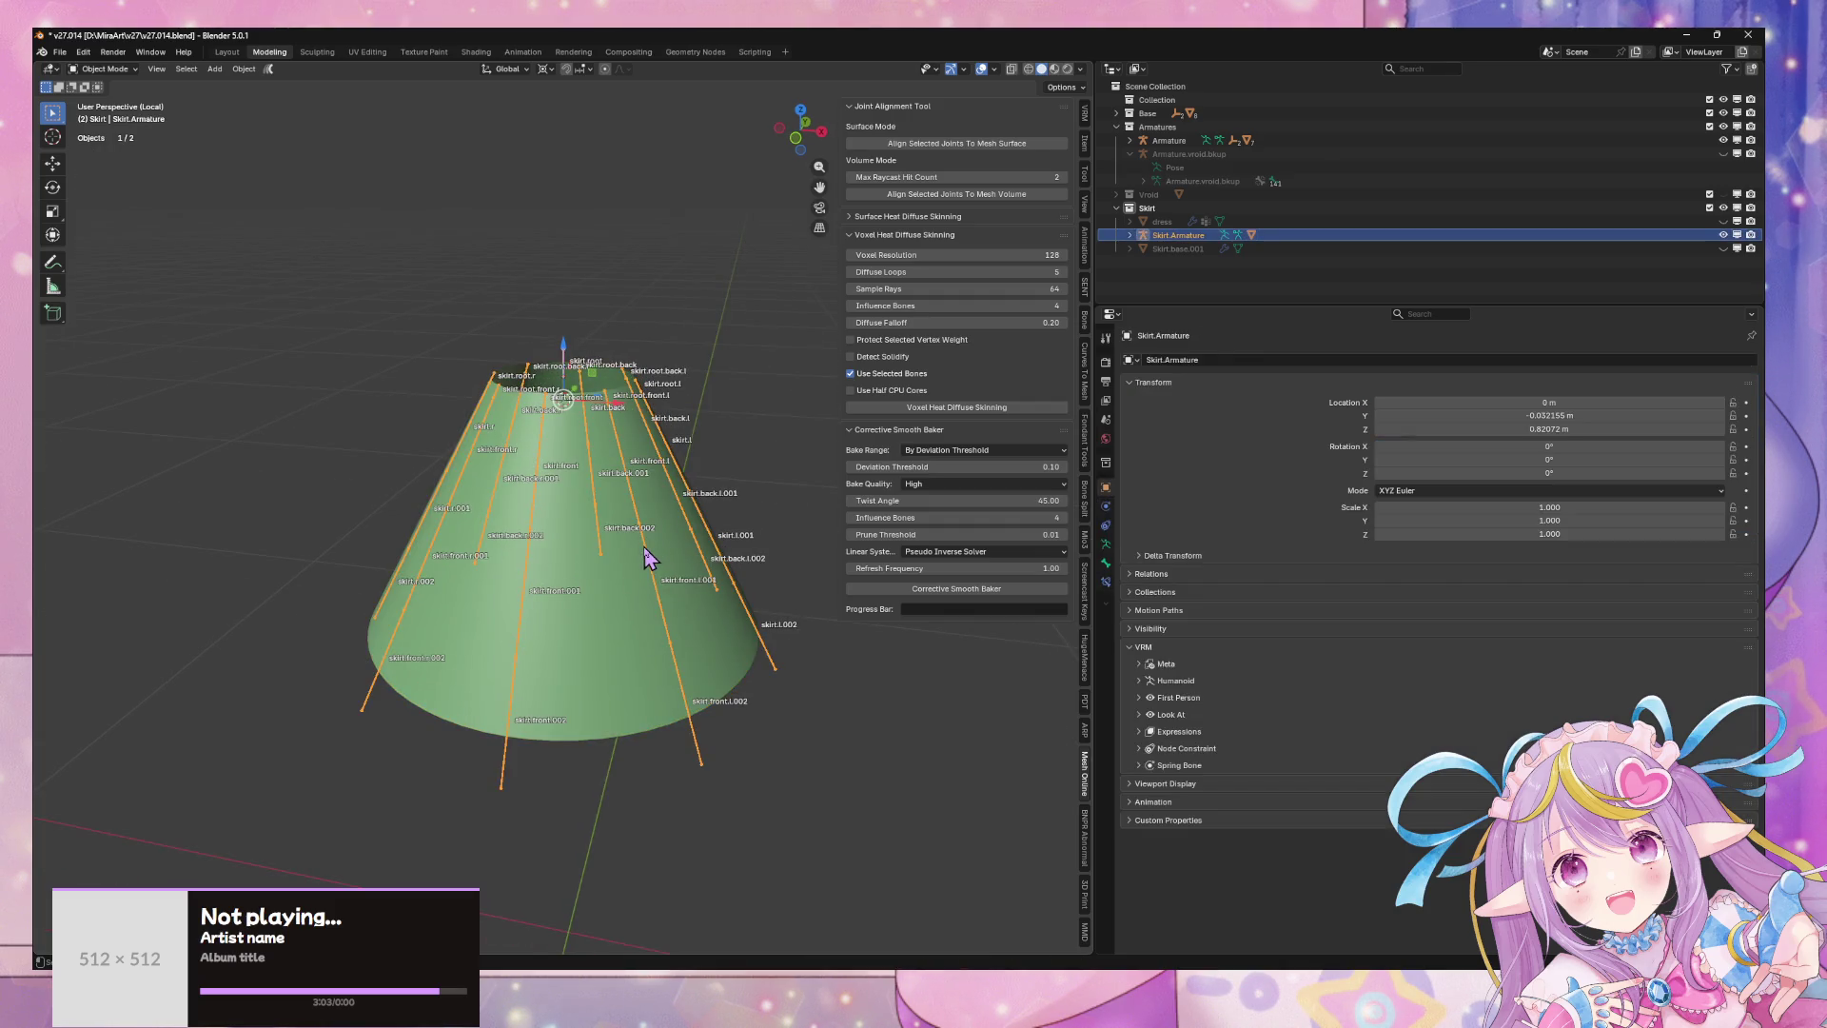
{"action": "left_click", "coordinate": [693, 597]}
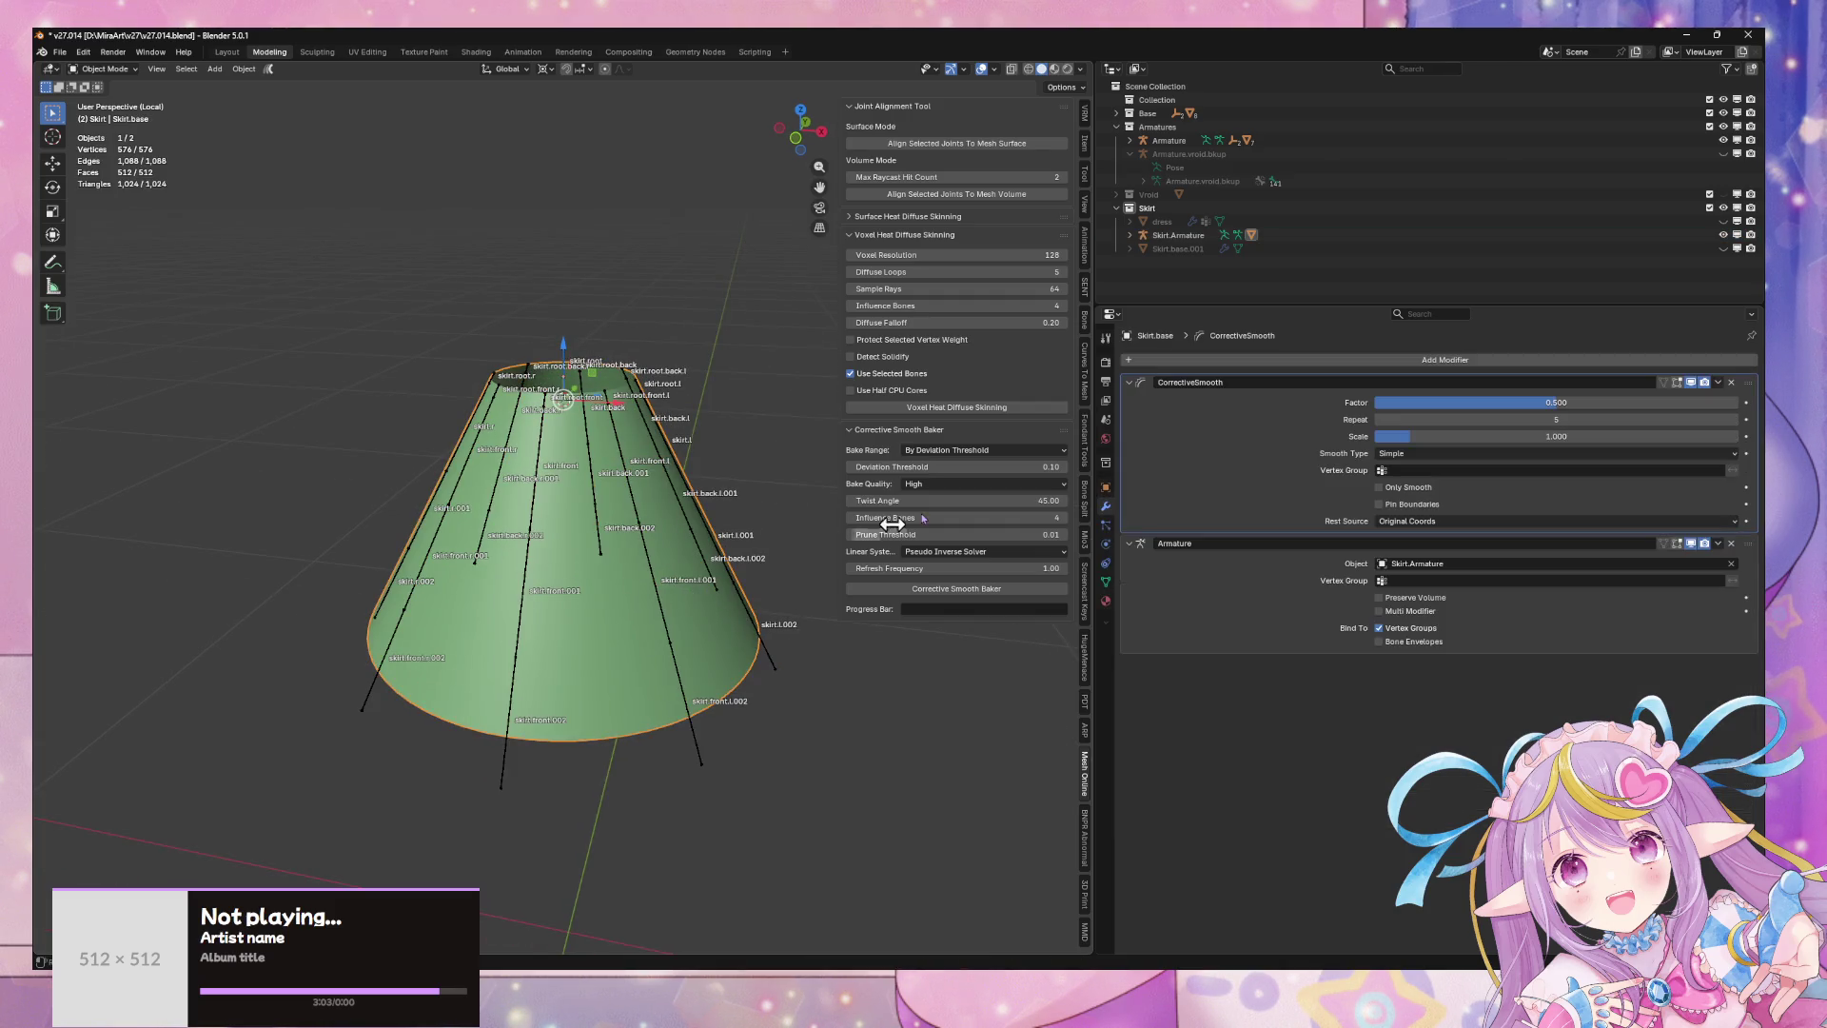
{"action": "left_click", "coordinate": [653, 535]}
{"action": "left_click", "coordinate": [674, 549], "text": "shift"}
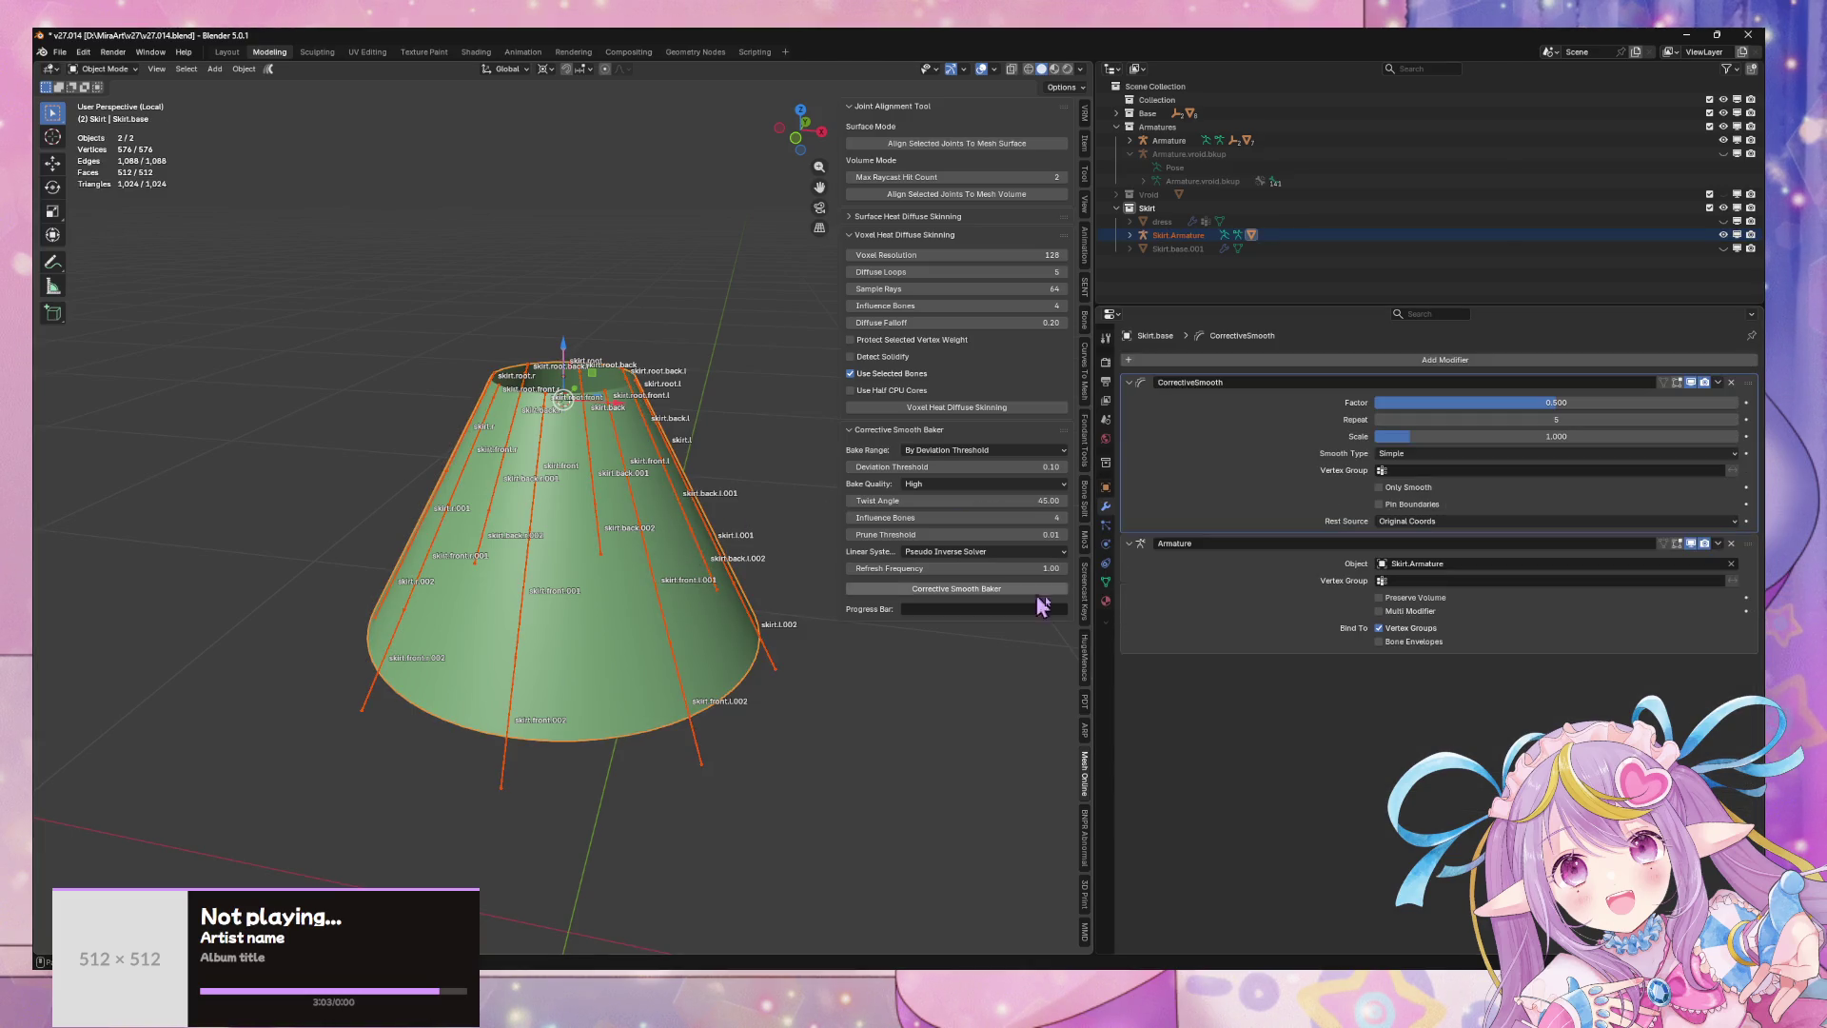
{"action": "left_click", "coordinate": [945, 590]}
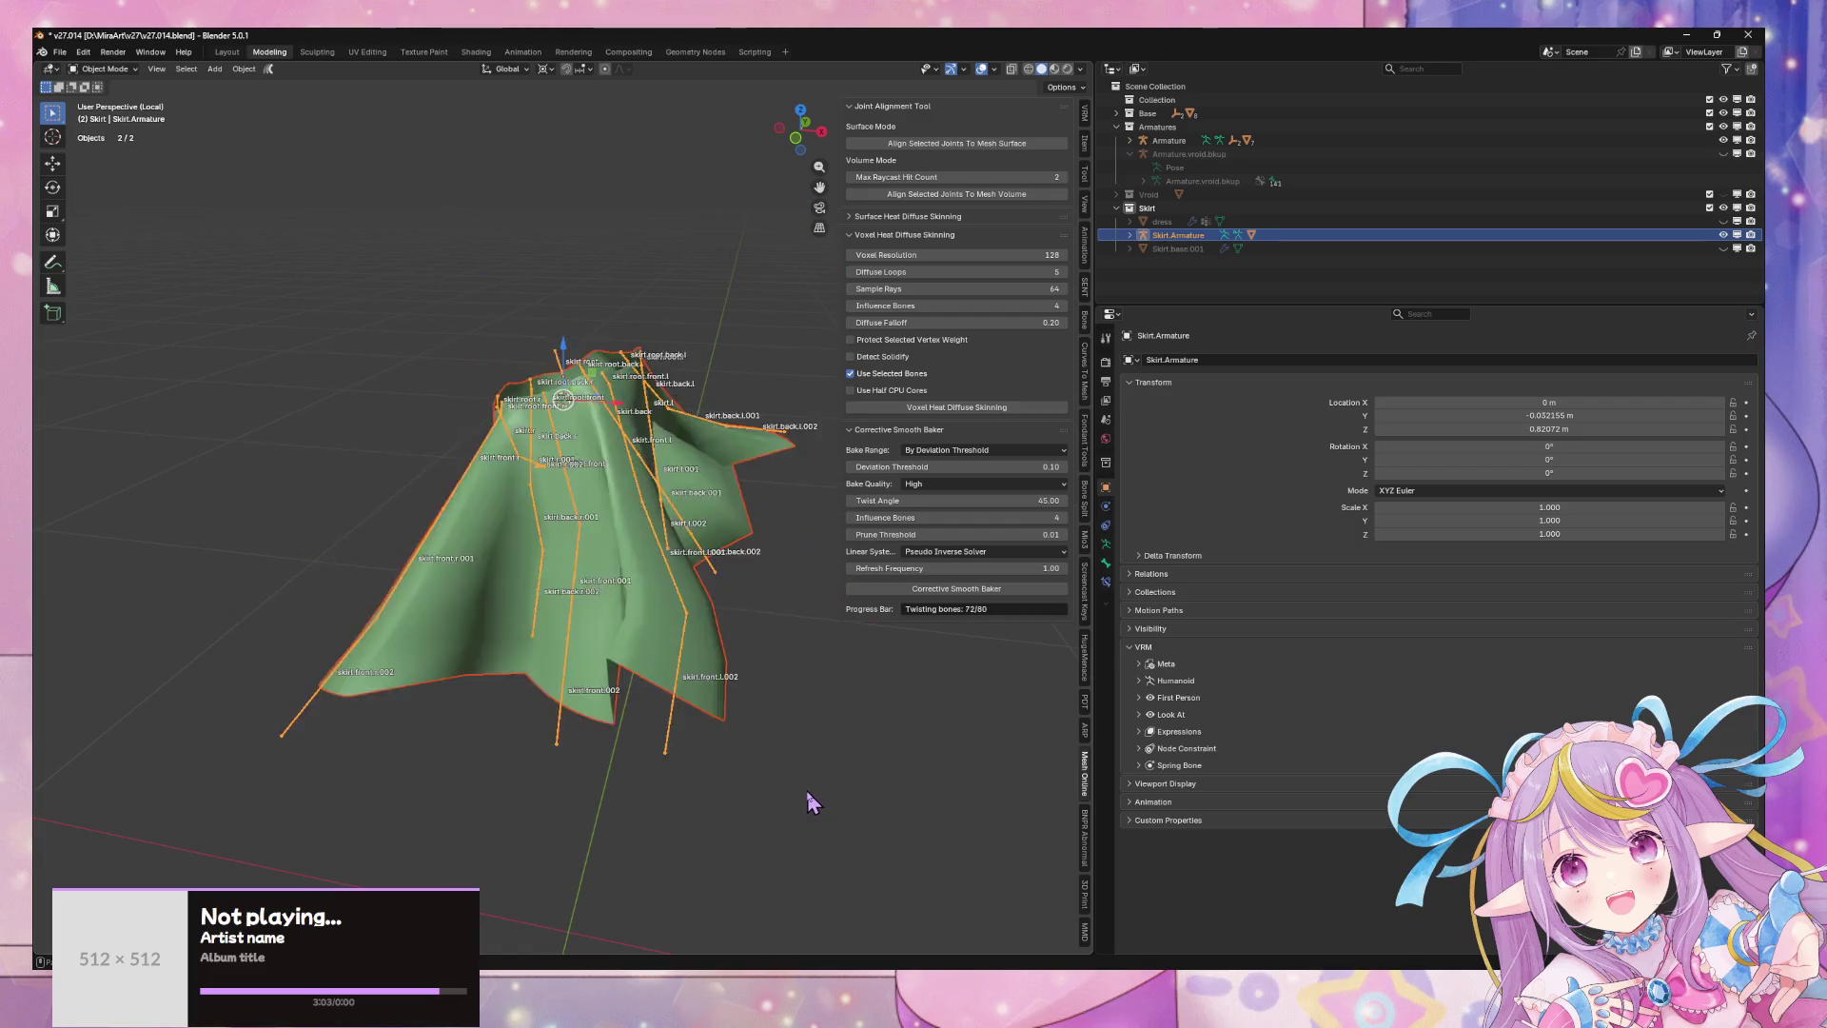
{"action": "mouse_move", "coordinate": [693, 693]}
{"action": "middle_mouse_down"}
{"action": "mouse_move", "coordinate": [681, 632]}
{"action": "mouse_move", "coordinate": [699, 620]}
{"action": "middle_mouse_up"}
{"action": "scroll", "coordinate": [704, 571], "scroll_direction": "up", "scroll_amount": 3}
{"action": "mouse_move", "coordinate": [710, 518]}
{"action": "middle_mouse_down"}
{"action": "mouse_move", "coordinate": [694, 701]}
{"action": "mouse_move", "coordinate": [717, 685]}
{"action": "middle_mouse_up"}
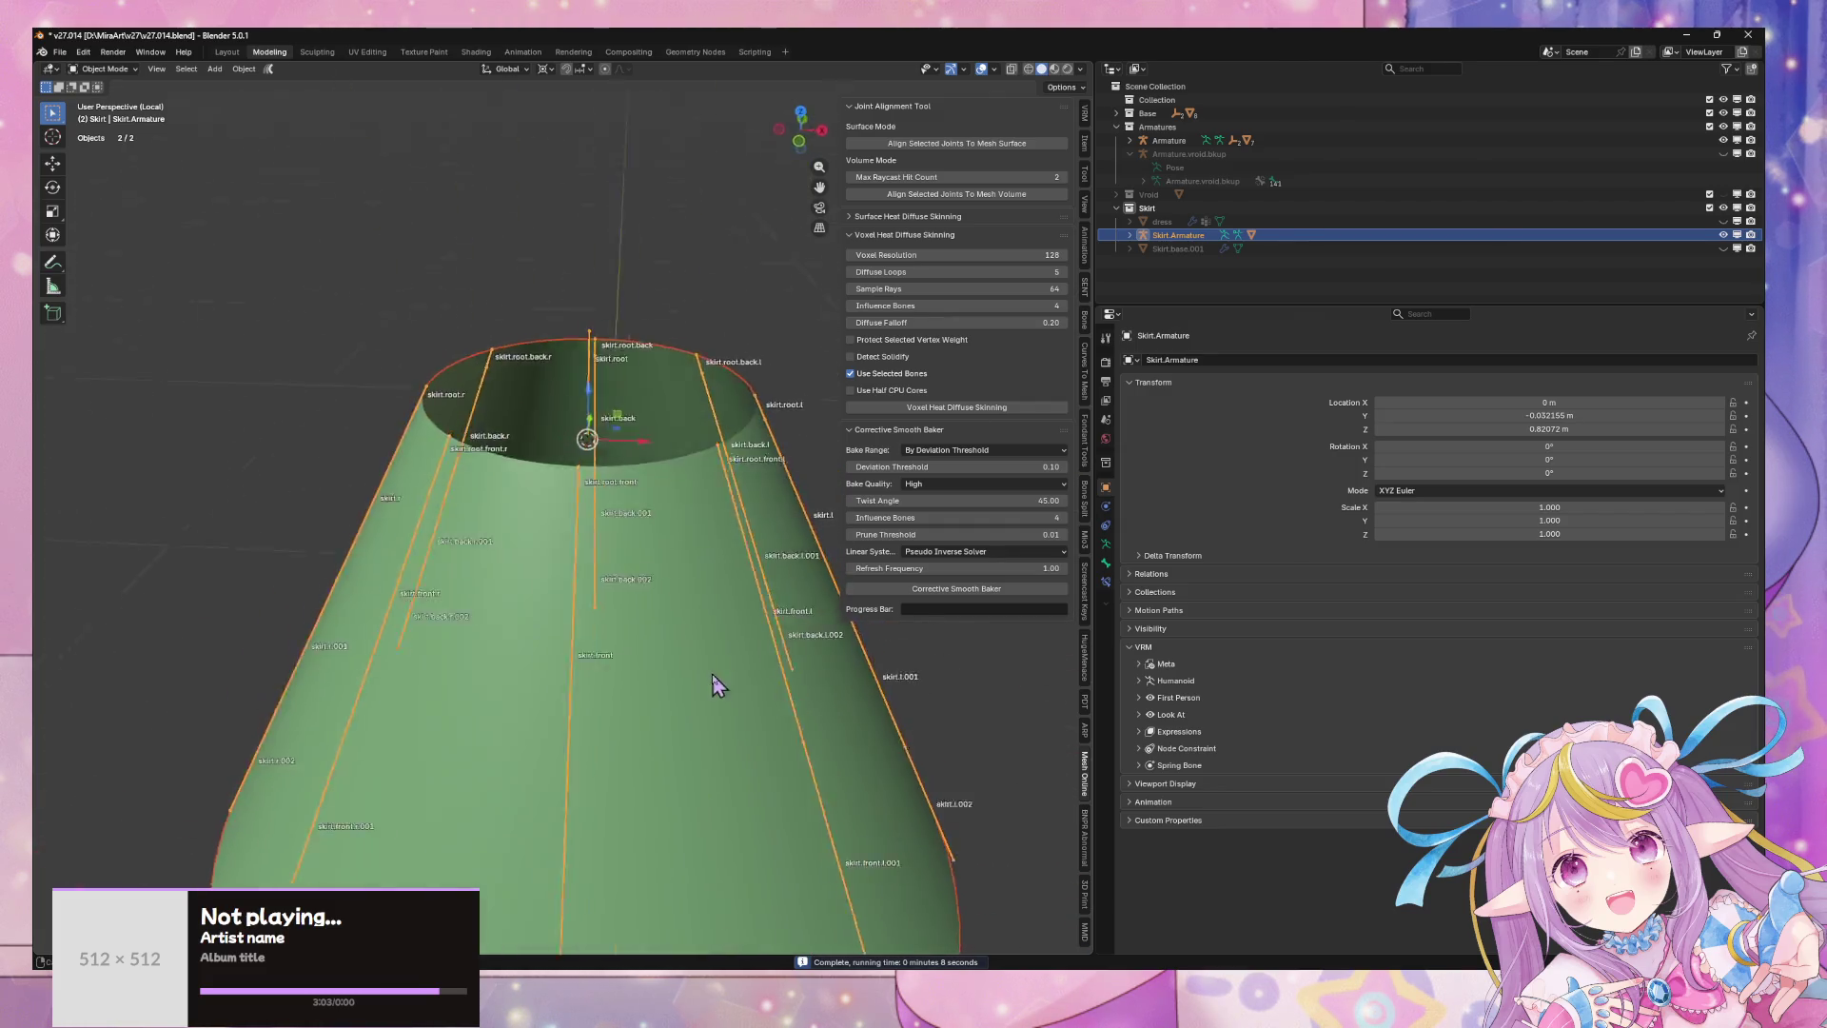
{"action": "key", "text": "Tab"}
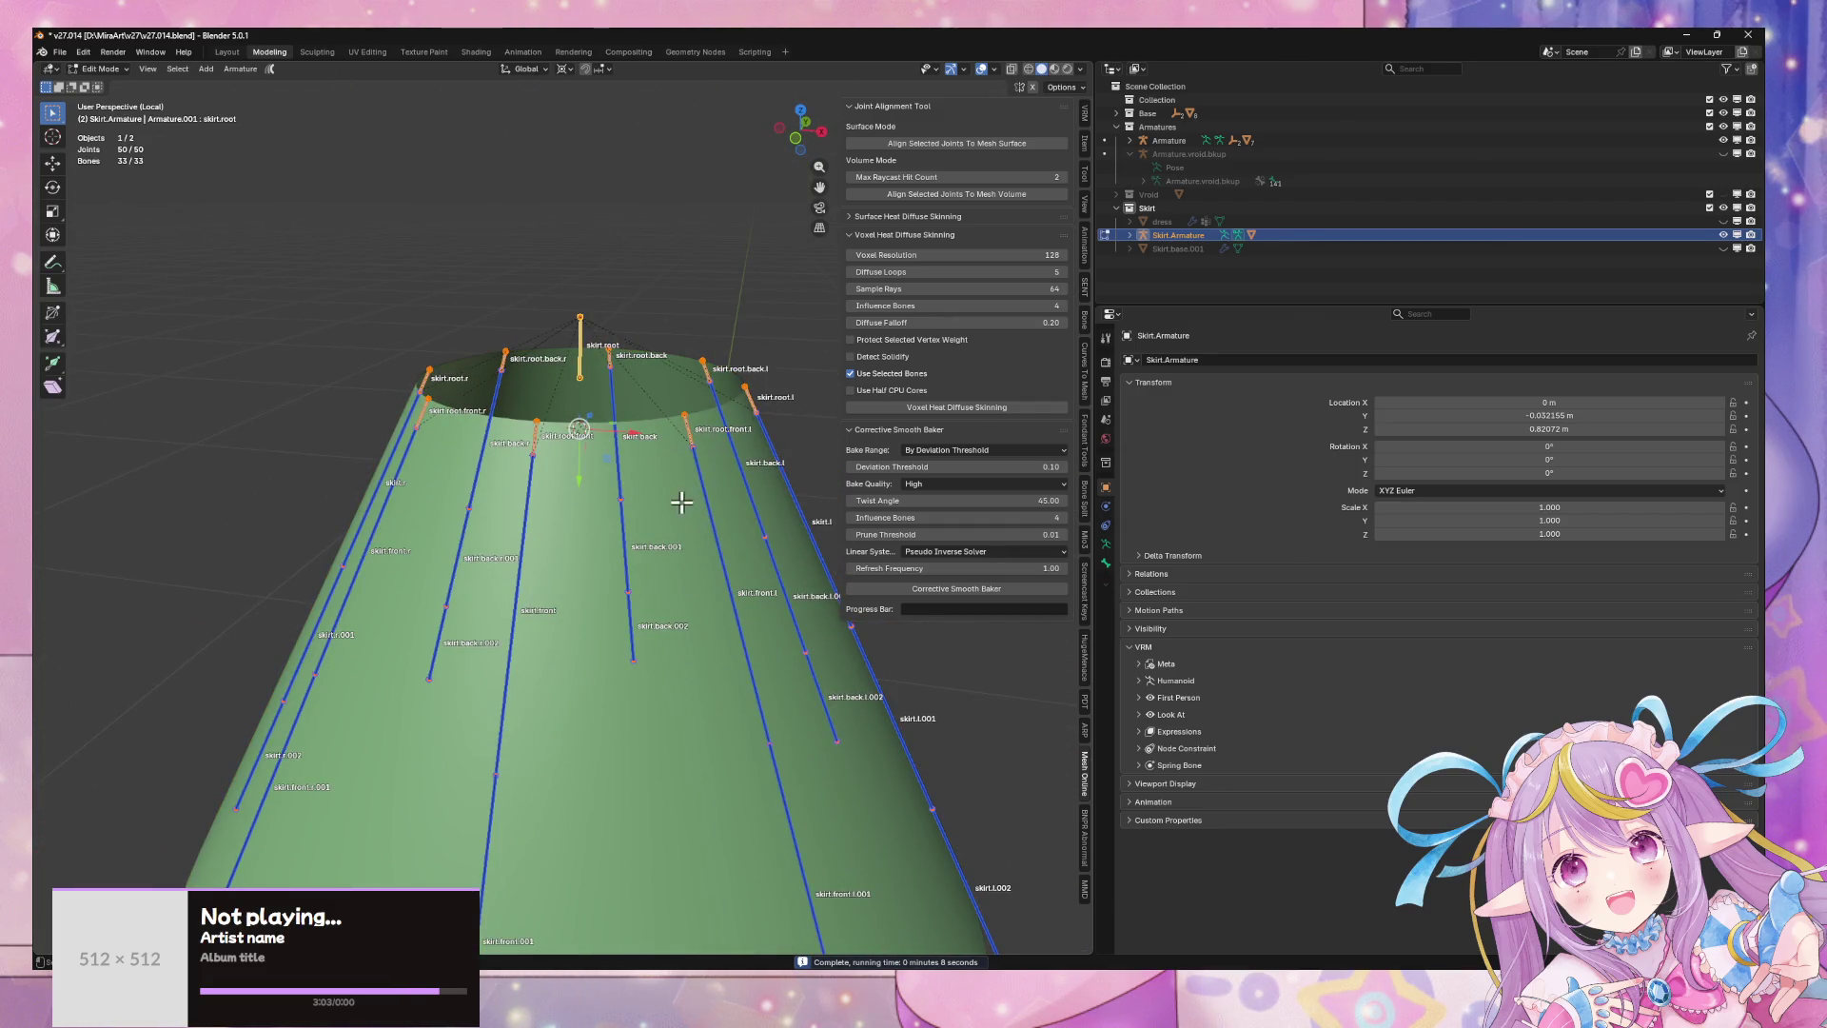
- Select the skirt.front.l bone and switch the skirt armature into Pose Mode
{"action": "left_click", "coordinate": [721, 529]}
{"action": "scroll", "coordinate": [755, 571], "scroll_direction": "down", "scroll_amount": 5}
{"action": "key", "text": "r"}
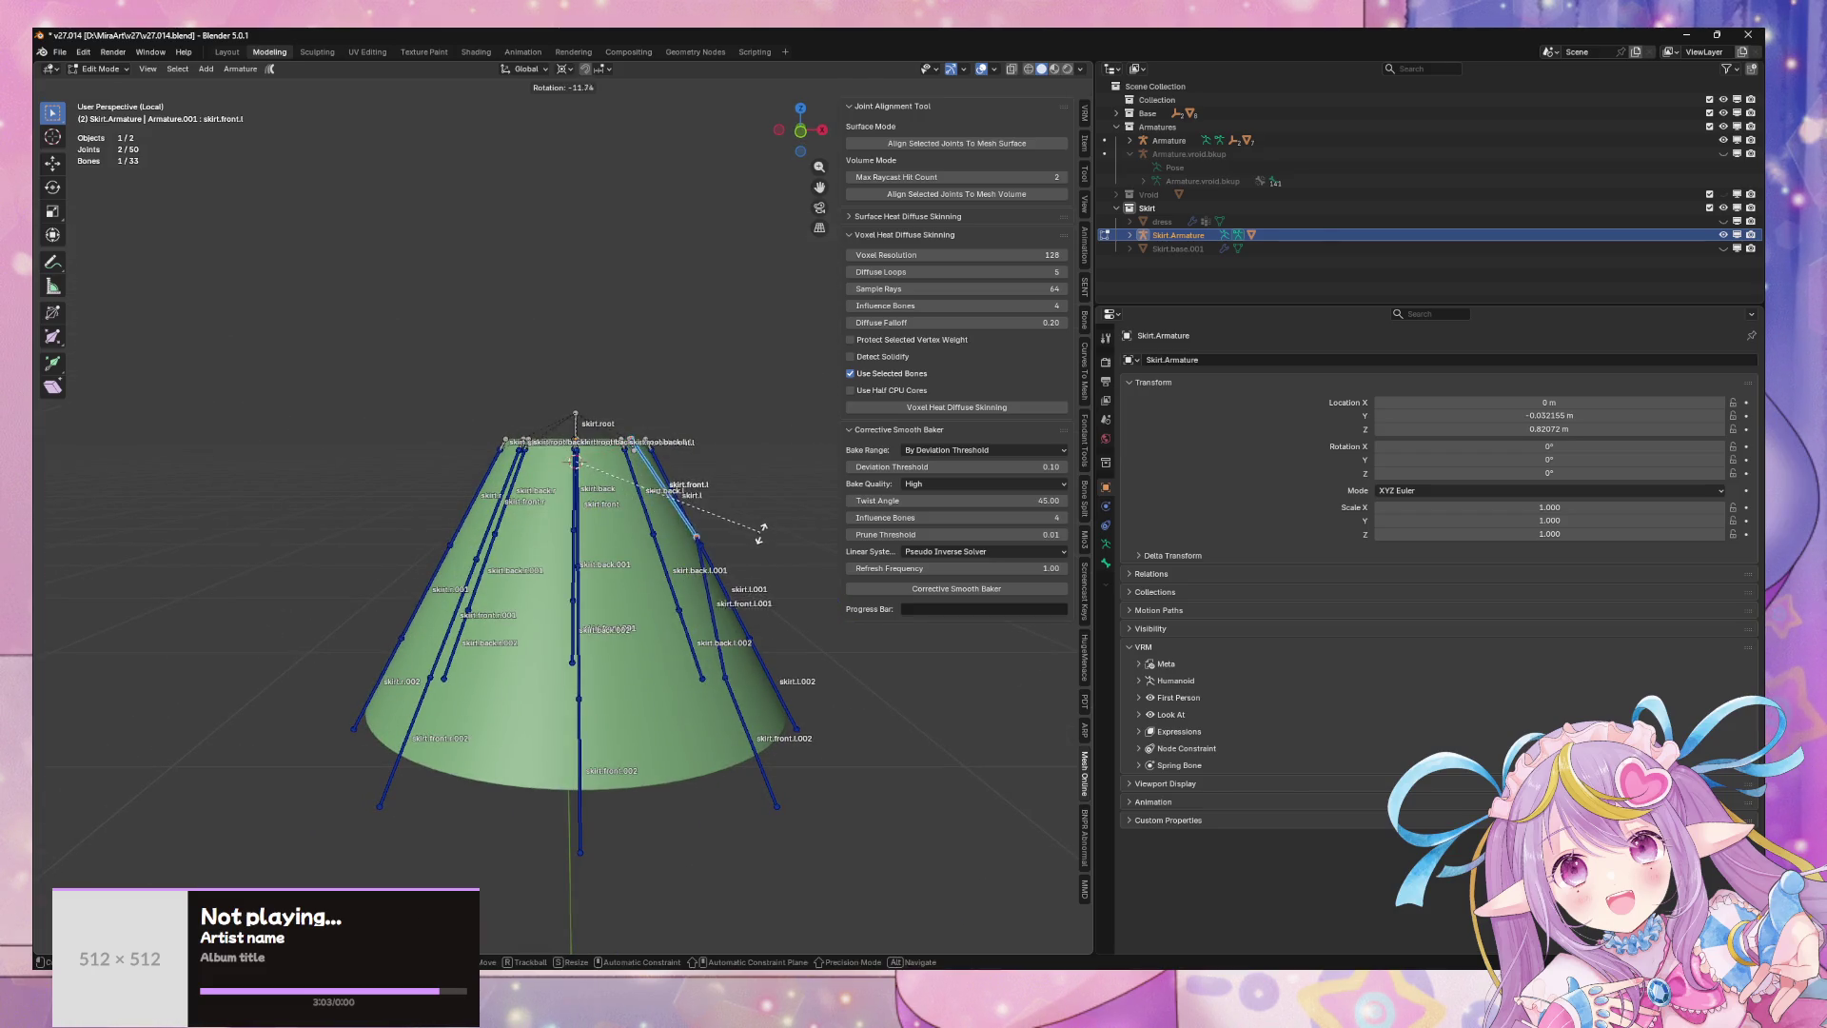
{"action": "key", "text": "Escape"}
{"action": "key", "text": "ctrl+Tab"}
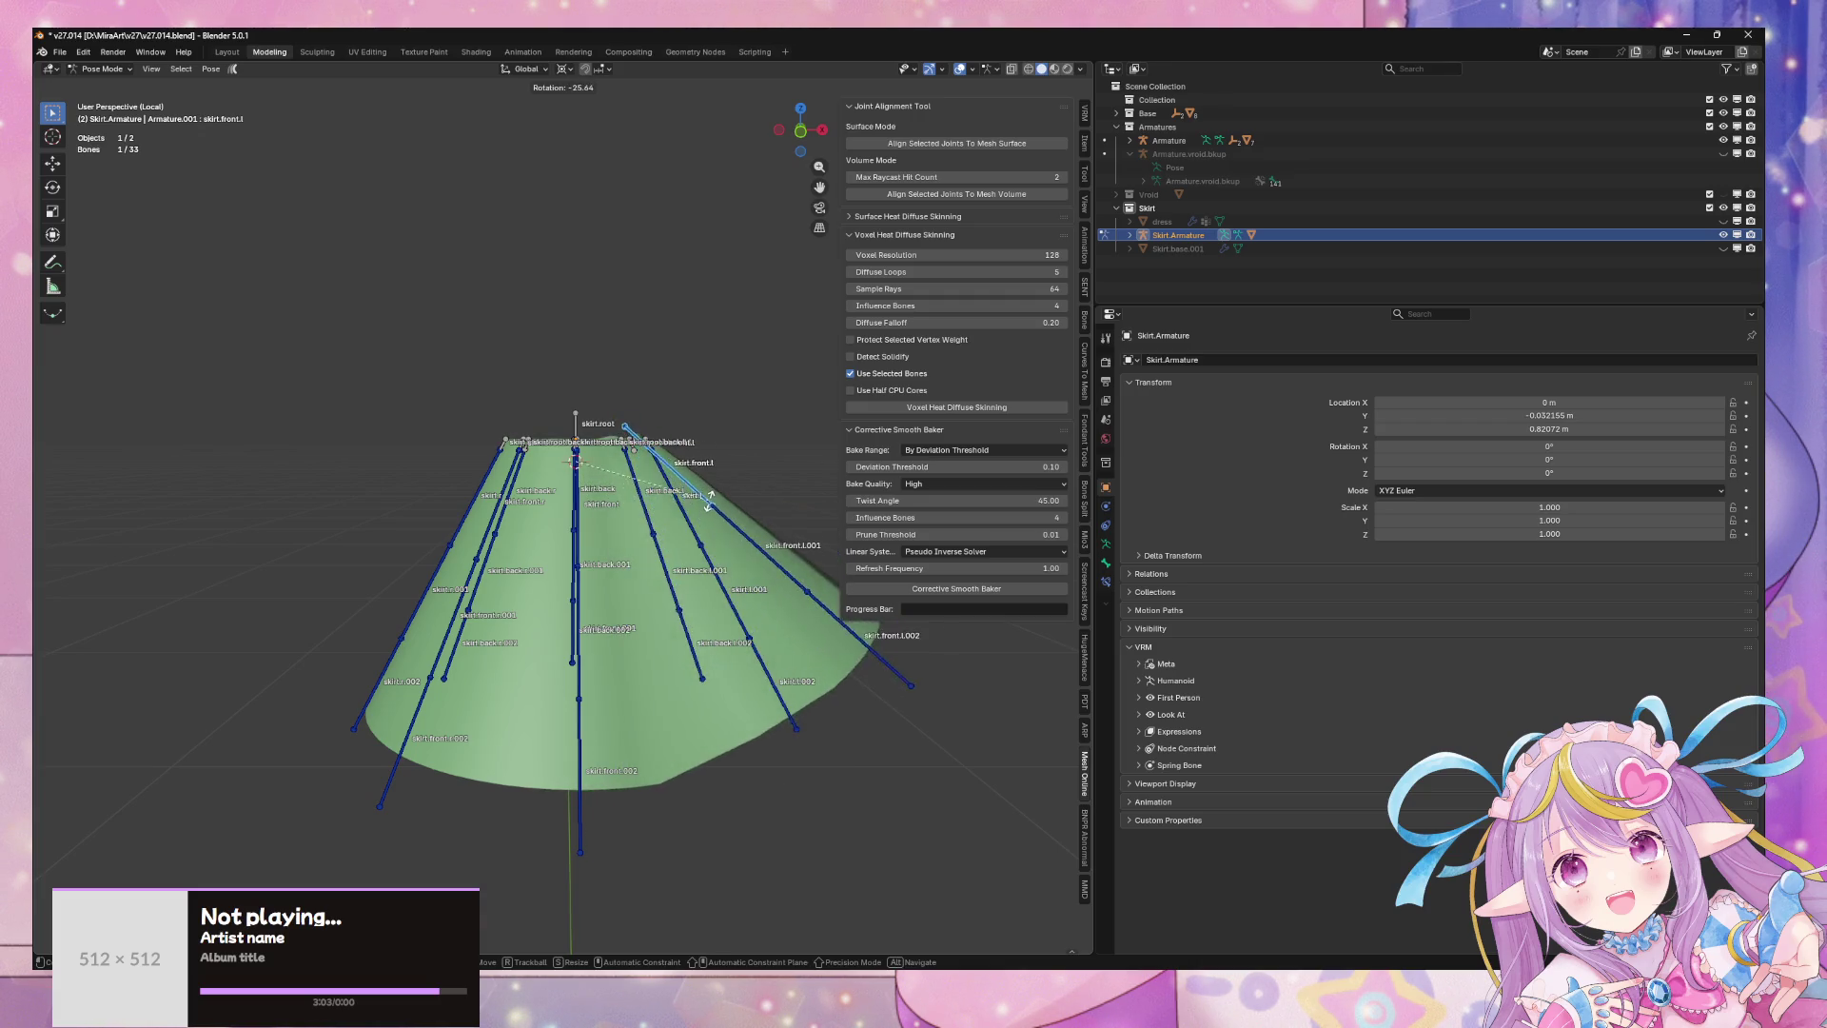
{"action": "key", "text": "Escape"}
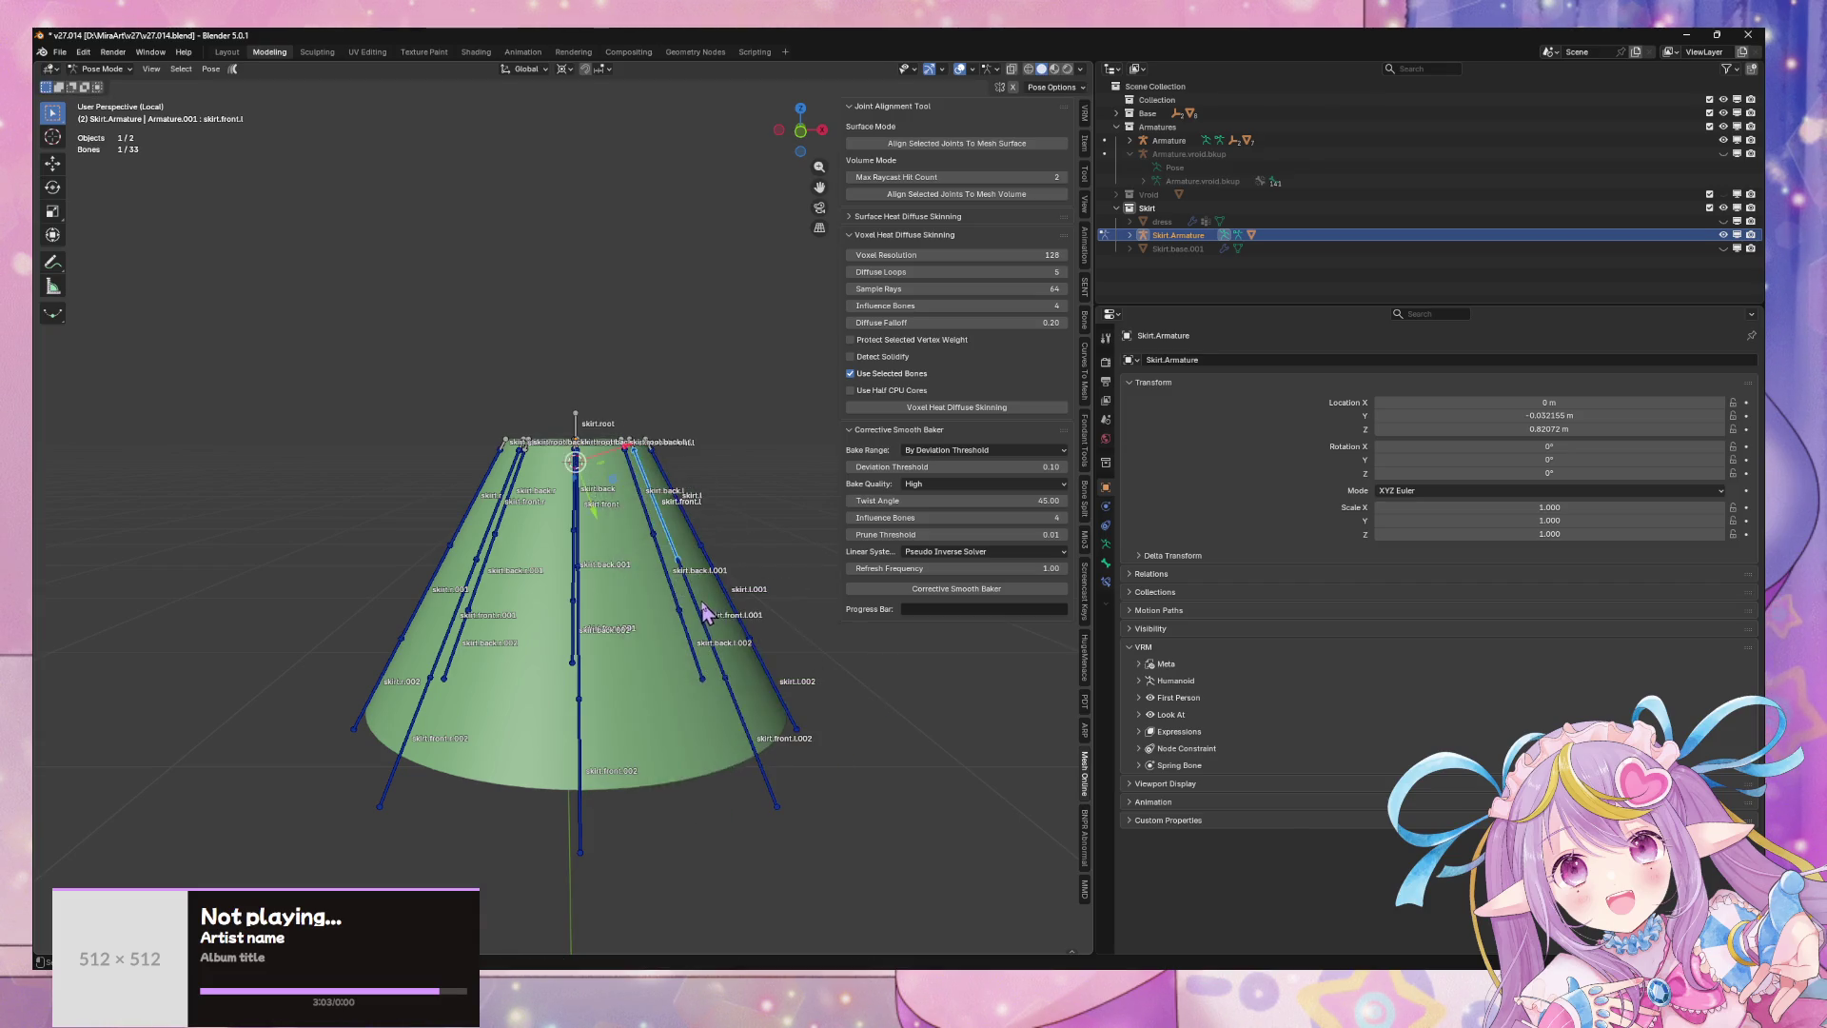
- Test-rotate skirt.front.l freely and around X, cancelling each to keep the rest pose
{"action": "middle_click_drag", "start_coordinate": [706, 613], "coordinate": [644, 660]}
{"action": "key", "text": "r"}
{"action": "key", "text": "x"}
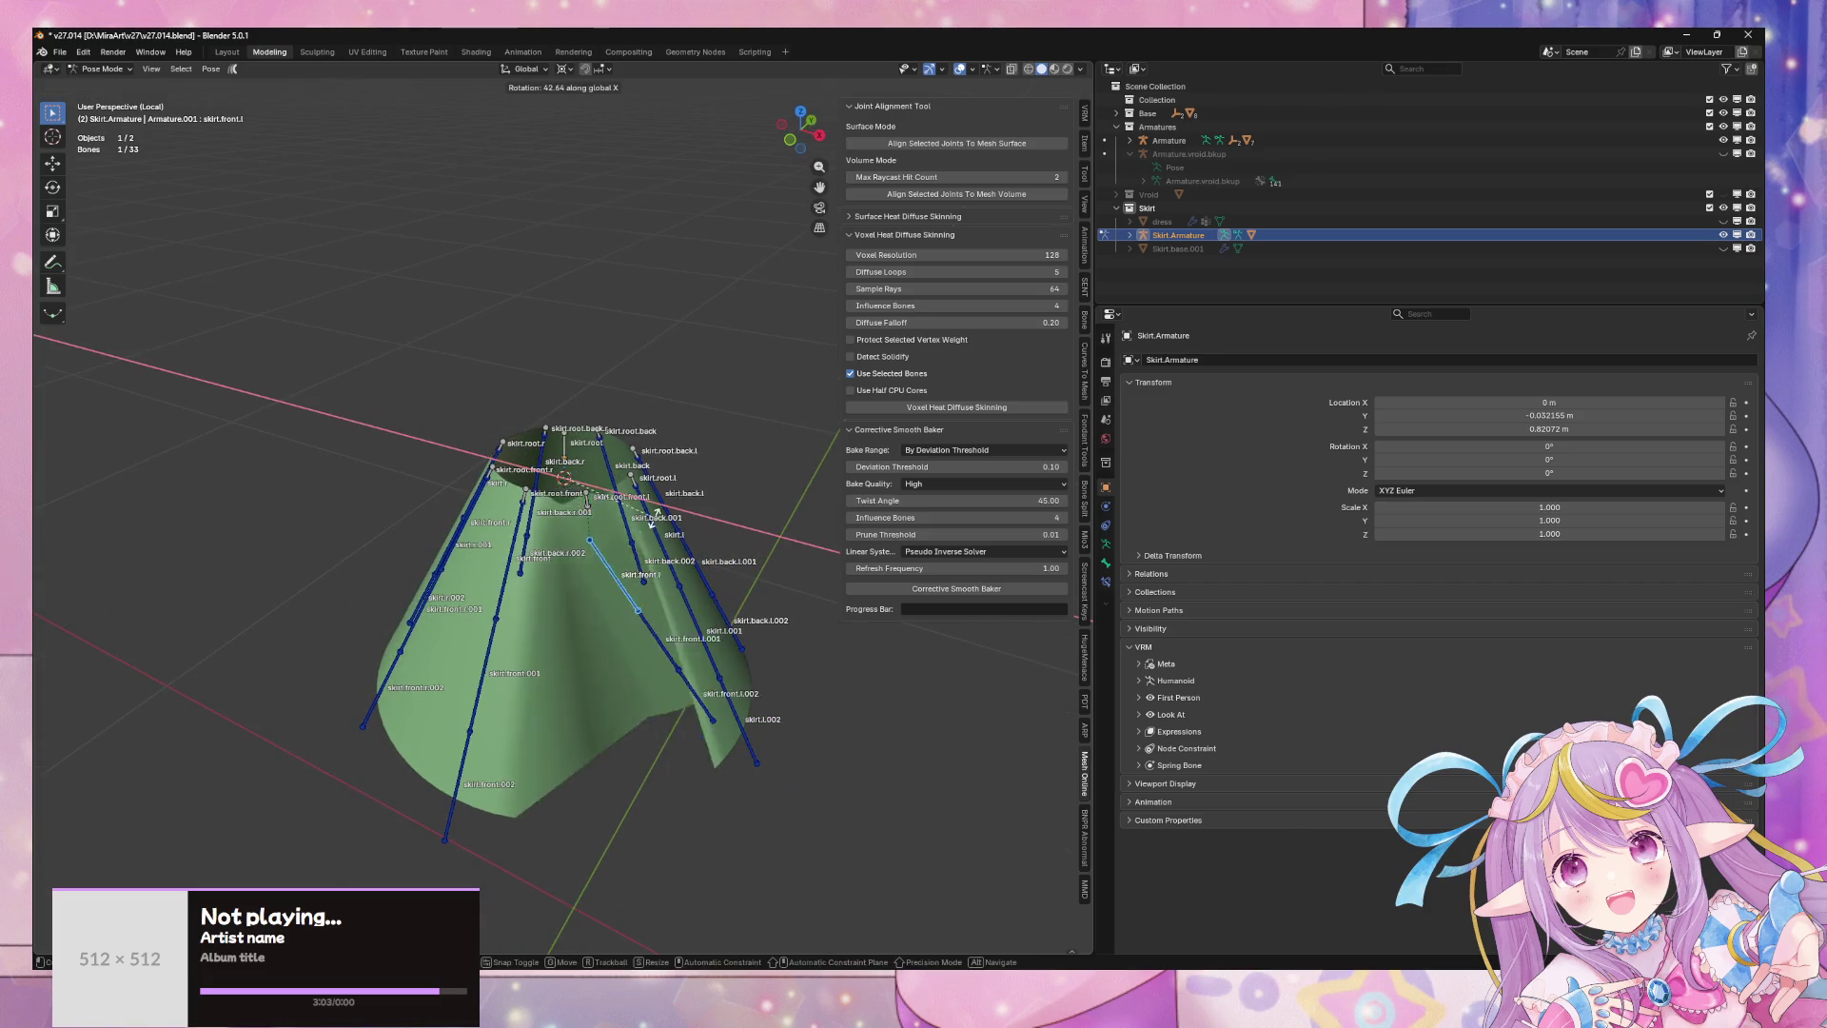
{"action": "key", "text": "Escape"}
{"action": "middle_click_drag", "start_coordinate": [654, 515], "coordinate": [640, 666]}
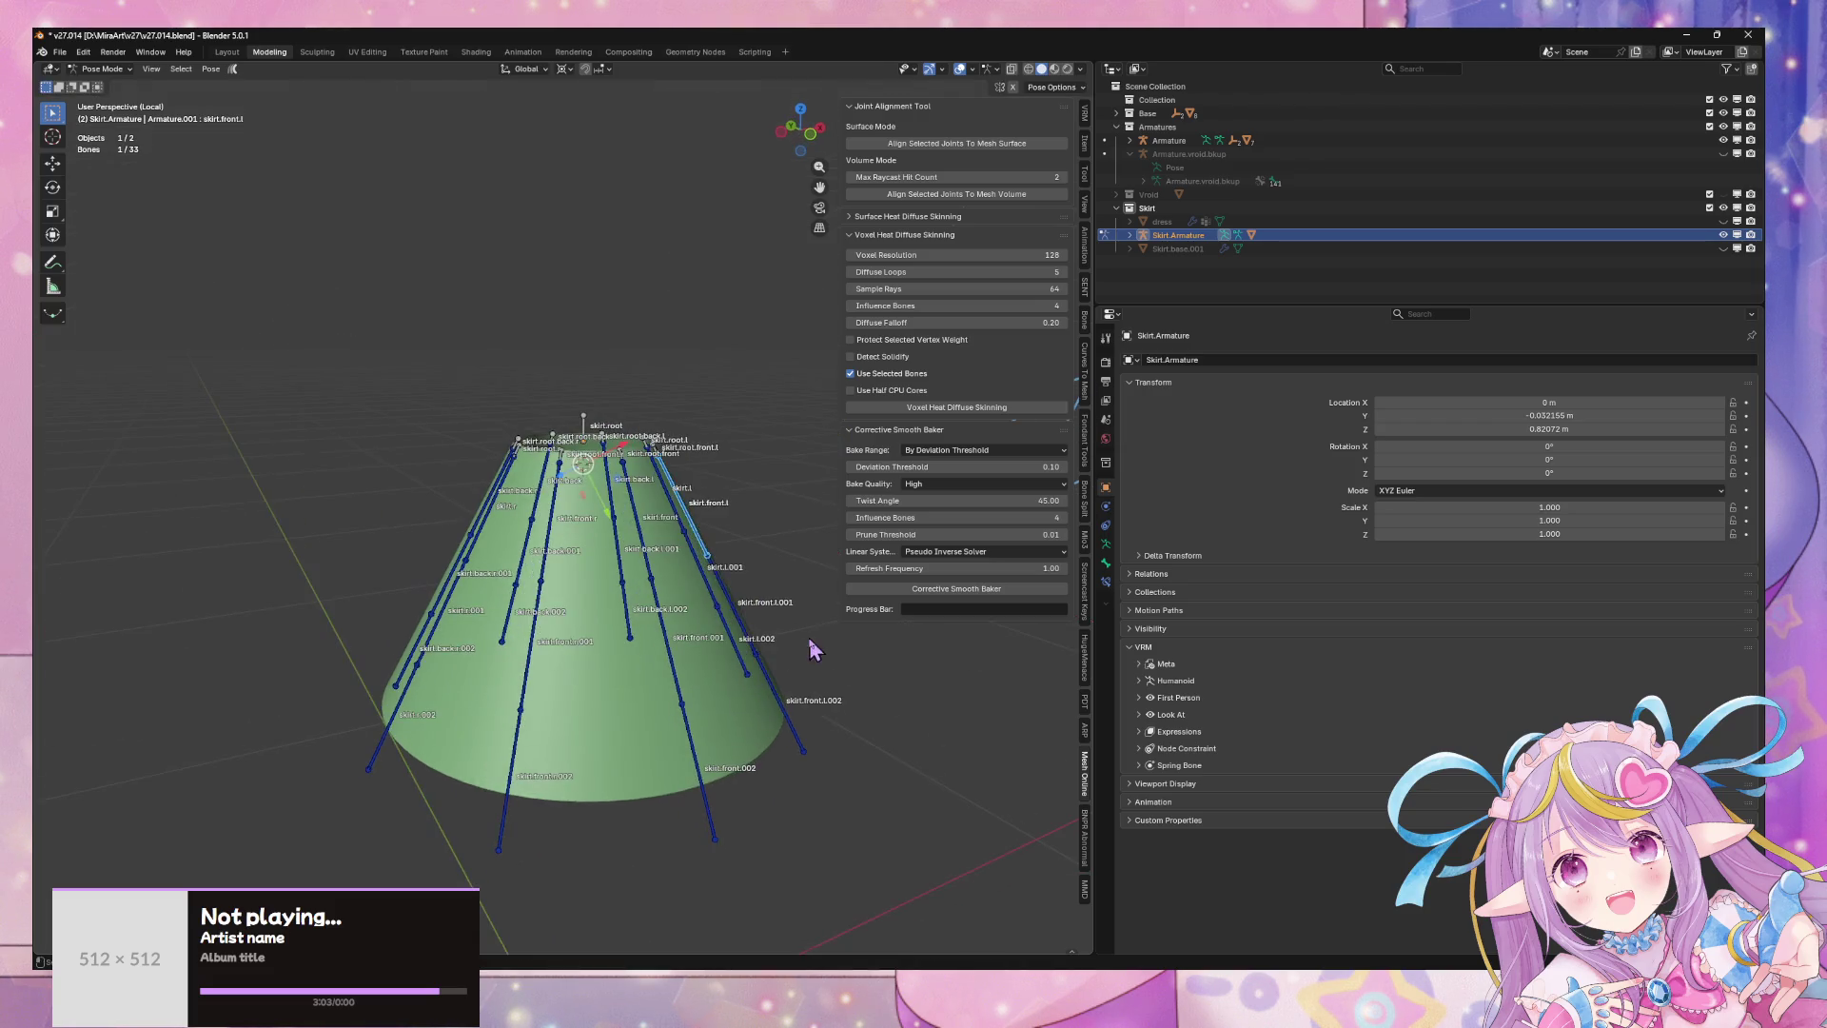
{"action": "key", "text": "r"}
{"action": "key", "text": "Escape"}
{"action": "middle_click_drag", "start_coordinate": [751, 751], "coordinate": [609, 790]}
{"action": "left_click", "coordinate": [609, 779]}
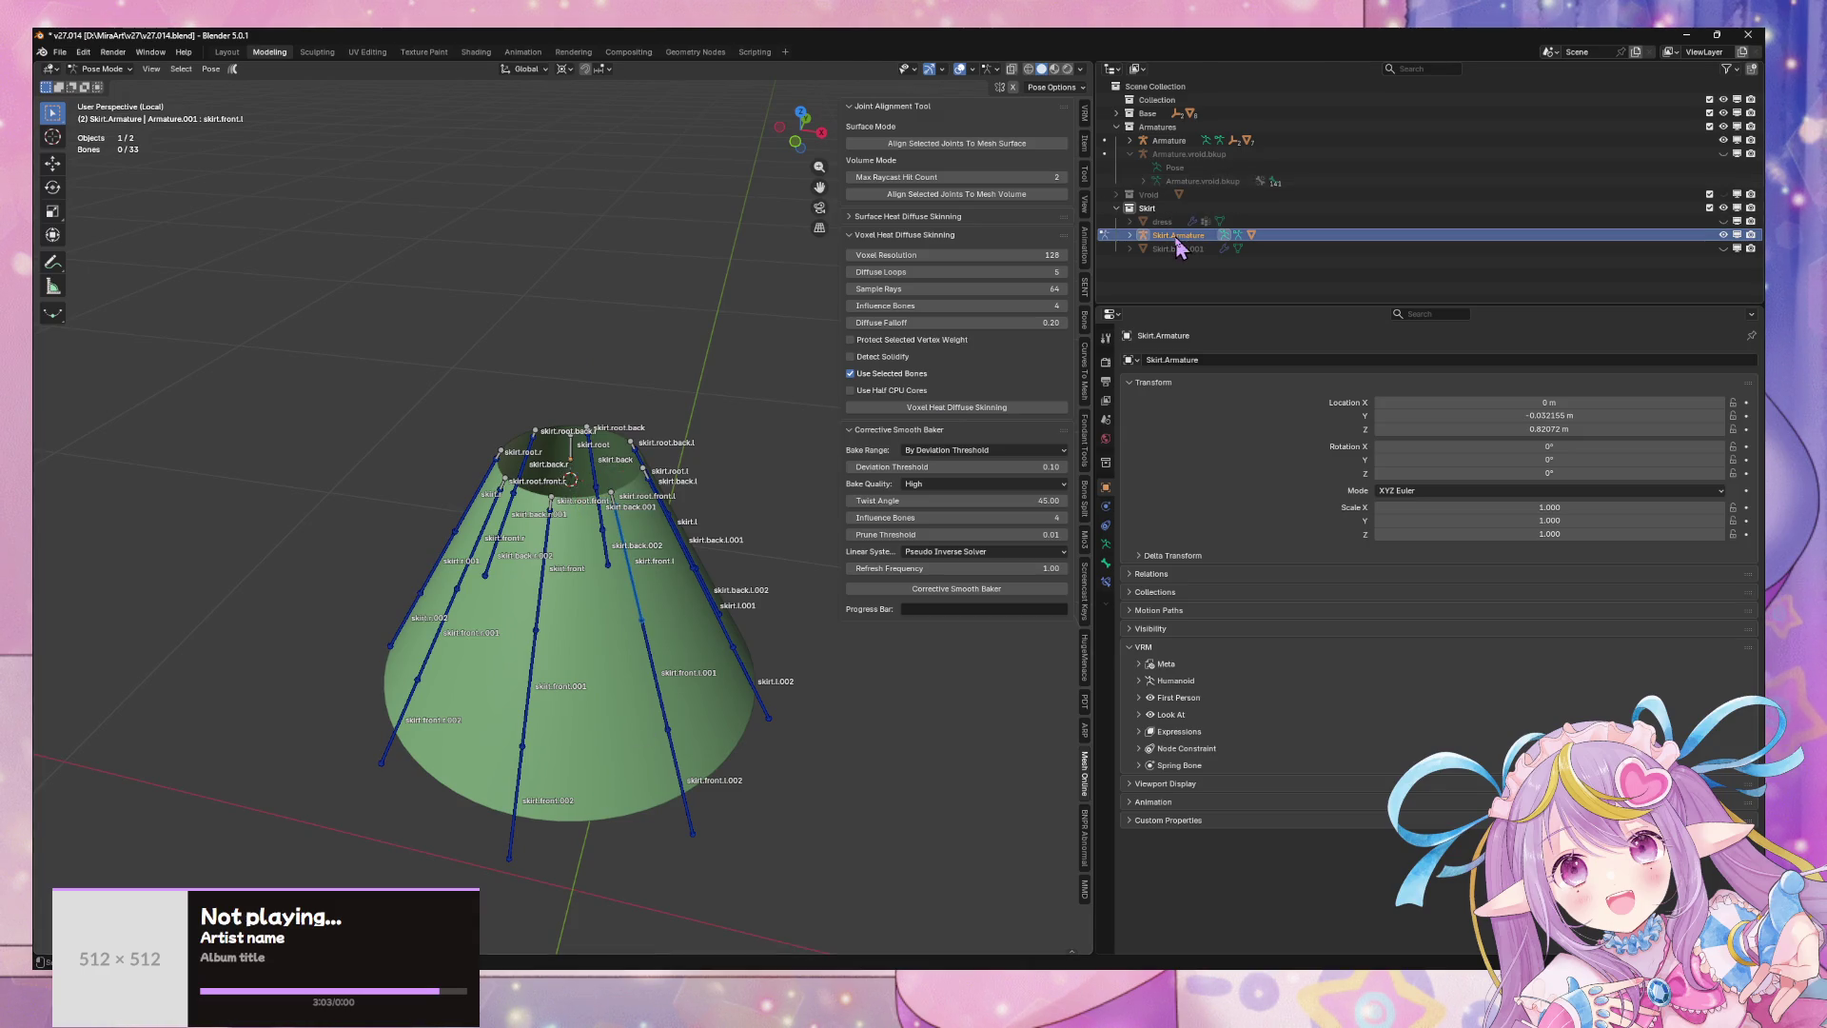
- Return to Object Mode and select the Skirt.base mesh, showing its mesh data properties
{"action": "left_click", "coordinate": [110, 68]}
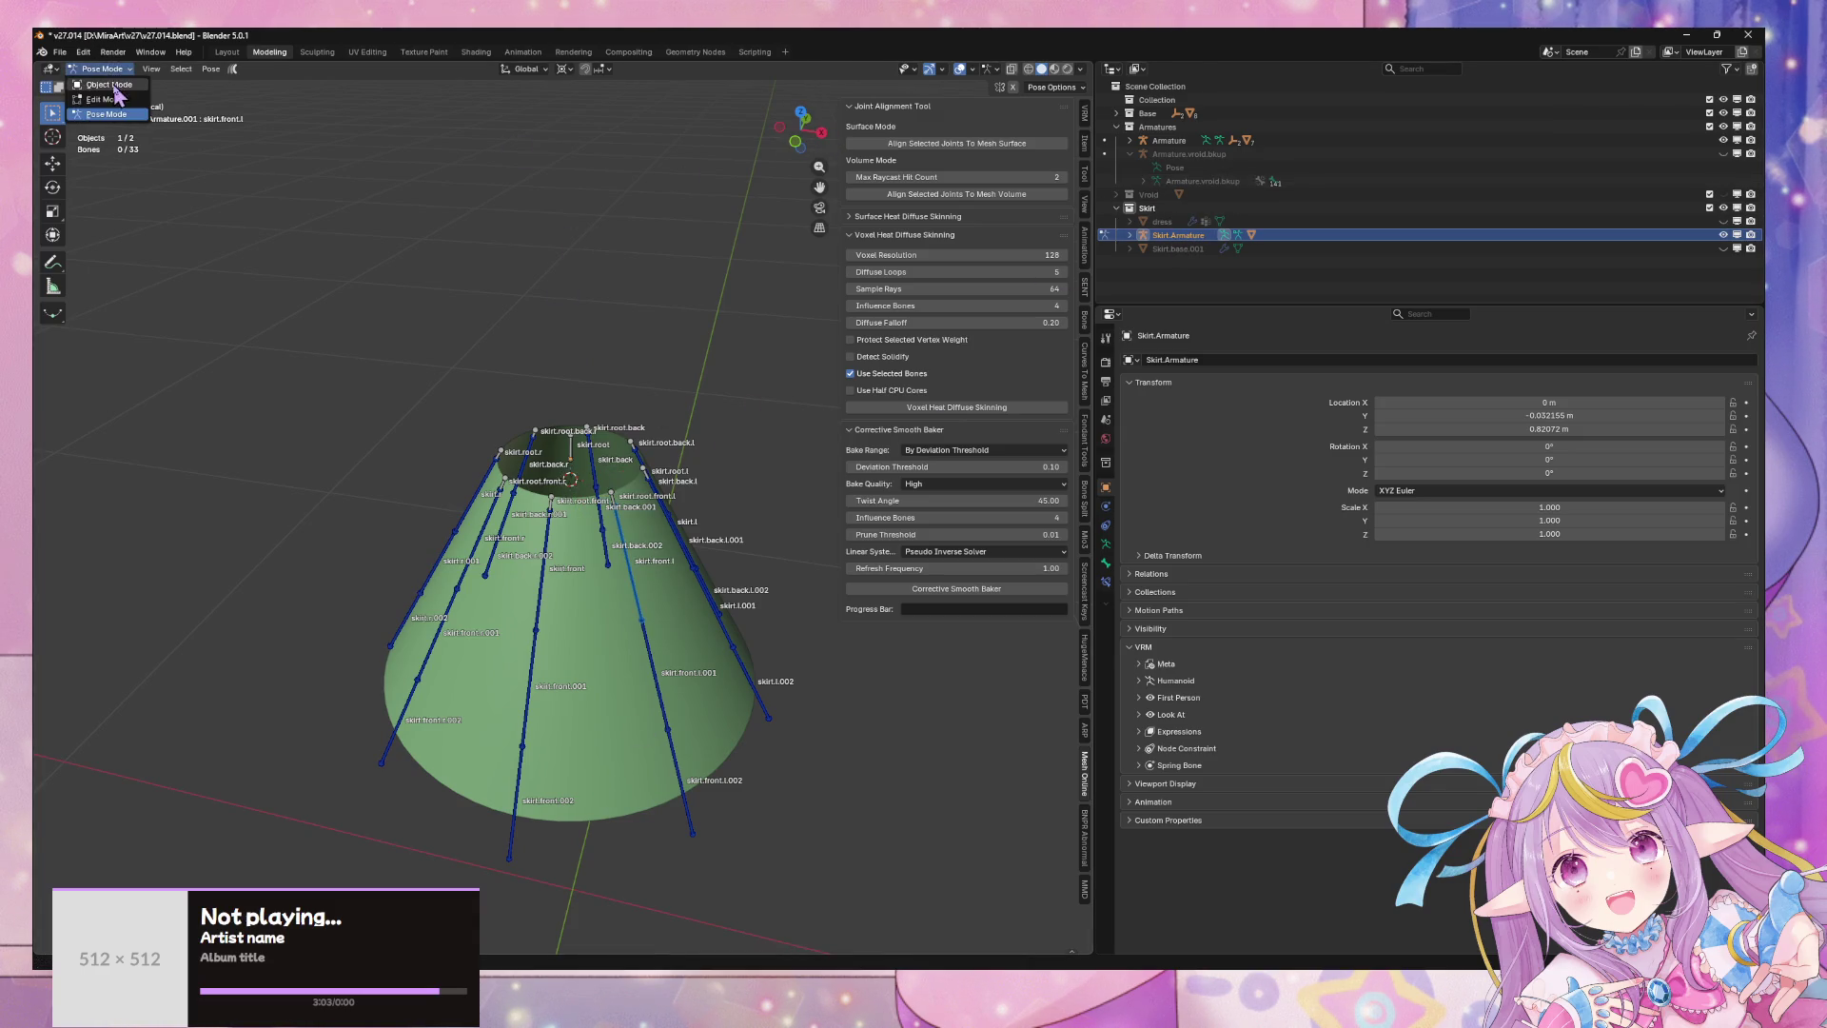
{"action": "left_click", "coordinate": [105, 88]}
{"action": "left_click", "coordinate": [1180, 248]}
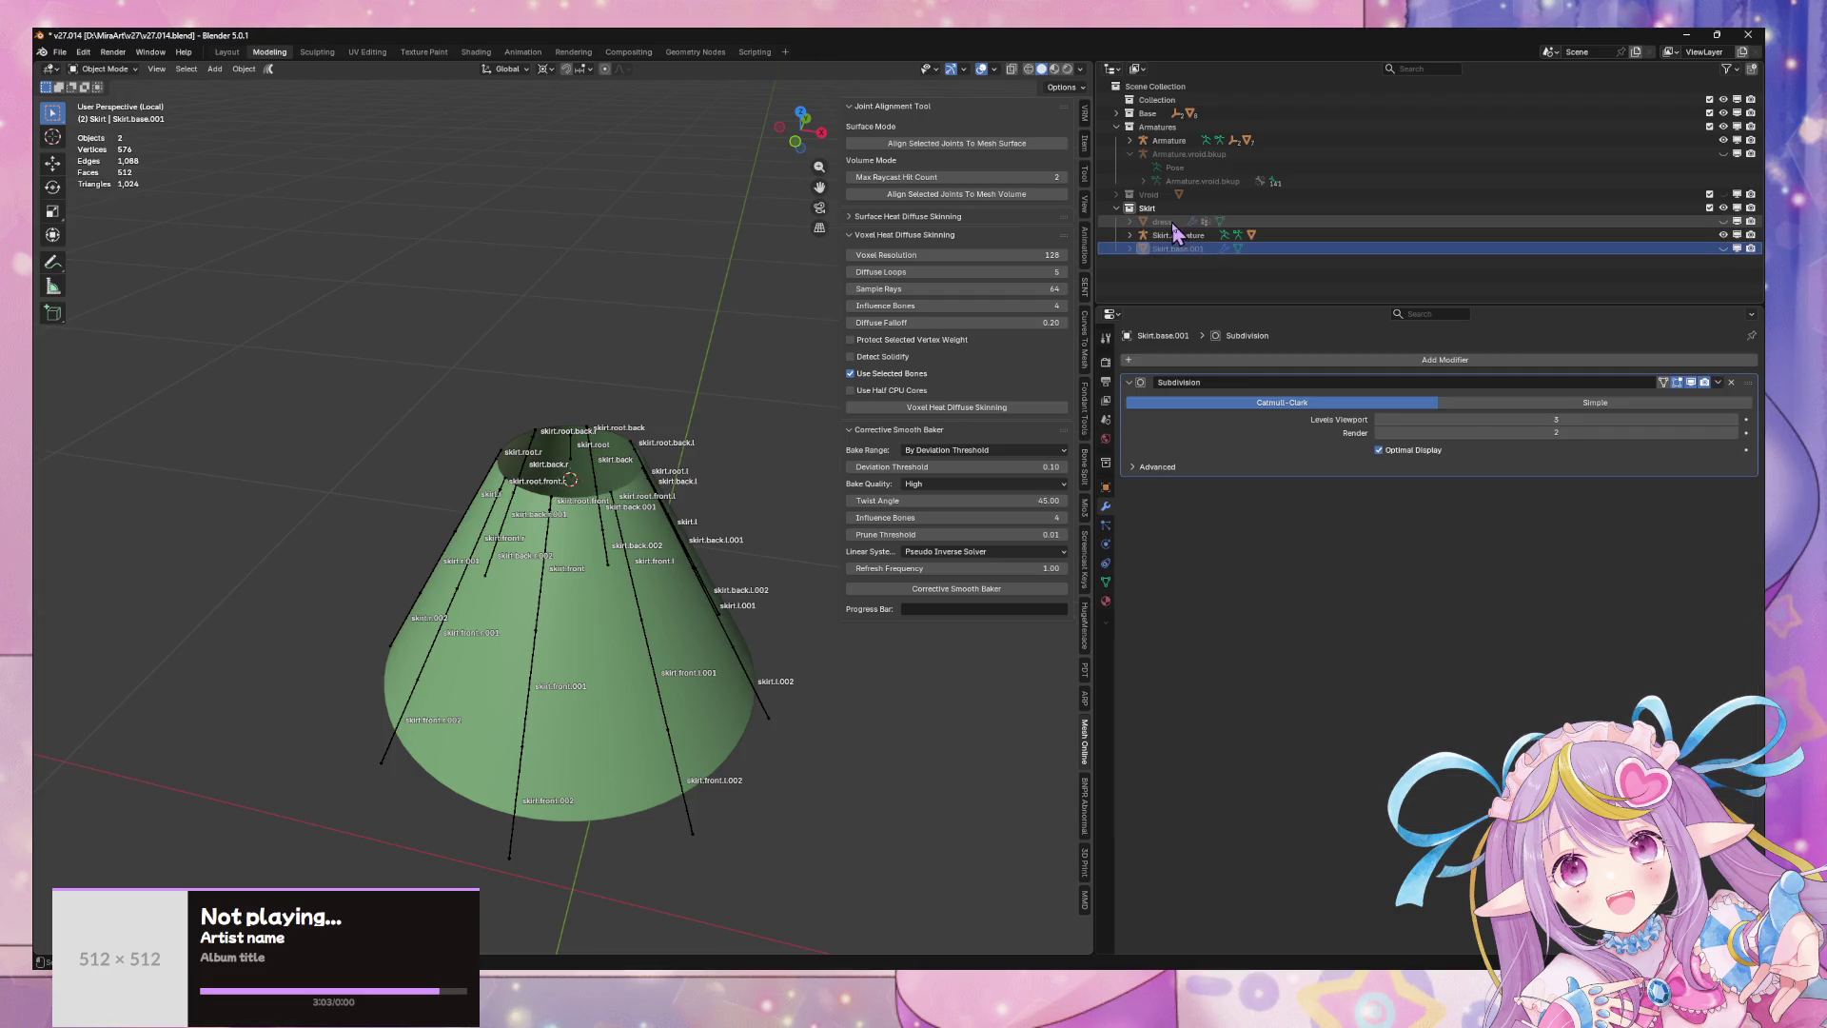
{"action": "left_click", "coordinate": [1176, 235]}
{"action": "left_click", "coordinate": [1184, 275]}
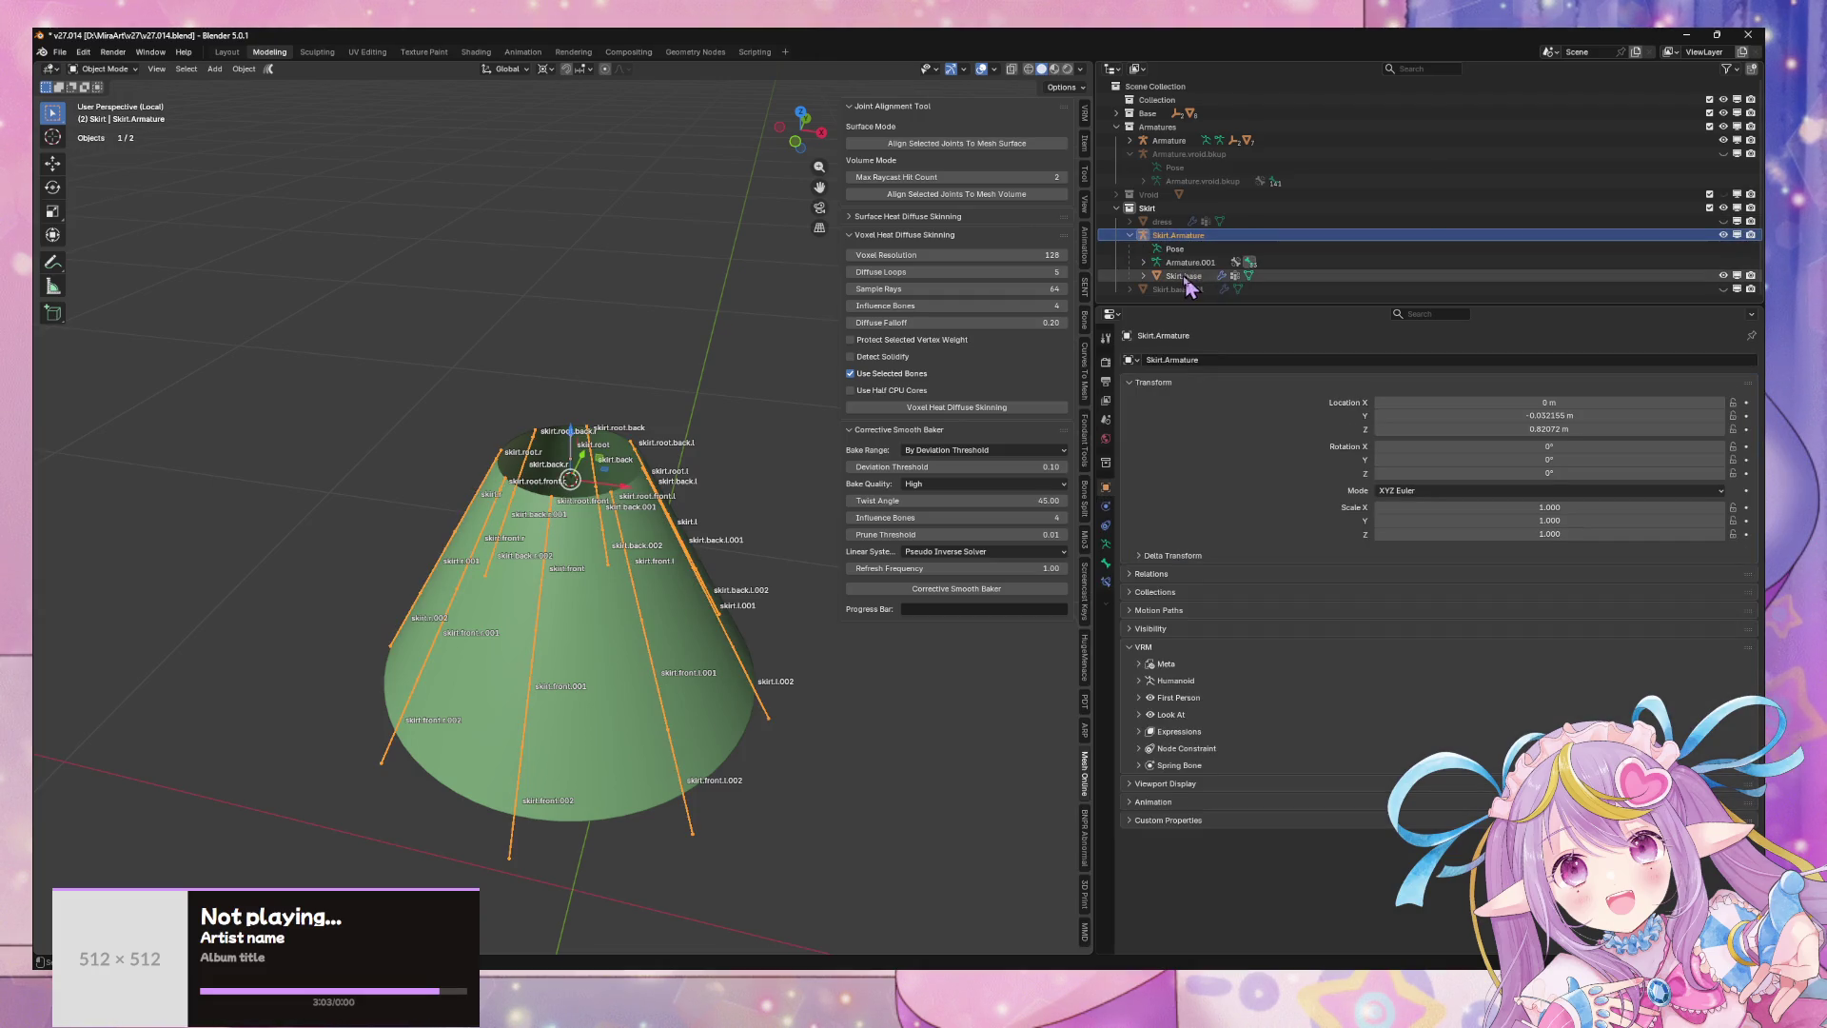
{"action": "left_click", "coordinate": [1106, 506]}
{"action": "left_click", "coordinate": [1106, 583]}
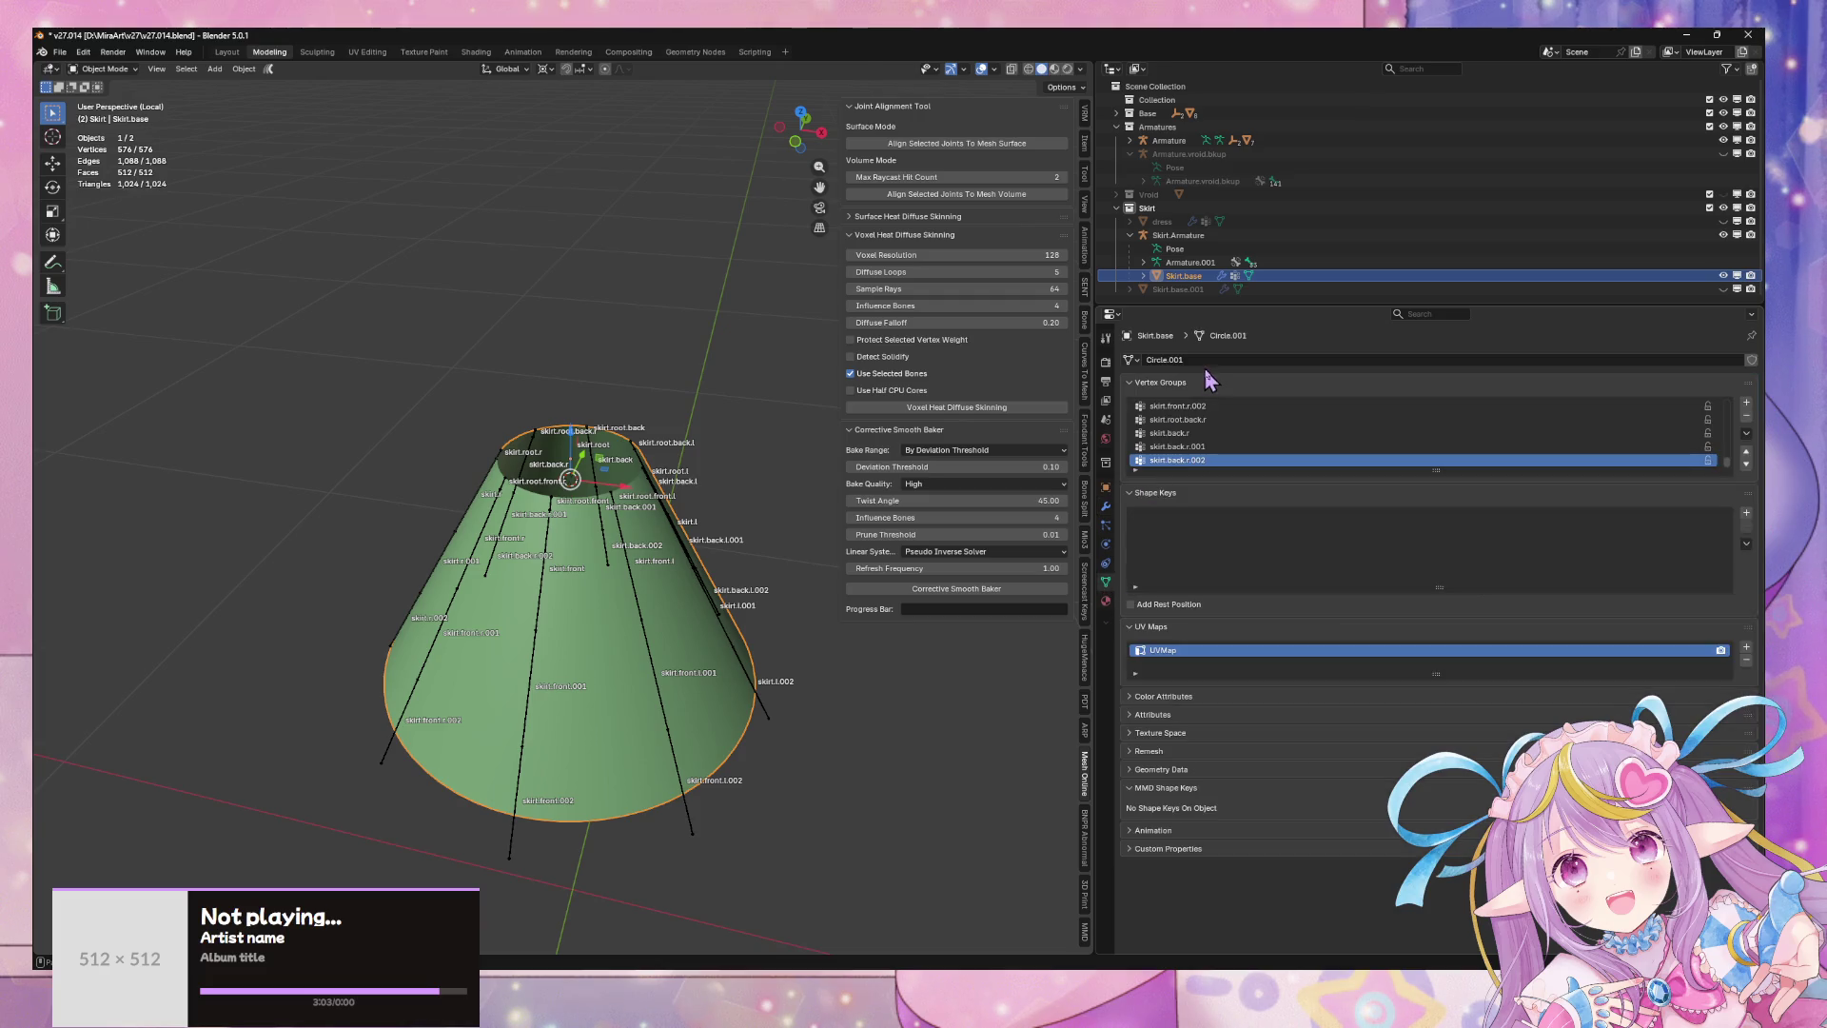
{"action": "left_click", "coordinate": [1106, 600]}
{"action": "left_click", "coordinate": [1106, 583]}
- Rename the Circle.001 mesh data and the Skirt.base object to skirt.proxy
{"action": "left_click", "coordinate": [1202, 359]}
{"action": "type", "text": "y"}
{"action": "key", "text": "Return"}
{"action": "double_click", "coordinate": [1183, 276]}
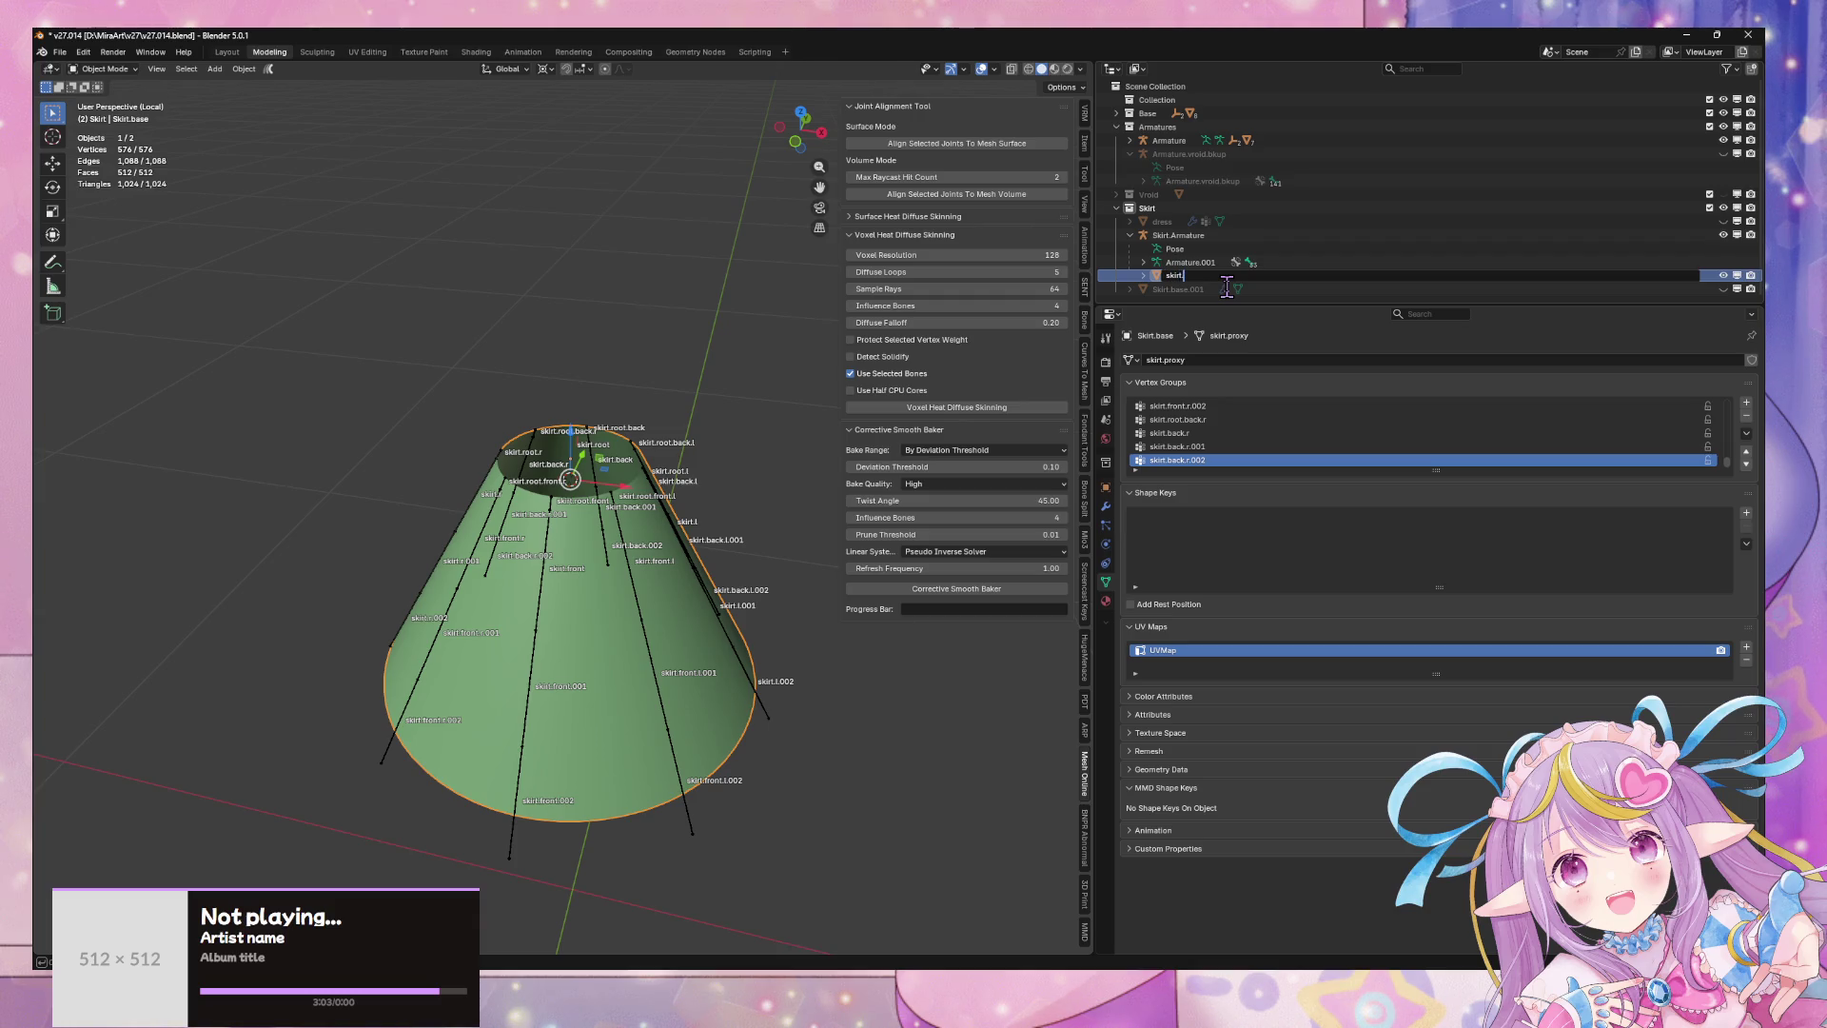
{"action": "type", "text": "proxy"}
{"action": "key", "text": "Return"}
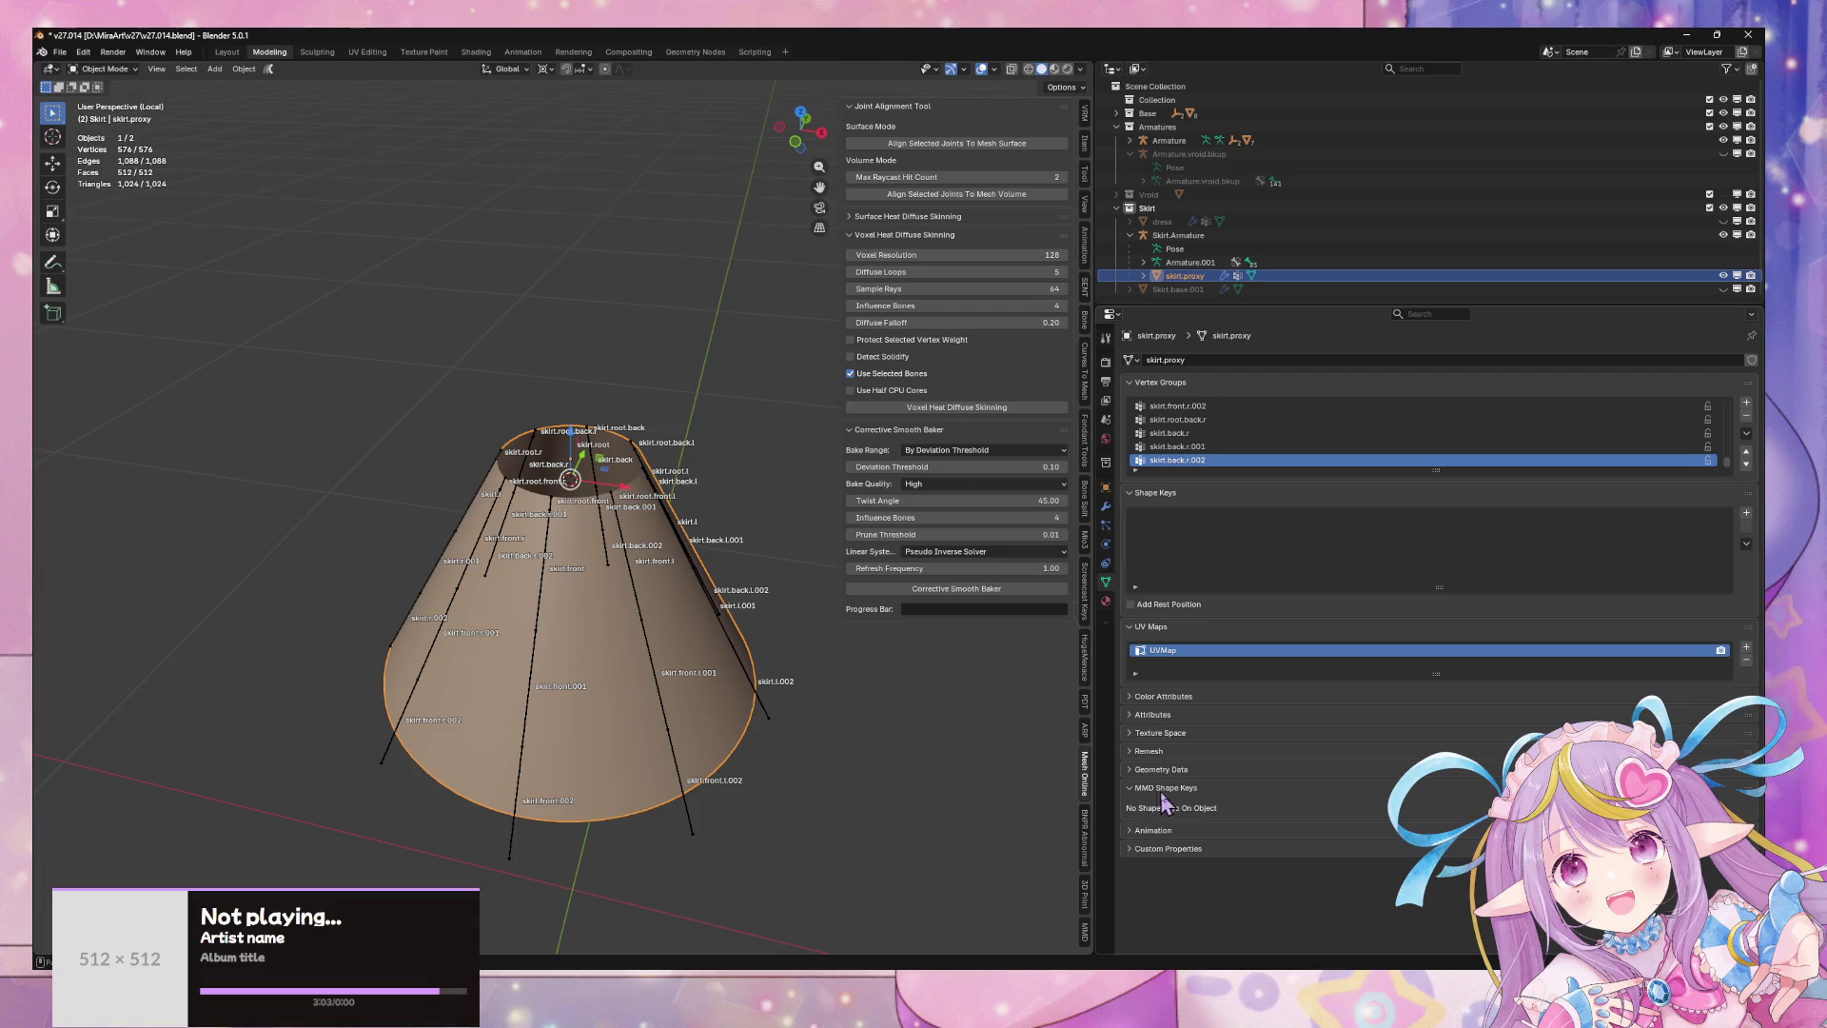
- Set skirt.proxy's Viewport Display to show as Wire
{"action": "left_click", "coordinate": [1106, 601]}
{"action": "left_click", "coordinate": [1106, 486]}
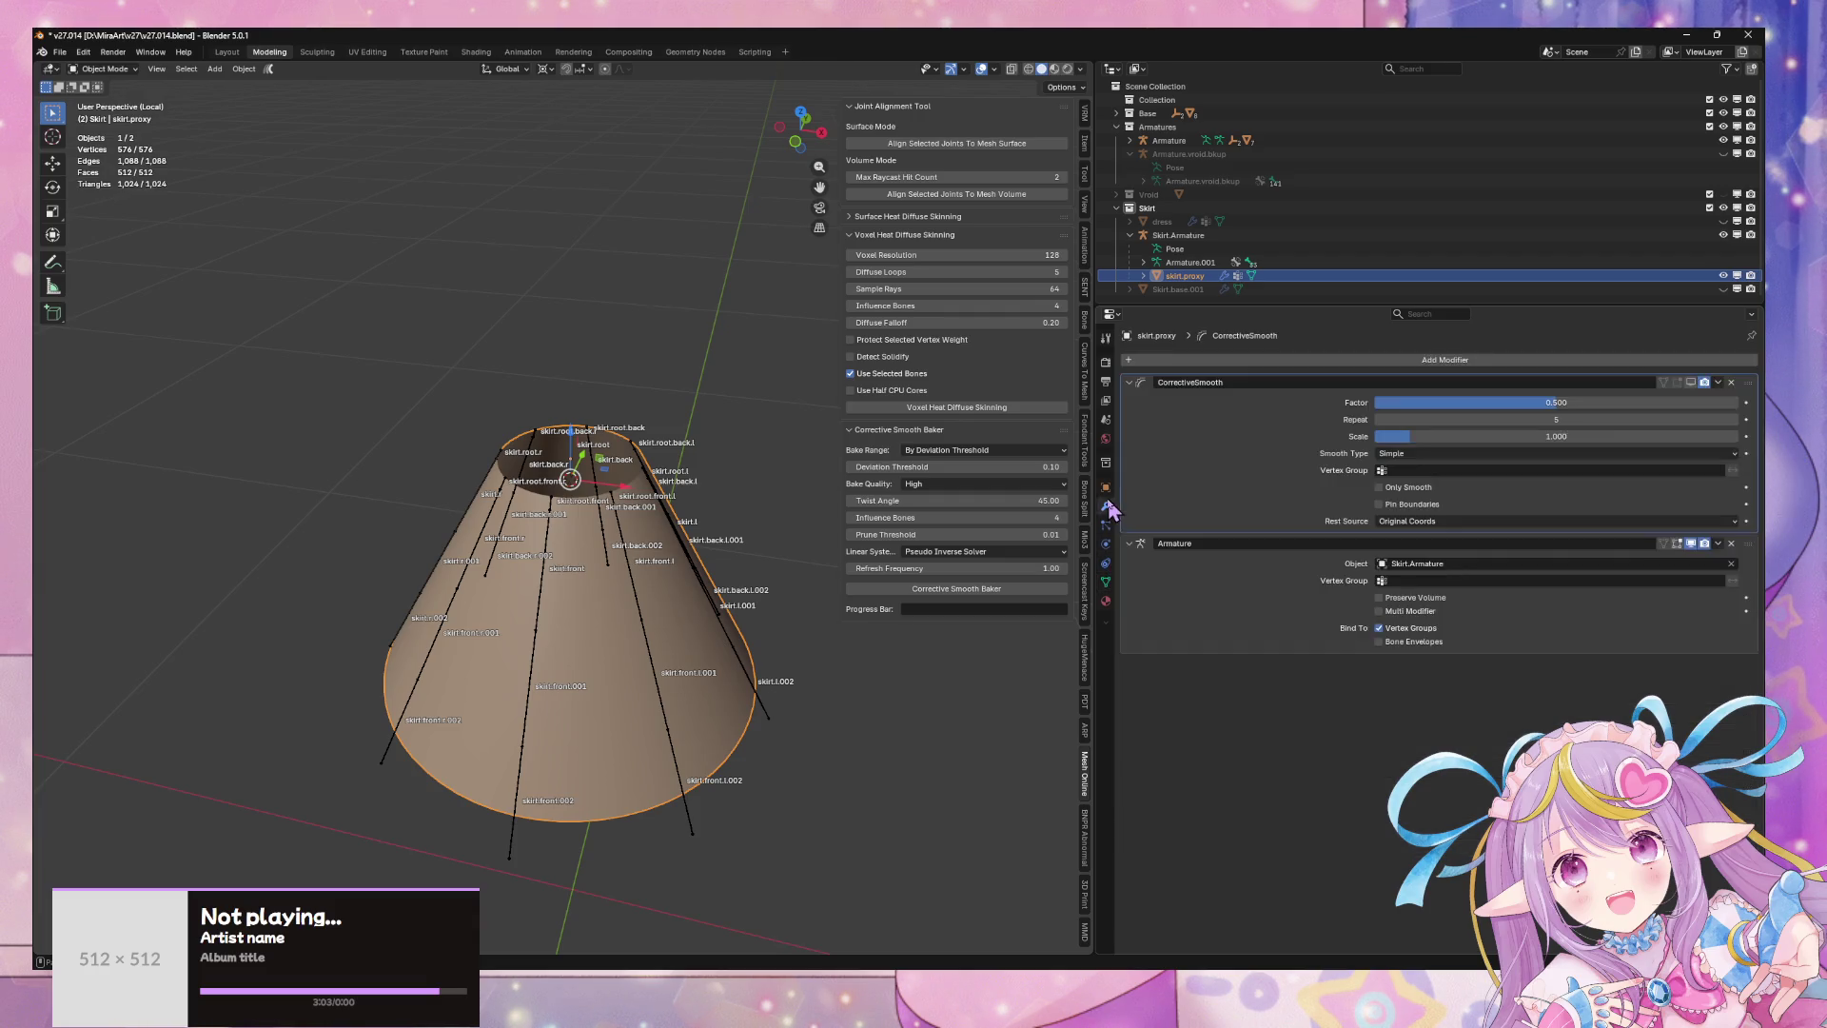
{"action": "left_click", "coordinate": [1175, 708]}
{"action": "left_click", "coordinate": [1436, 842]}
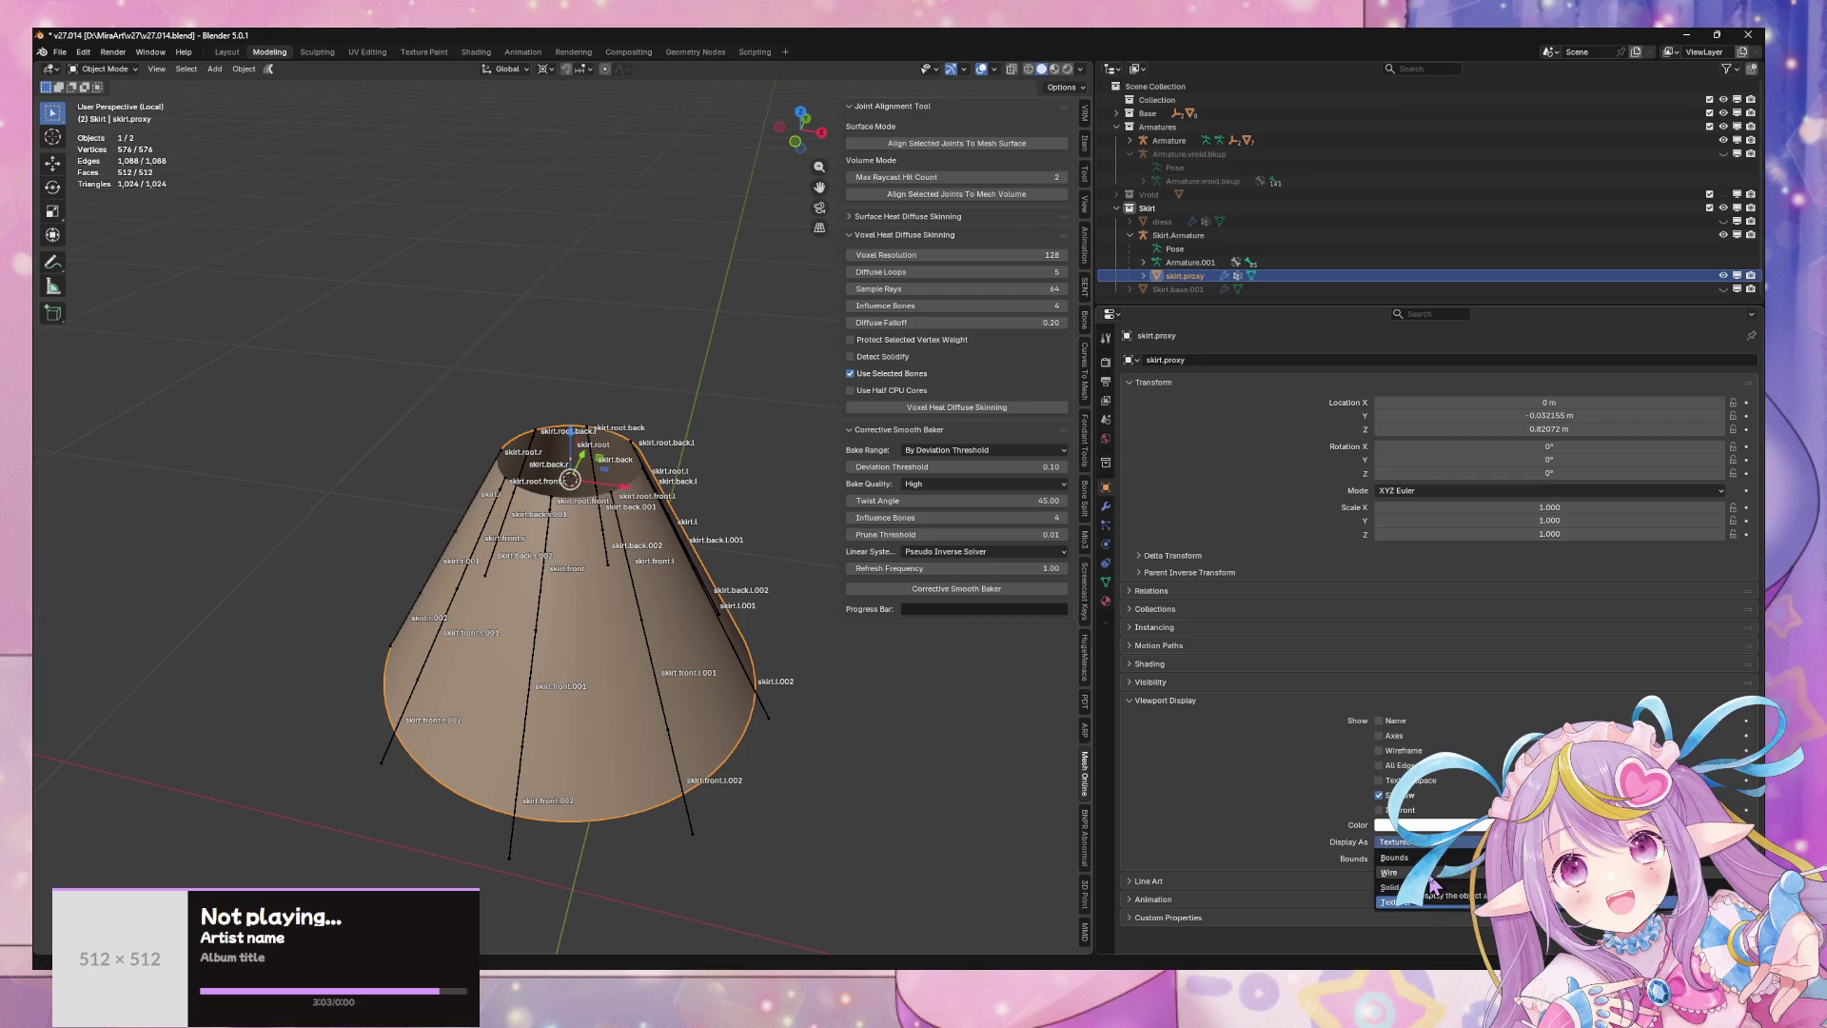
{"action": "left_click", "coordinate": [1391, 872]}
{"action": "mouse_move", "coordinate": [756, 519]}
{"action": "middle_mouse_down"}
{"action": "mouse_move", "coordinate": [758, 456]}
{"action": "mouse_move", "coordinate": [665, 570]}
{"action": "mouse_move", "coordinate": [682, 489]}
{"action": "middle_mouse_up"}
{"action": "key", "text": "Tab"}
{"action": "key", "text": "Tab"}
{"action": "left_click", "coordinate": [761, 471]}
{"action": "scroll", "coordinate": [714, 461], "scroll_direction": "up", "scroll_amount": 3}
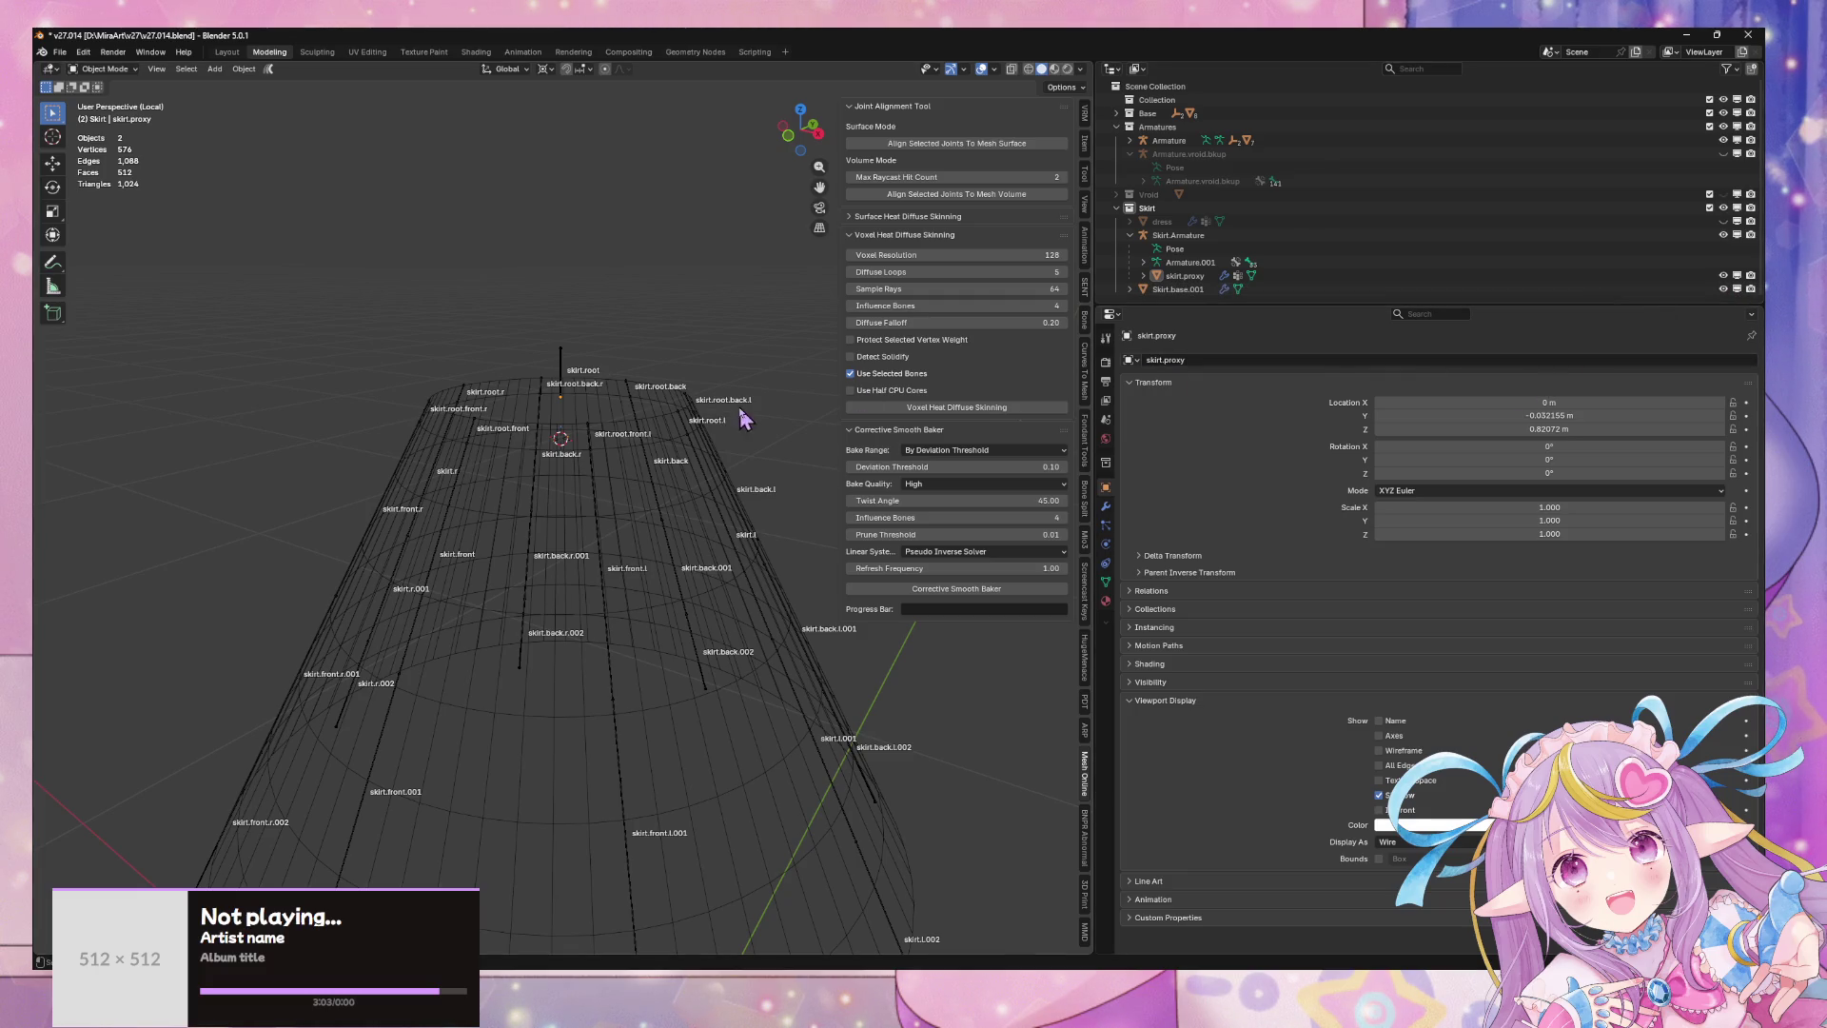
- Exit local view, select the skirt armature and switch it into Pose Mode
{"action": "mouse_move", "coordinate": [743, 420]}
{"action": "middle_mouse_down"}
{"action": "mouse_move", "coordinate": [693, 534]}
{"action": "mouse_move", "coordinate": [773, 411]}
{"action": "mouse_move", "coordinate": [685, 423]}
{"action": "mouse_move", "coordinate": [775, 422]}
{"action": "mouse_move", "coordinate": [699, 570]}
{"action": "mouse_move", "coordinate": [725, 554]}
{"action": "middle_mouse_up"}
{"action": "key", "text": "KP_Divide"}
{"action": "left_click", "coordinate": [725, 554]}
{"action": "key", "text": "Tab"}
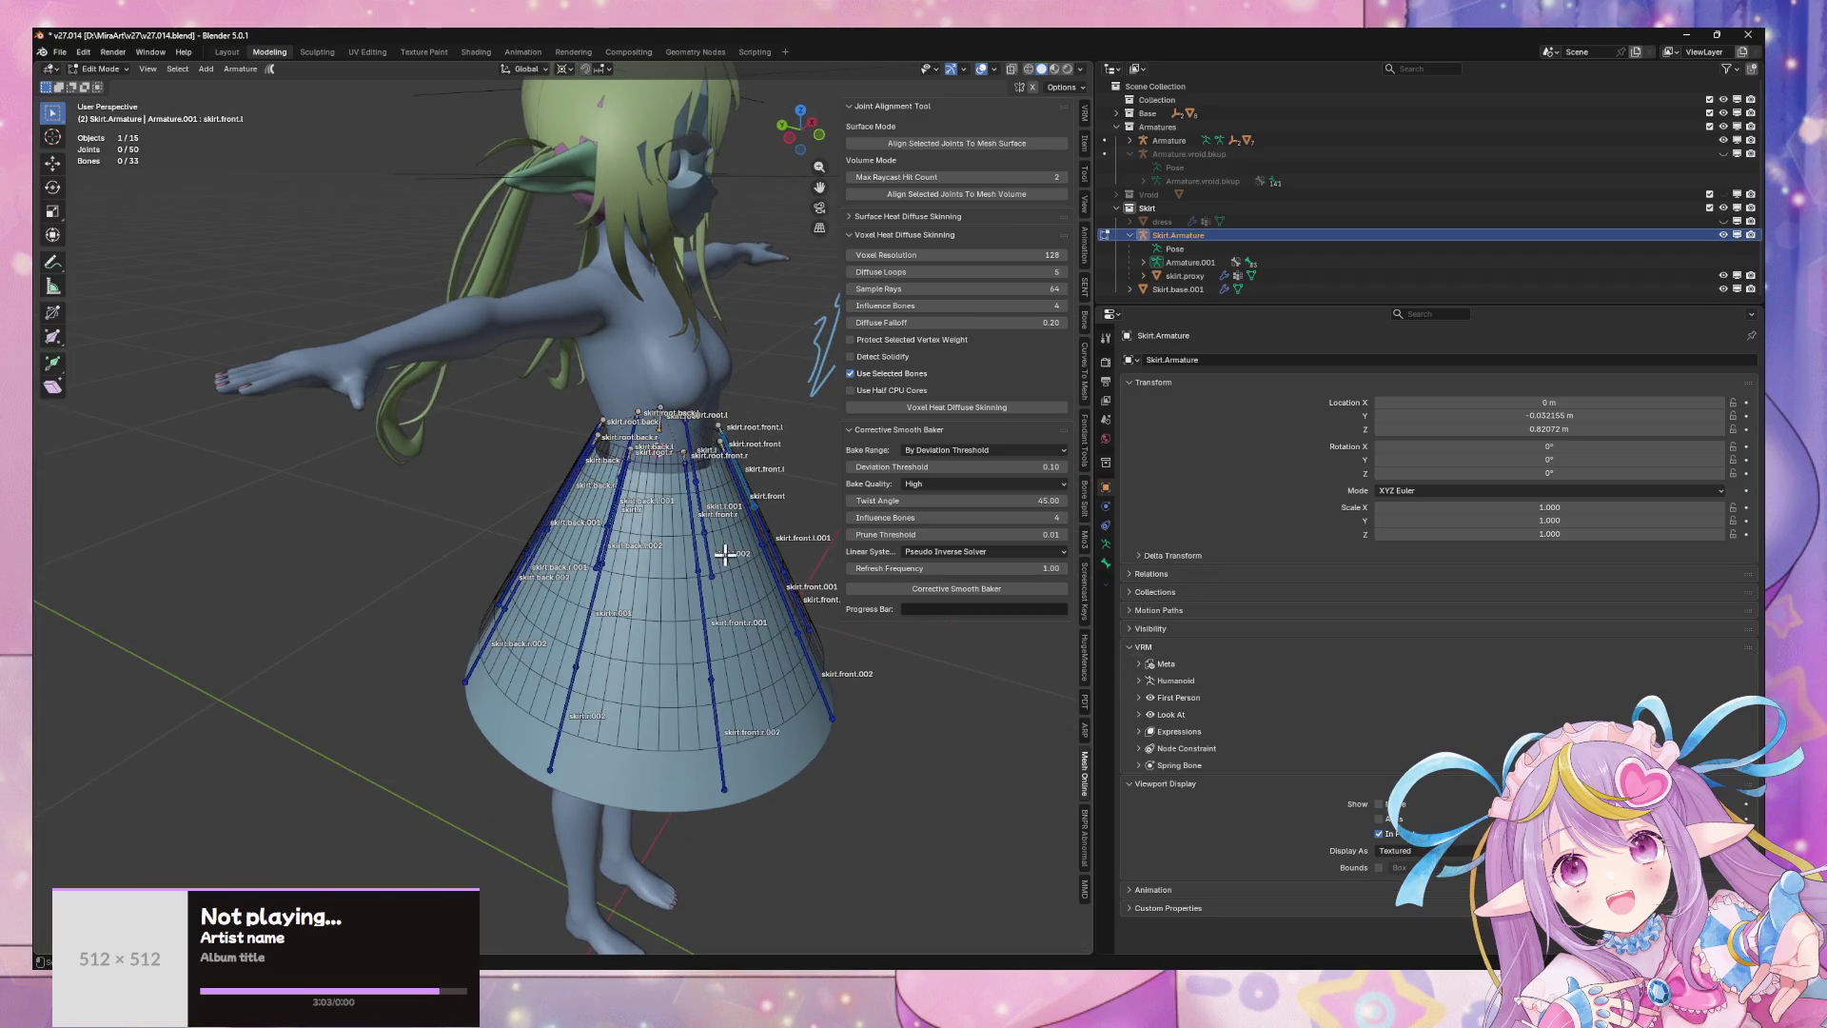
{"action": "scroll", "coordinate": [726, 523], "scroll_direction": "up", "scroll_amount": 5}
{"action": "middle_click_drag", "start_coordinate": [644, 523], "coordinate": [692, 536]}
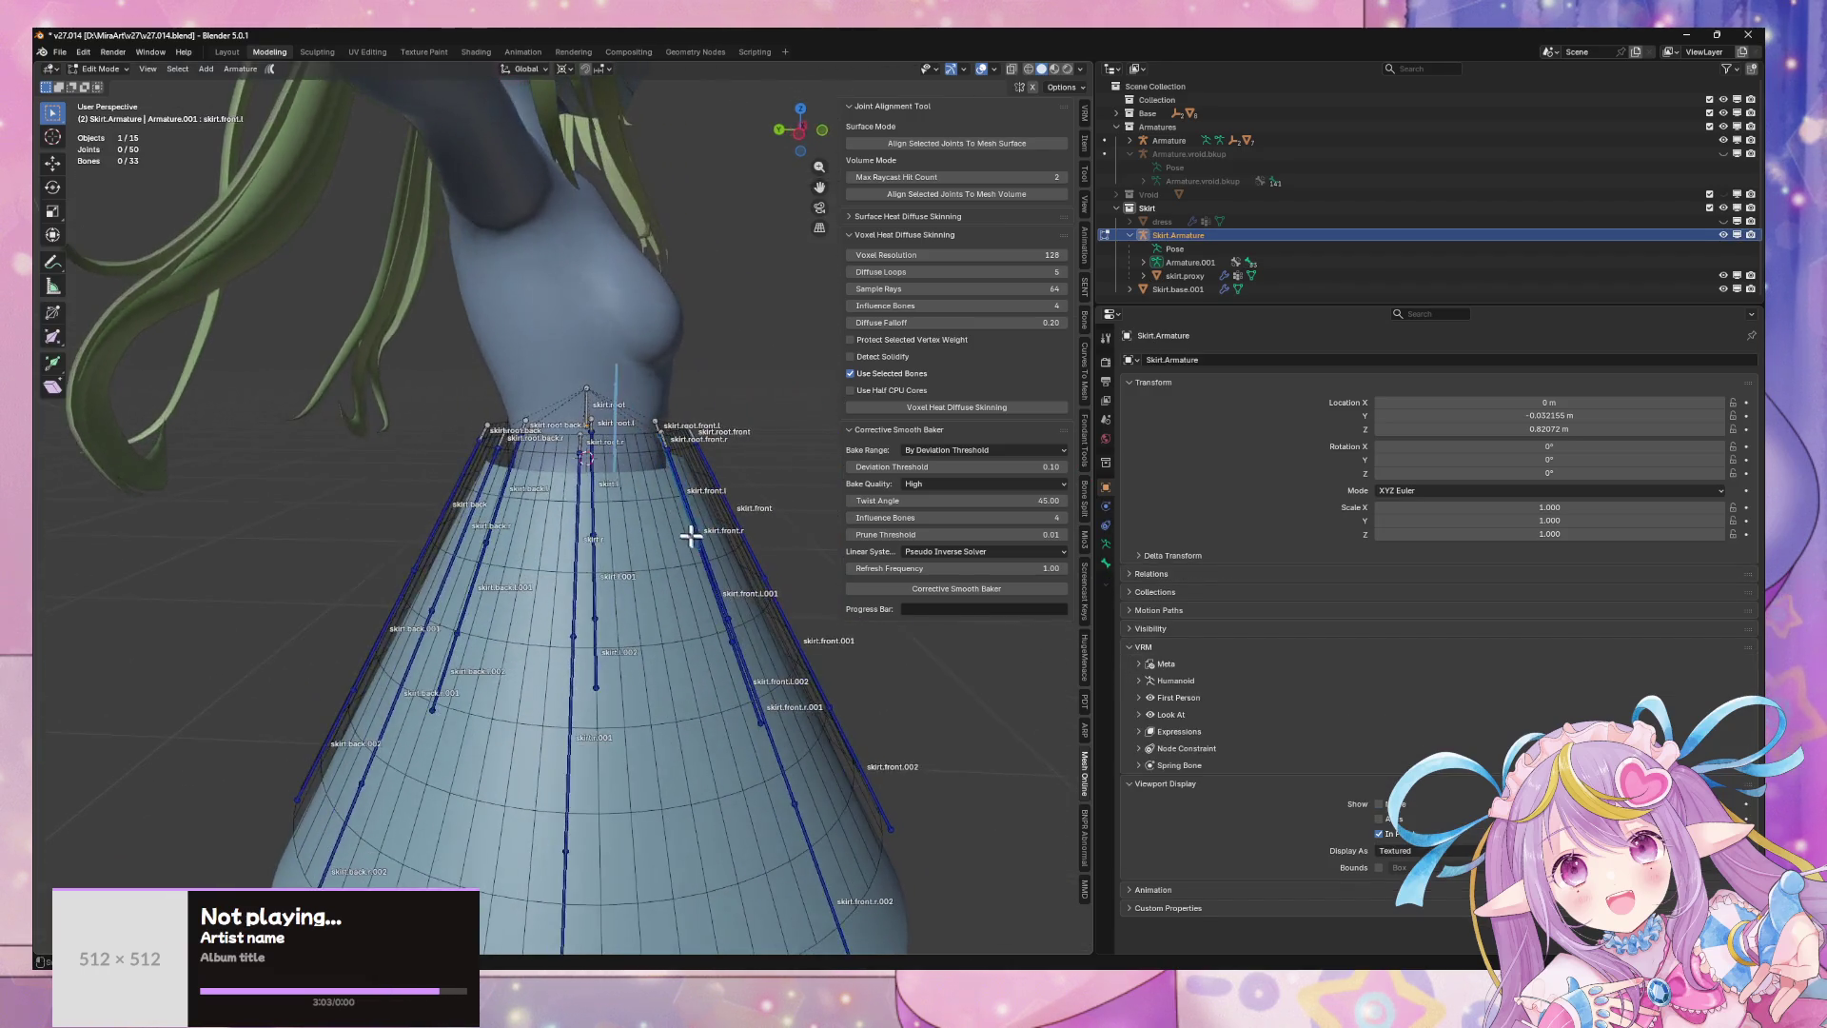
{"action": "left_click", "coordinate": [103, 68]}
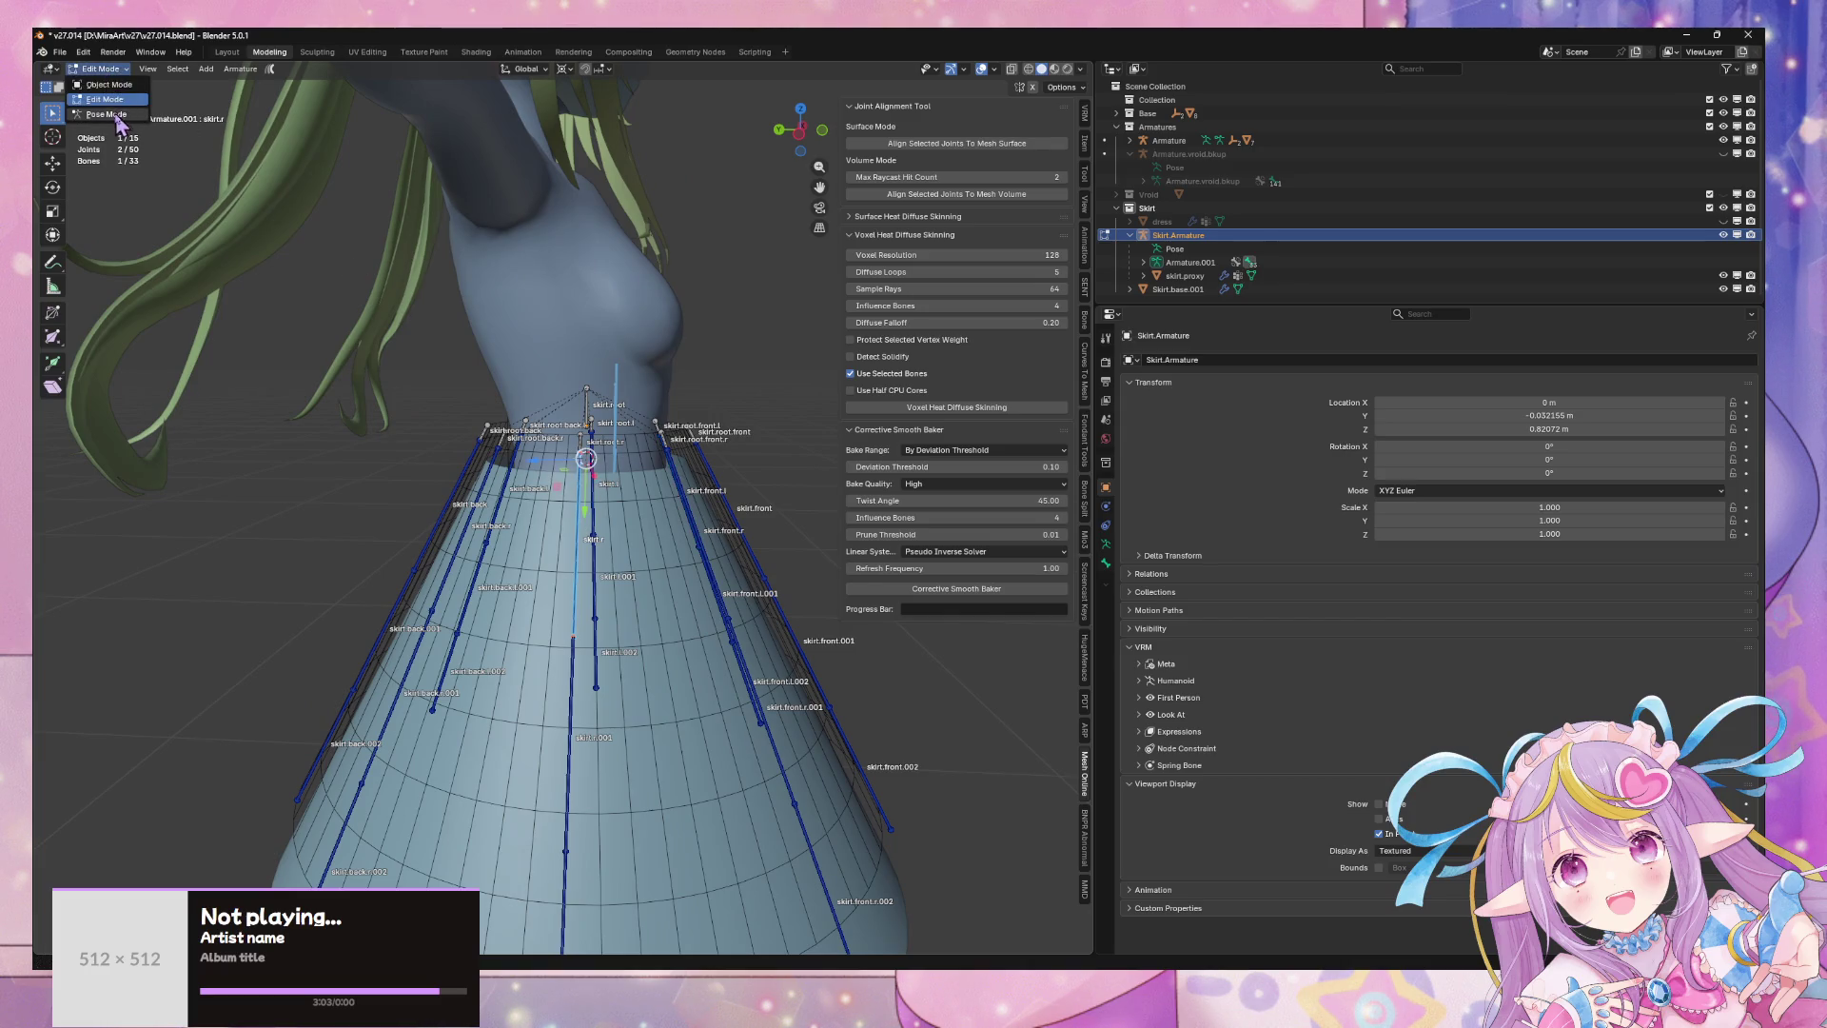
{"action": "left_click", "coordinate": [102, 116]}
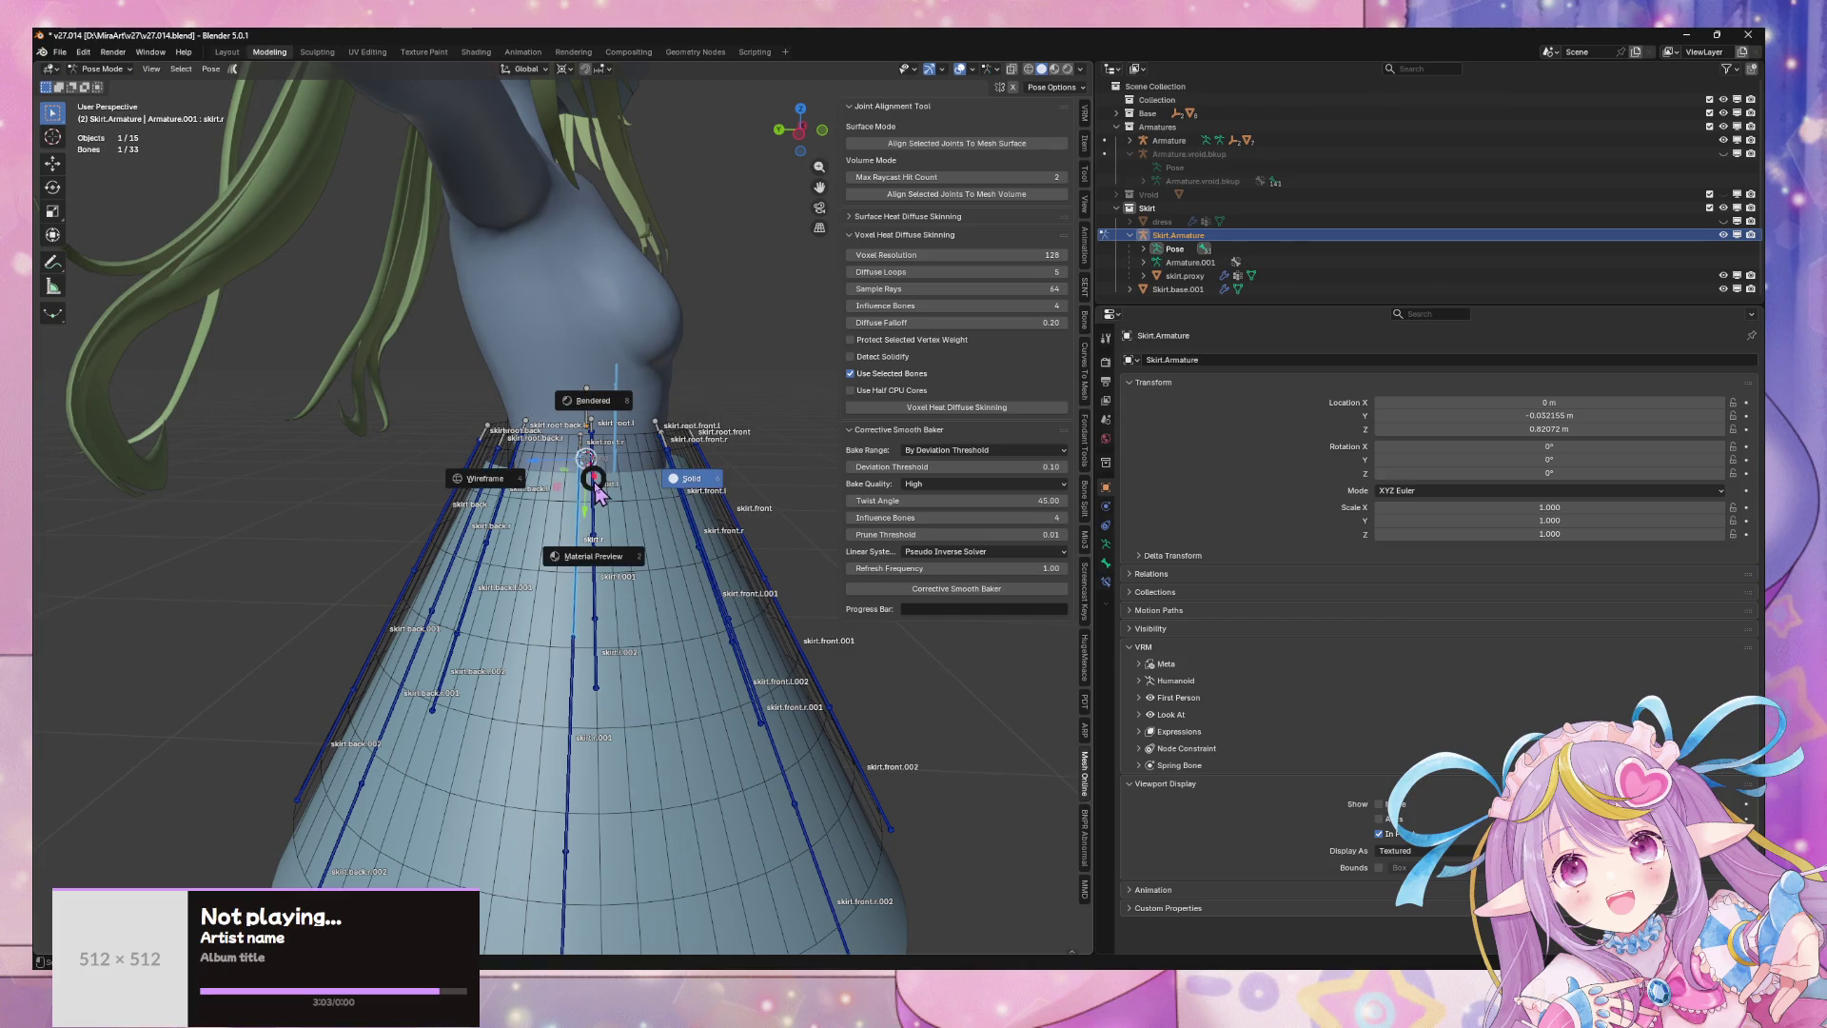
- Rotate the selected back skirt bones around the global Z axis
{"action": "middle_click_drag", "start_coordinate": [699, 478], "coordinate": [657, 504]}
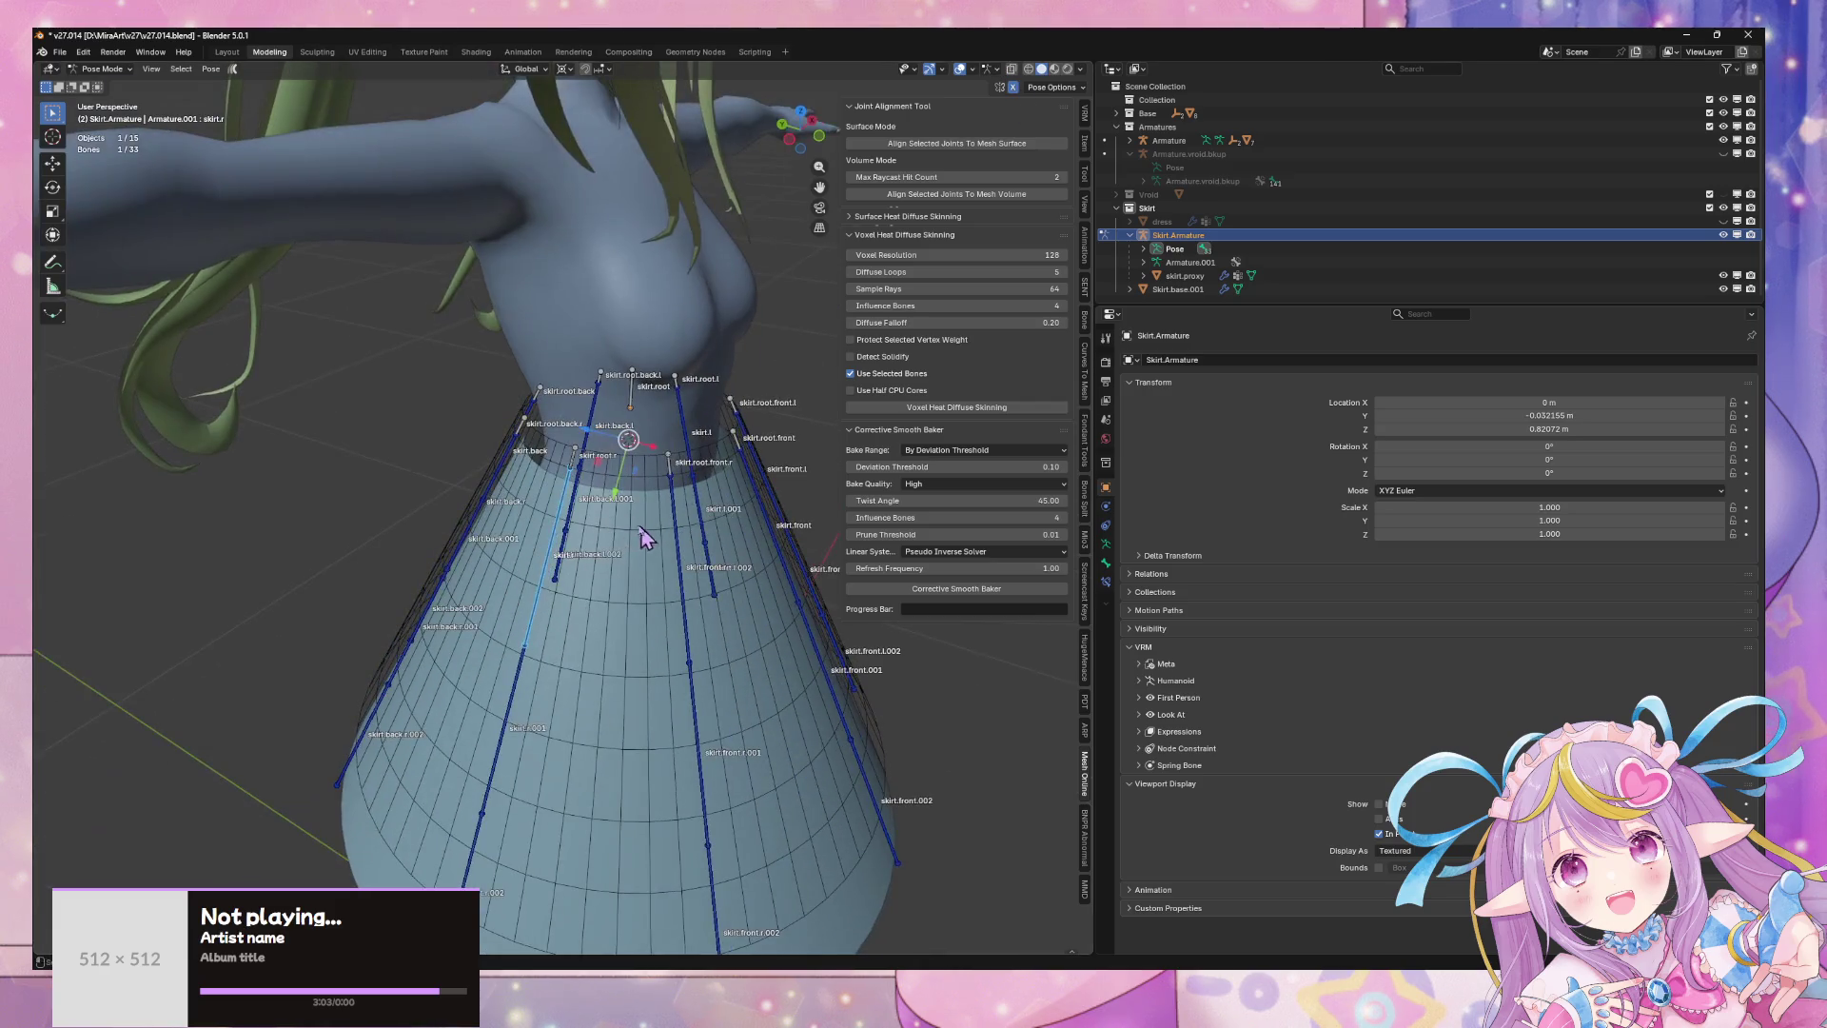
{"action": "key", "text": "r"}
{"action": "key", "text": "z"}
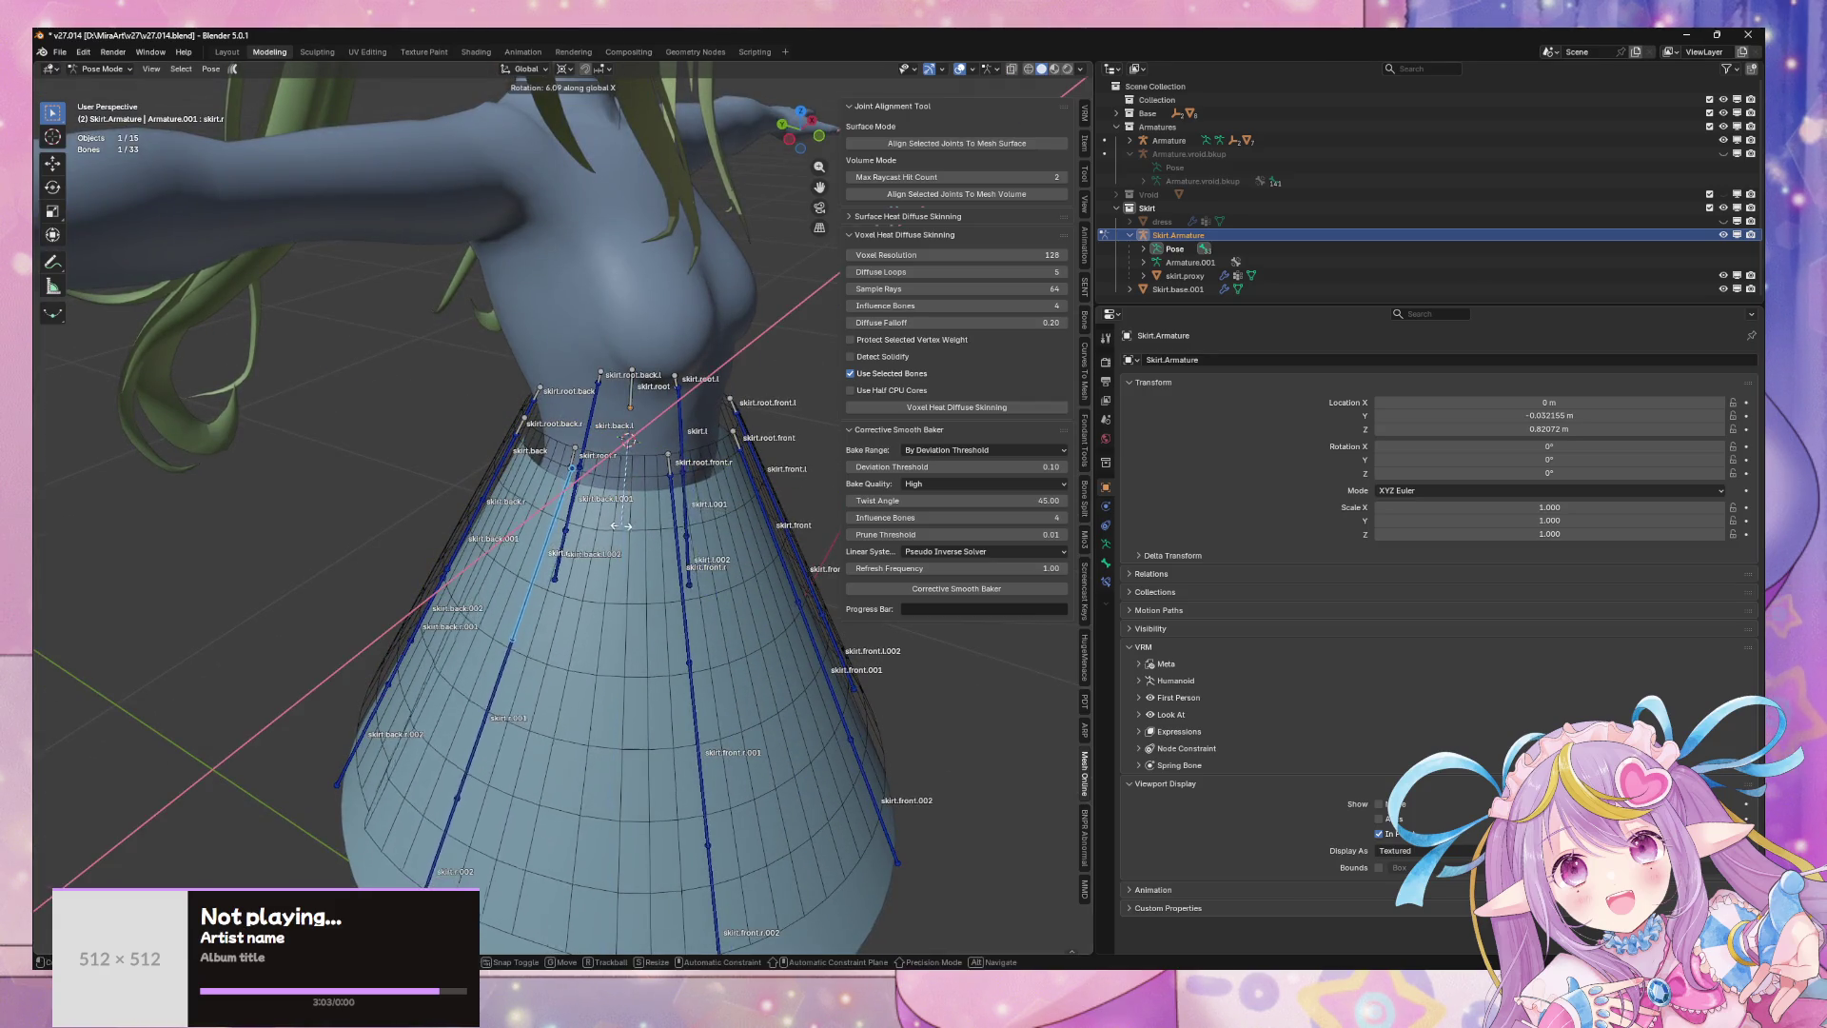
{"action": "left_click", "coordinate": [590, 519]}
- Switch the skirt armature from Pose Mode to Edit Mode
{"action": "scroll", "coordinate": [598, 476], "scroll_direction": "up", "scroll_amount": 3}
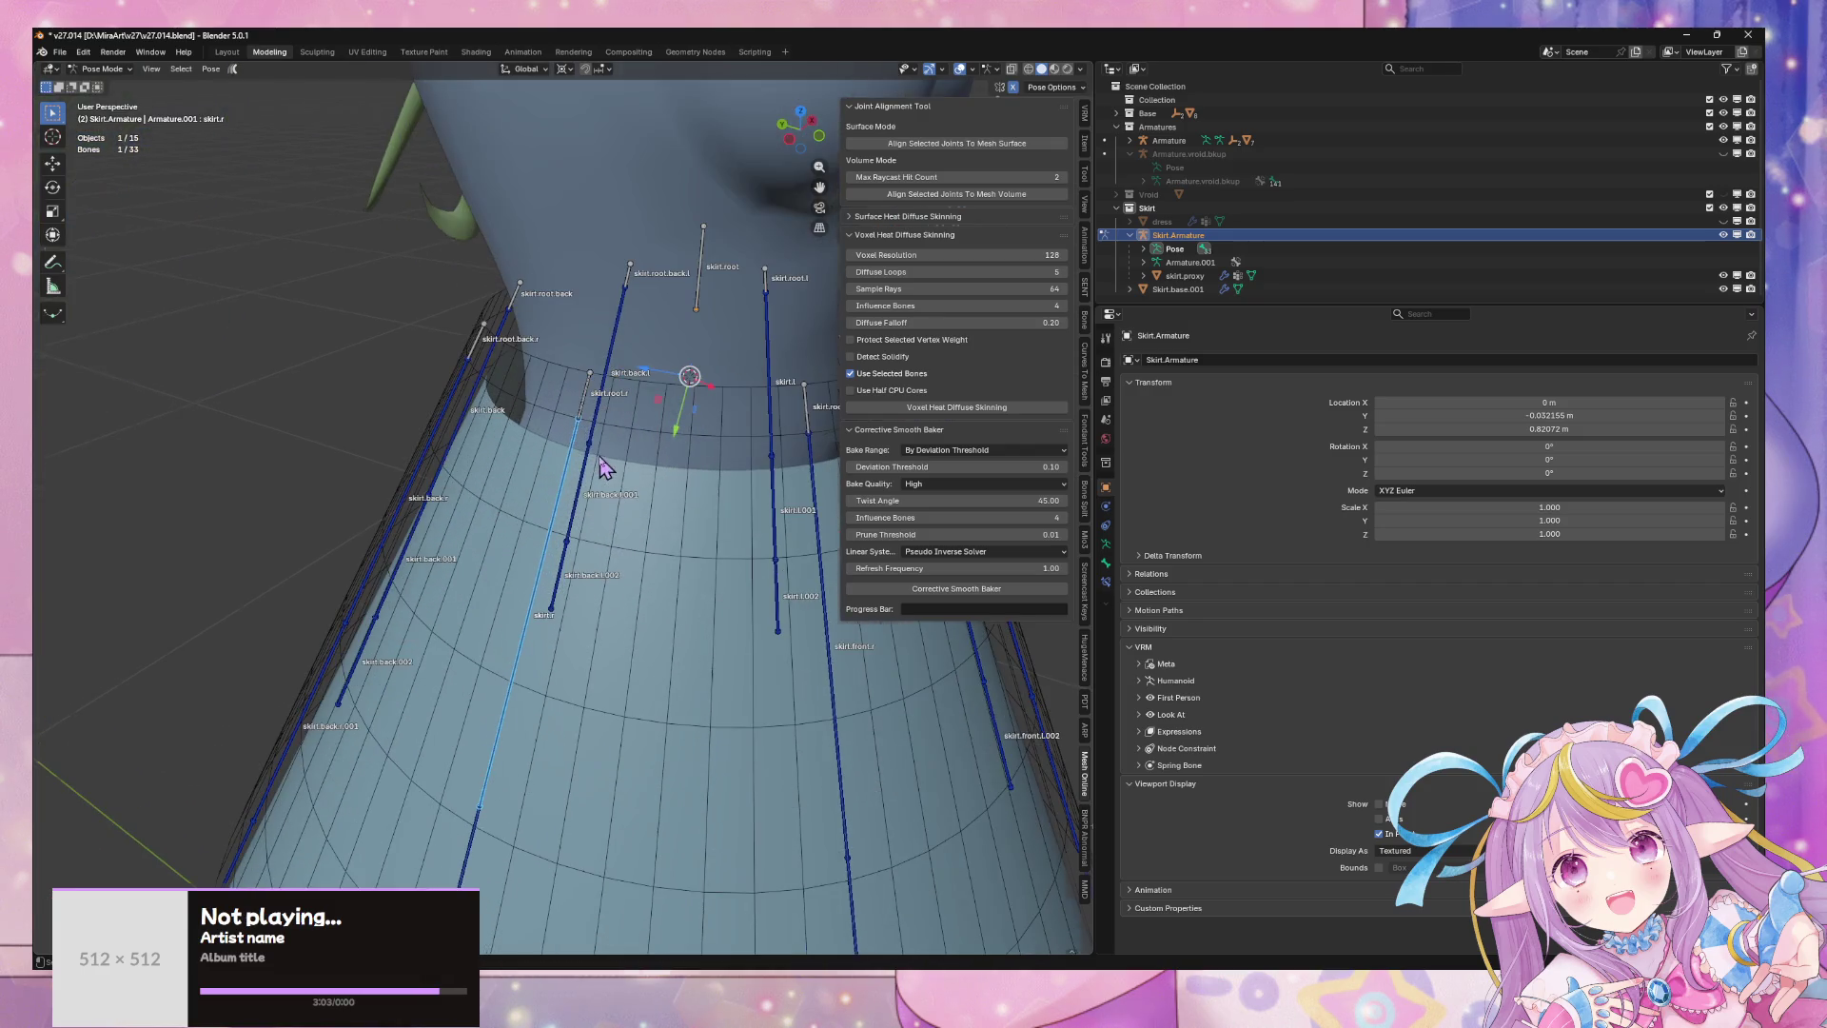
{"action": "mouse_move", "coordinate": [588, 433]}
{"action": "middle_mouse_down", "text": "shift"}
{"action": "mouse_move", "coordinate": [643, 406]}
{"action": "mouse_move", "coordinate": [652, 490]}
{"action": "mouse_move", "coordinate": [752, 485]}
{"action": "mouse_move", "coordinate": [818, 509]}
{"action": "middle_mouse_up", "text": "shift"}
{"action": "left_click", "coordinate": [102, 68]}
{"action": "left_click", "coordinate": [95, 99]}
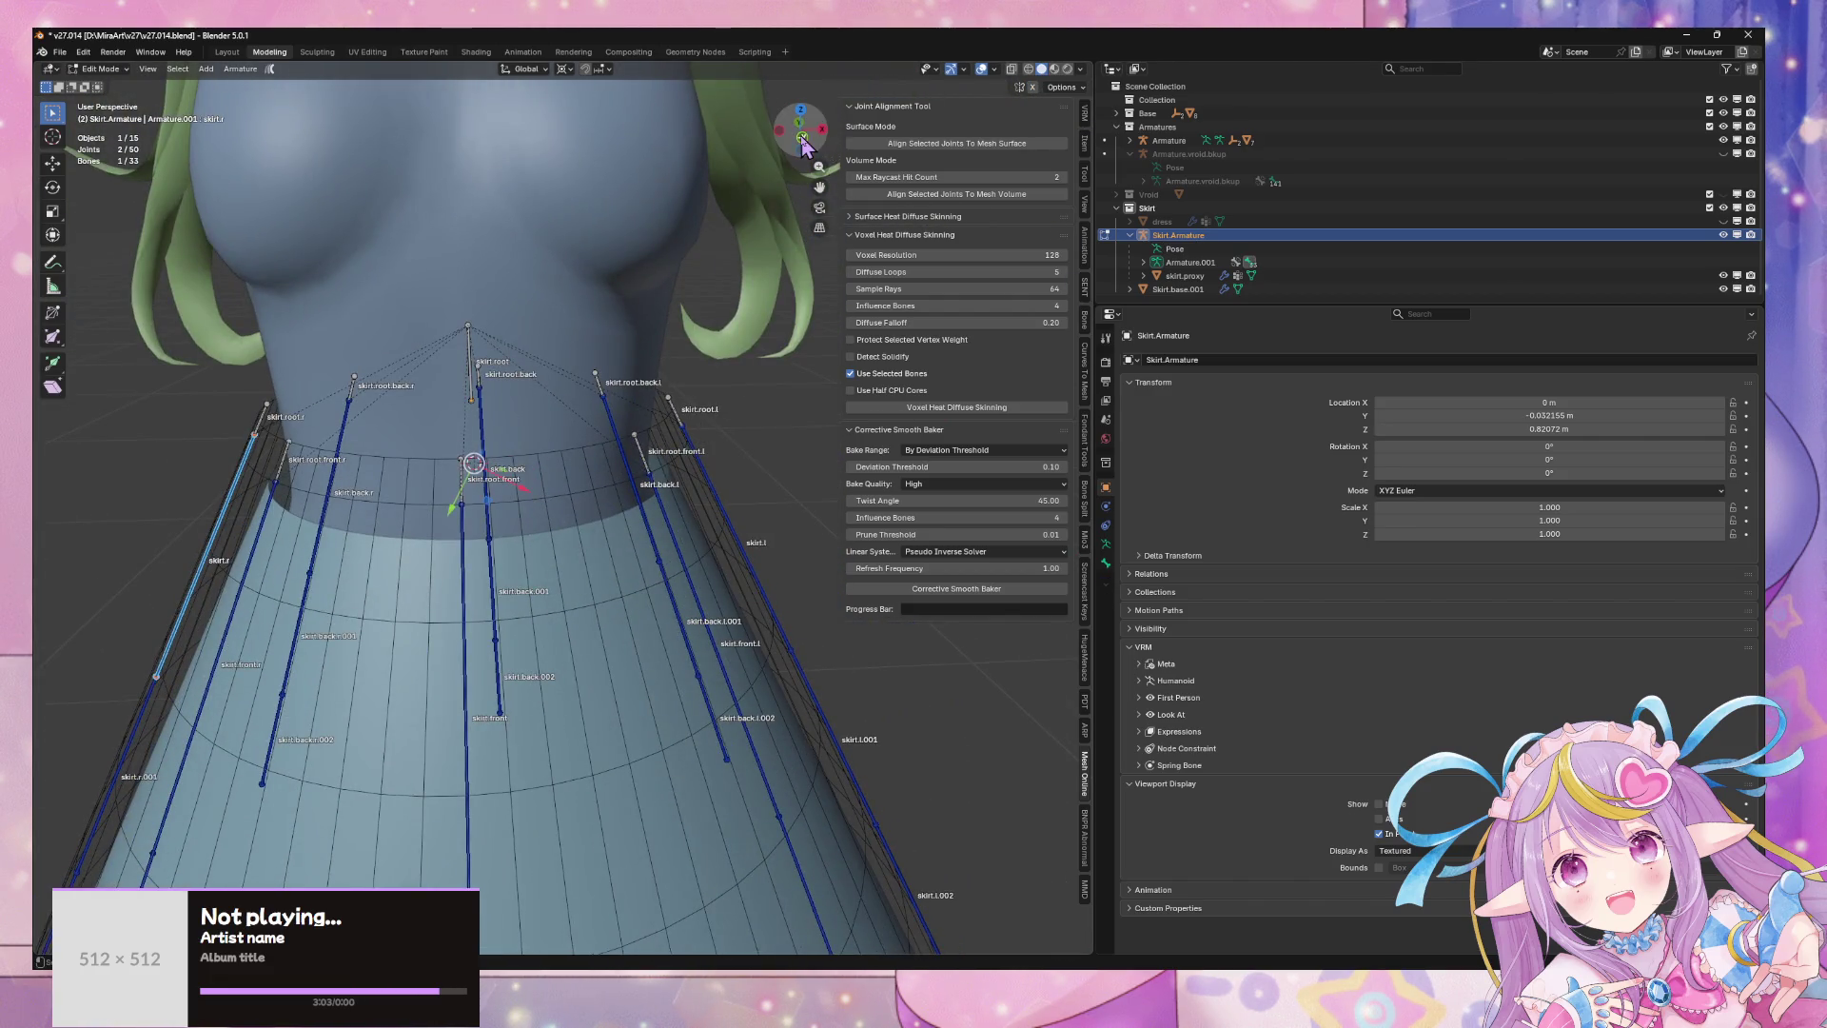
{"action": "left_click", "coordinate": [802, 138]}
{"action": "left_click", "coordinate": [450, 492]}
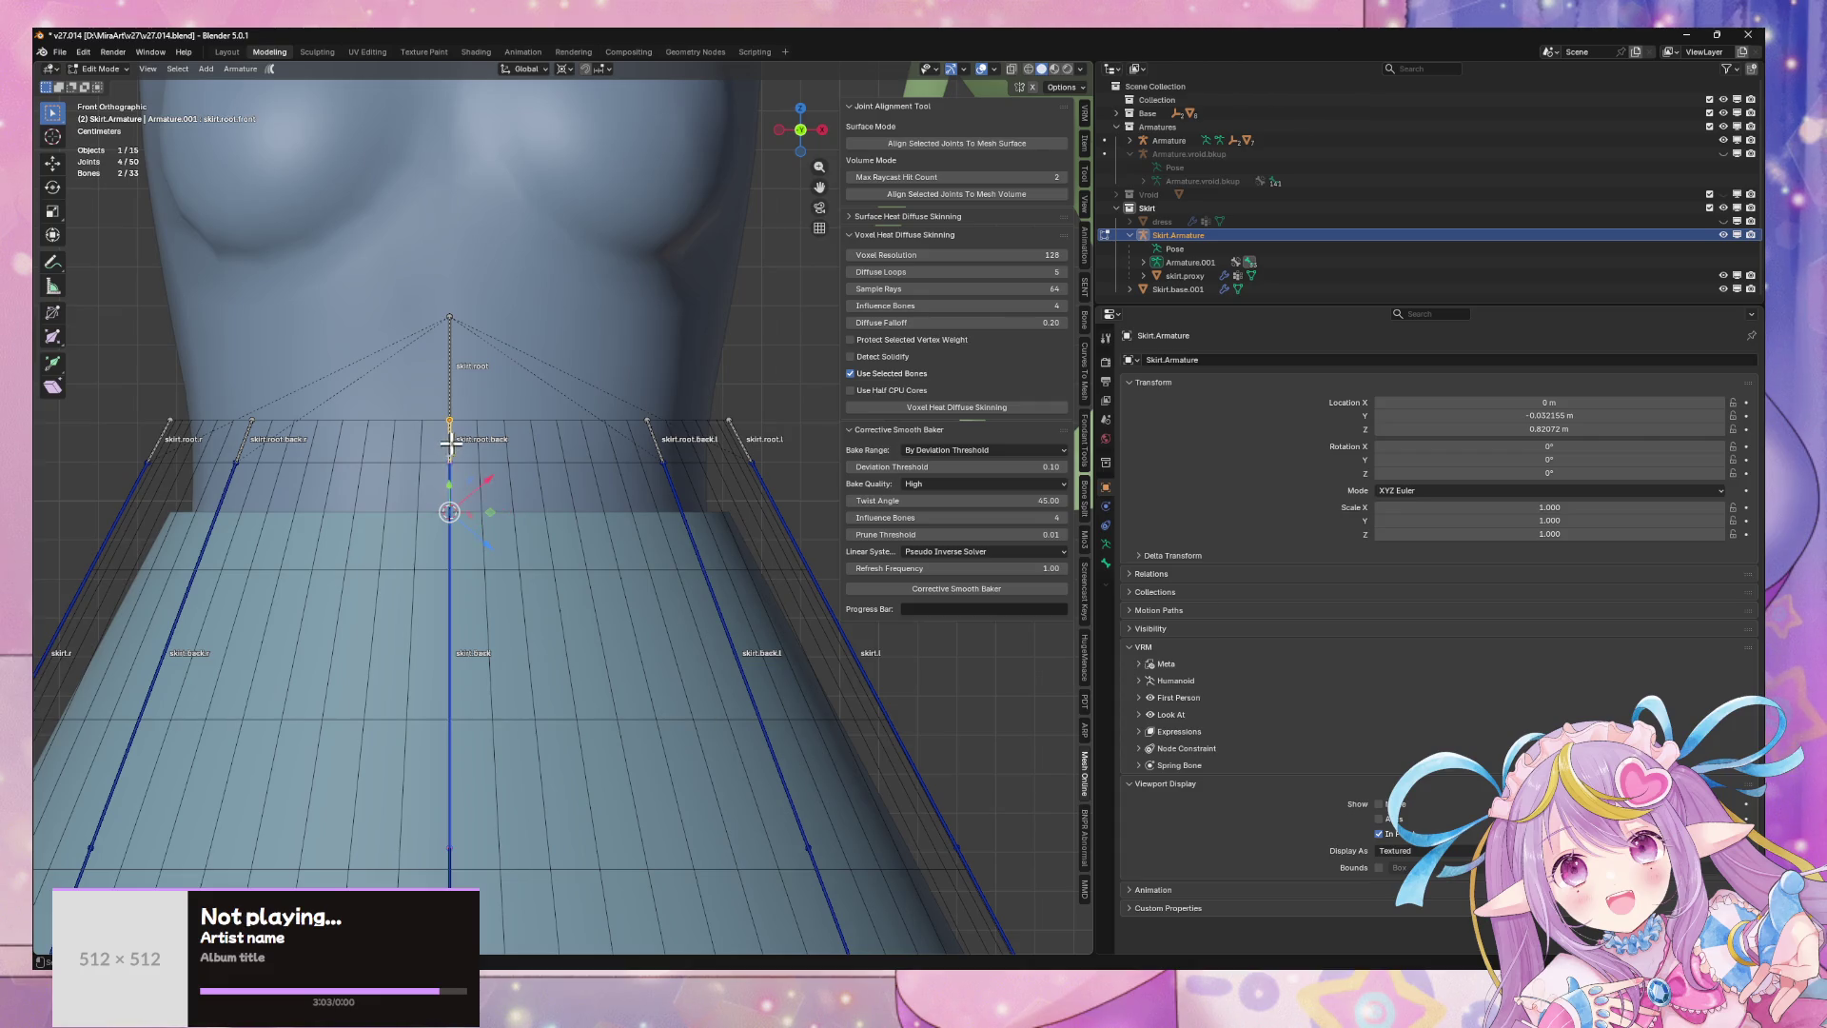
{"action": "left_click", "coordinate": [450, 439], "text": "alt"}
{"action": "left_click", "coordinate": [448, 456]}
{"action": "mouse_move", "coordinate": [648, 513]}
{"action": "middle_mouse_down"}
{"action": "mouse_move", "coordinate": [614, 584]}
{"action": "mouse_move", "coordinate": [621, 545]}
{"action": "mouse_move", "coordinate": [458, 496]}
{"action": "mouse_move", "coordinate": [485, 450]}
{"action": "mouse_move", "coordinate": [533, 442]}
{"action": "middle_mouse_up"}
{"action": "right_click", "coordinate": [536, 443]}
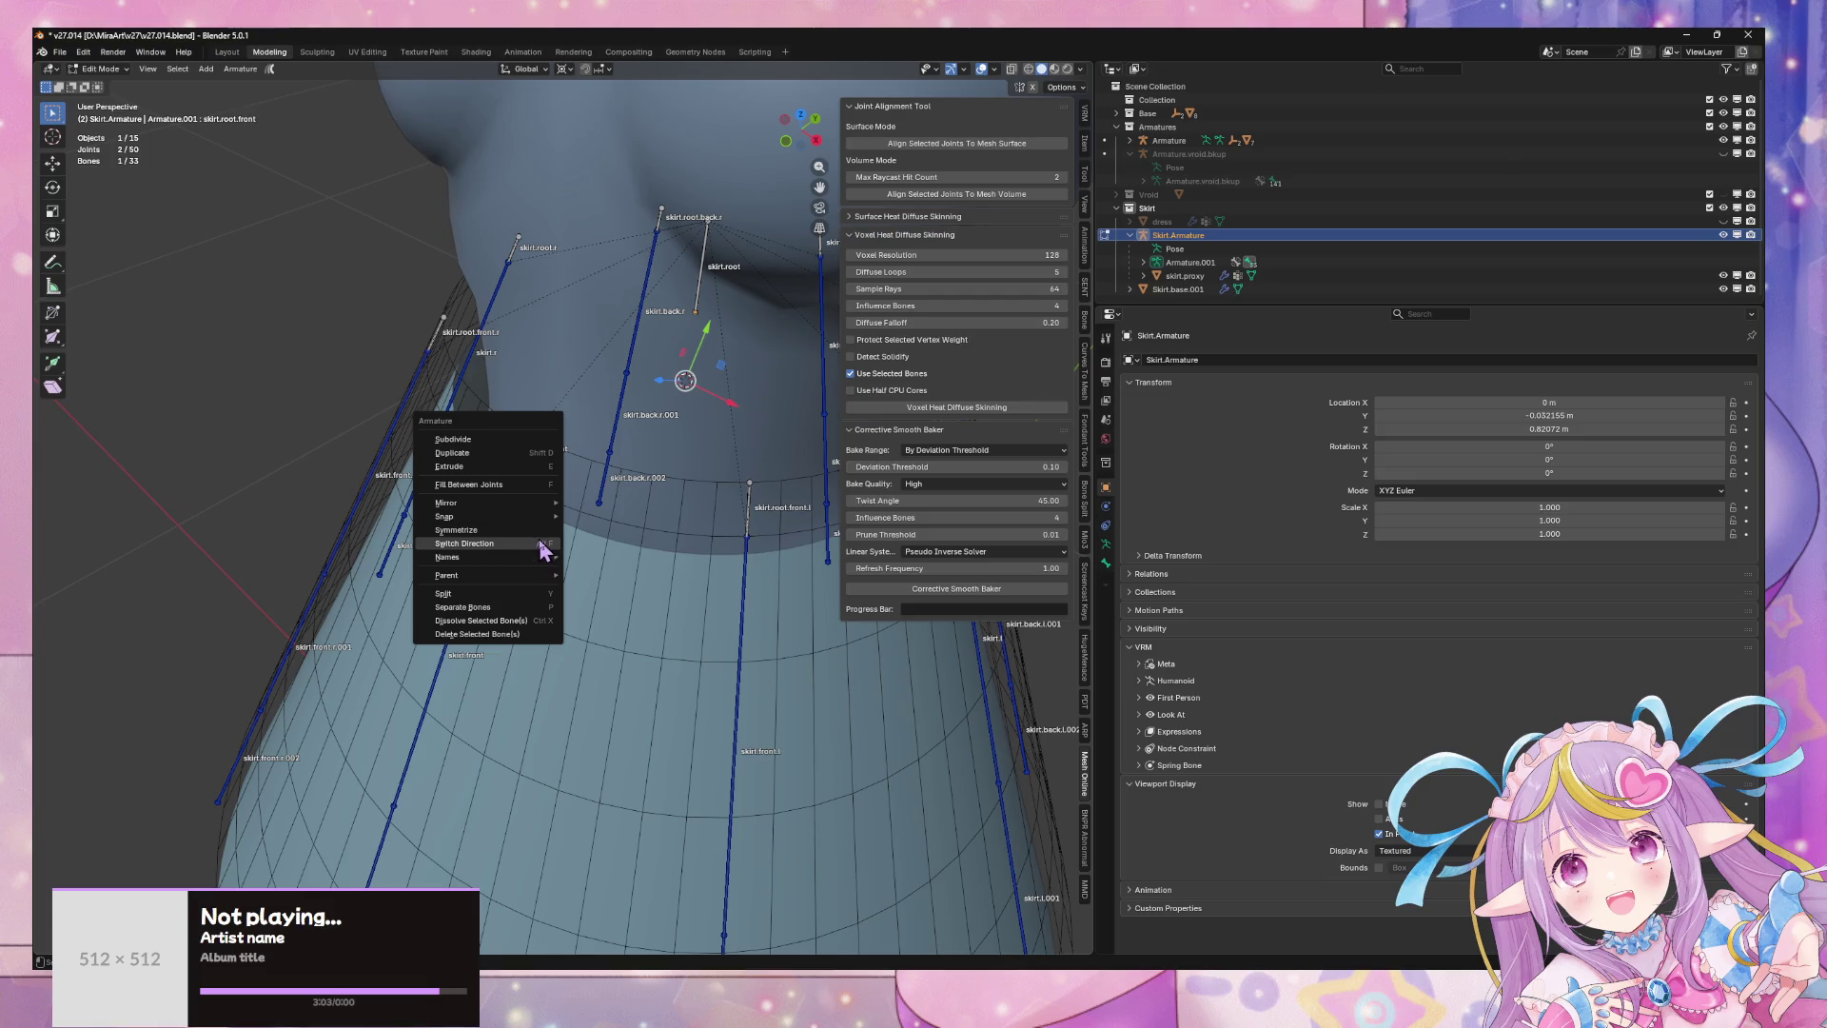
{"action": "mouse_move", "coordinate": [543, 522]}
{"action": "middle_mouse_down"}
{"action": "mouse_move", "coordinate": [640, 408]}
{"action": "mouse_move", "coordinate": [629, 394]}
{"action": "middle_mouse_up"}
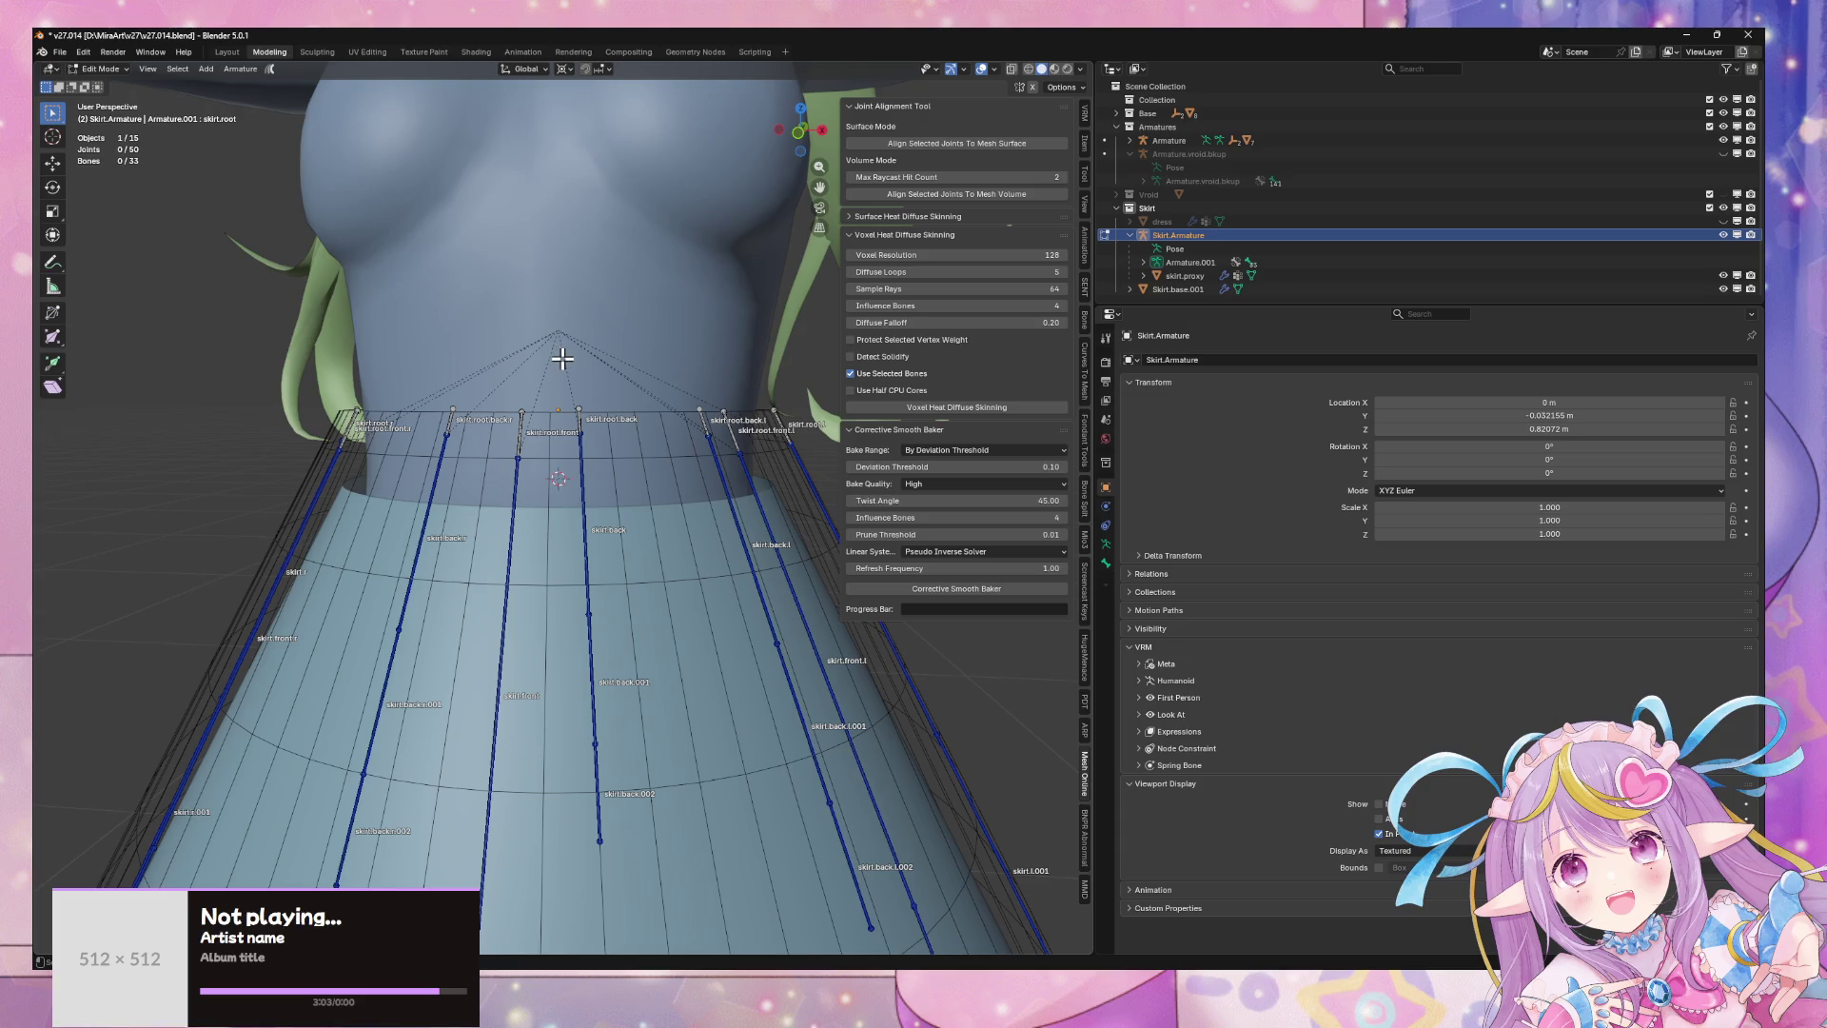
- Add a bone collection named root, hide it, and make skirt.root the active collection
{"action": "left_click", "coordinate": [1105, 544]}
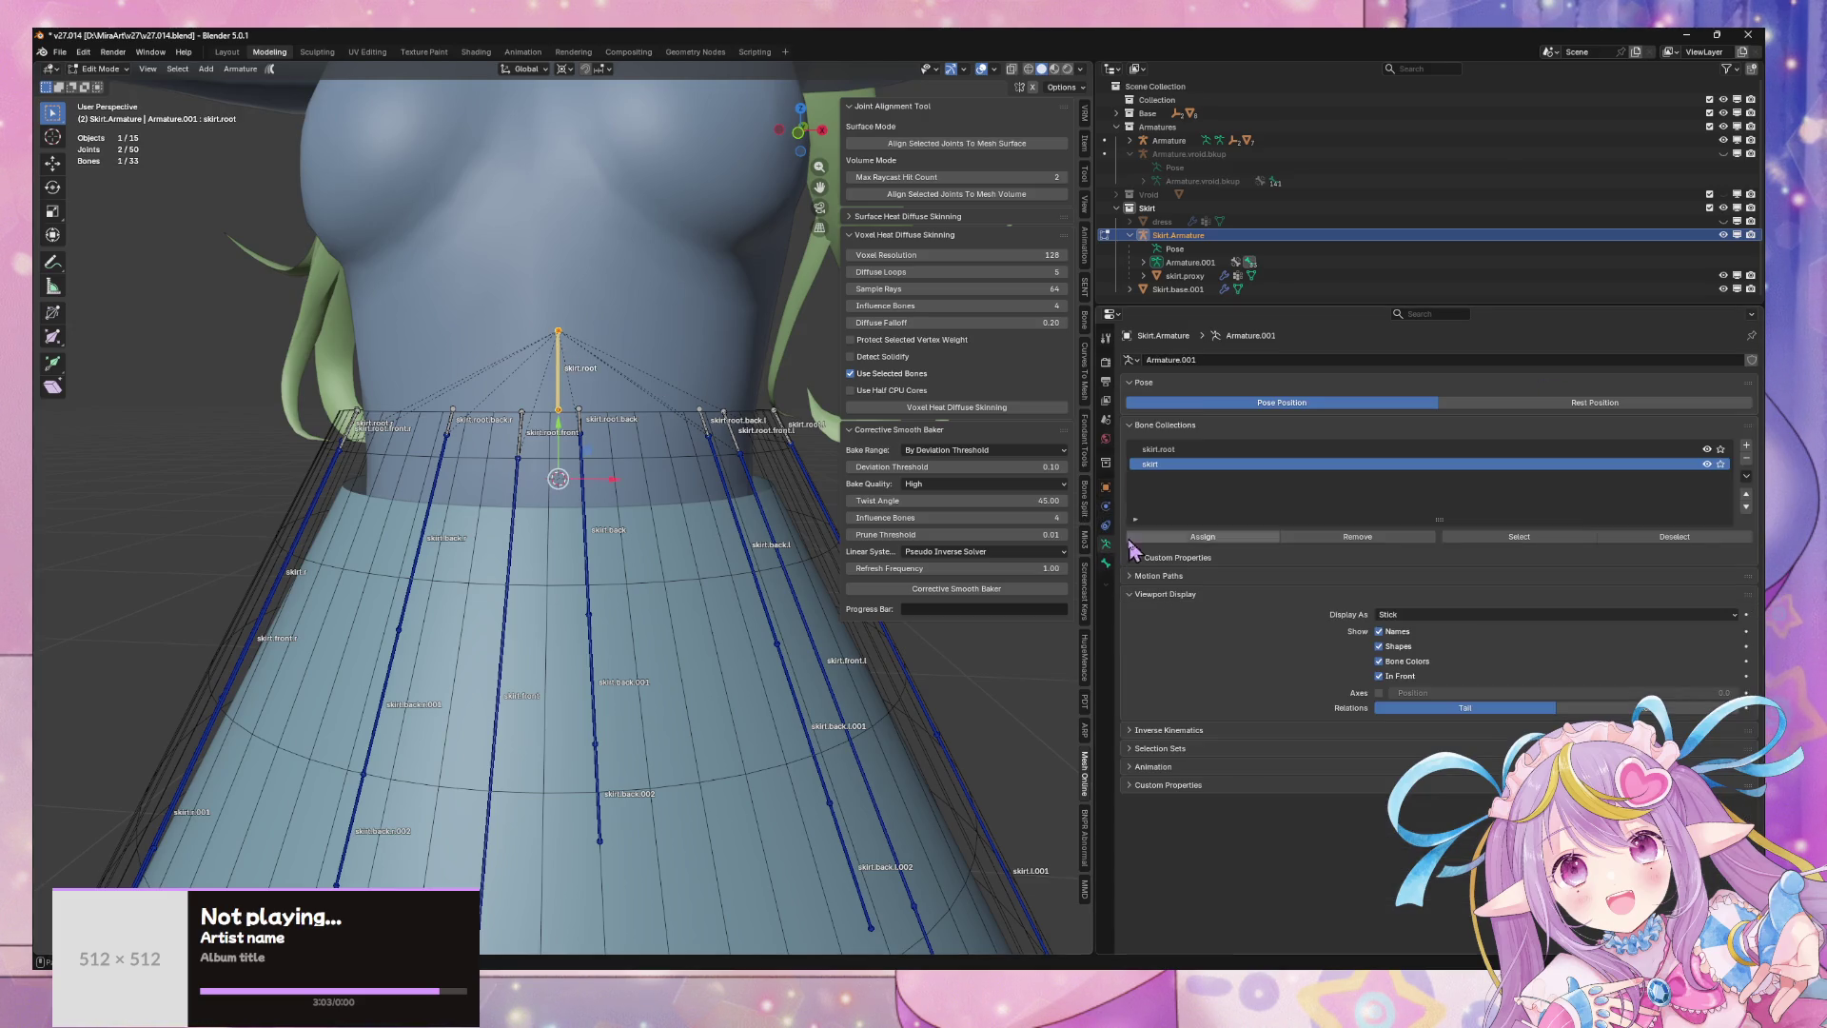
{"action": "left_click", "coordinate": [1746, 444]}
{"action": "double_click", "coordinate": [1193, 479]}
{"action": "type", "text": "n"}
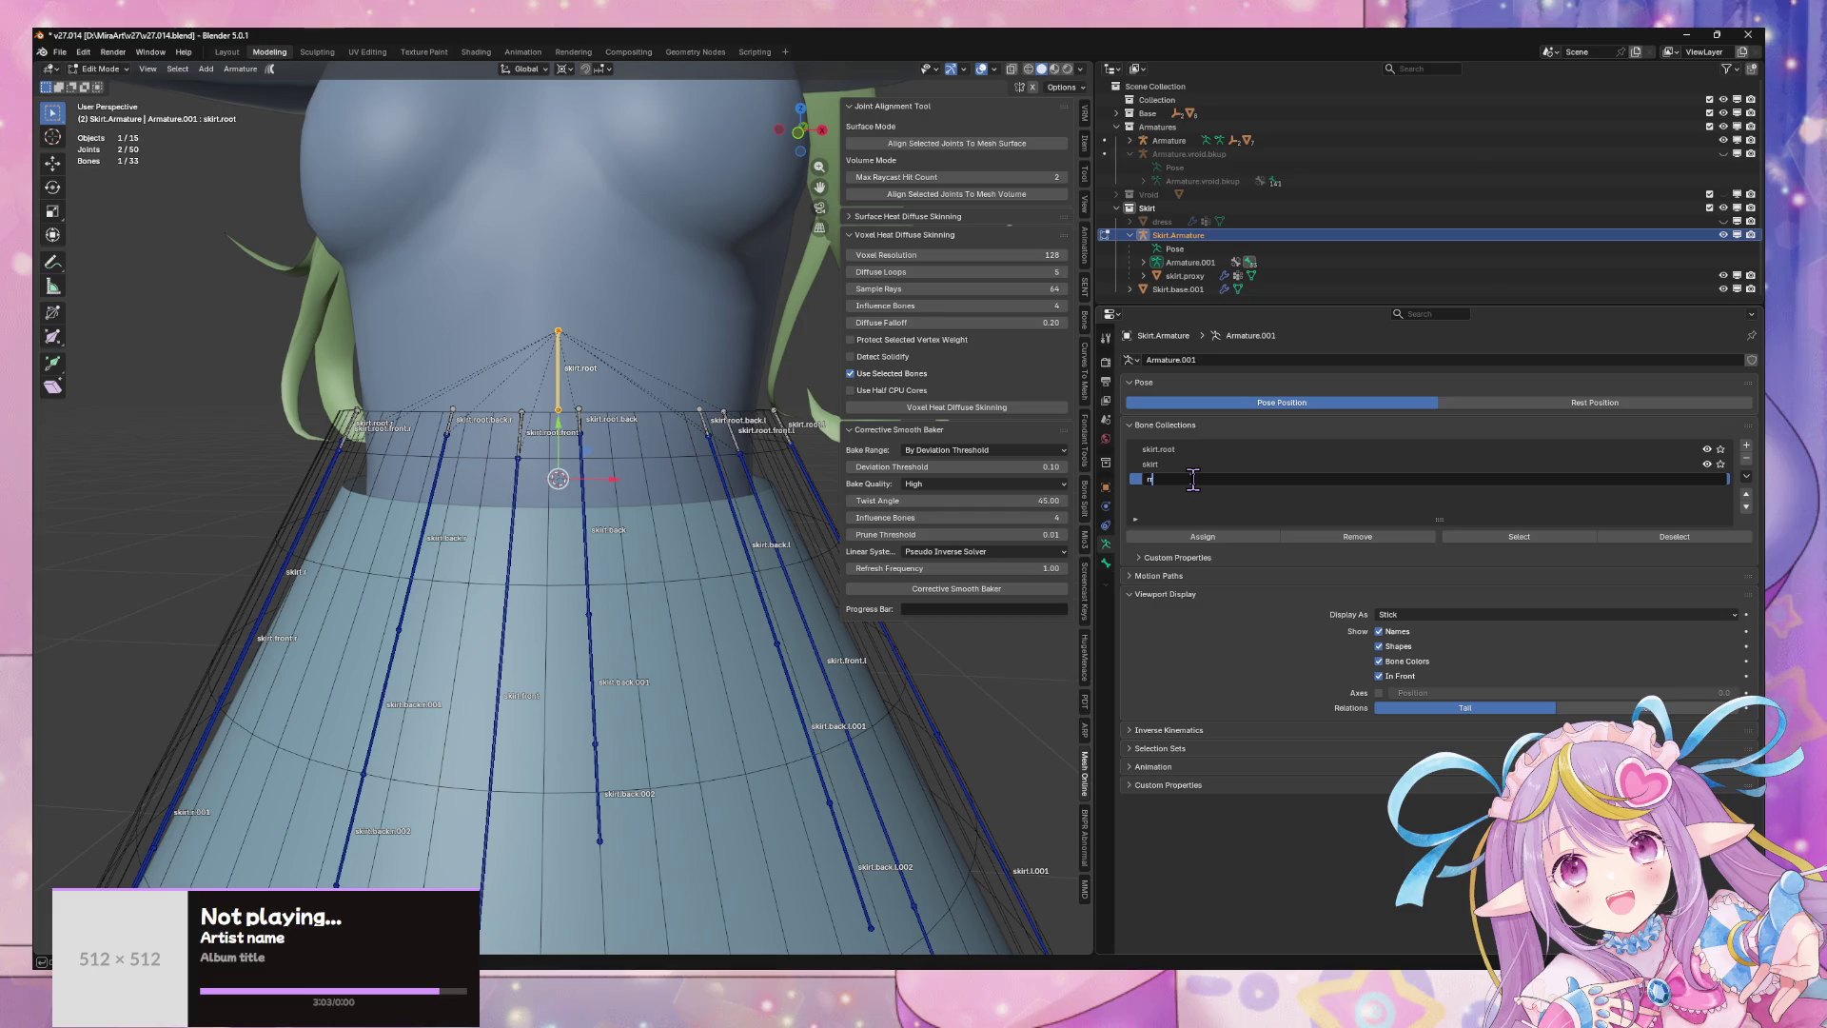
{"action": "key", "text": "Return"}
{"action": "double_click", "coordinate": [1193, 479]}
{"action": "type", "text": "ot"}
{"action": "key", "text": "Return"}
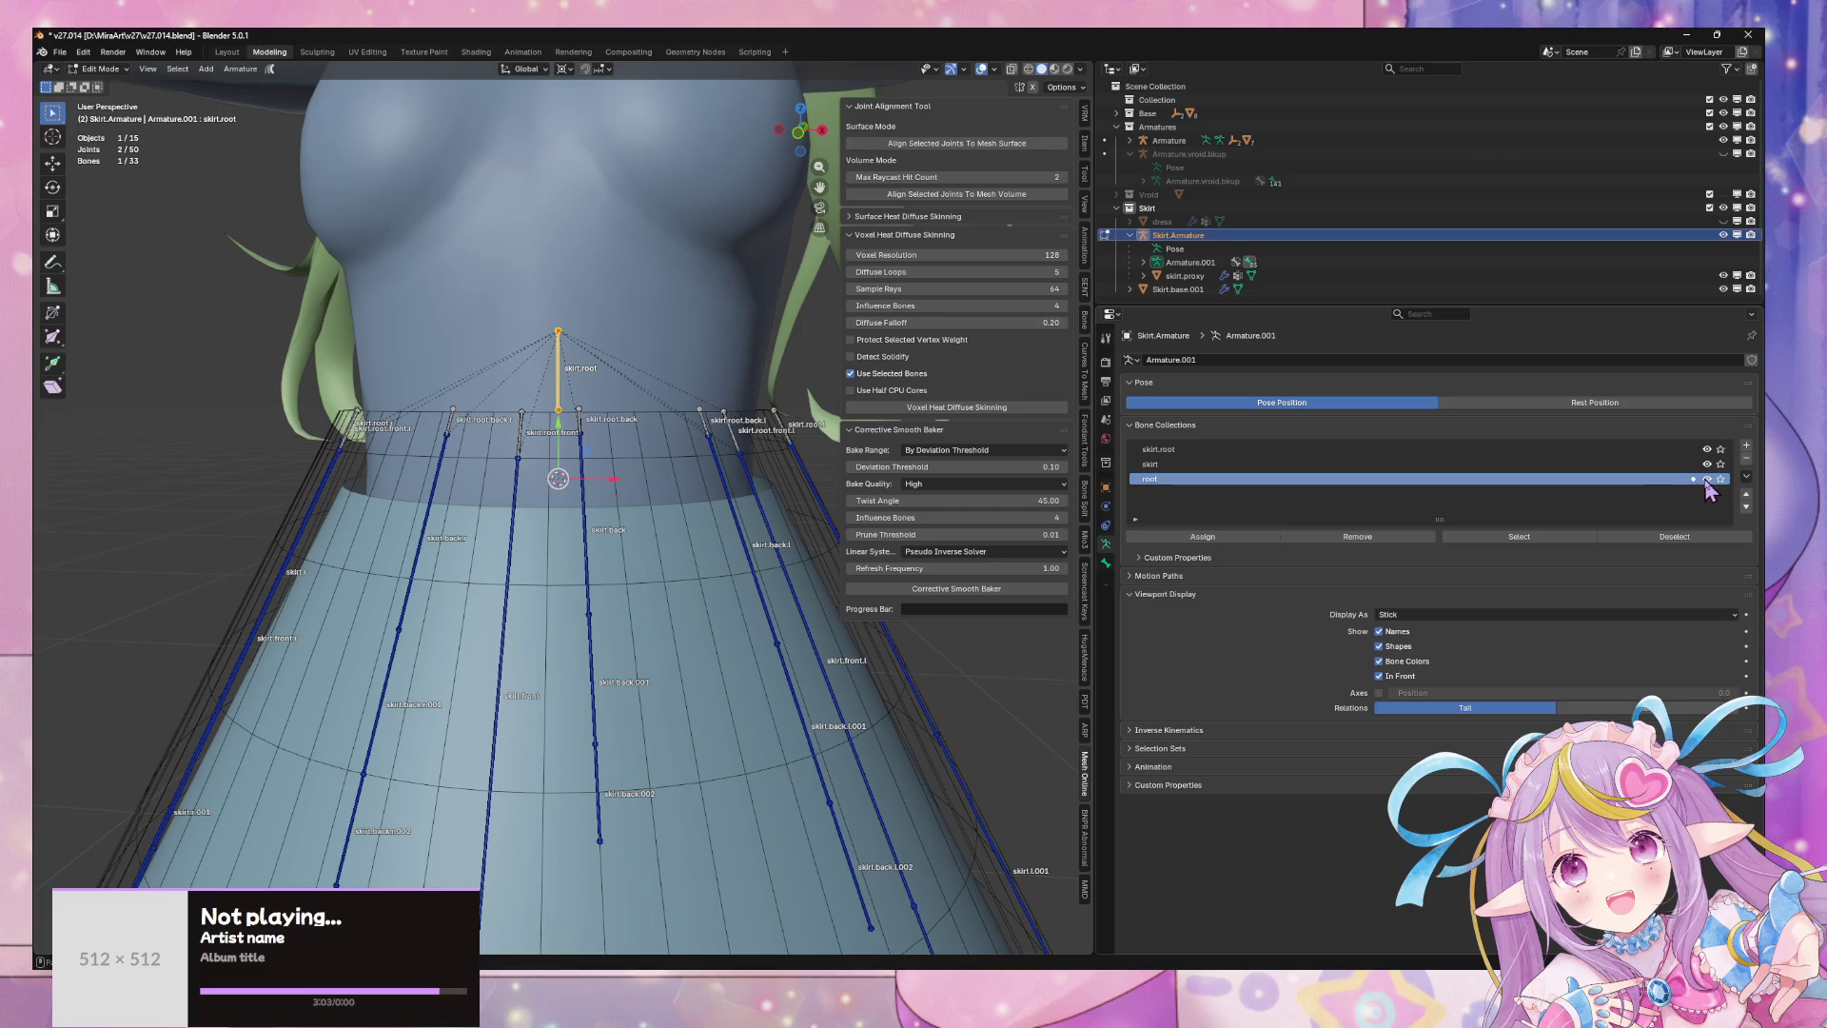
{"action": "left_click", "coordinate": [1706, 480]}
{"action": "mouse_move", "coordinate": [705, 325]}
{"action": "middle_mouse_down"}
{"action": "mouse_move", "coordinate": [690, 283]}
{"action": "mouse_move", "coordinate": [717, 311]}
{"action": "mouse_move", "coordinate": [942, 322]}
{"action": "mouse_move", "coordinate": [63, 343]}
{"action": "mouse_move", "coordinate": [314, 326]}
{"action": "mouse_move", "coordinate": [218, 324]}
{"action": "middle_mouse_up"}
{"action": "left_click", "coordinate": [1242, 449]}
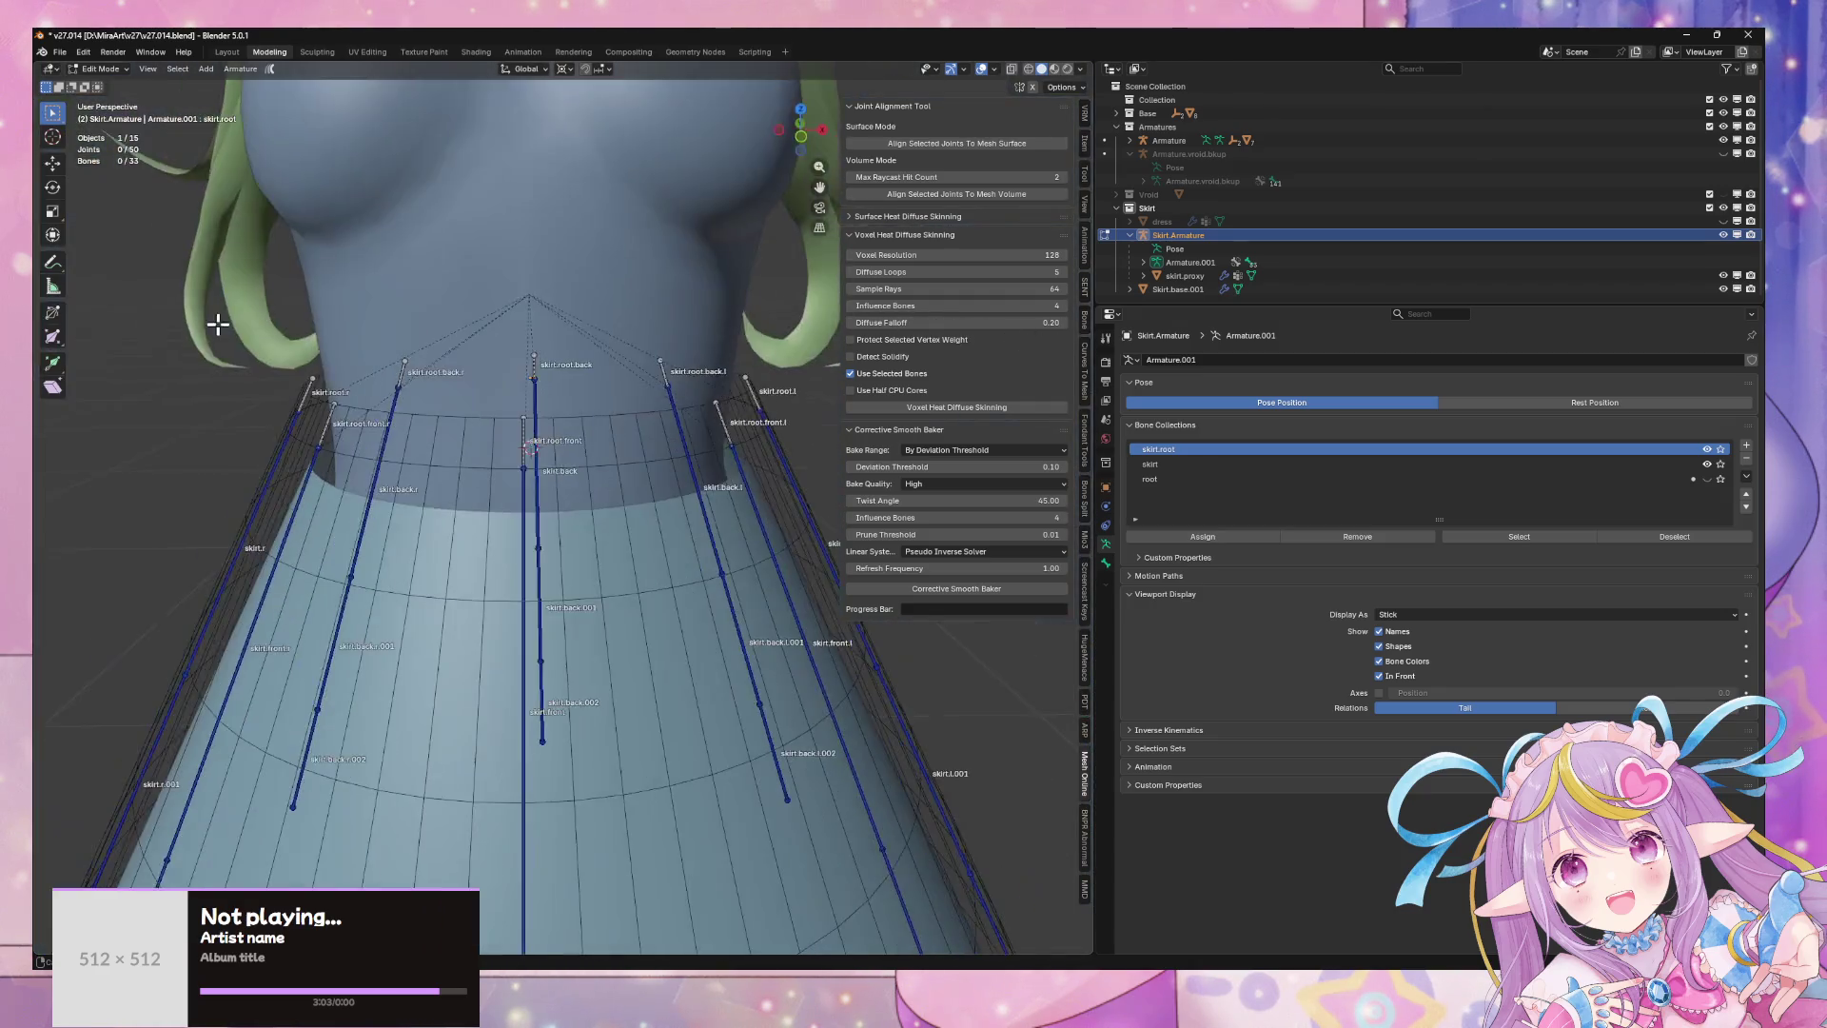
- Select the skirt.root collection's bones and connect skirt.front to its root bone
{"action": "left_click", "coordinate": [1520, 538]}
{"action": "right_click", "coordinate": [533, 406]}
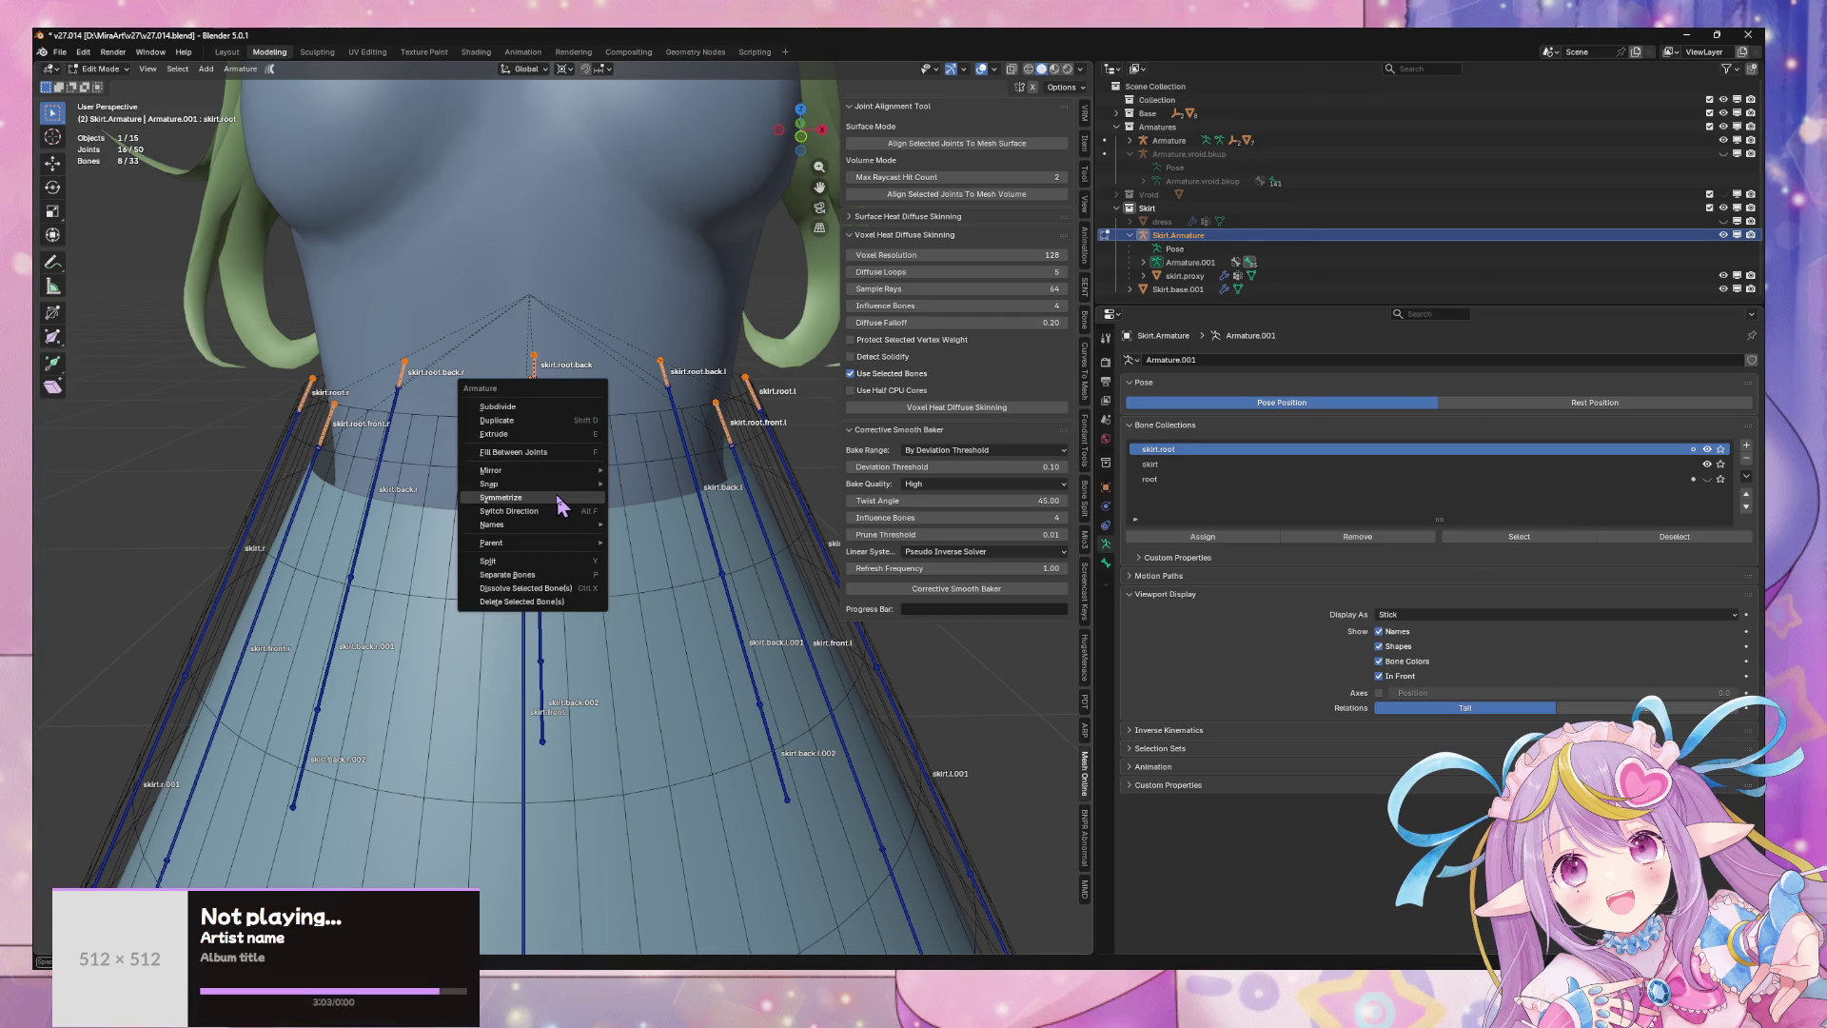
{"action": "left_click", "coordinate": [559, 519]}
{"action": "mouse_move", "coordinate": [565, 342]}
{"action": "middle_mouse_down"}
{"action": "mouse_move", "coordinate": [612, 310]}
{"action": "mouse_move", "coordinate": [701, 358]}
{"action": "mouse_move", "coordinate": [575, 326]}
{"action": "mouse_move", "coordinate": [563, 403]}
{"action": "mouse_move", "coordinate": [542, 383]}
{"action": "mouse_move", "coordinate": [532, 509]}
{"action": "mouse_move", "coordinate": [528, 442]}
{"action": "mouse_move", "coordinate": [701, 477]}
{"action": "mouse_move", "coordinate": [609, 525]}
{"action": "middle_mouse_up"}
{"action": "left_click", "coordinate": [533, 509]}
{"action": "key", "text": "ctrl+p"}
{"action": "left_click", "coordinate": [535, 444]}
- Connect skirt.front.l and skirt.l to their root bones
{"action": "left_click", "coordinate": [757, 487]}
{"action": "left_click", "coordinate": [761, 487]}
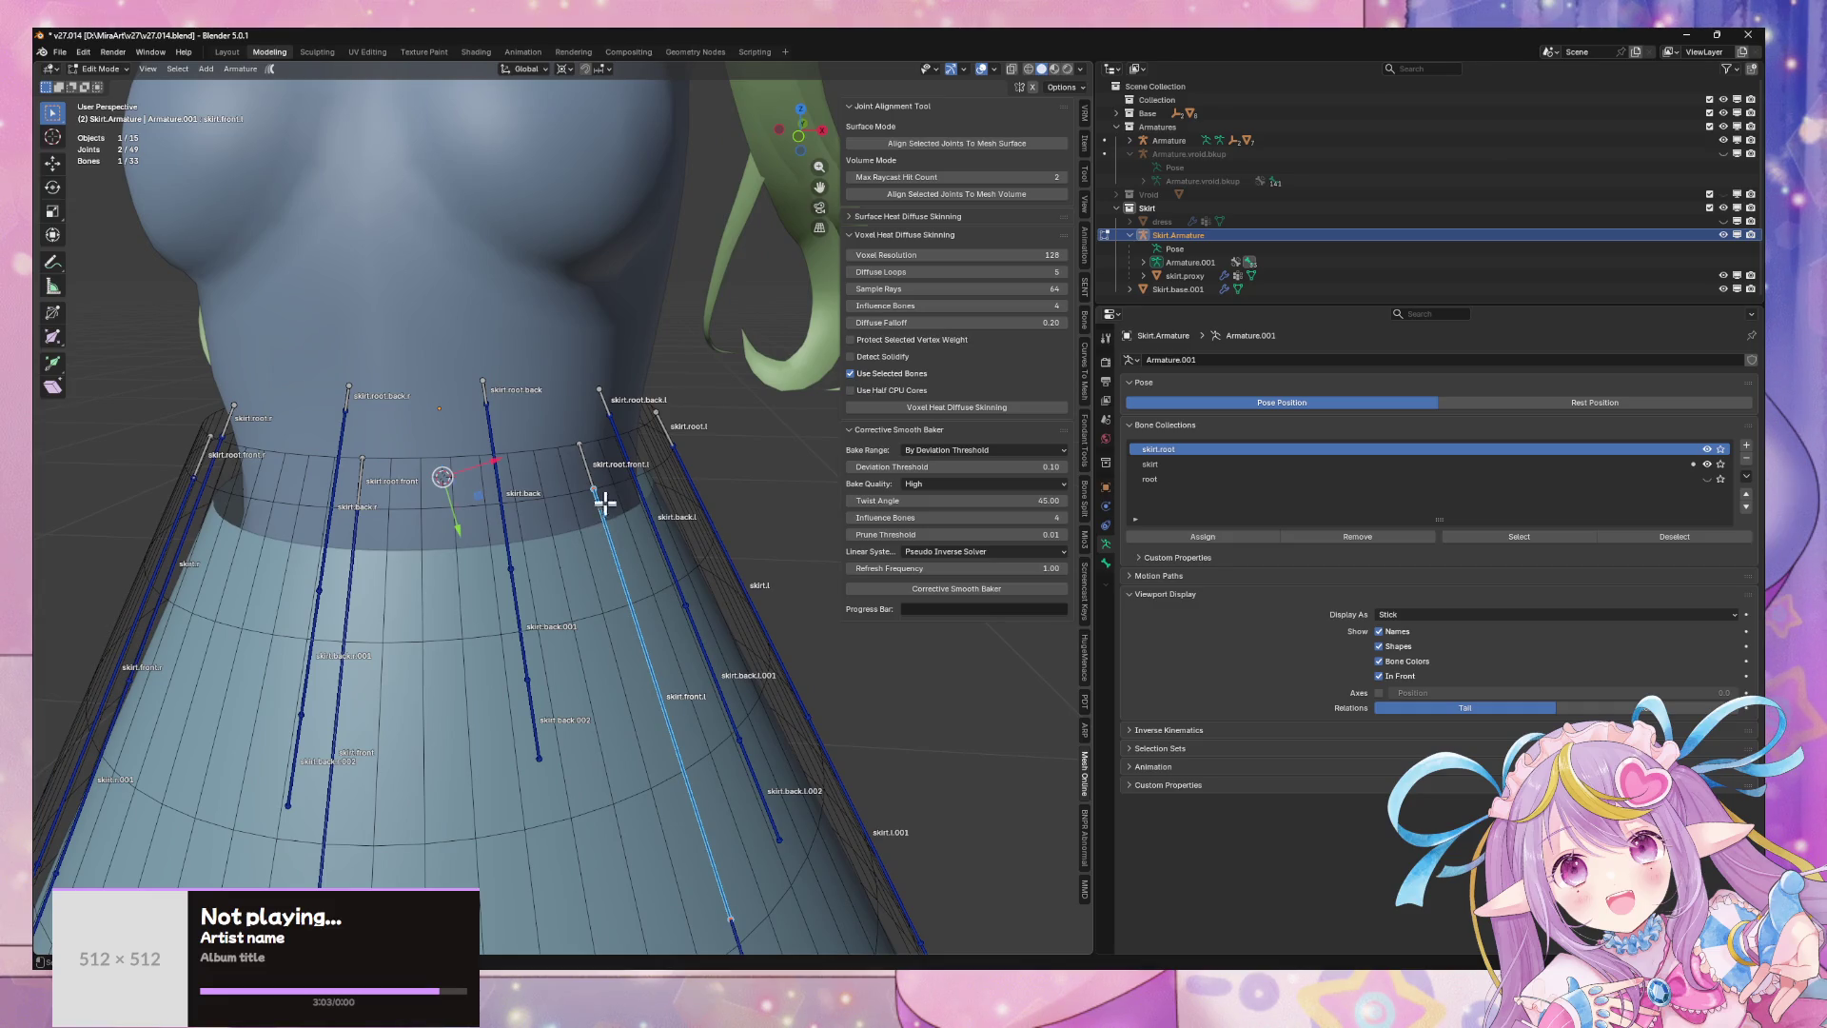
{"action": "key", "text": "ctrl+p"}
{"action": "left_click", "coordinate": [589, 468]}
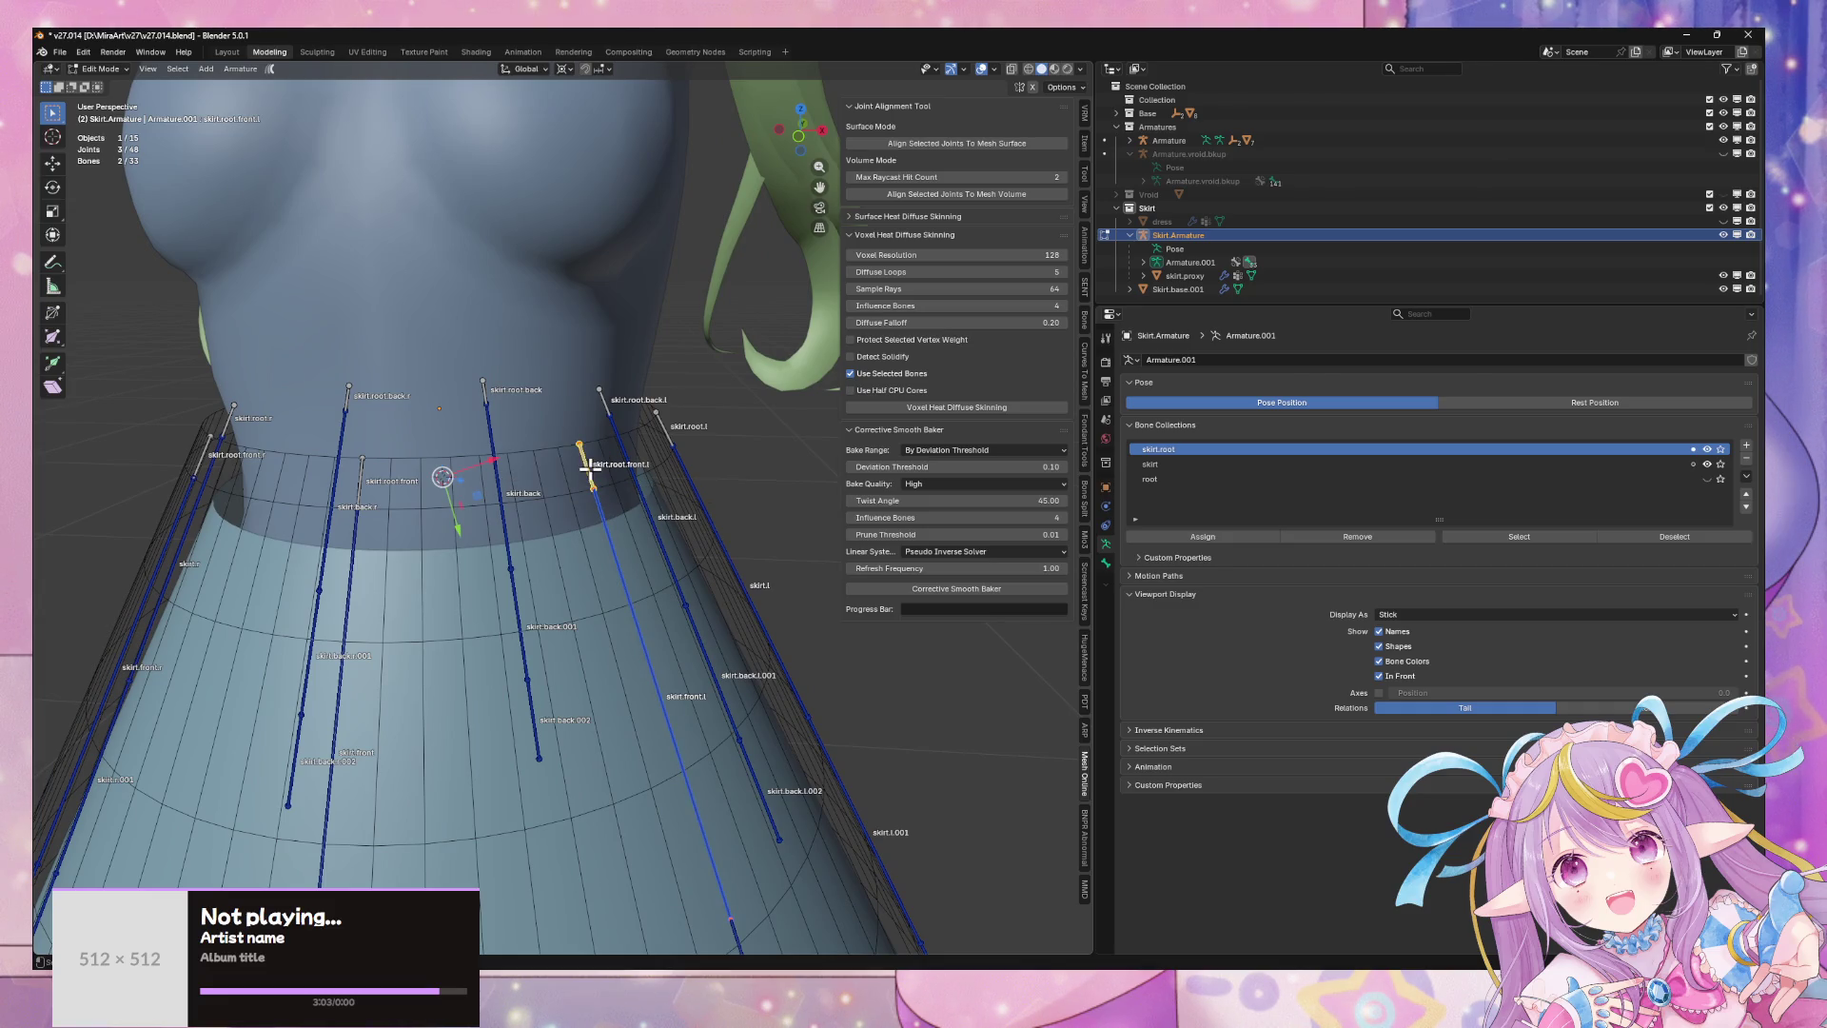
{"action": "middle_click_drag", "start_coordinate": [745, 506], "coordinate": [510, 543]}
{"action": "left_click", "coordinate": [593, 510]}
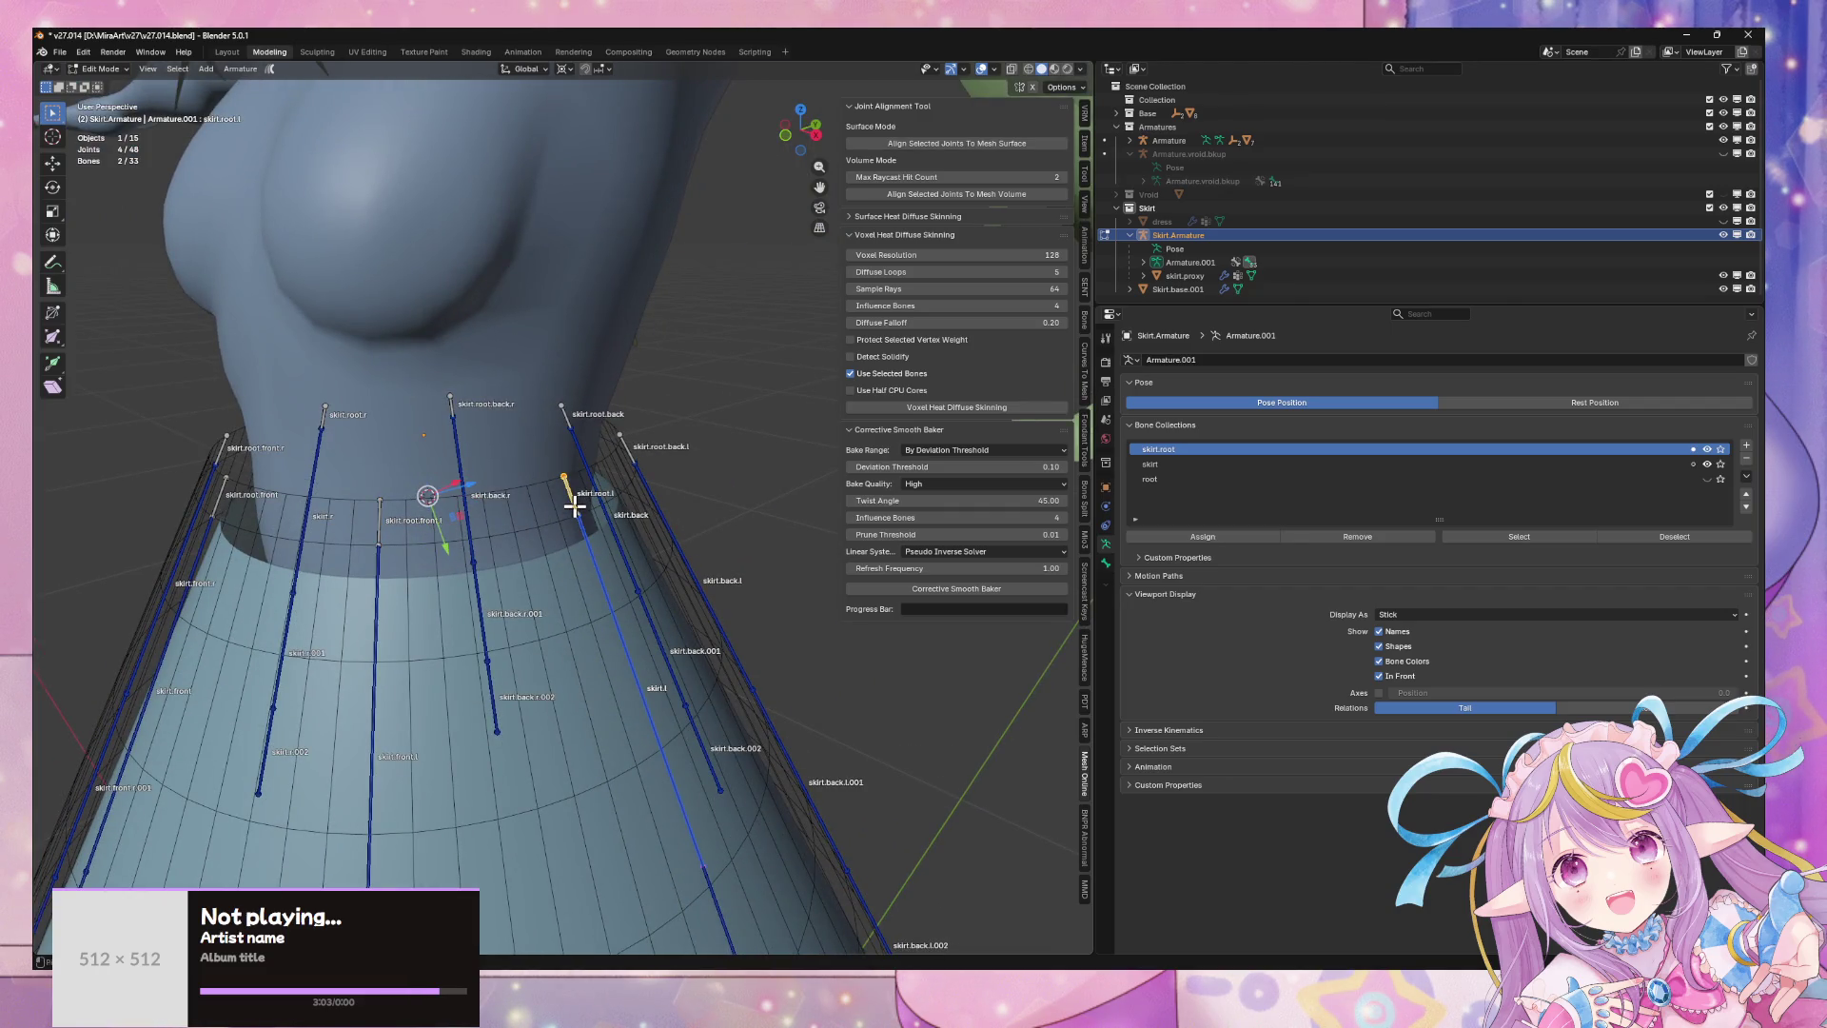
{"action": "left_click", "coordinate": [577, 507]}
- Connect skirt.back.l to its root bone and switch the armature to Pose Mode
{"action": "mouse_move", "coordinate": [671, 514]}
{"action": "middle_mouse_down"}
{"action": "mouse_move", "coordinate": [542, 603]}
{"action": "mouse_move", "coordinate": [628, 581]}
{"action": "mouse_move", "coordinate": [714, 587]}
{"action": "middle_mouse_up"}
{"action": "left_click", "coordinate": [677, 514]}
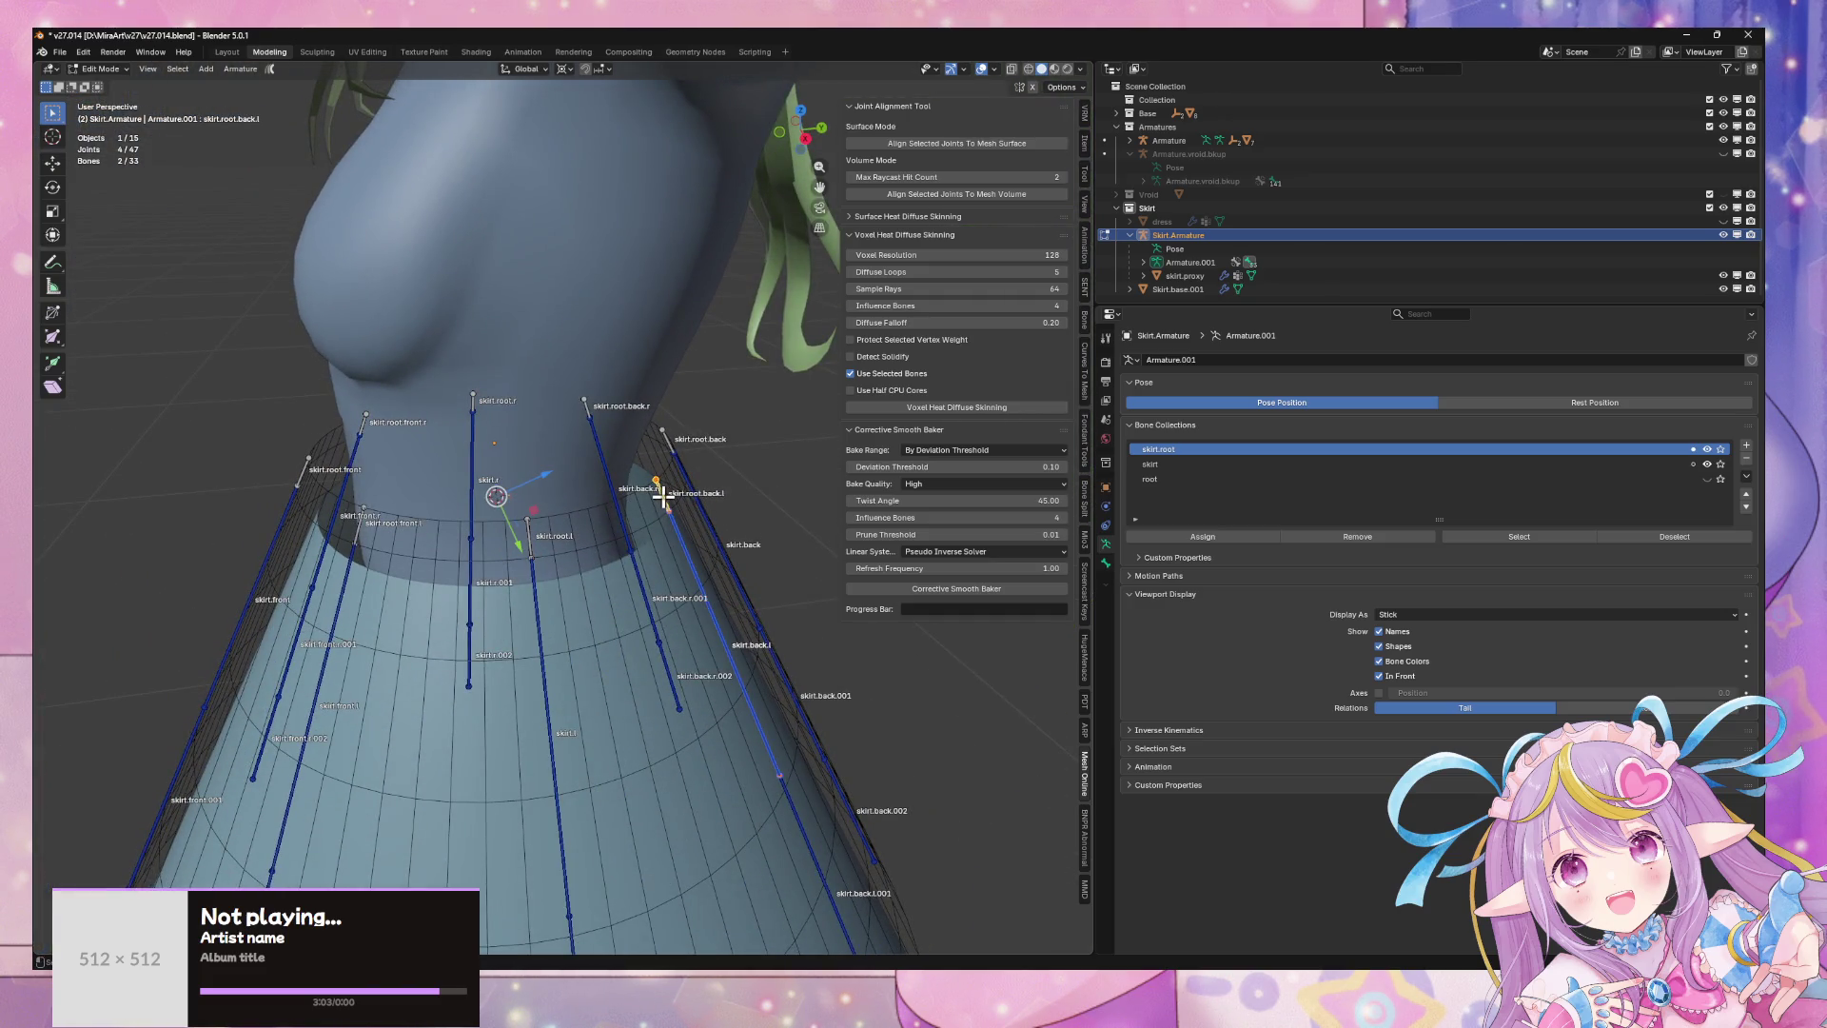
{"action": "left_click", "coordinate": [664, 502]}
{"action": "mouse_move", "coordinate": [664, 505]}
{"action": "middle_mouse_down"}
{"action": "mouse_move", "coordinate": [657, 619]}
{"action": "mouse_move", "coordinate": [538, 646]}
{"action": "mouse_move", "coordinate": [674, 627]}
{"action": "middle_mouse_up"}
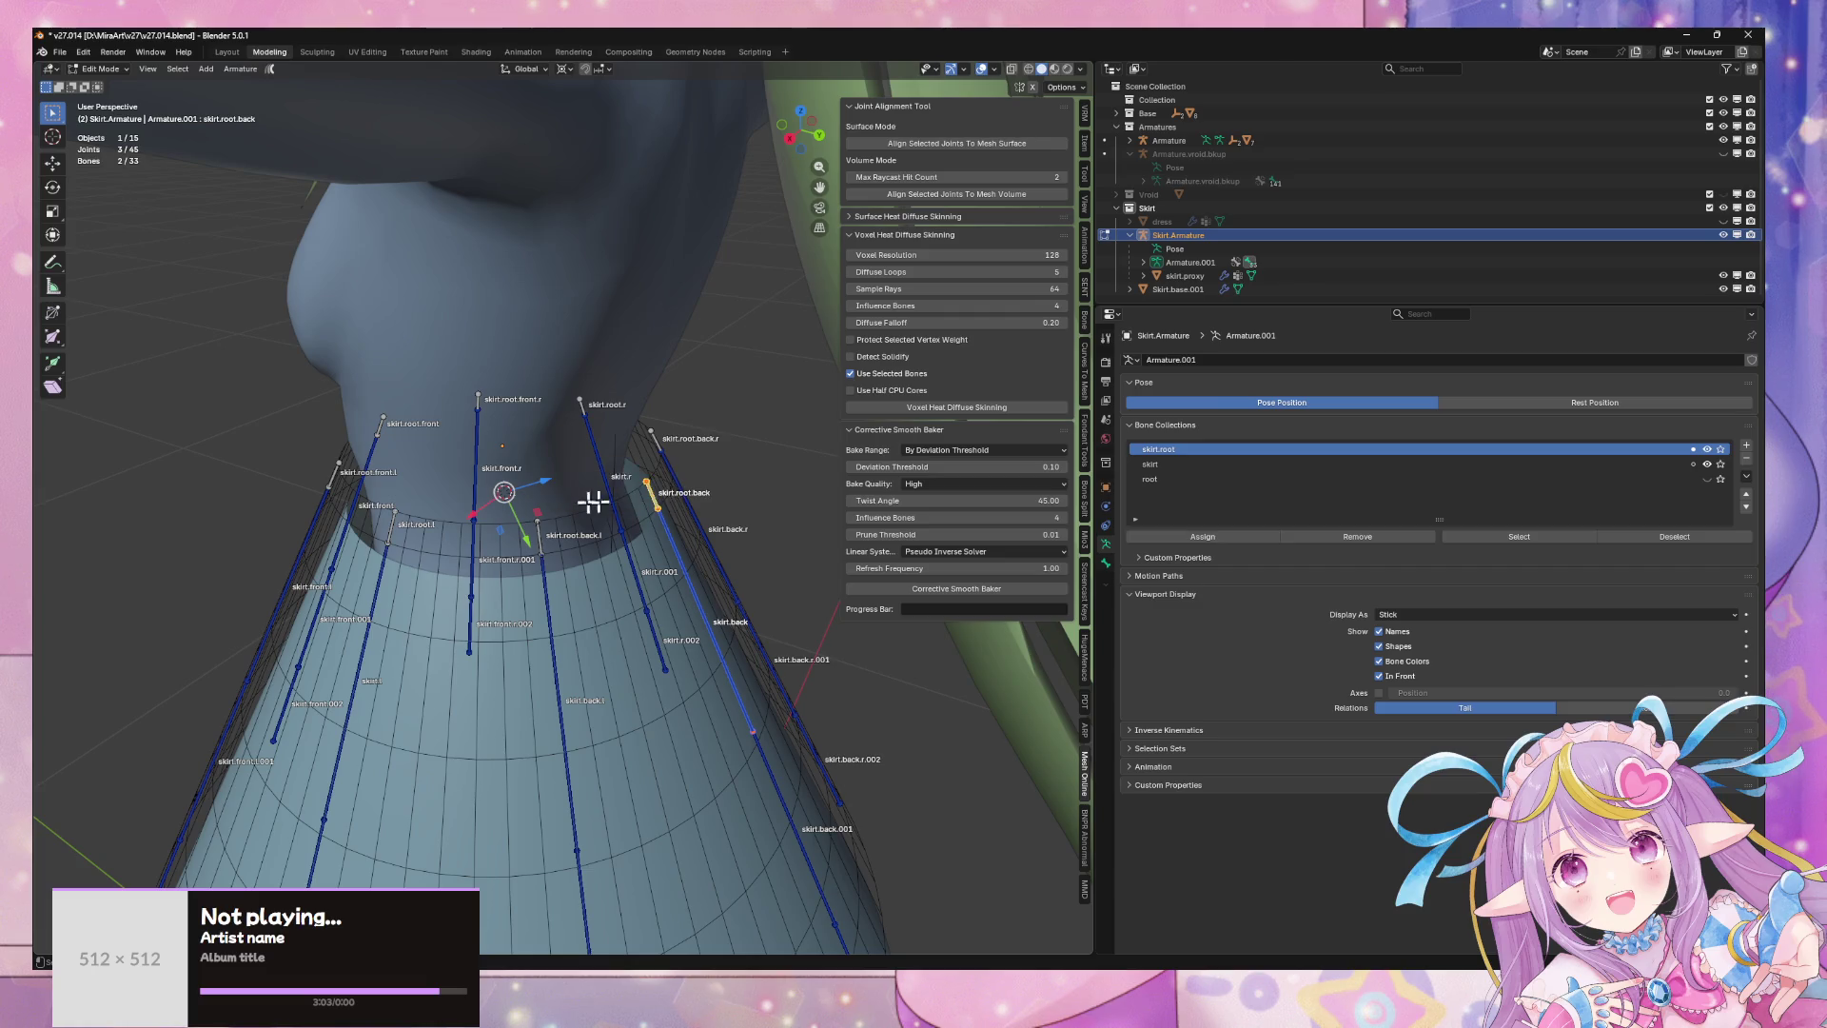
{"action": "mouse_move", "coordinate": [592, 501]}
{"action": "middle_mouse_down"}
{"action": "mouse_move", "coordinate": [298, 509]}
{"action": "mouse_move", "coordinate": [409, 571]}
{"action": "mouse_move", "coordinate": [310, 701]}
{"action": "mouse_move", "coordinate": [492, 513]}
{"action": "mouse_move", "coordinate": [286, 233]}
{"action": "middle_mouse_up"}
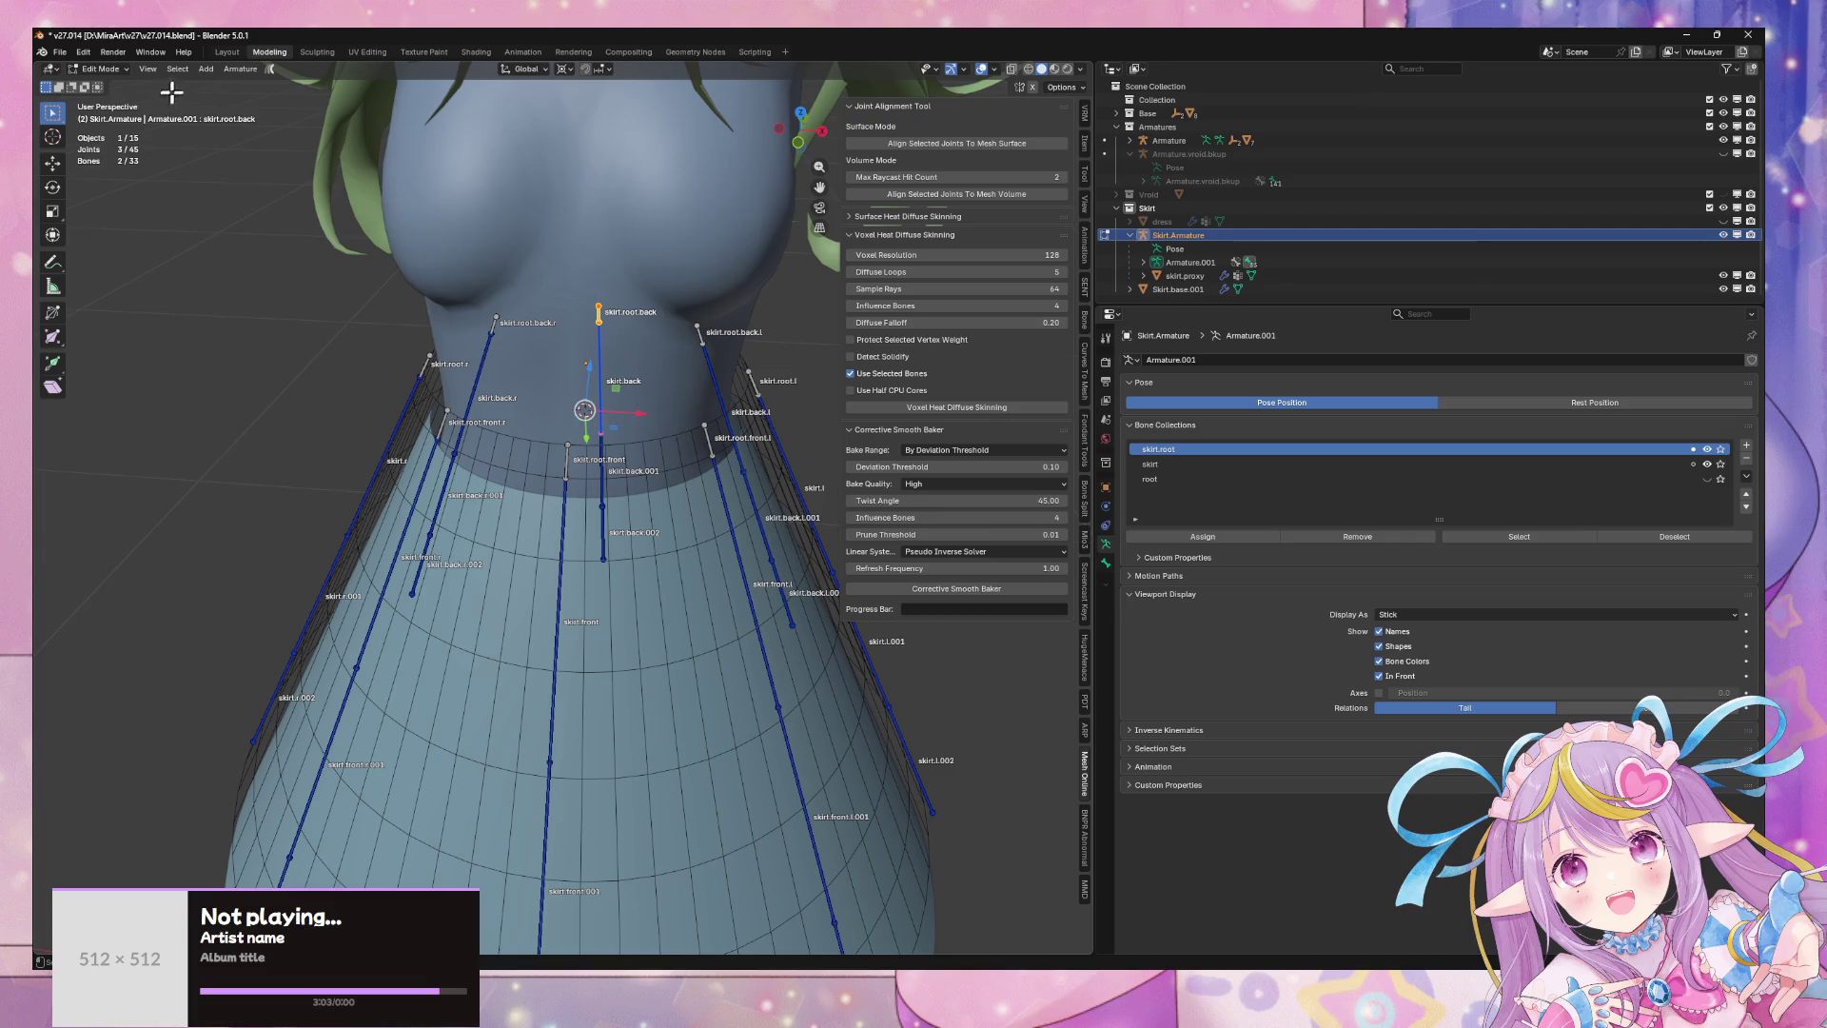
{"action": "left_click", "coordinate": [99, 68]}
{"action": "left_click", "coordinate": [100, 120]}
{"action": "middle_click_drag", "start_coordinate": [400, 456], "coordinate": [518, 533]}
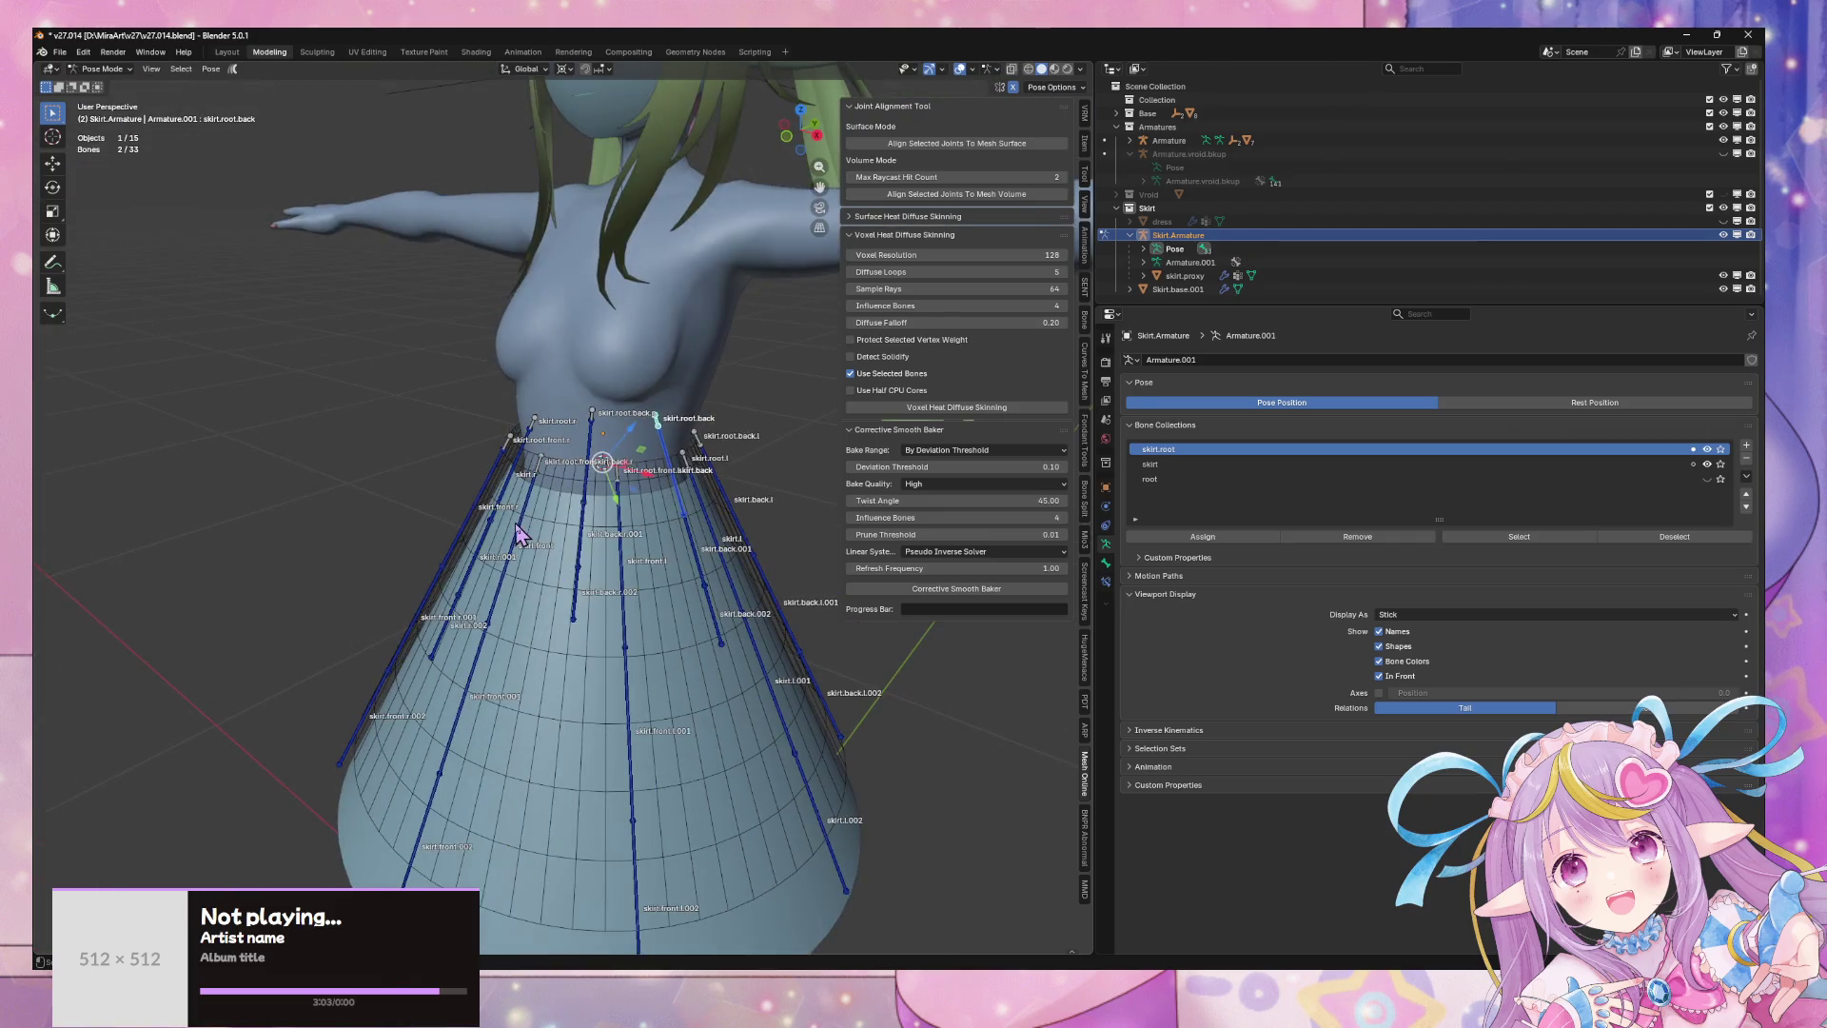
- Rotate the skirt.front and skirt.front.l bones around the global X axis
{"action": "left_click", "coordinate": [518, 533]}
{"action": "key", "text": "r"}
{"action": "key", "text": "x"}
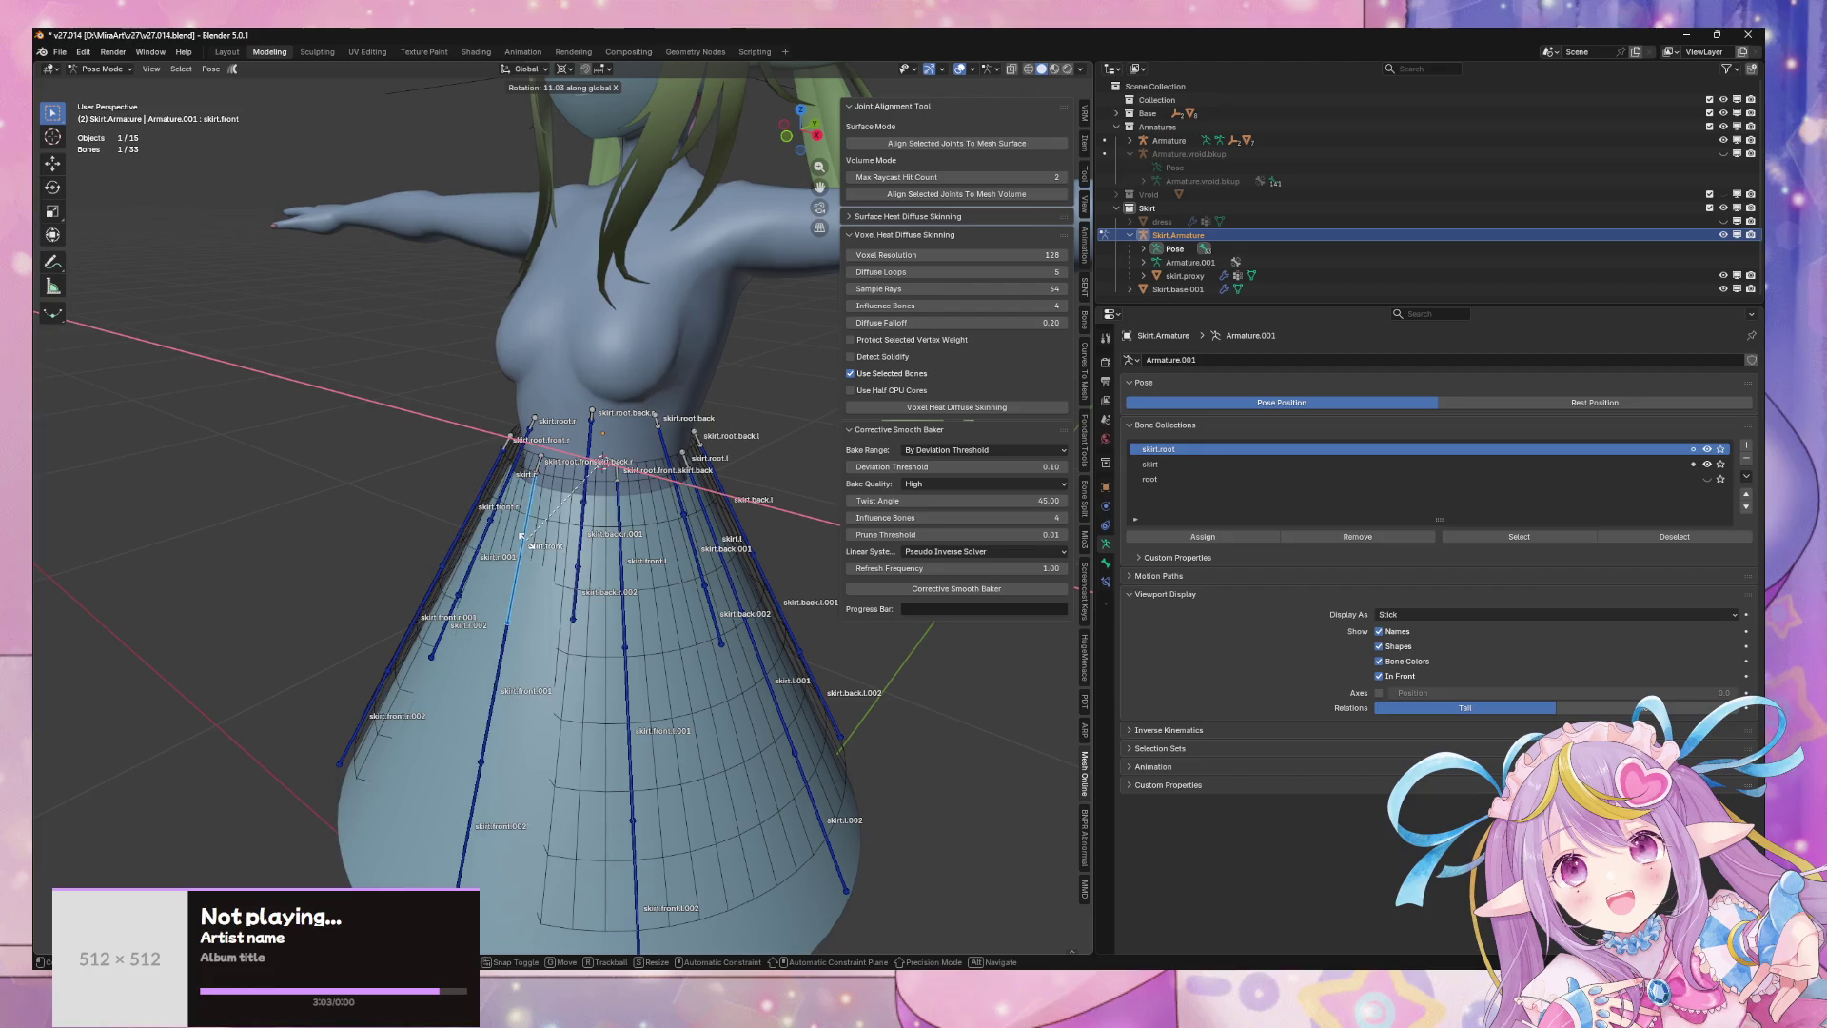
{"action": "left_click", "coordinate": [442, 575]}
{"action": "middle_click_drag", "start_coordinate": [628, 588], "coordinate": [662, 562]}
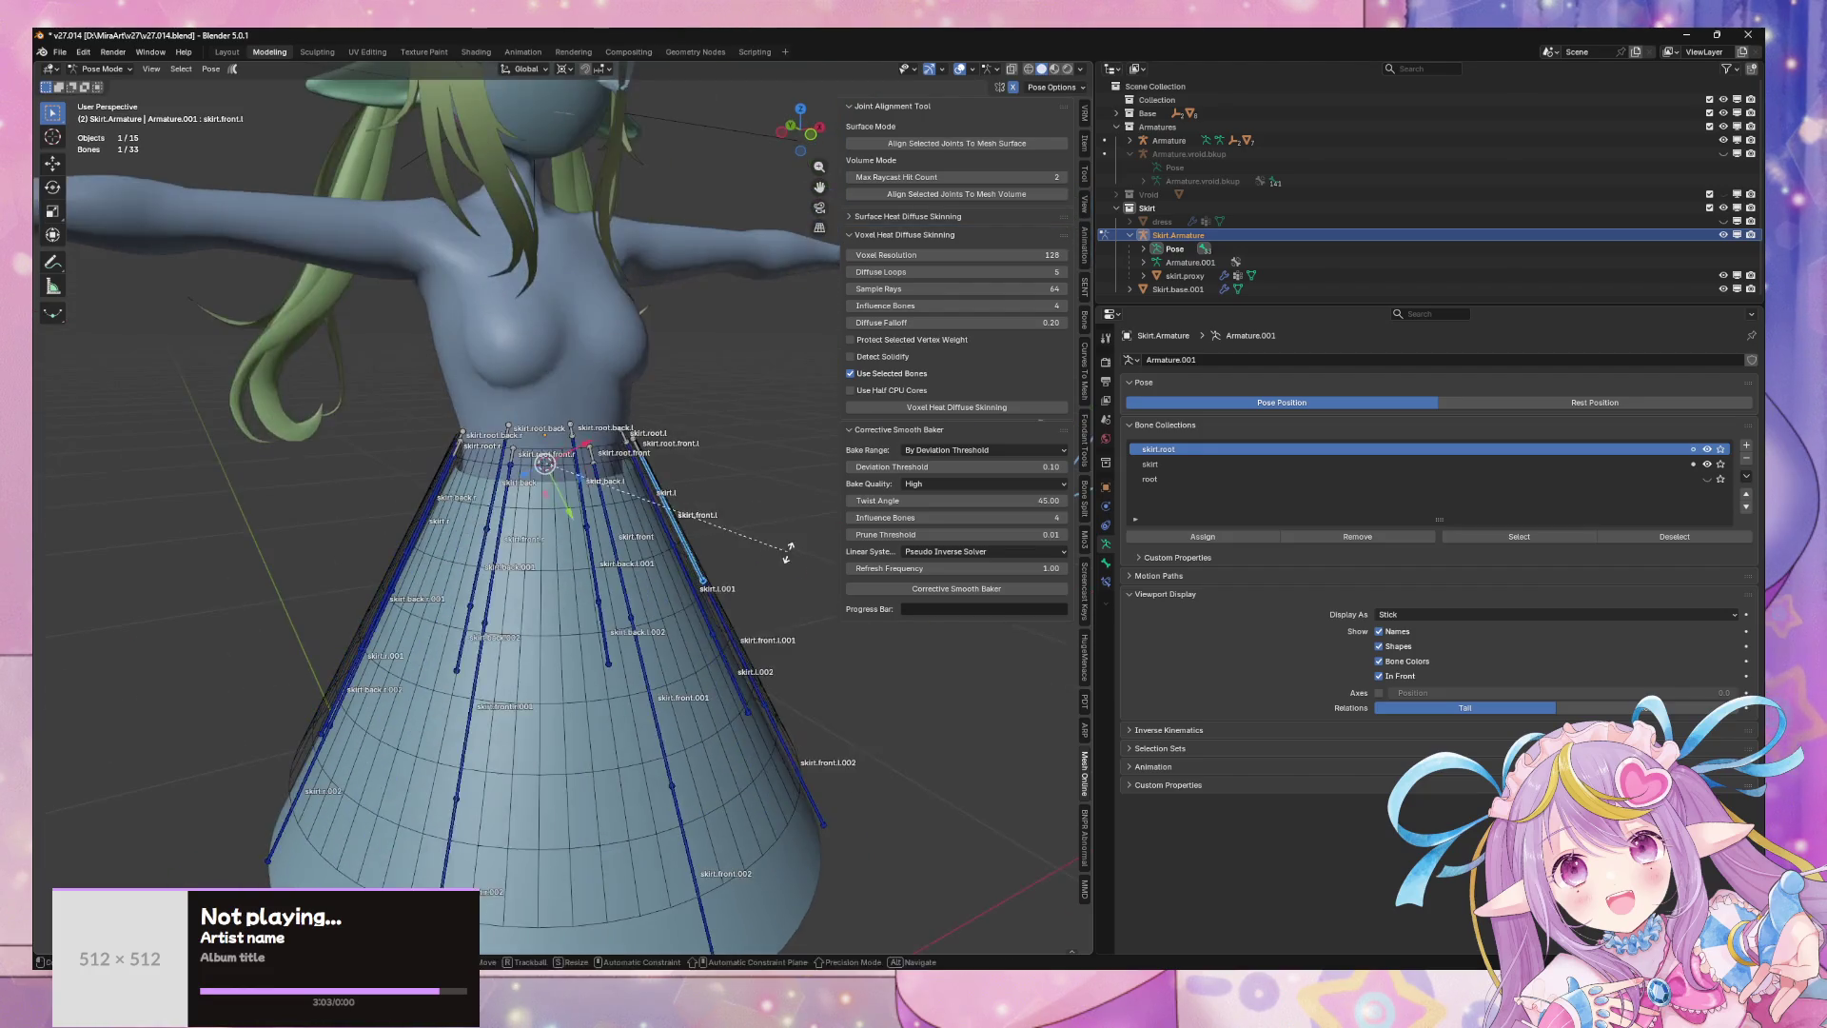
{"action": "left_click", "coordinate": [662, 562]}
{"action": "key", "text": "r"}
{"action": "key", "text": "x"}
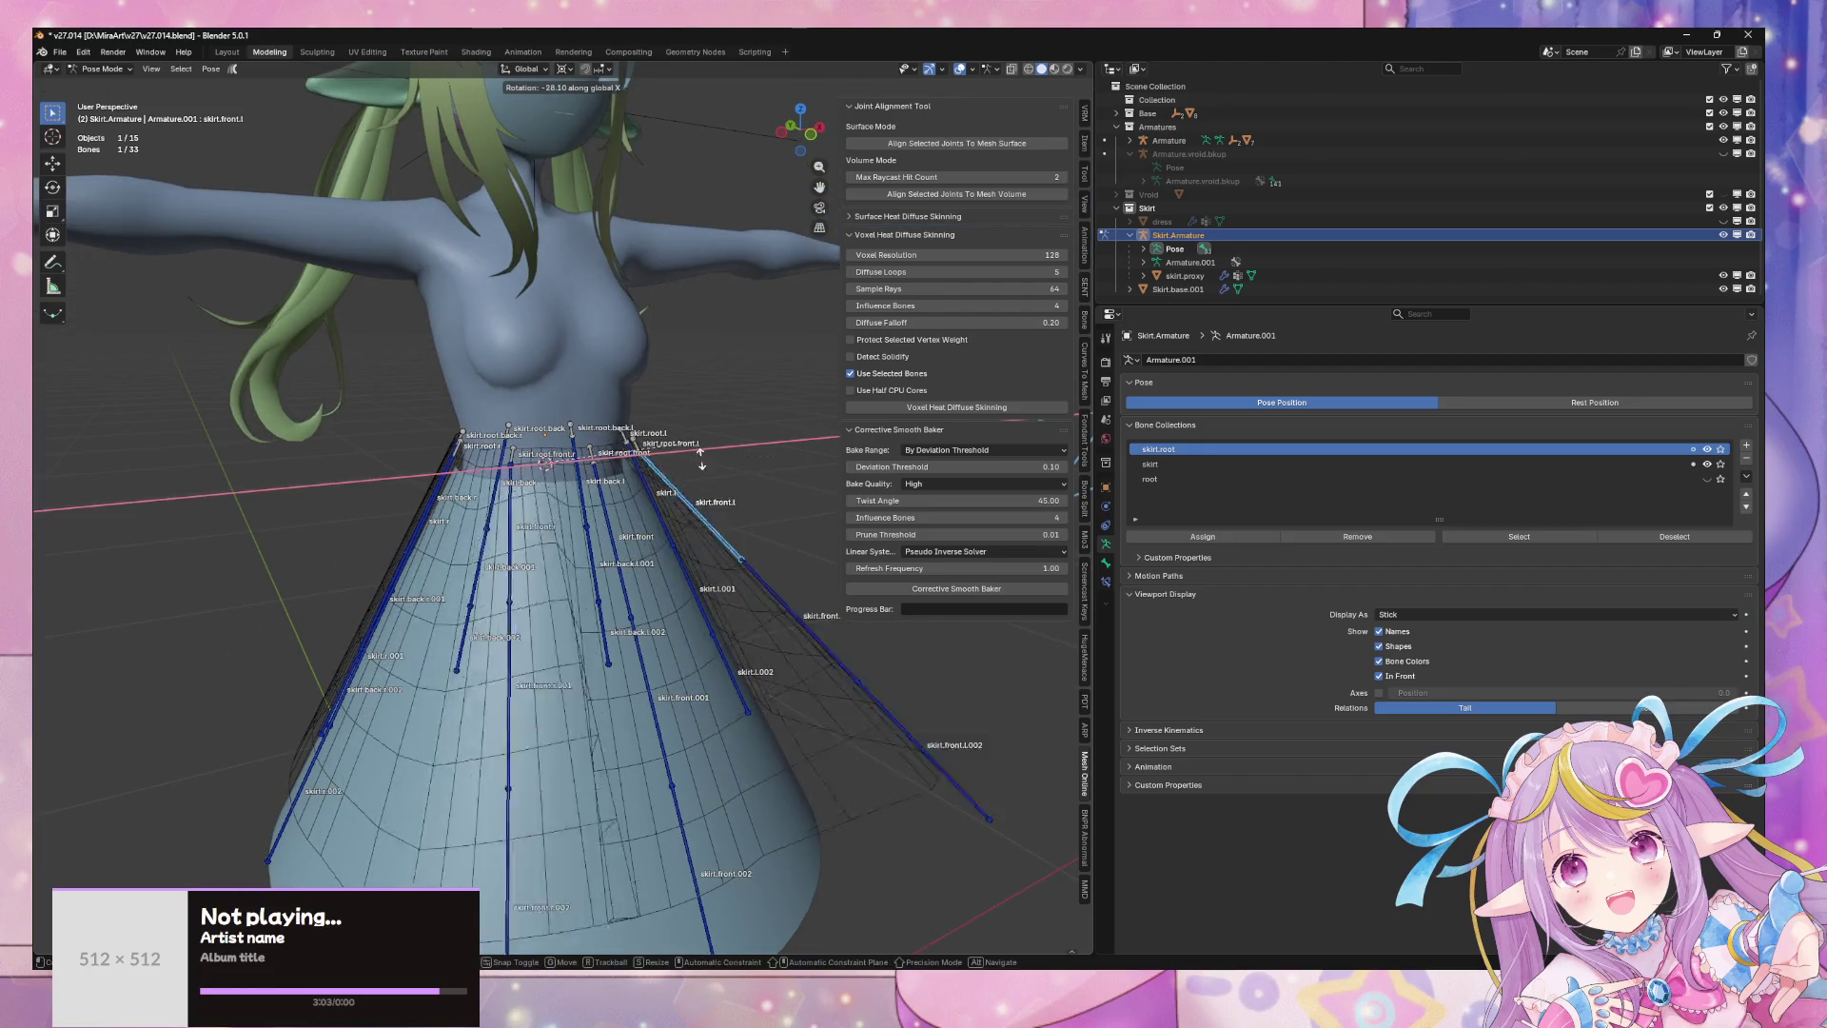
{"action": "left_click", "coordinate": [721, 659]}
- Rotate the skirt.l and skirt.back.l bones around the global X axis
{"action": "middle_click_drag", "start_coordinate": [720, 658], "coordinate": [720, 514]}
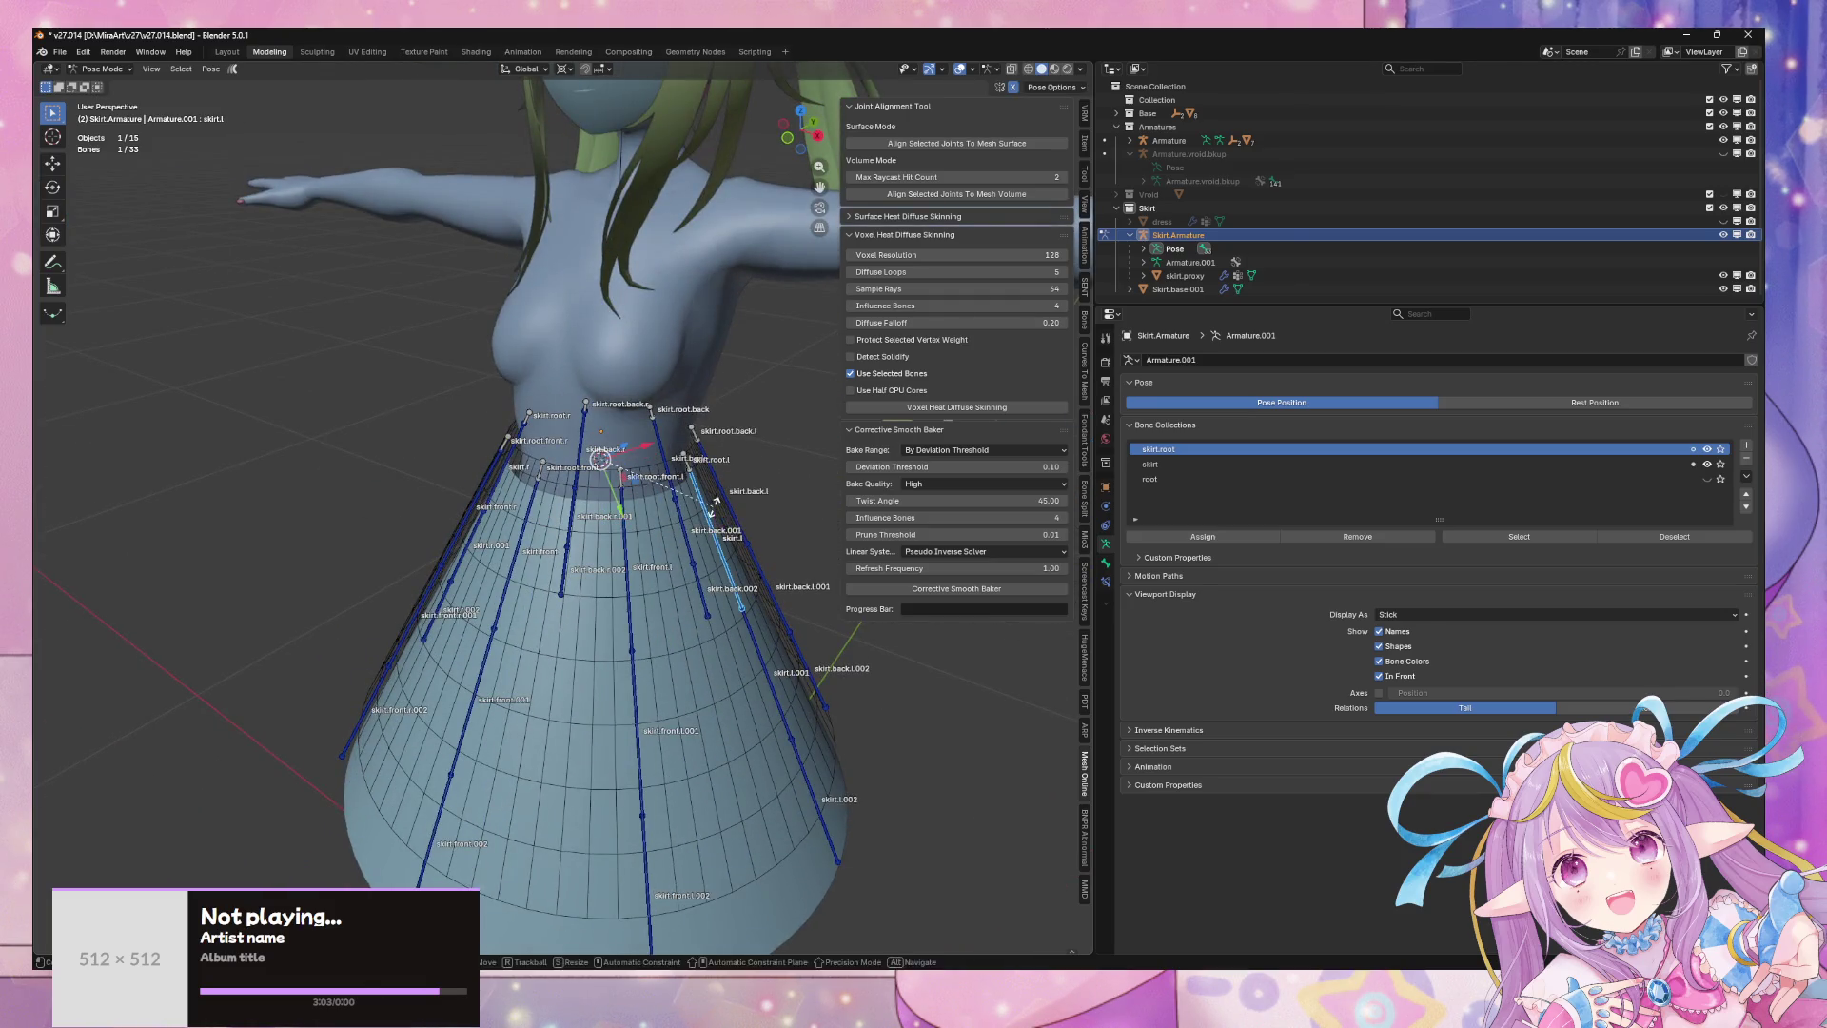
{"action": "key", "text": "x"}
{"action": "left_click", "coordinate": [723, 587]}
{"action": "mouse_move", "coordinate": [723, 587]}
{"action": "middle_mouse_down"}
{"action": "mouse_move", "coordinate": [661, 594]}
{"action": "mouse_move", "coordinate": [685, 533]}
{"action": "mouse_move", "coordinate": [618, 502]}
{"action": "middle_mouse_up"}
{"action": "left_click", "coordinate": [658, 590]}
{"action": "key", "text": "r"}
{"action": "key", "text": "x"}
{"action": "left_click", "coordinate": [663, 596]}
- Rotate the skirt.back bone around X, then adjust skirt.root.back.l from a side view
{"action": "left_click", "coordinate": [684, 561]}
{"action": "key", "text": "r"}
{"action": "key", "text": "x"}
{"action": "left_click", "coordinate": [658, 481]}
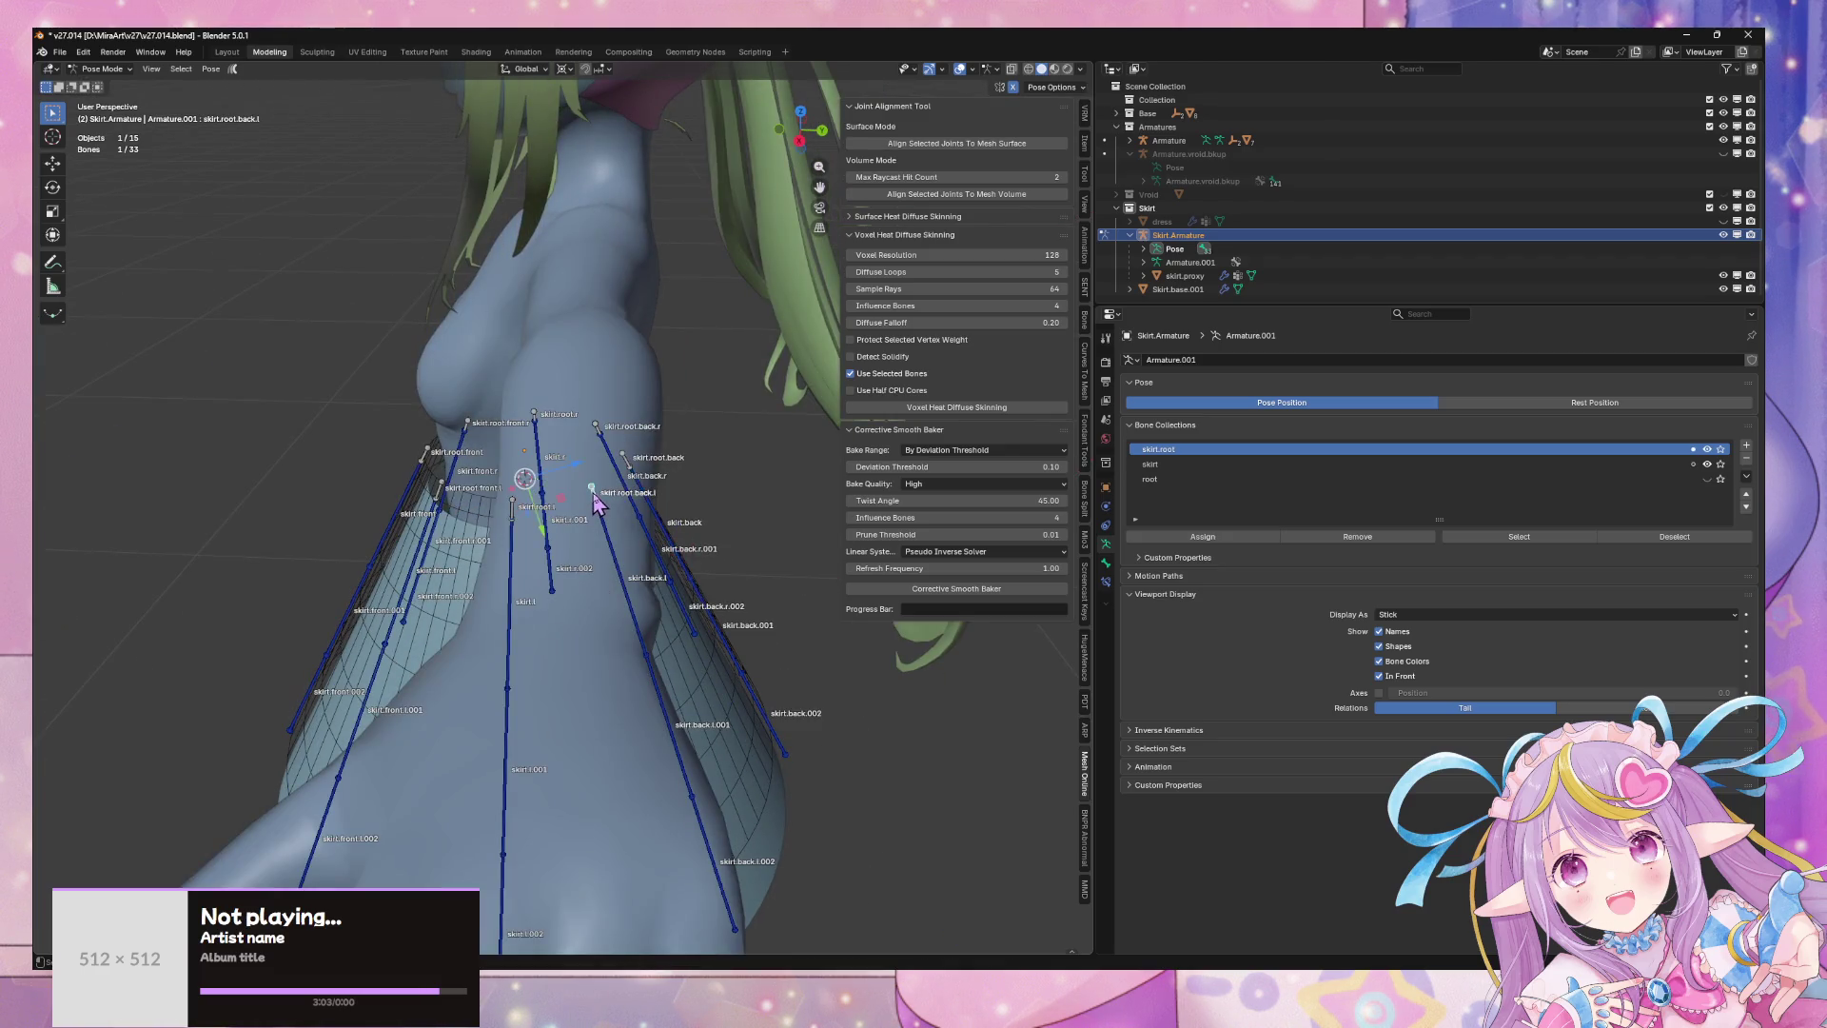
{"action": "left_click", "coordinate": [593, 495]}
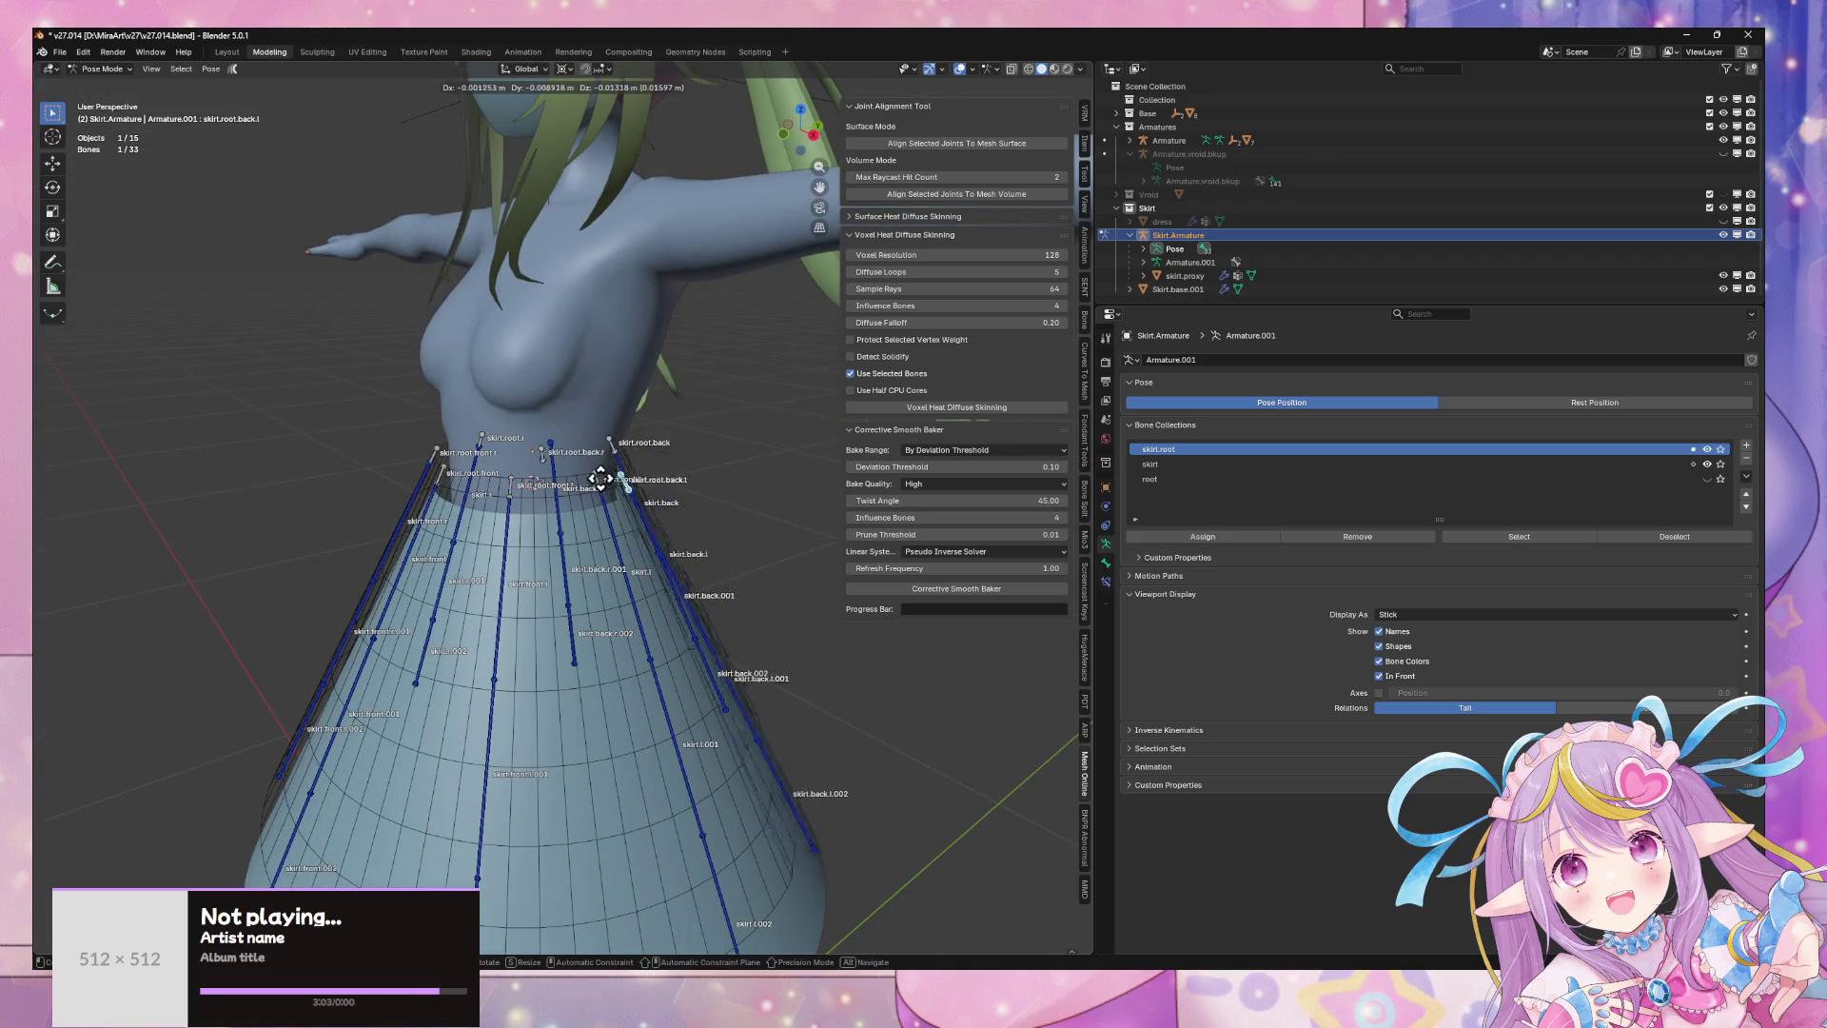
{"action": "left_click", "coordinate": [632, 494]}
{"action": "mouse_move", "coordinate": [631, 494]}
{"action": "middle_mouse_down"}
{"action": "mouse_move", "coordinate": [552, 466]}
{"action": "mouse_move", "coordinate": [570, 461]}
{"action": "mouse_move", "coordinate": [529, 488]}
{"action": "mouse_move", "coordinate": [580, 476]}
{"action": "mouse_move", "coordinate": [620, 563]}
{"action": "mouse_move", "coordinate": [723, 582]}
{"action": "mouse_move", "coordinate": [736, 530]}
{"action": "middle_mouse_up"}
{"action": "scroll", "coordinate": [529, 488], "scroll_direction": "down", "scroll_amount": 4}
{"action": "scroll", "coordinate": [590, 495], "scroll_direction": "up", "scroll_amount": 3}
- Cancel the skirt.front.r rotation and set the pivot point to Individual Origins
{"action": "left_click", "coordinate": [726, 528]}
{"action": "key", "text": "r"}
{"action": "key", "text": "x"}
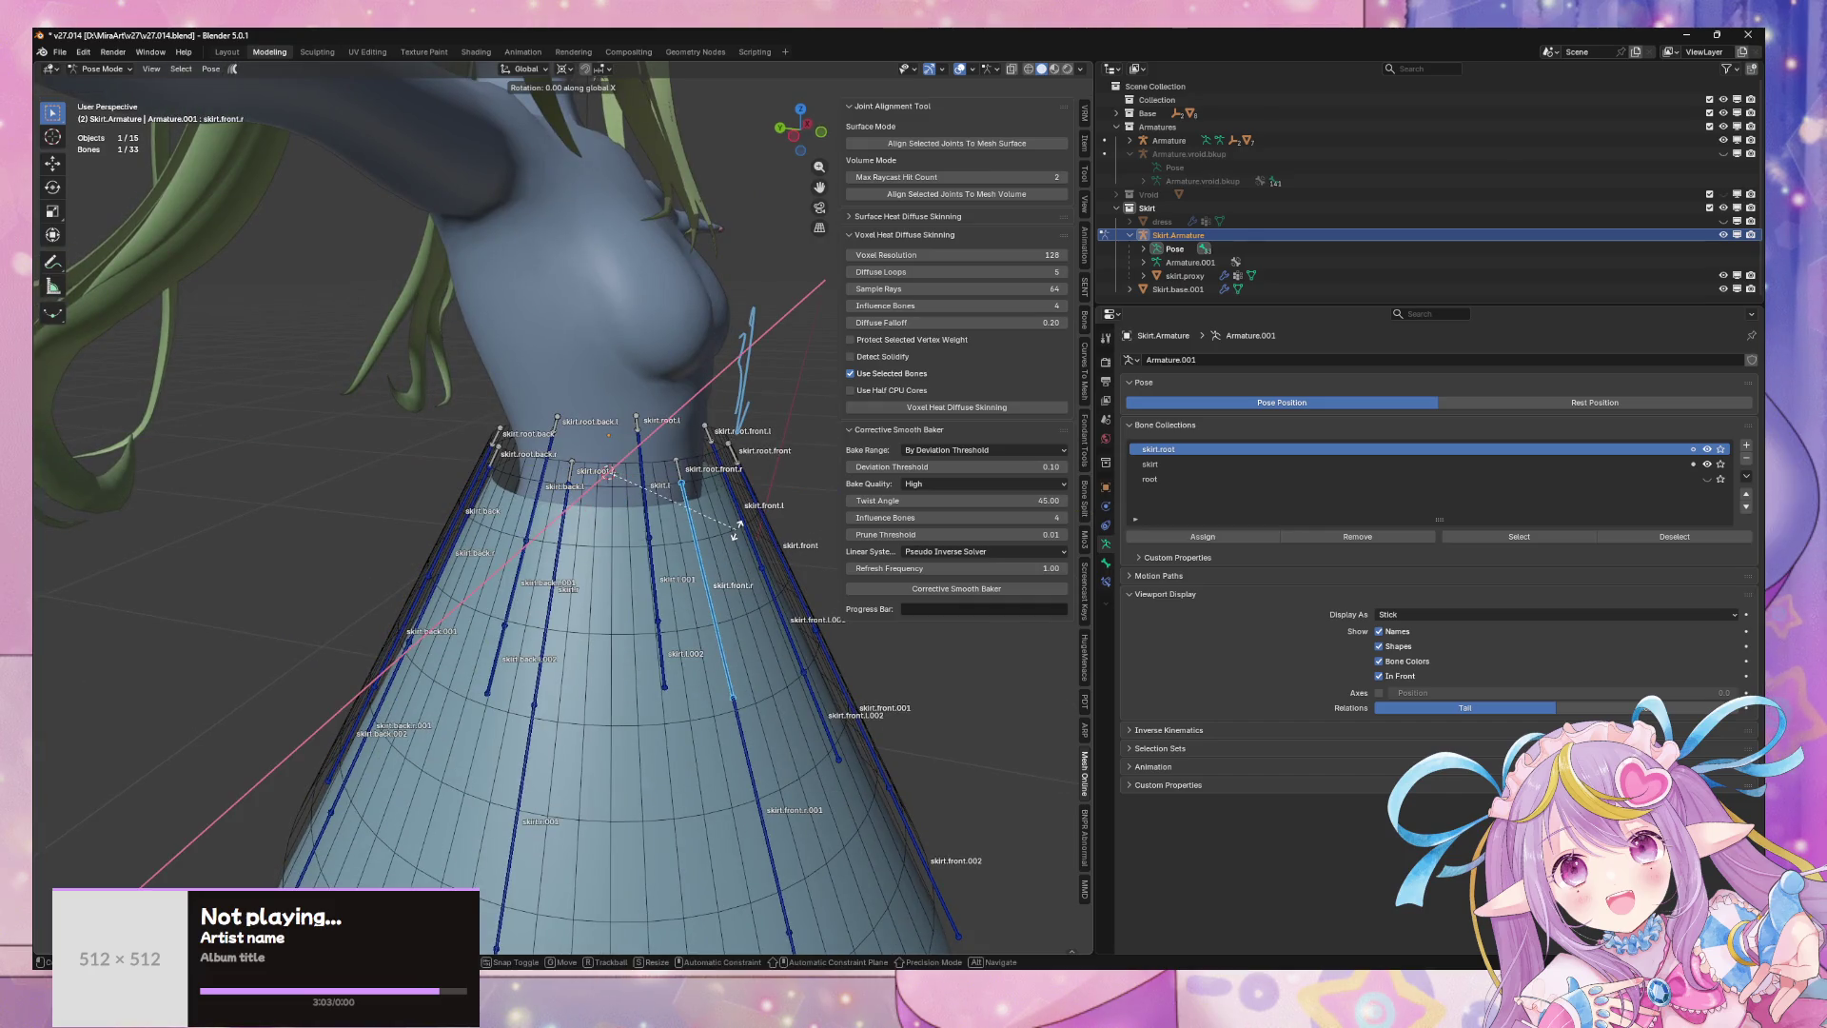
{"action": "key", "text": "Escape"}
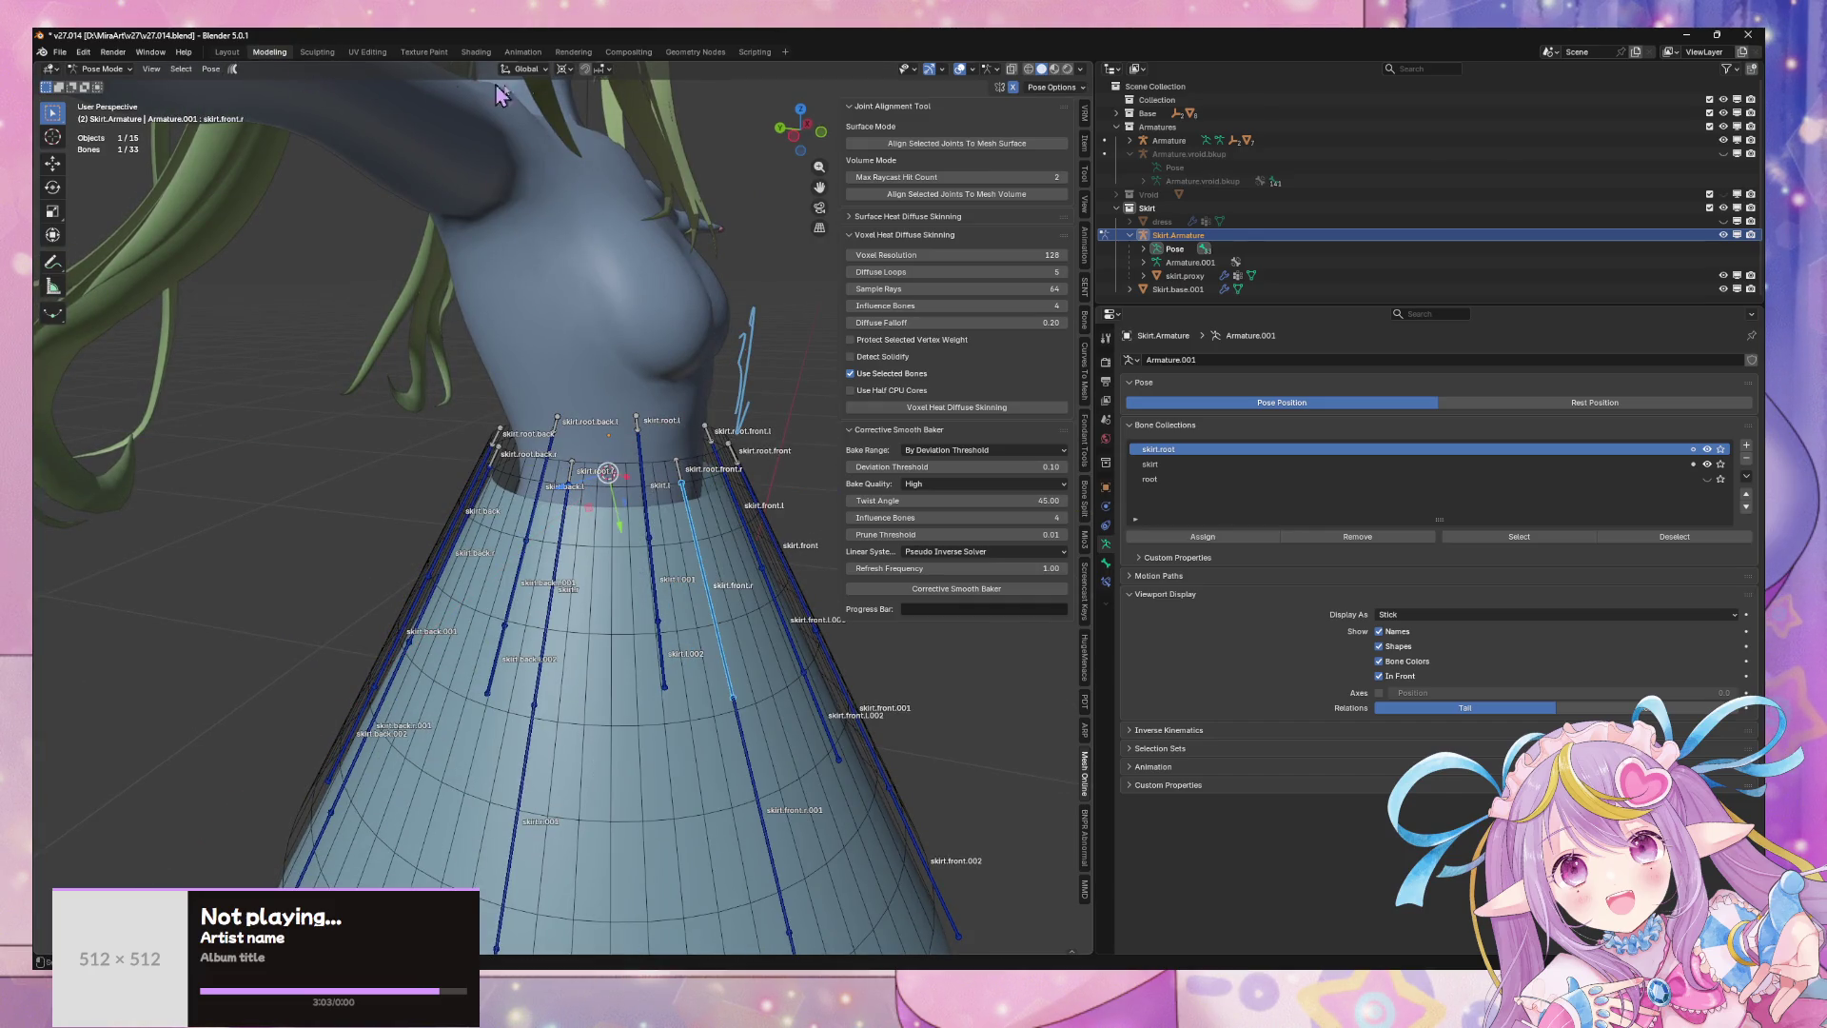
{"action": "left_click", "coordinate": [526, 69]}
{"action": "left_click", "coordinate": [547, 90]}
{"action": "left_click", "coordinate": [564, 68]}
{"action": "left_click", "coordinate": [580, 109]}
{"action": "left_click", "coordinate": [564, 69]}
{"action": "left_click", "coordinate": [592, 139]}
- Rotate the selected skirt bones 18.8° around X, then begin another X rotation
{"action": "middle_click_drag", "start_coordinate": [529, 92], "coordinate": [390, 483]}
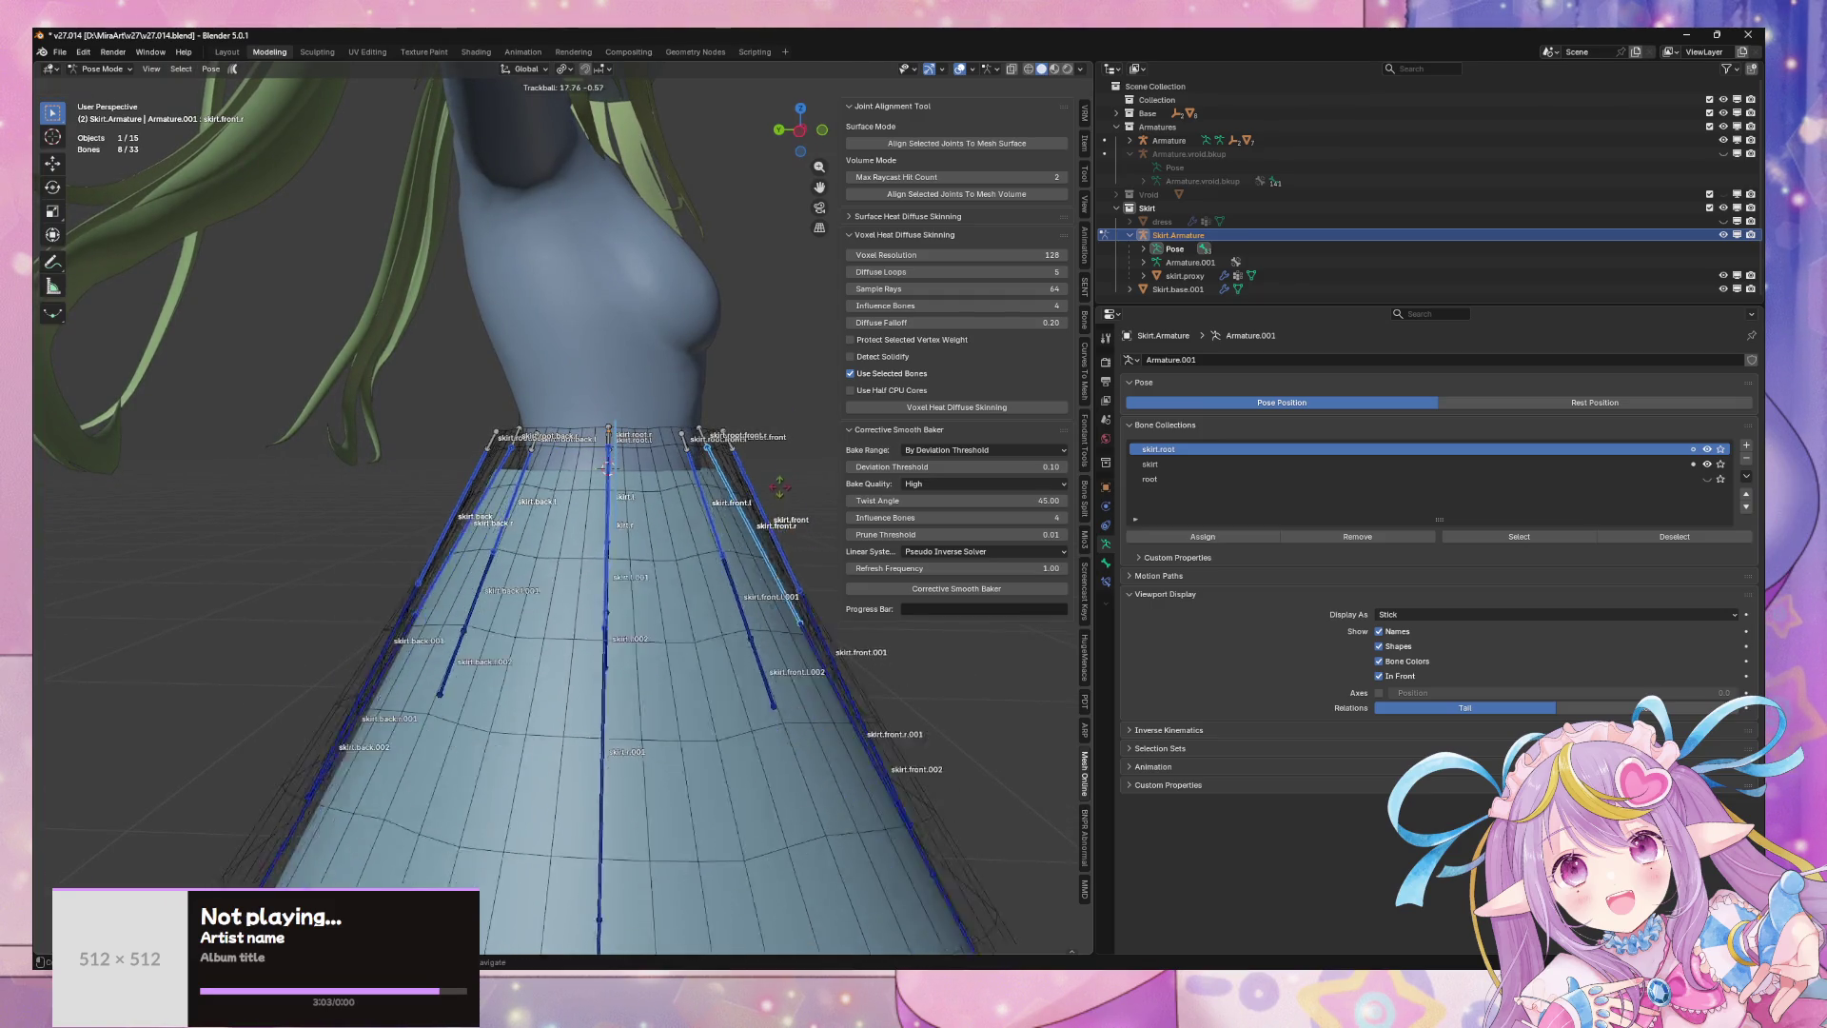
{"action": "scroll", "coordinate": [782, 495], "scroll_direction": "down", "scroll_amount": 5}
{"action": "key", "text": "r"}
{"action": "key", "text": "x"}
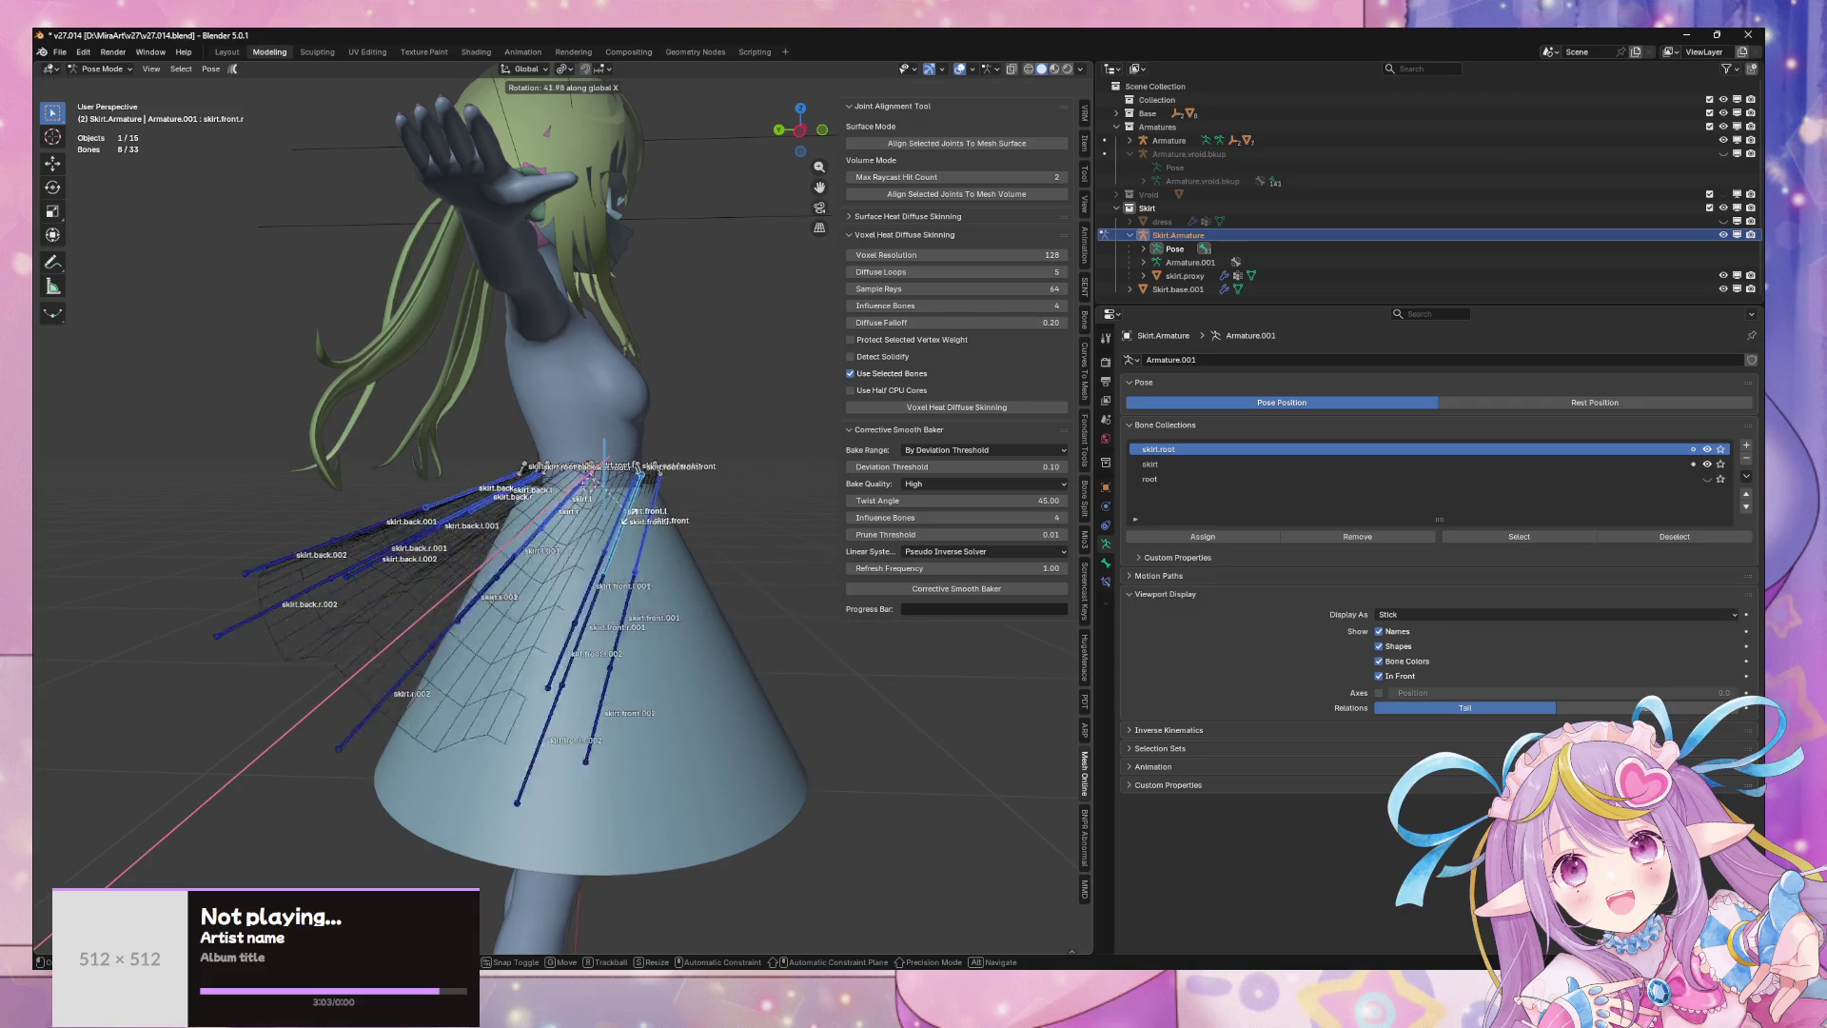
{"action": "left_click", "coordinate": [712, 521]}
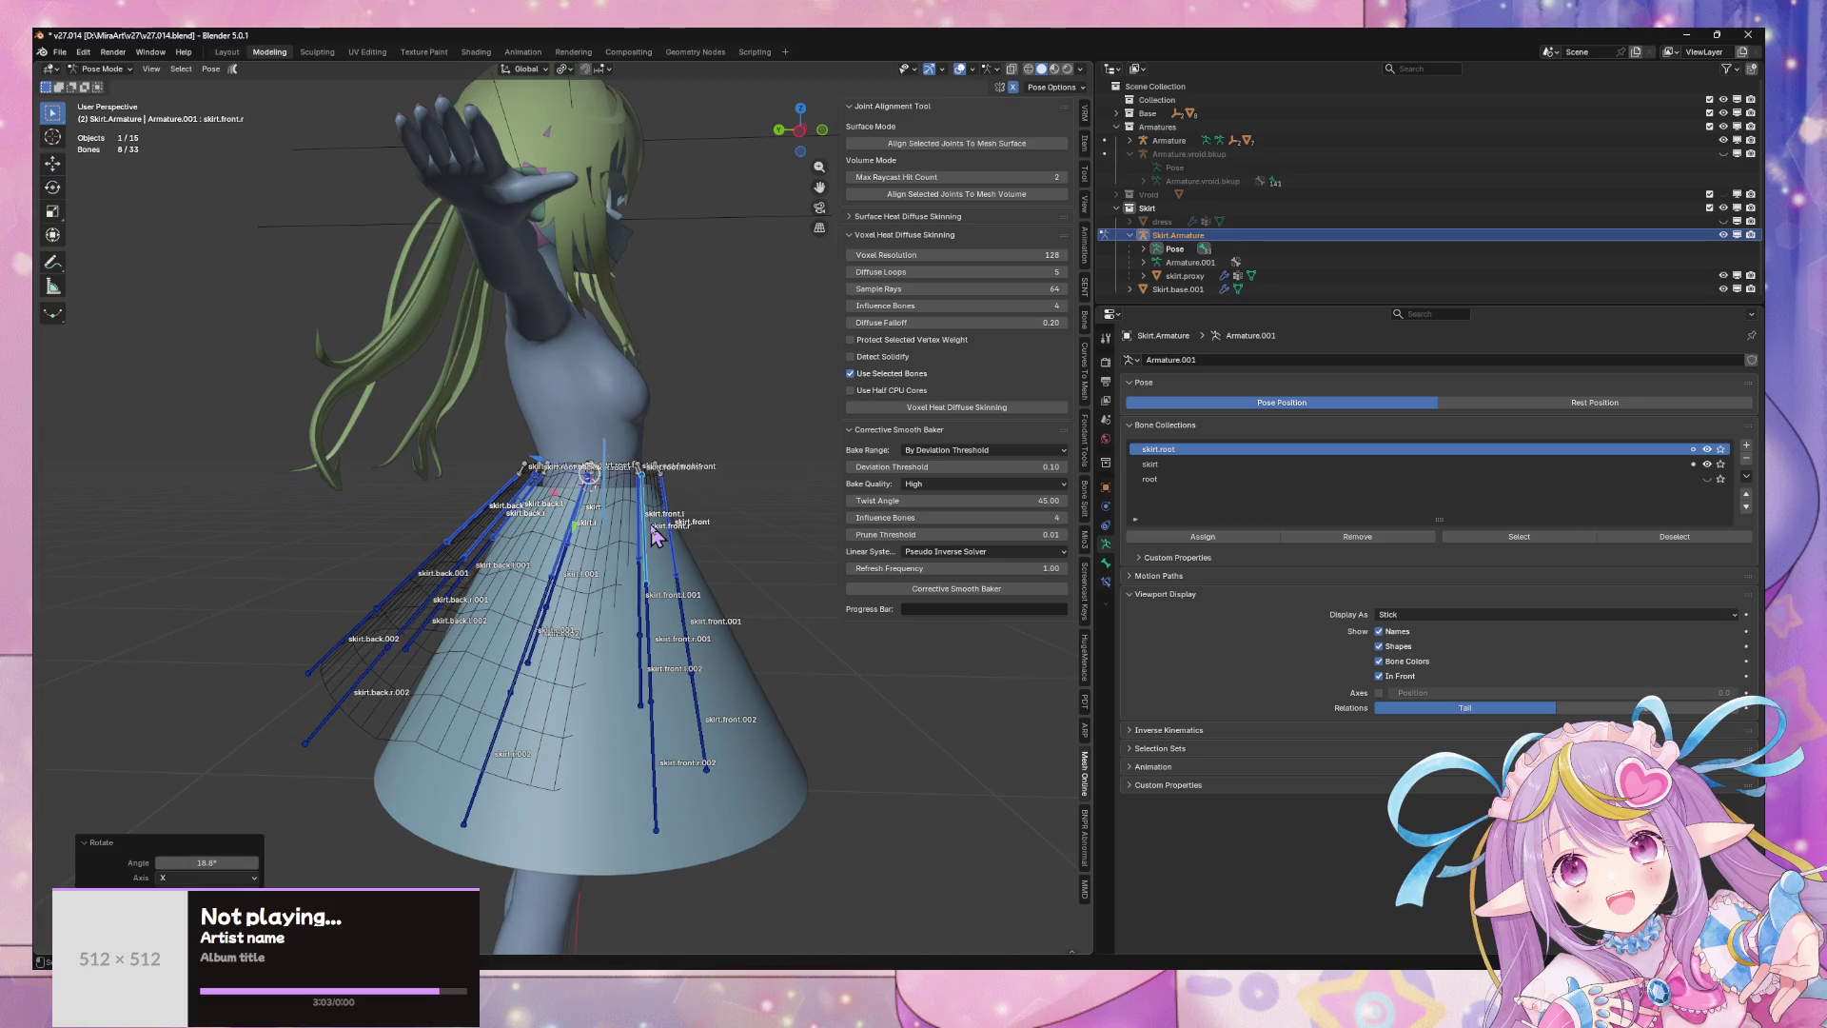
{"action": "mouse_move", "coordinate": [723, 521]}
{"action": "middle_mouse_down"}
{"action": "mouse_move", "coordinate": [985, 508]}
{"action": "mouse_move", "coordinate": [1018, 543]}
{"action": "mouse_move", "coordinate": [728, 655]}
{"action": "mouse_move", "coordinate": [761, 594]}
{"action": "mouse_move", "coordinate": [838, 579]}
{"action": "middle_mouse_up"}
{"action": "scroll", "coordinate": [666, 509], "scroll_direction": "up", "scroll_amount": 2}
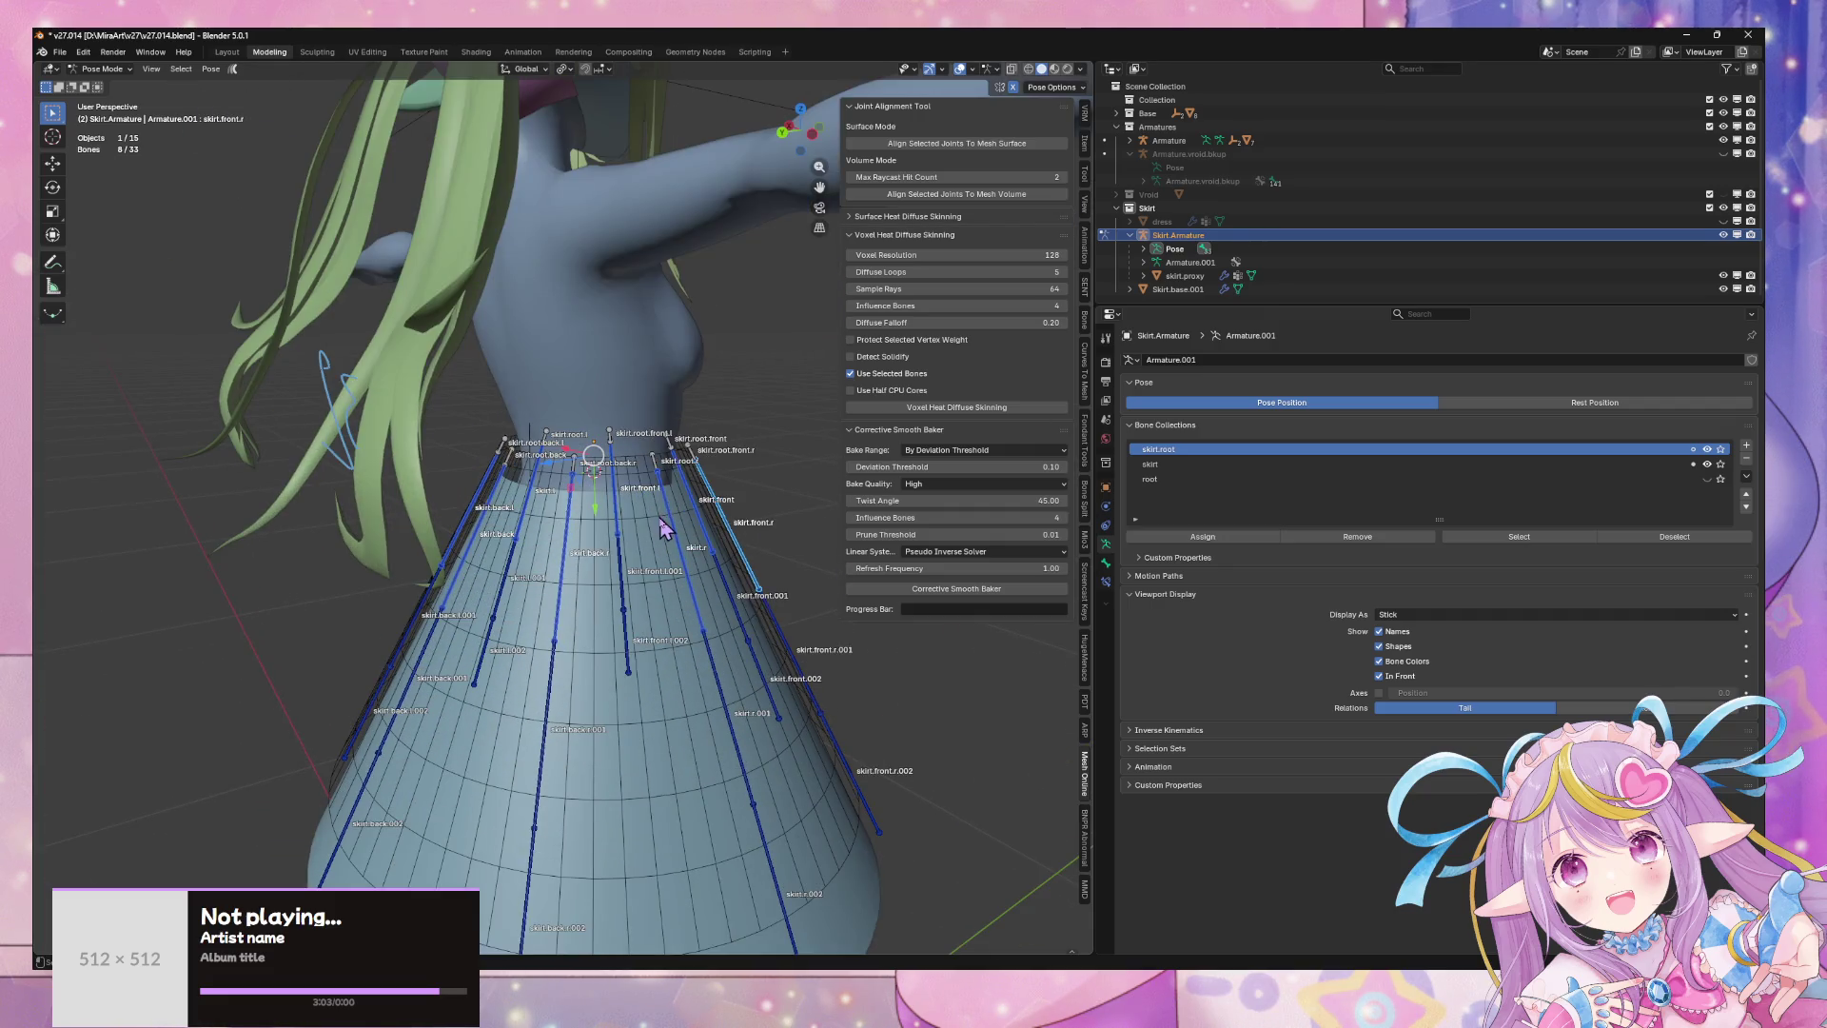
{"action": "mouse_move", "coordinate": [663, 528]}
{"action": "middle_mouse_down"}
{"action": "mouse_move", "coordinate": [736, 518]}
{"action": "mouse_move", "coordinate": [690, 499]}
{"action": "middle_mouse_up"}
{"action": "scroll", "coordinate": [735, 518], "scroll_direction": "down", "scroll_amount": 3}
{"action": "key", "text": "r"}
{"action": "key", "text": "x"}
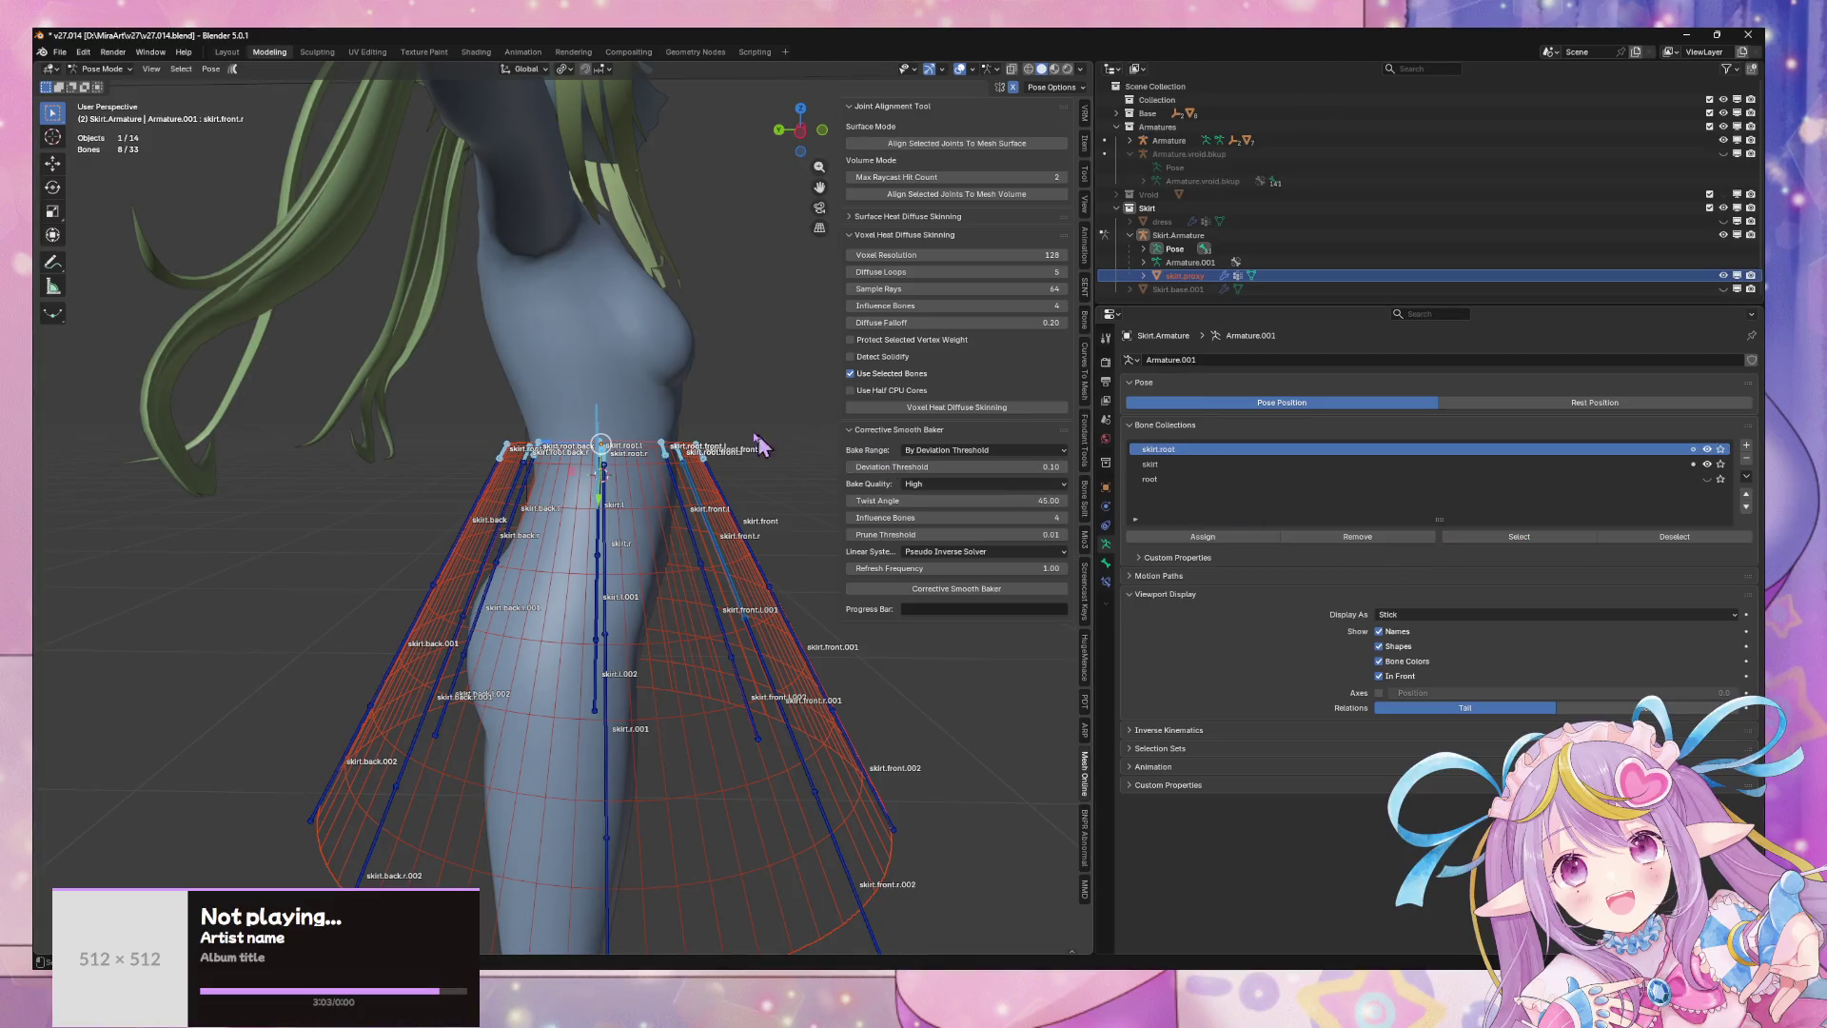
{"action": "key", "text": "r"}
{"action": "key", "text": "x"}
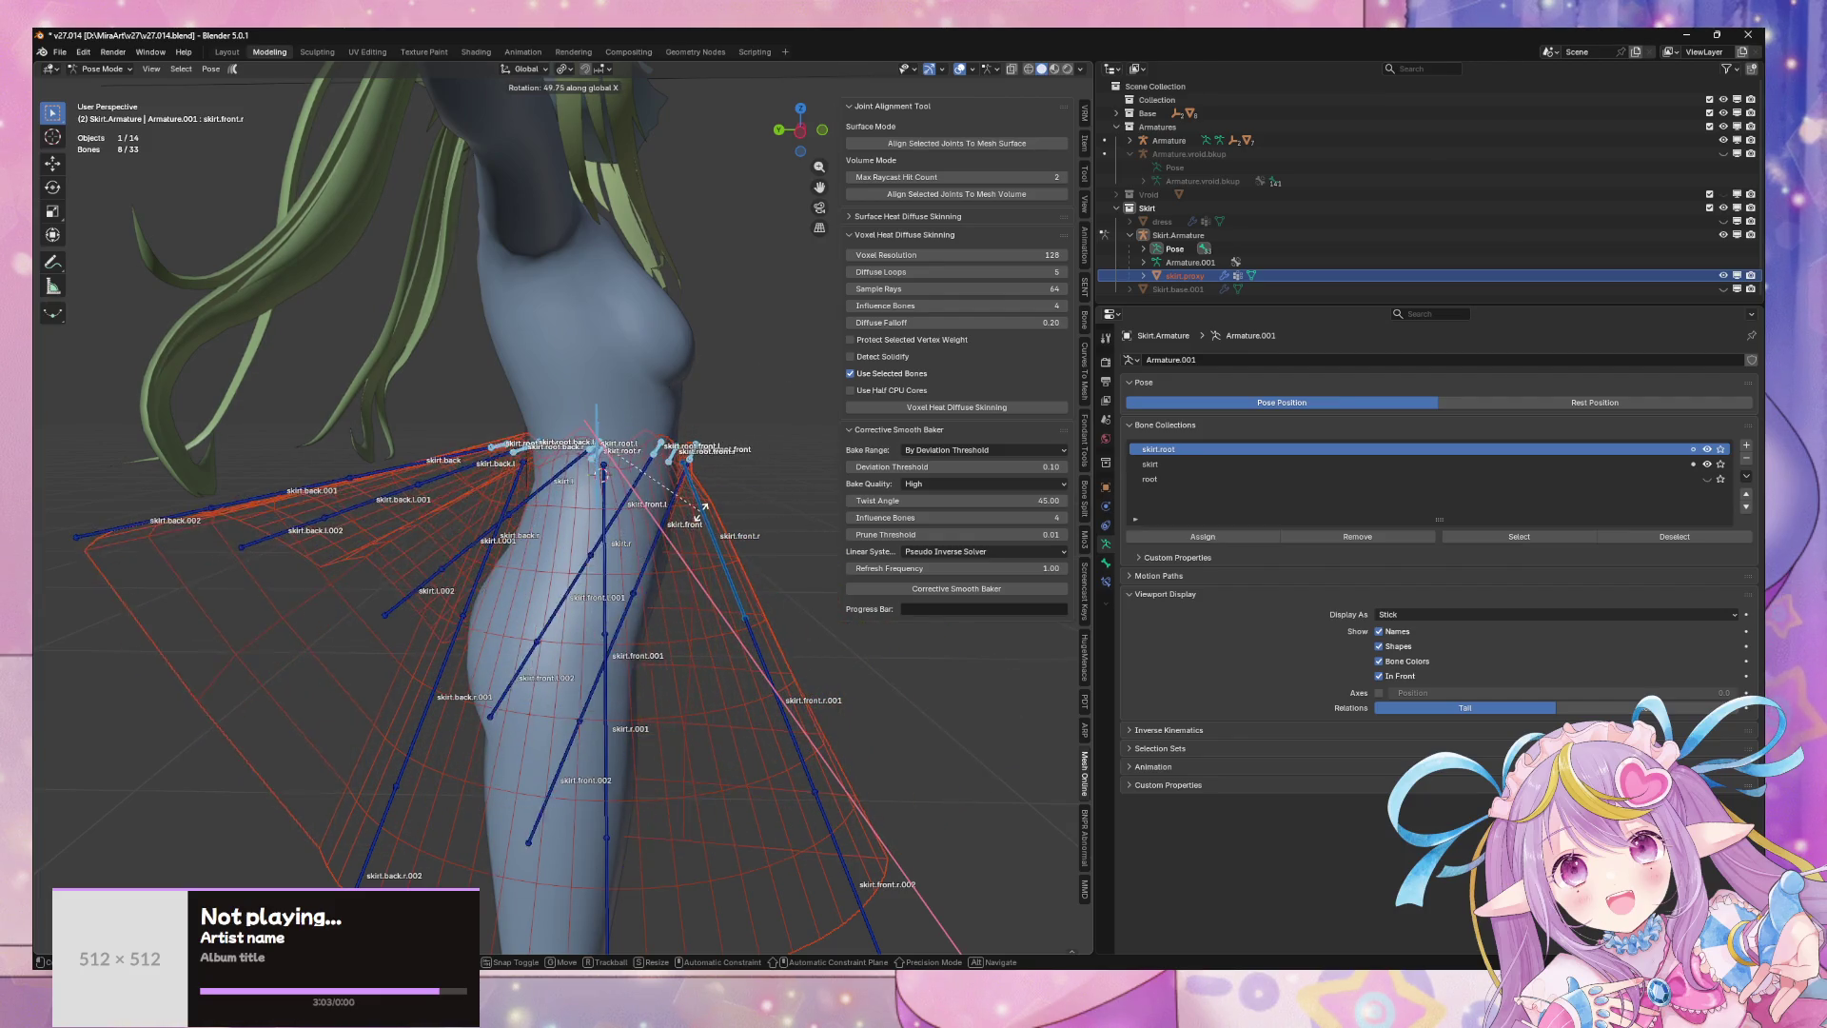
{"action": "right_click", "coordinate": [702, 510]}
{"action": "middle_click_drag", "start_coordinate": [702, 510], "coordinate": [720, 476]}
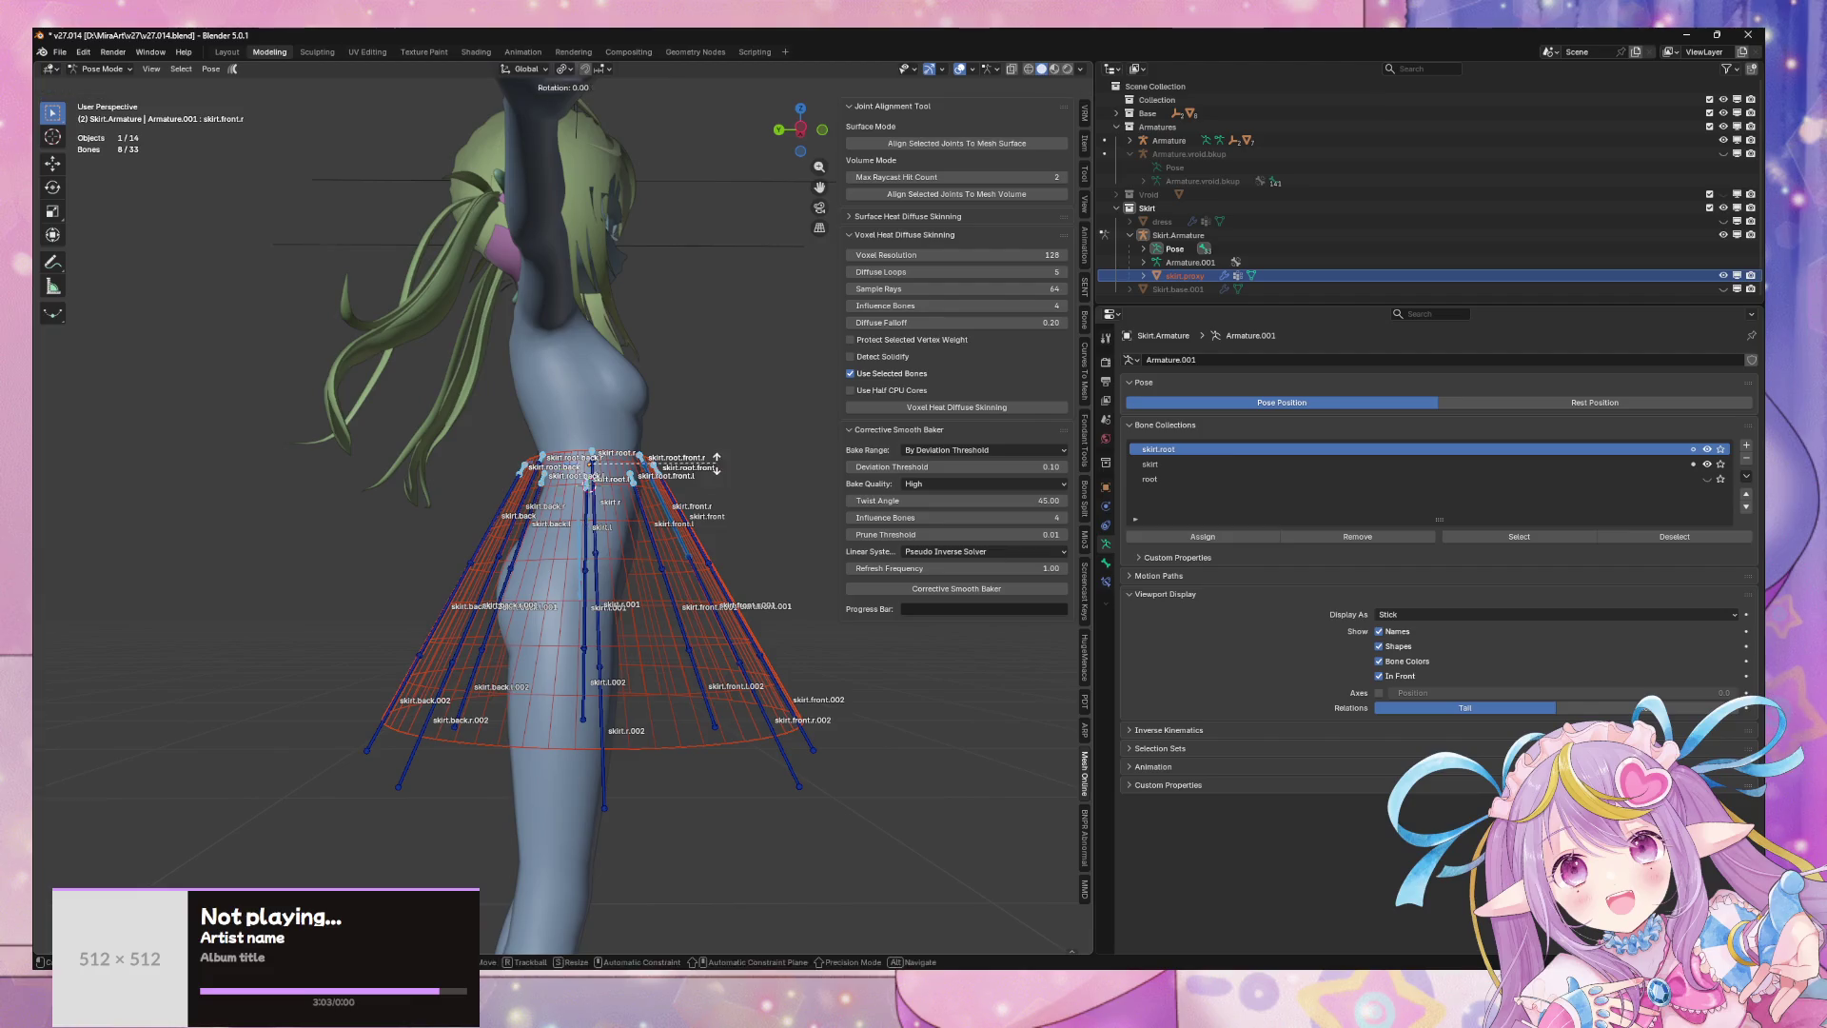
{"action": "key", "text": "x"}
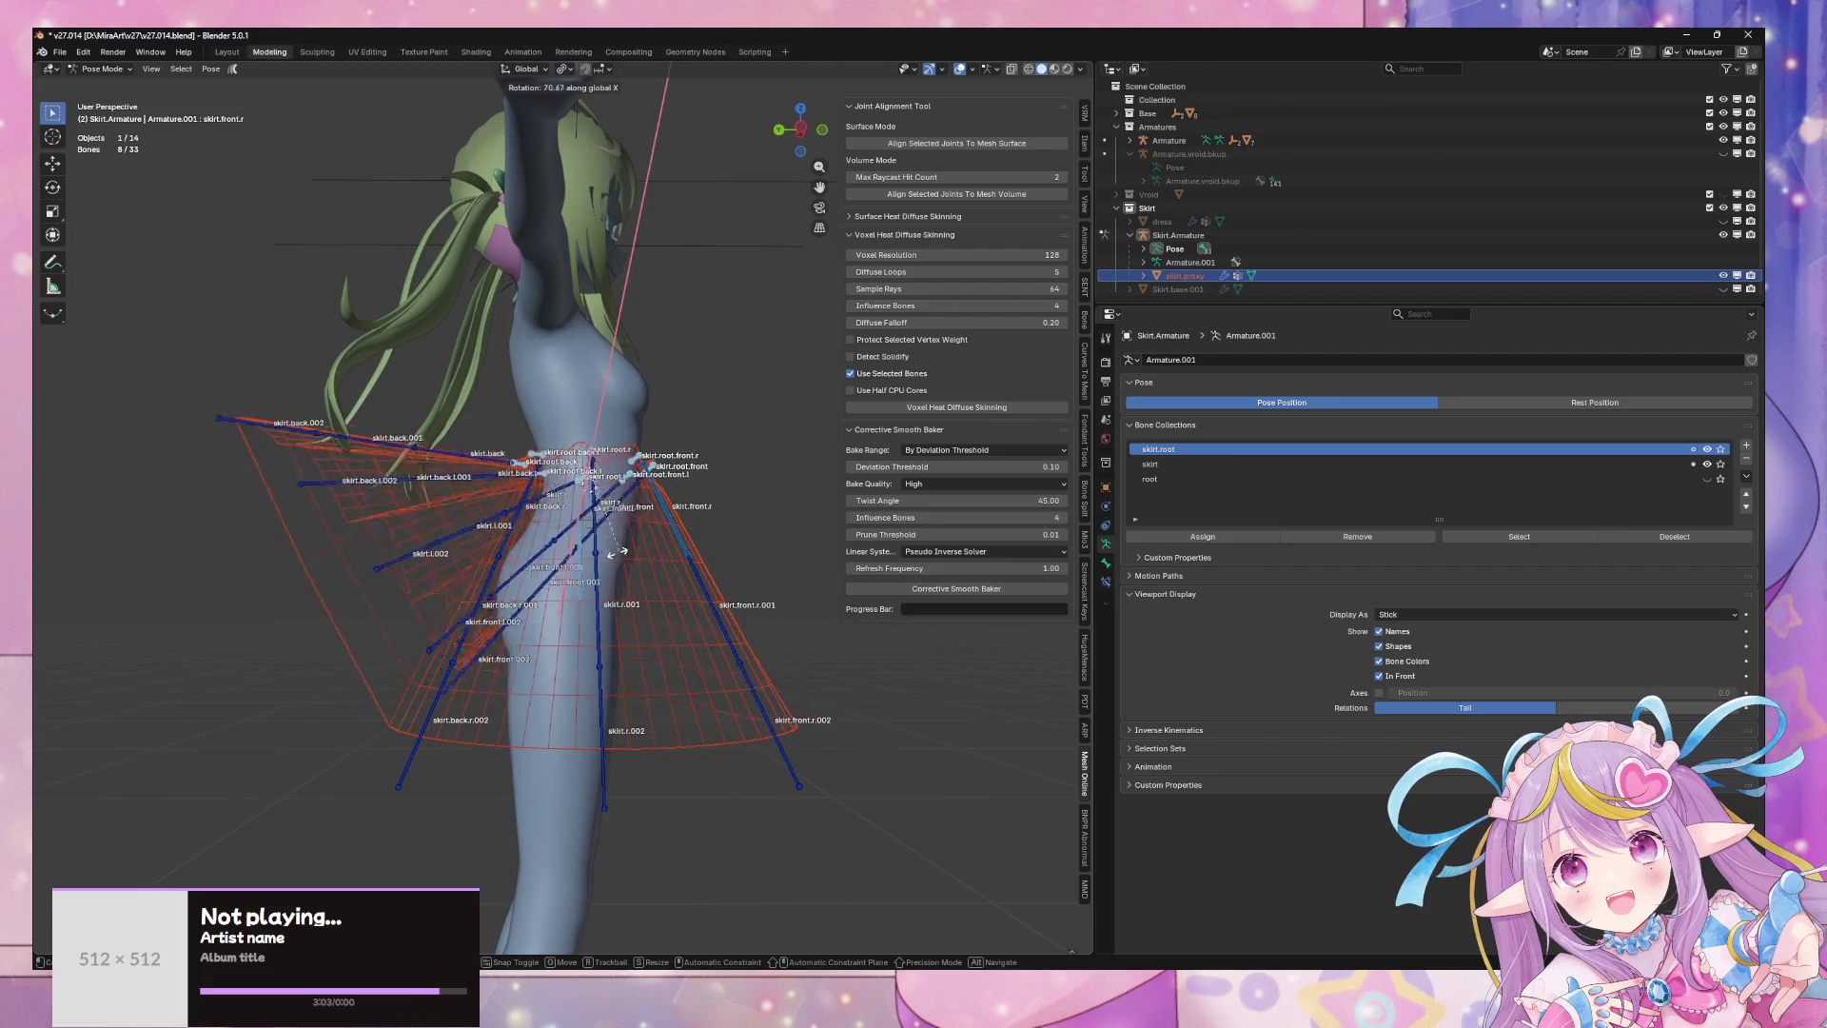
{"action": "right_click", "coordinate": [681, 550]}
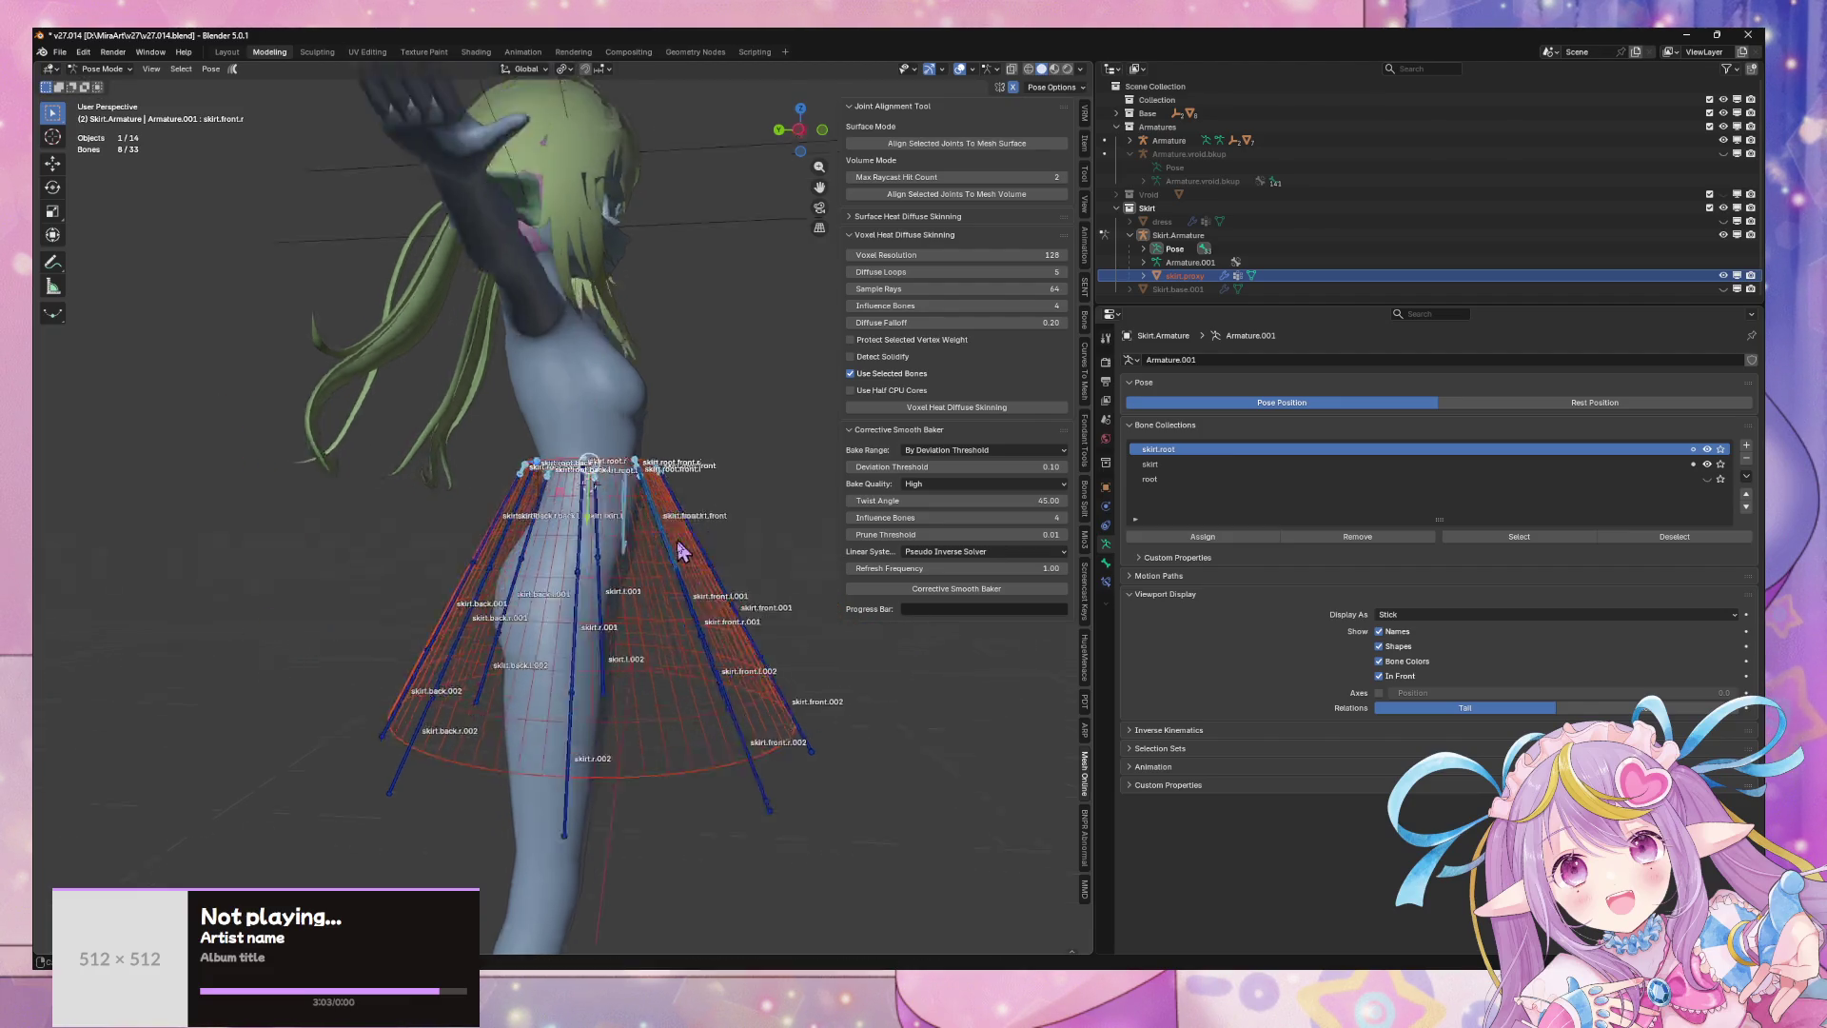
{"action": "middle_click_drag", "start_coordinate": [681, 550], "coordinate": [811, 501]}
{"action": "key", "text": "r"}
{"action": "key", "text": "x"}
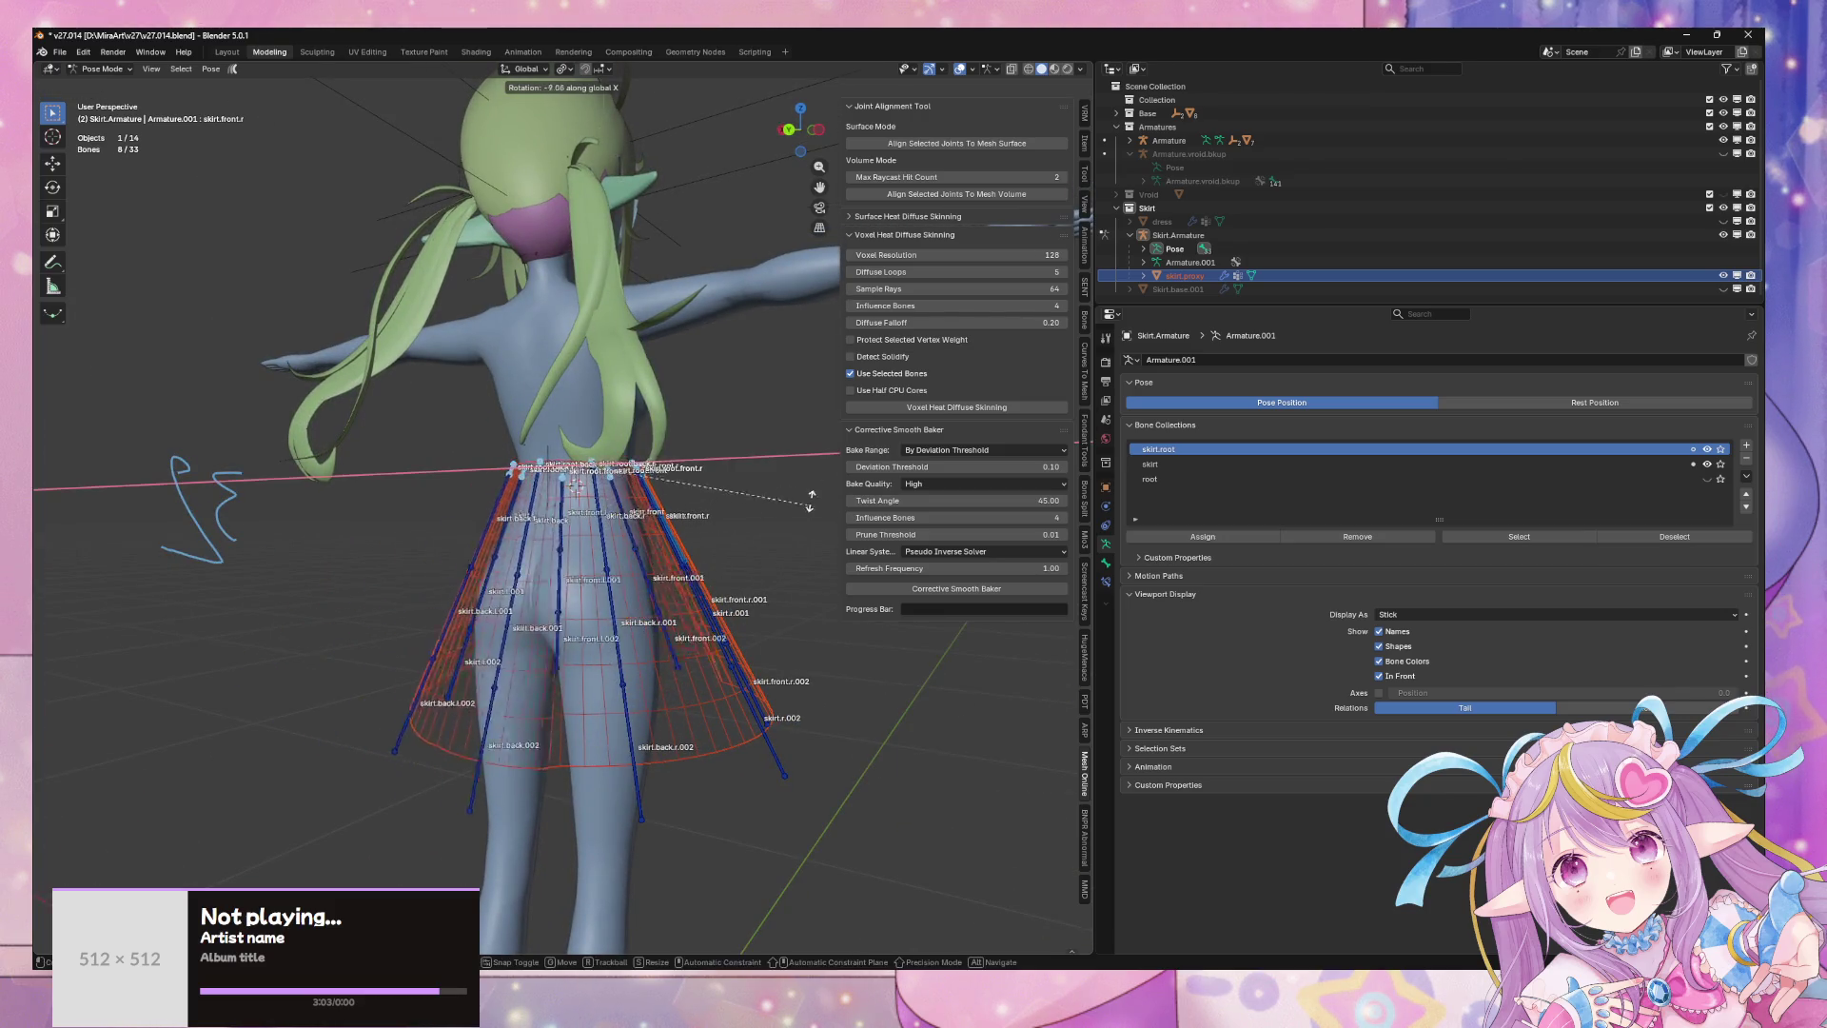
{"action": "right_click", "coordinate": [810, 502]}
{"action": "scroll", "coordinate": [685, 542], "scroll_direction": "up", "scroll_amount": 3}
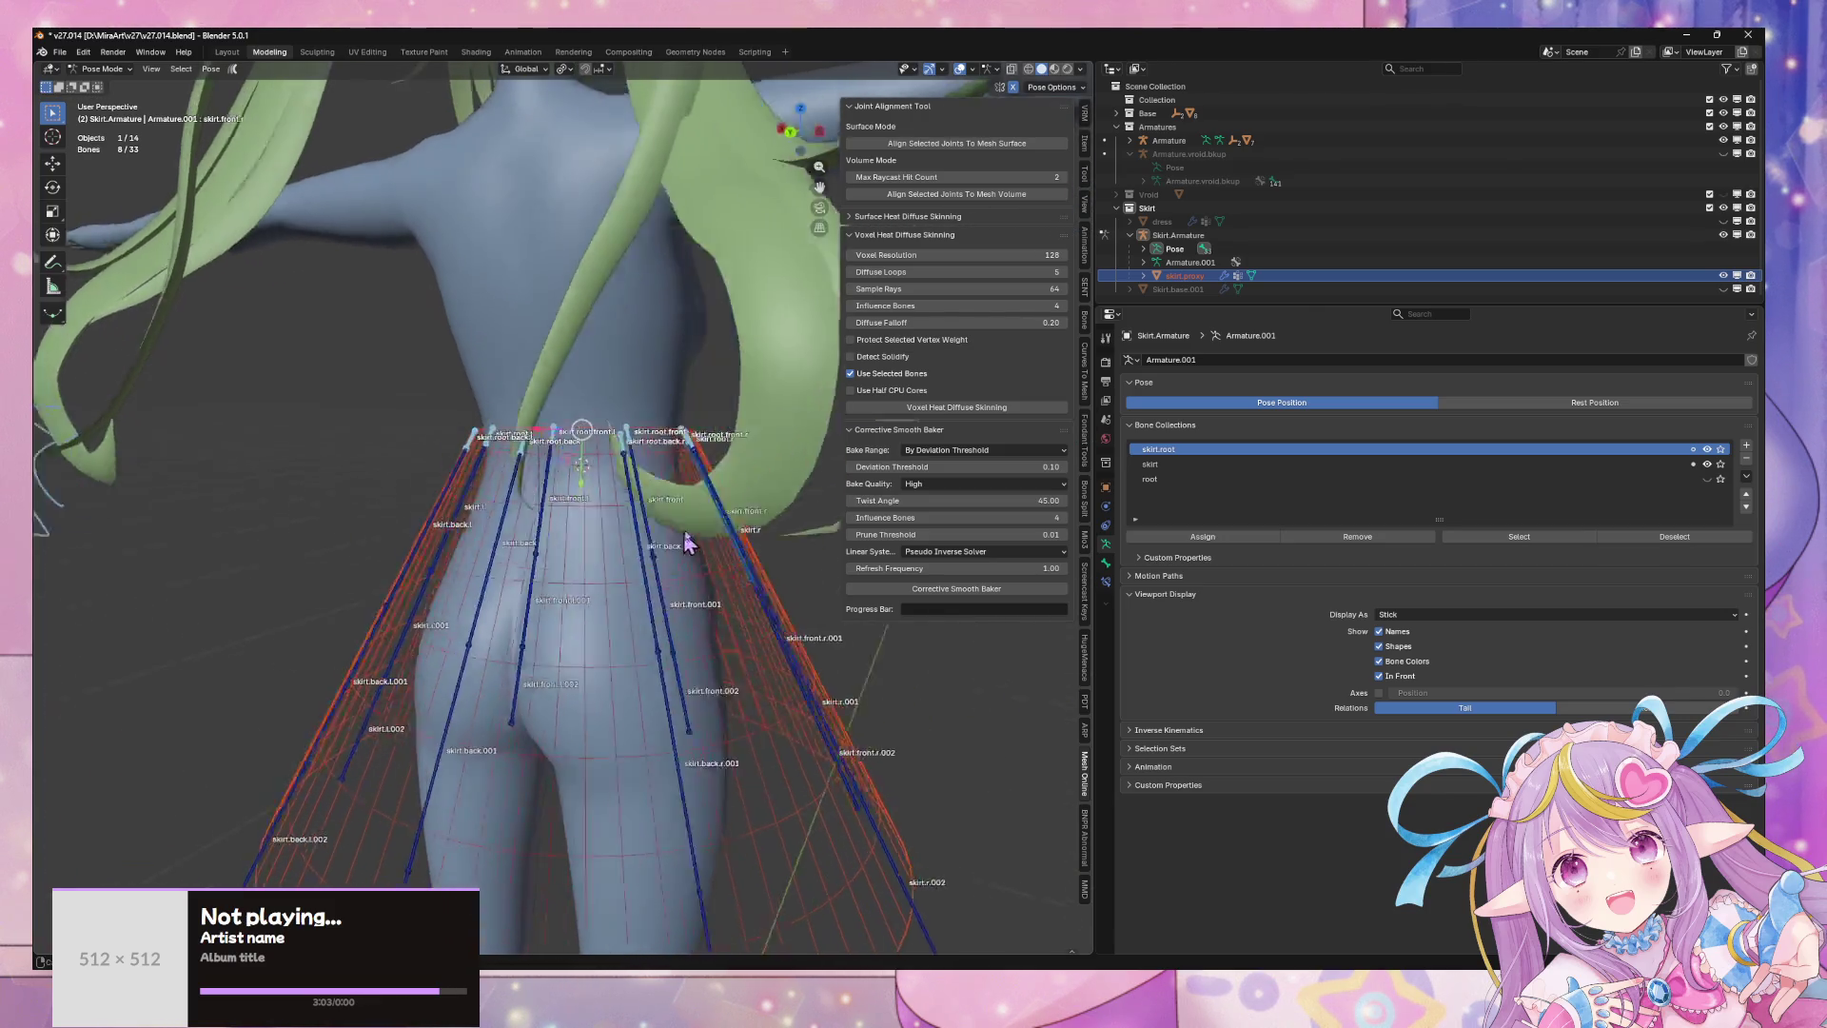
{"action": "middle_click_drag", "start_coordinate": [685, 542], "coordinate": [709, 495]}
{"action": "scroll", "coordinate": [709, 495], "scroll_direction": "up", "scroll_amount": 1}
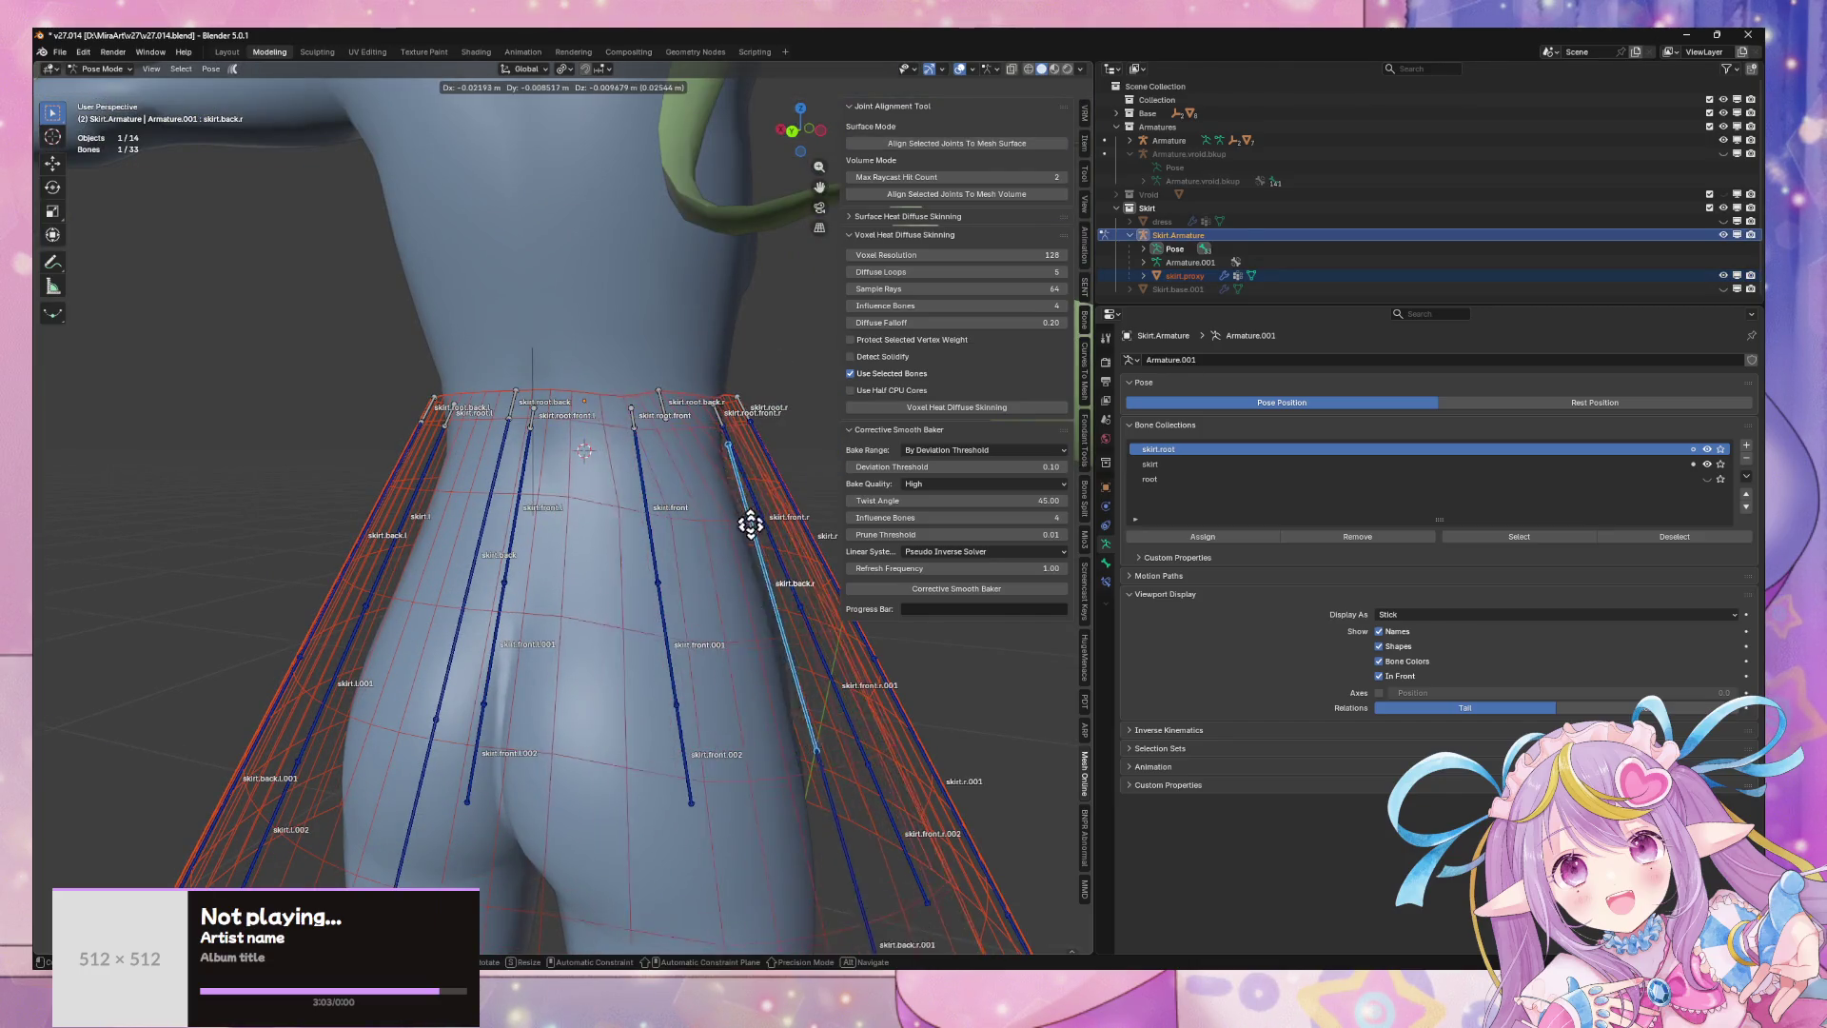
{"action": "left_click", "coordinate": [692, 437]}
- Enter Edit Mode and connect the selected chain bone to its root
{"action": "right_click", "coordinate": [673, 416]}
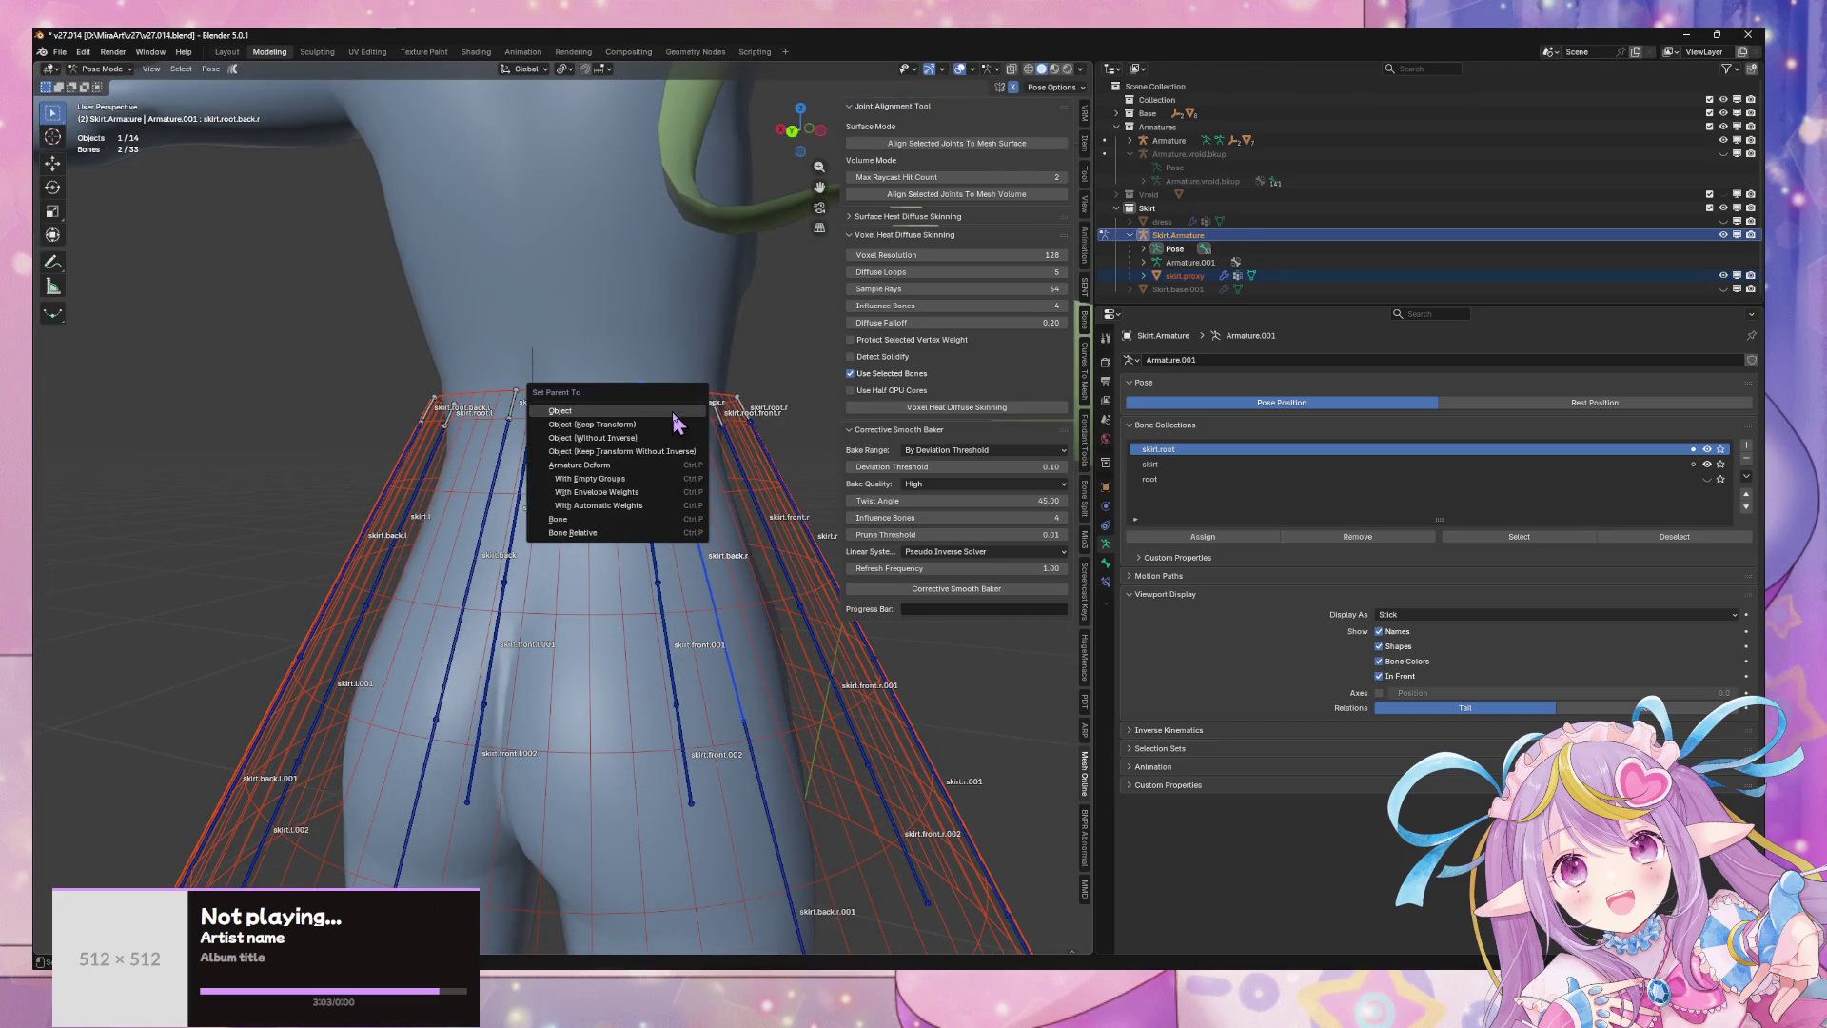
{"action": "key", "text": "Escape"}
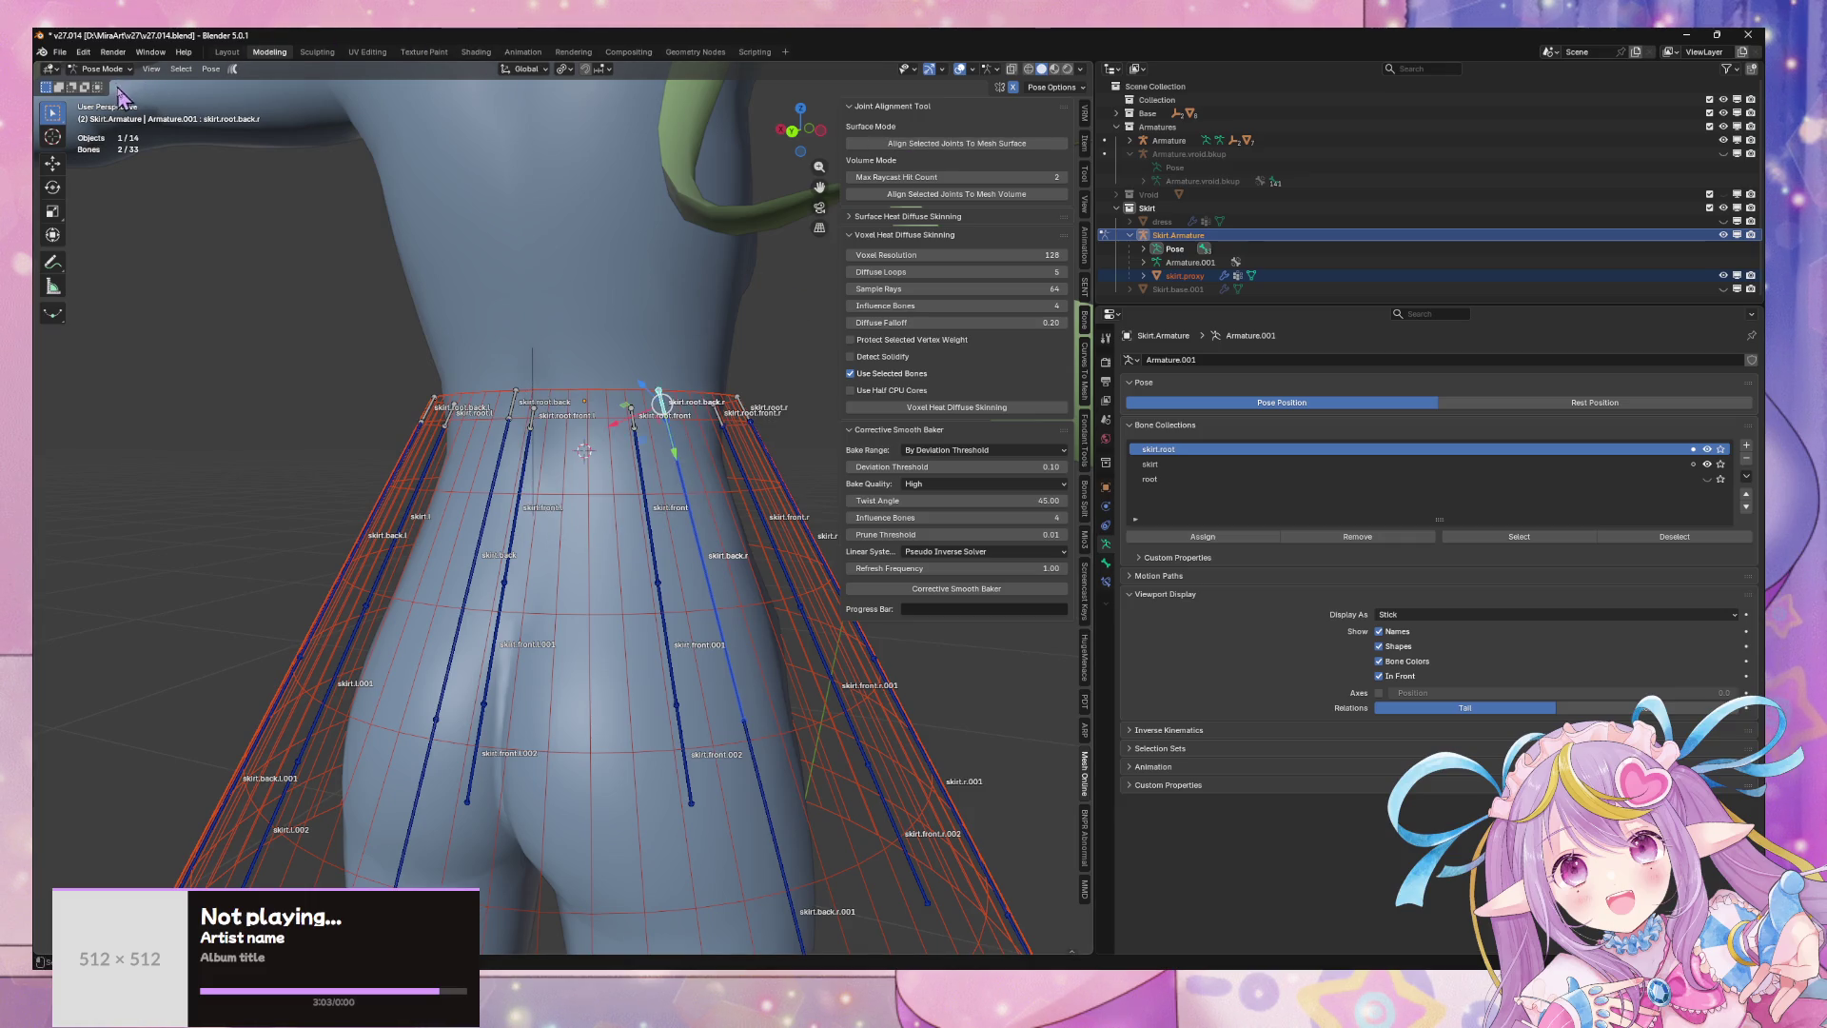
{"action": "left_click", "coordinate": [104, 99]}
{"action": "key", "text": "ctrl+p"}
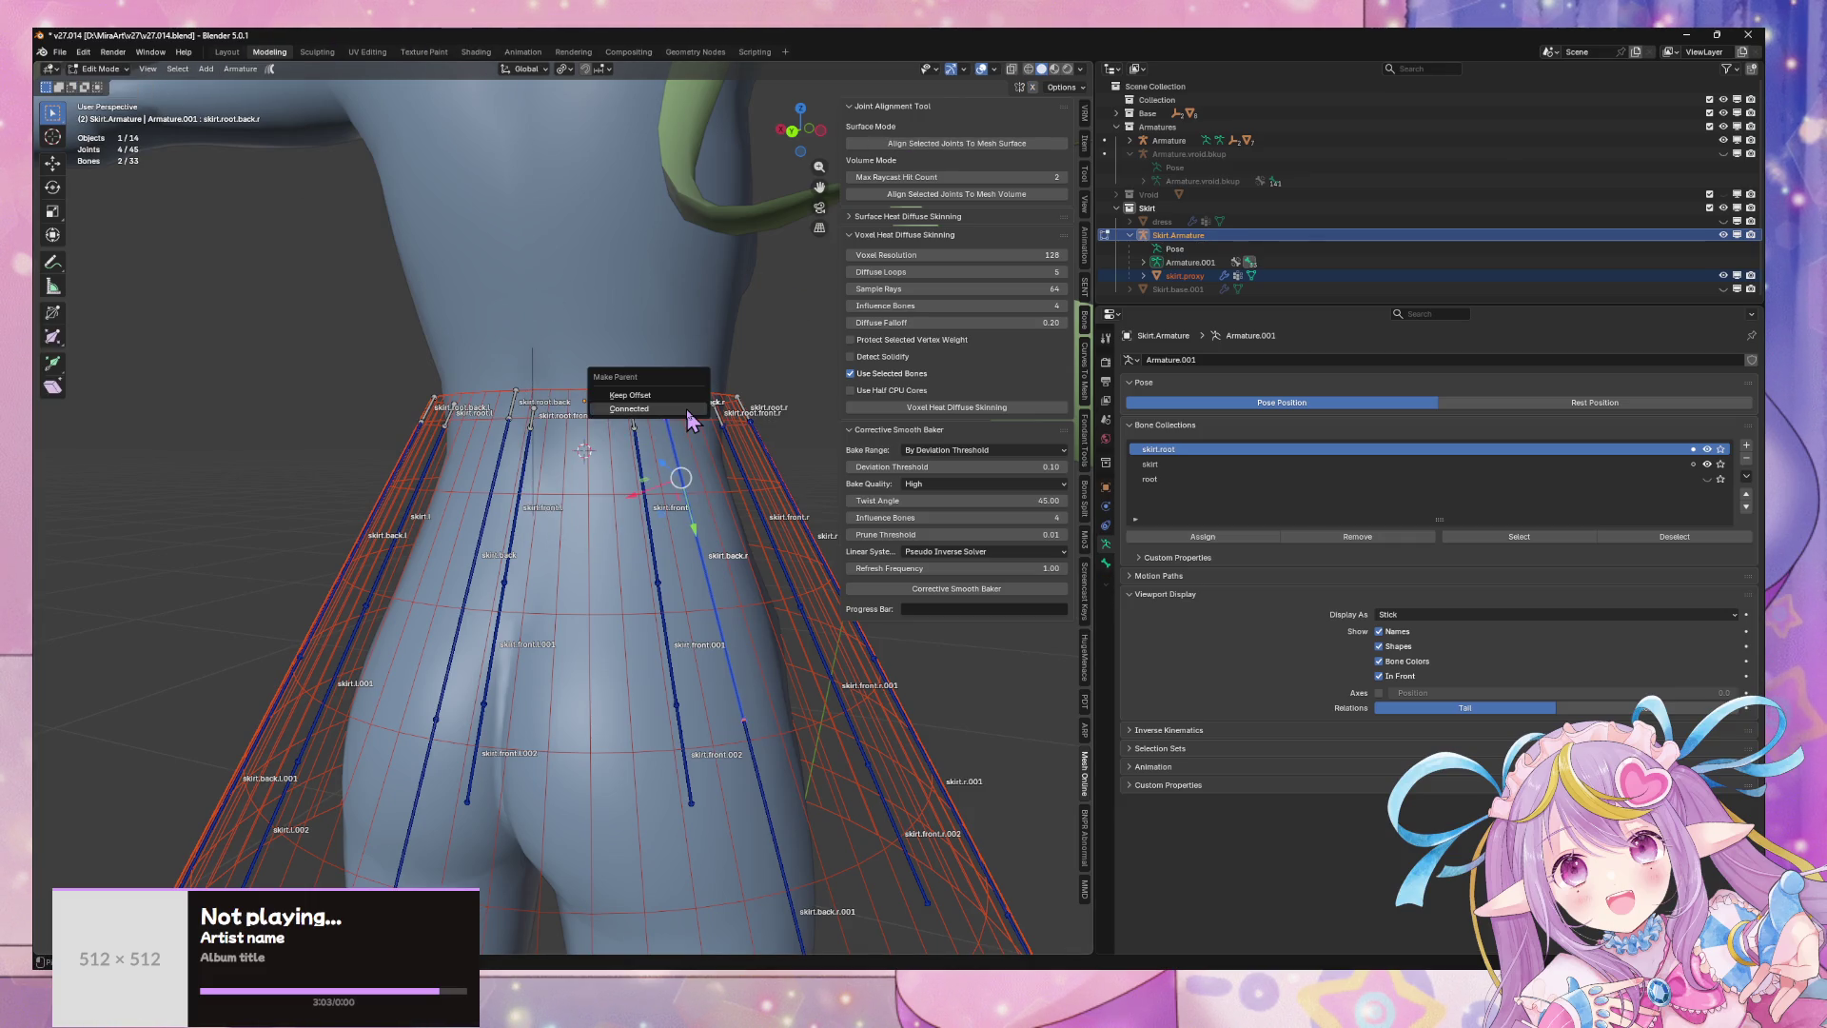
{"action": "left_click", "coordinate": [687, 411]}
- Connect the skirt.front and skirt.r chains, plus the next chain, to their root bones
{"action": "mouse_move", "coordinate": [731, 450]}
{"action": "middle_mouse_down"}
{"action": "mouse_move", "coordinate": [694, 460]}
{"action": "mouse_move", "coordinate": [751, 477]}
{"action": "mouse_move", "coordinate": [718, 448]}
{"action": "mouse_move", "coordinate": [728, 505]}
{"action": "mouse_move", "coordinate": [671, 471]}
{"action": "middle_mouse_up"}
{"action": "left_click", "coordinate": [718, 448]}
{"action": "left_click", "coordinate": [669, 470]}
{"action": "key", "text": "ctrl+p"}
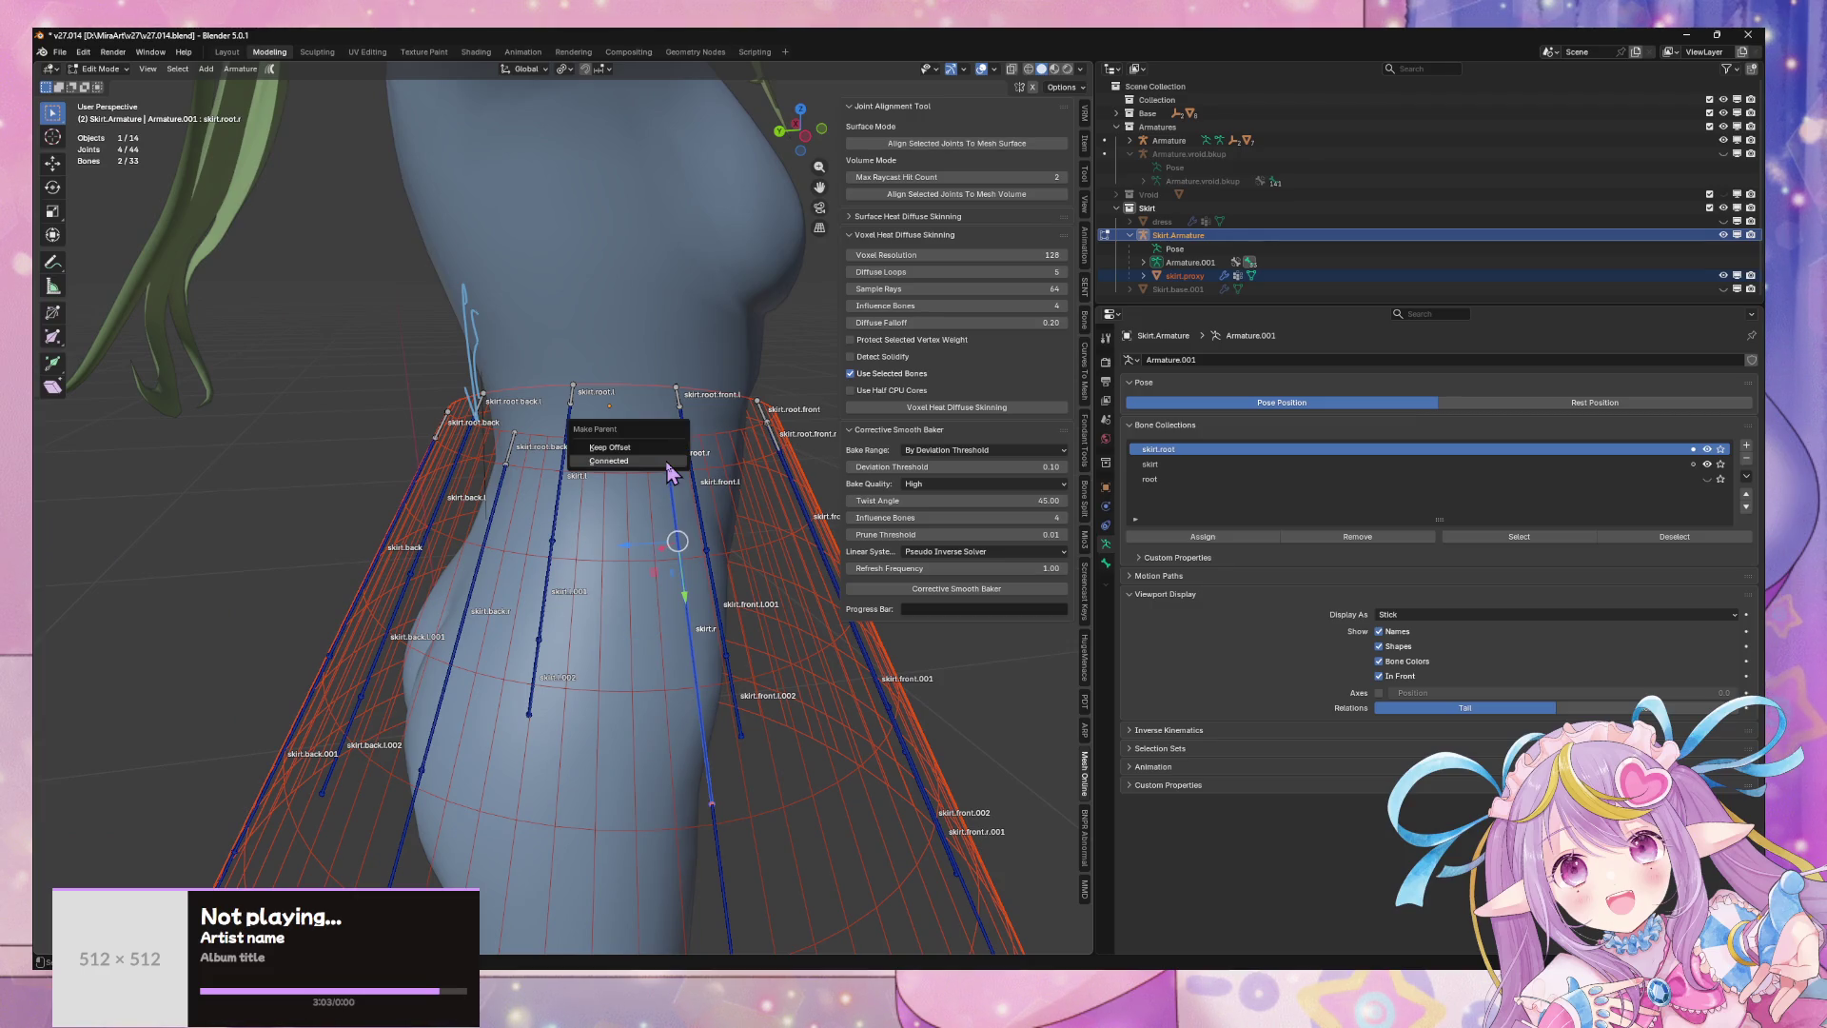
{"action": "left_click", "coordinate": [665, 459]}
{"action": "mouse_move", "coordinate": [763, 397]}
{"action": "middle_mouse_down"}
{"action": "mouse_move", "coordinate": [647, 414]}
{"action": "mouse_move", "coordinate": [665, 447]}
{"action": "middle_mouse_up"}
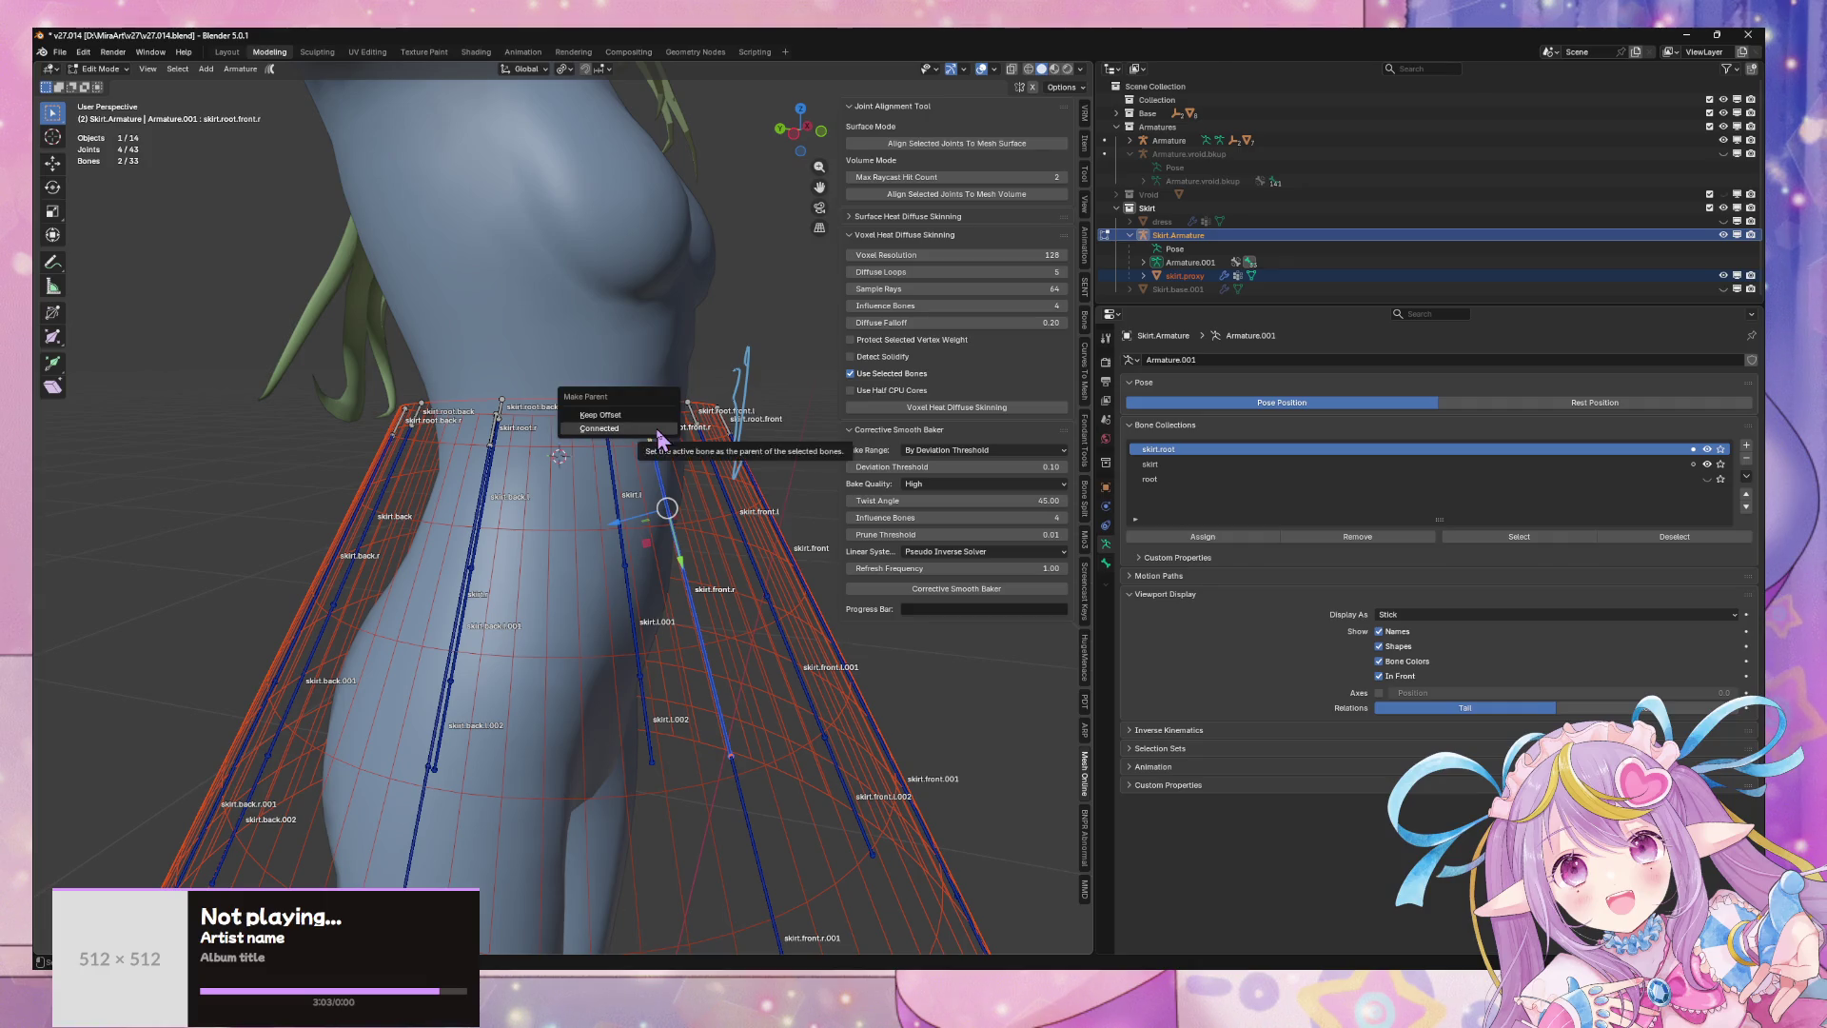
{"action": "left_click", "coordinate": [656, 428]}
- Return to Object Mode, reselect the skirt armature, and re-enter Edit Mode
{"action": "mouse_move", "coordinate": [756, 515]}
{"action": "middle_mouse_down"}
{"action": "mouse_move", "coordinate": [681, 516]}
{"action": "mouse_move", "coordinate": [795, 440]}
{"action": "mouse_move", "coordinate": [619, 476]}
{"action": "mouse_move", "coordinate": [583, 400]}
{"action": "mouse_move", "coordinate": [596, 412]}
{"action": "middle_mouse_up"}
{"action": "key", "text": "Tab"}
{"action": "left_click", "coordinate": [631, 473]}
{"action": "left_click", "coordinate": [567, 420]}
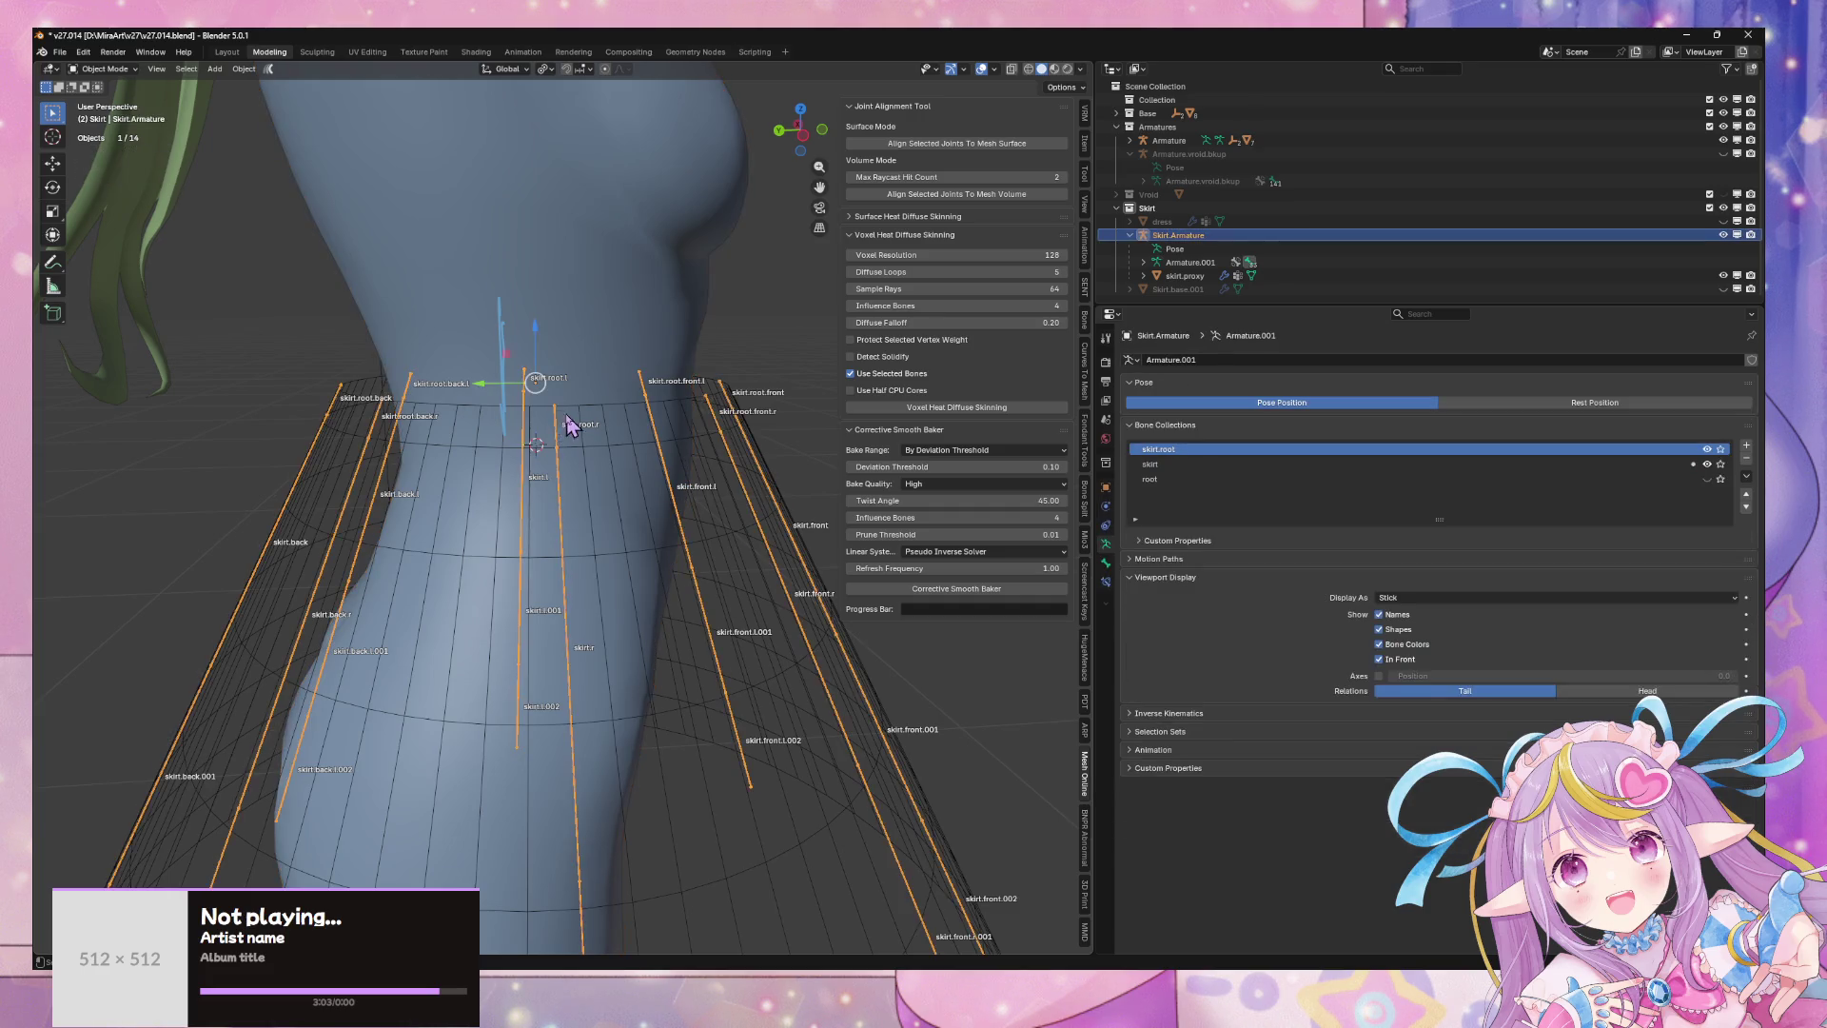
{"action": "key", "text": "Tab"}
- In Left Ortho view, box-select the skirt root joints and move them along Normal Y
{"action": "left_click", "coordinate": [802, 130]}
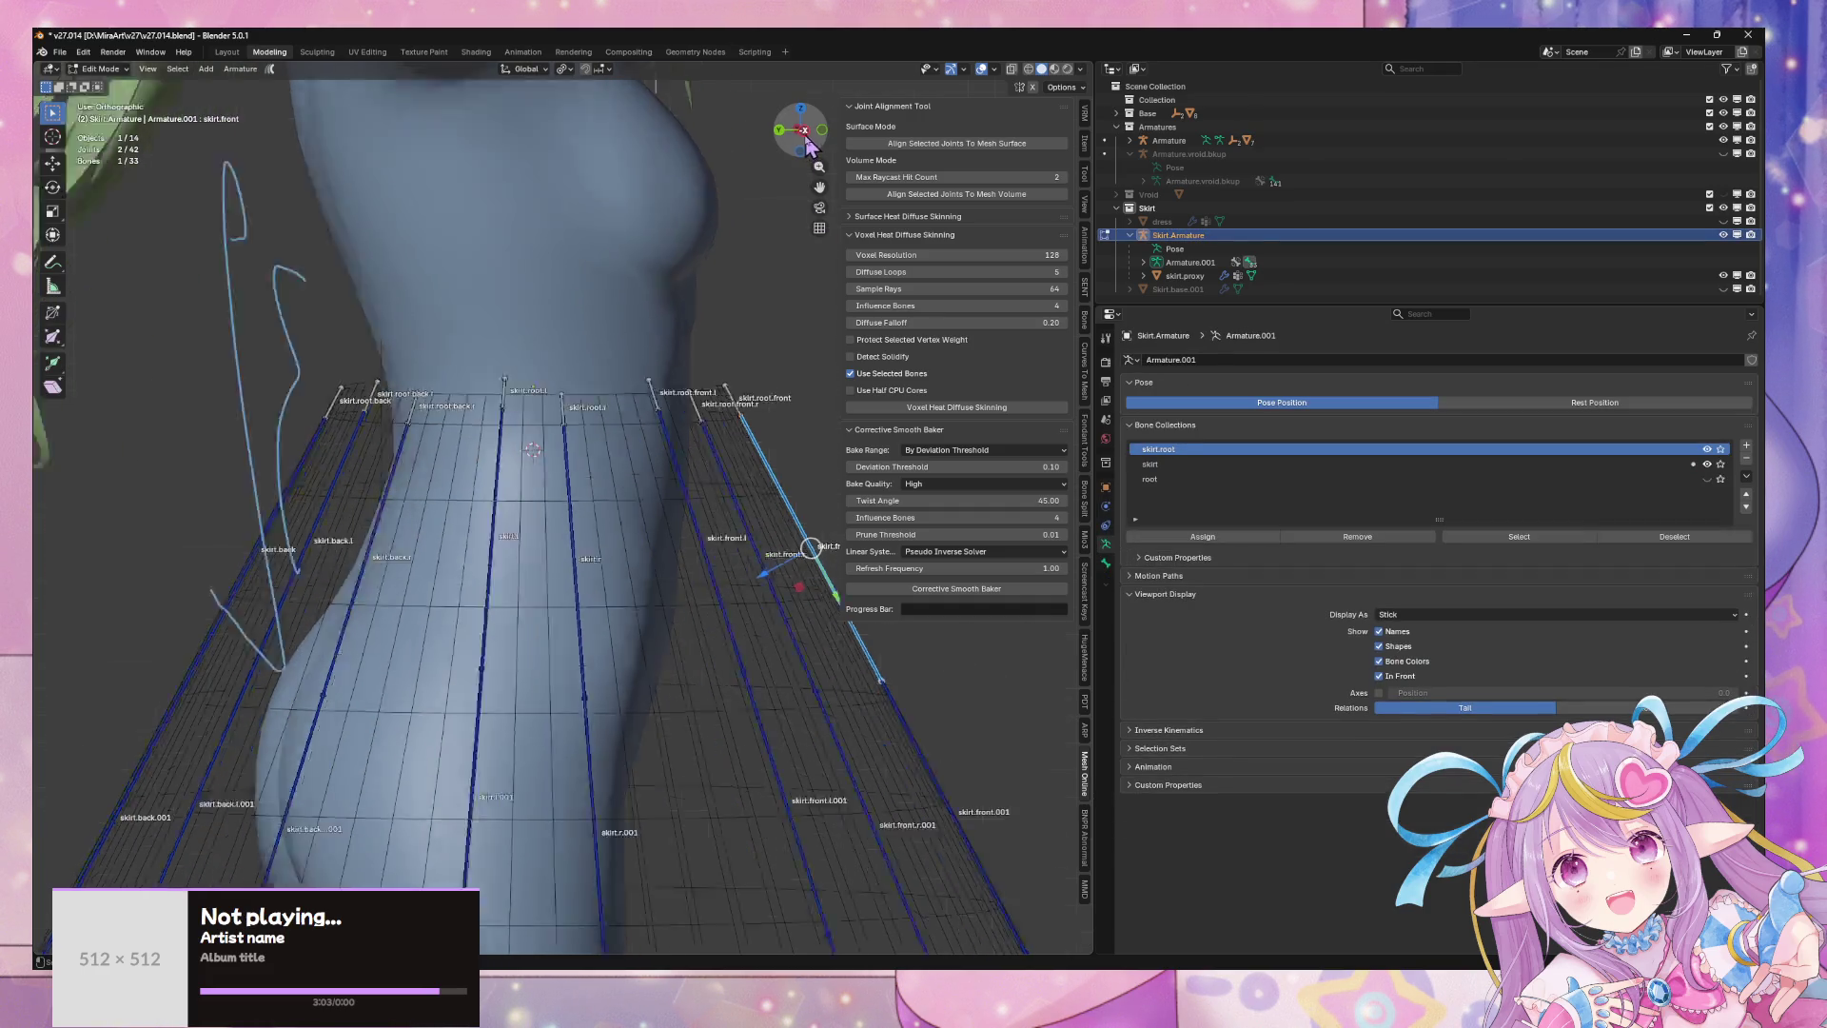
{"action": "left_click_drag", "start_coordinate": [321, 302], "coordinate": [799, 391]}
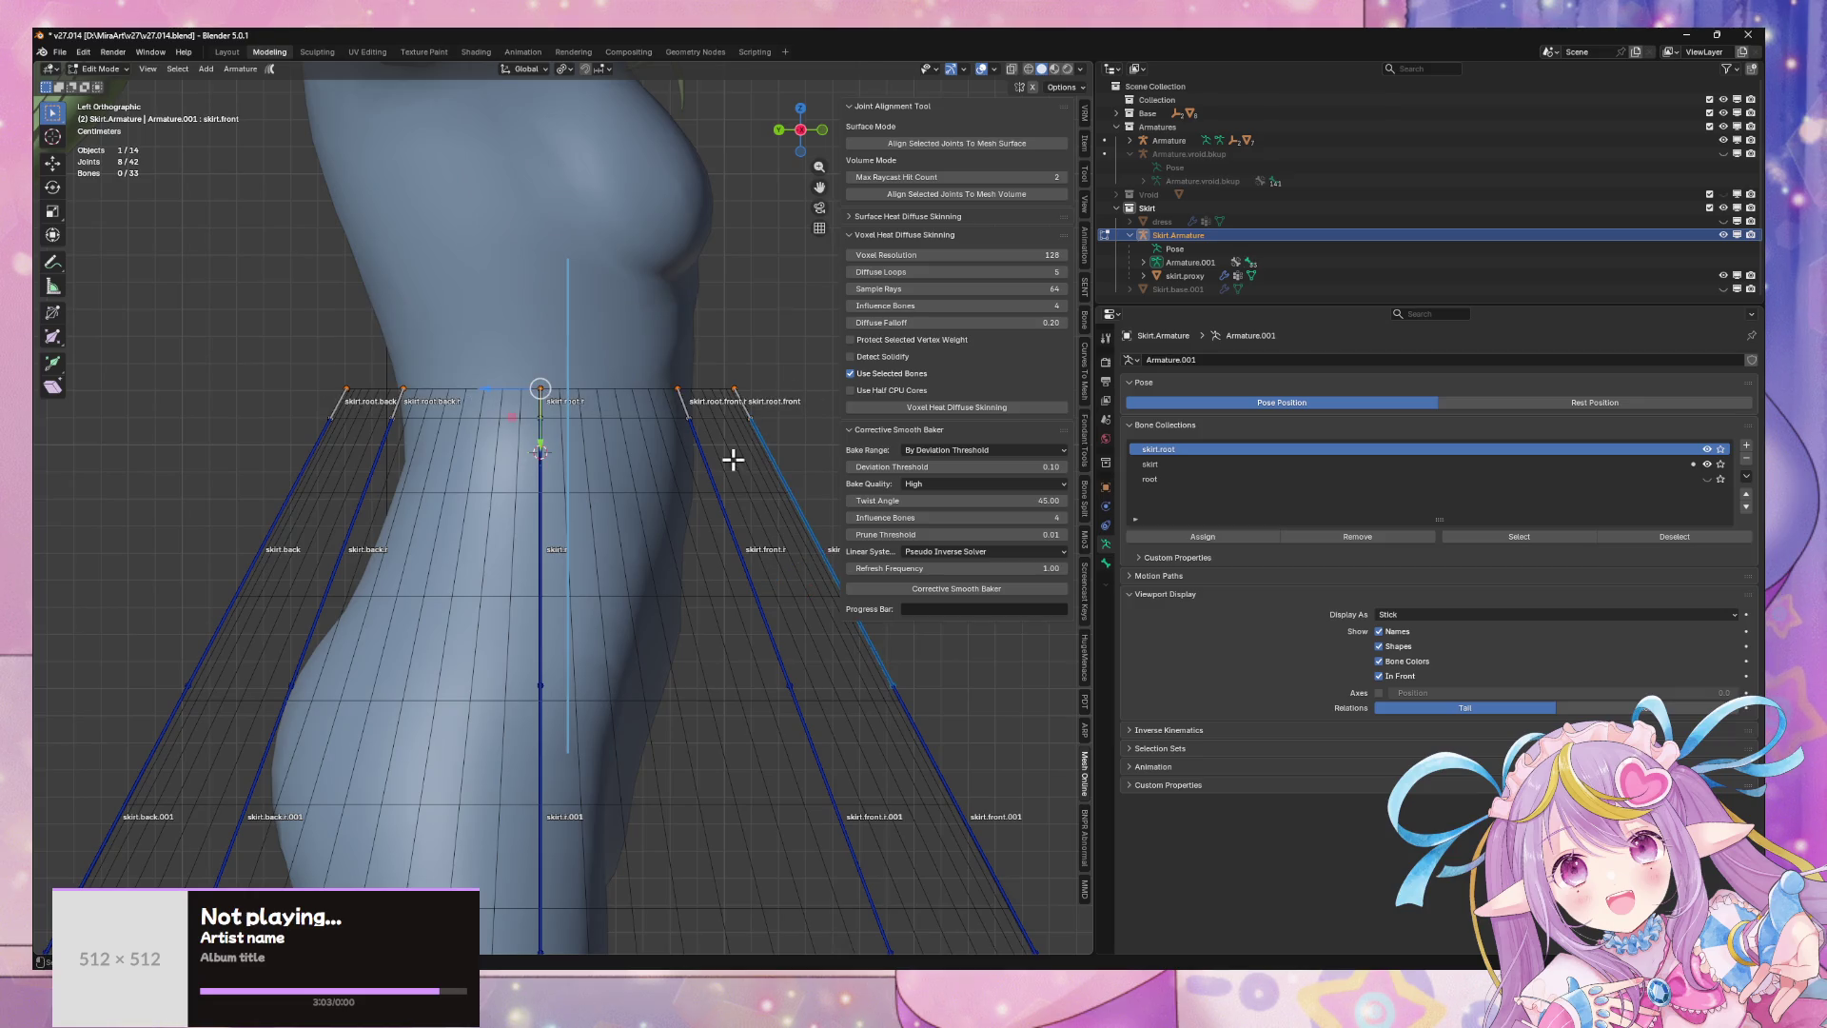
{"action": "left_click", "coordinate": [531, 69]}
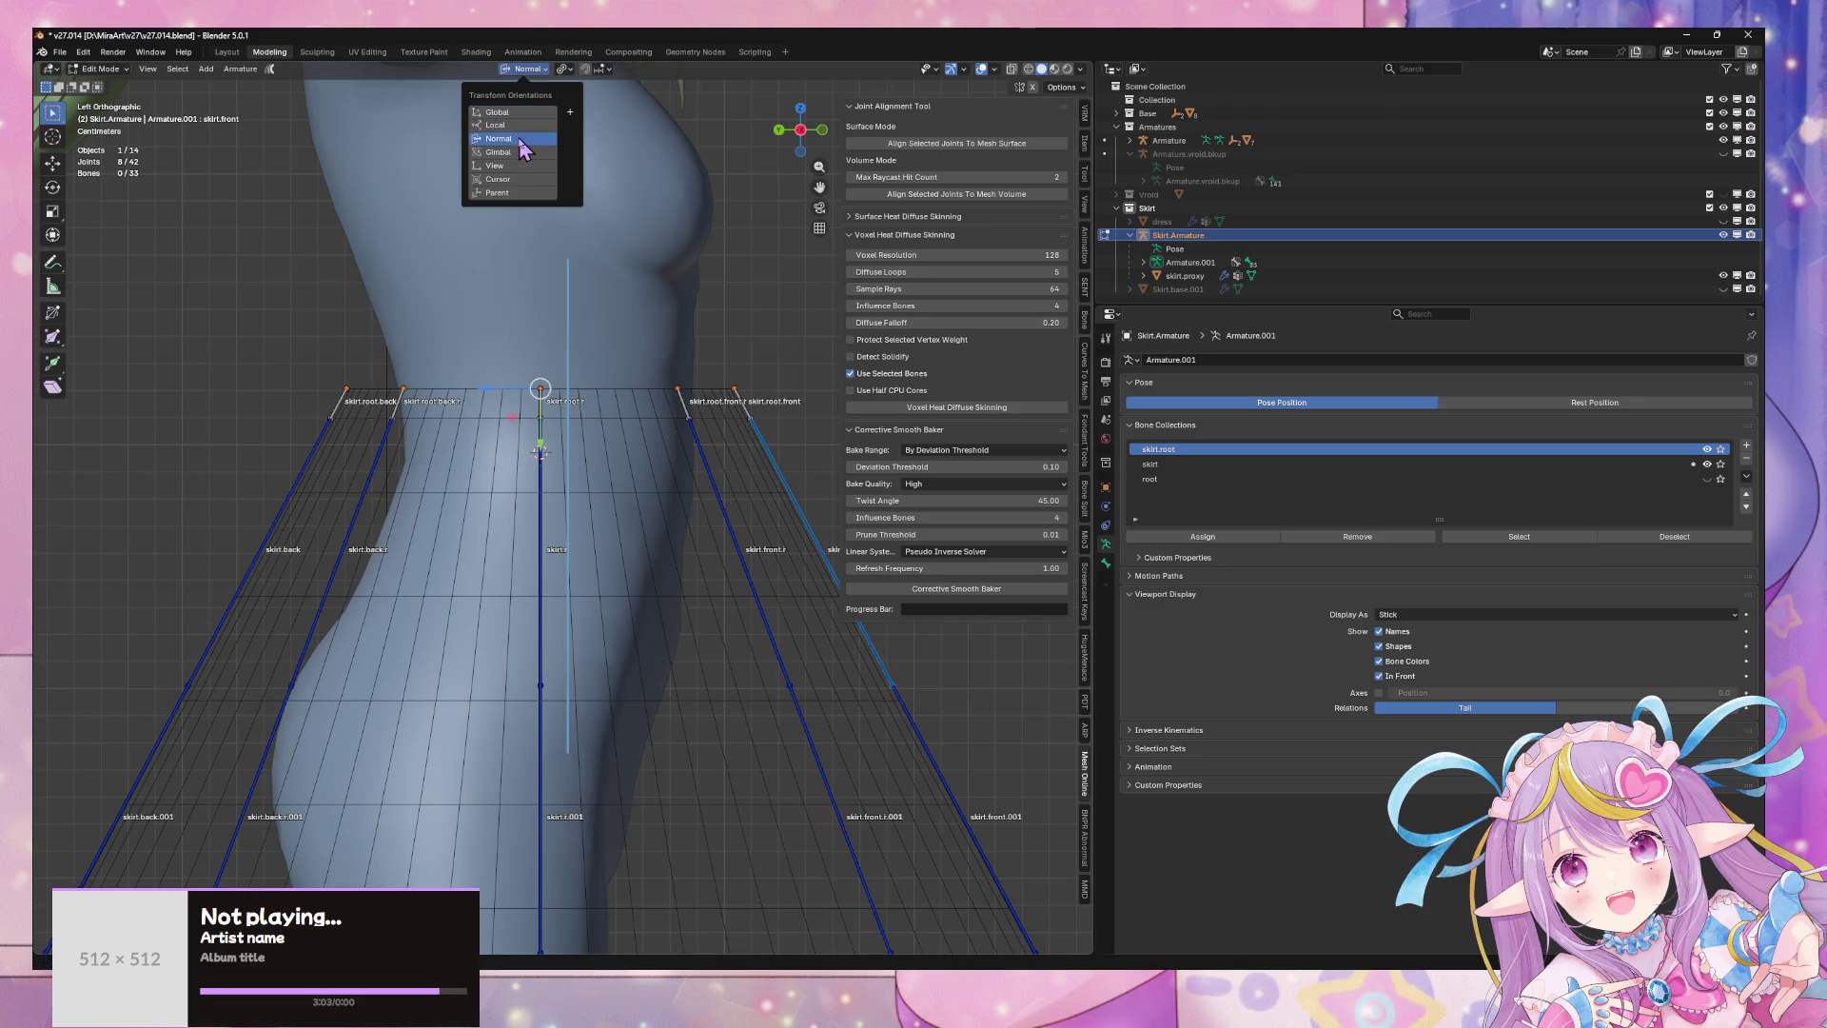
{"action": "key", "text": "g"}
{"action": "key", "text": "y"}
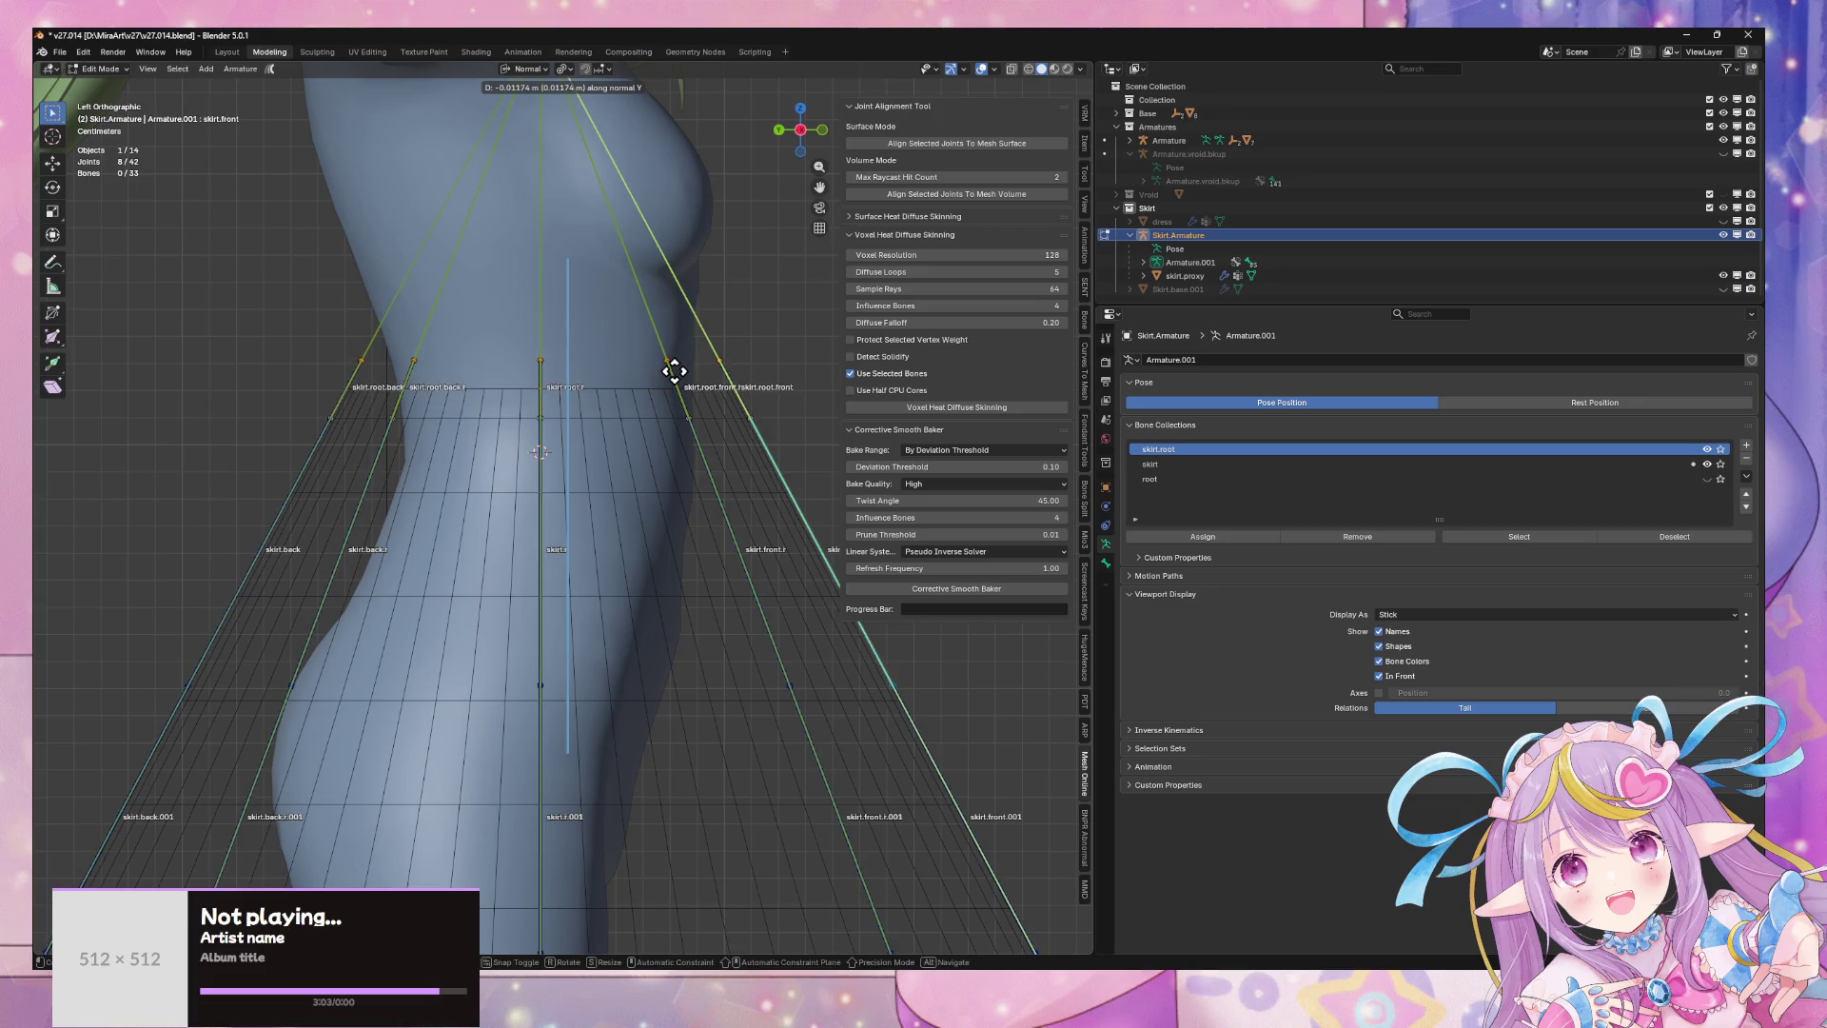
{"action": "left_click", "coordinate": [674, 371]}
{"action": "mouse_move", "coordinate": [674, 371]}
{"action": "middle_mouse_down"}
{"action": "mouse_move", "coordinate": [673, 400]}
{"action": "mouse_move", "coordinate": [458, 458]}
{"action": "mouse_move", "coordinate": [665, 256]}
{"action": "middle_mouse_up"}
- Select all skirt joints and shift them twice along the Normal Z axis
{"action": "key", "text": "a"}
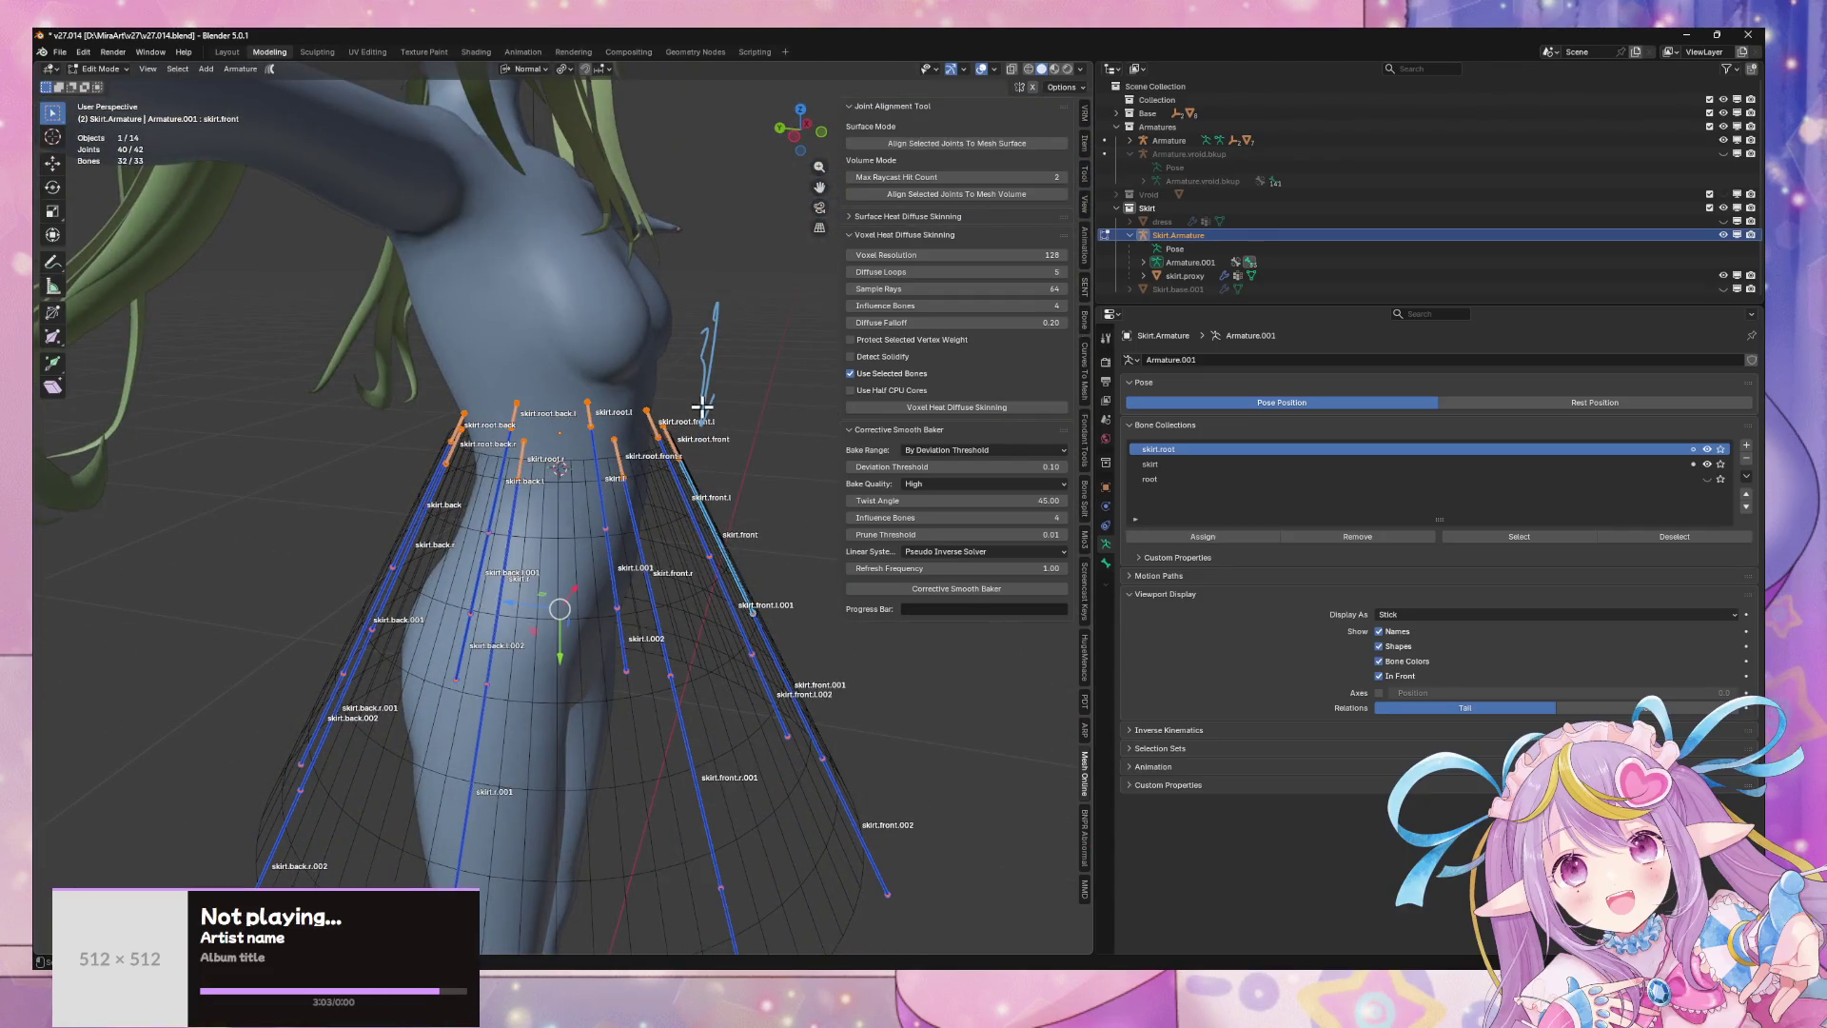
{"action": "key", "text": "g"}
{"action": "key", "text": "x"}
{"action": "key", "text": "x"}
{"action": "key", "text": "z"}
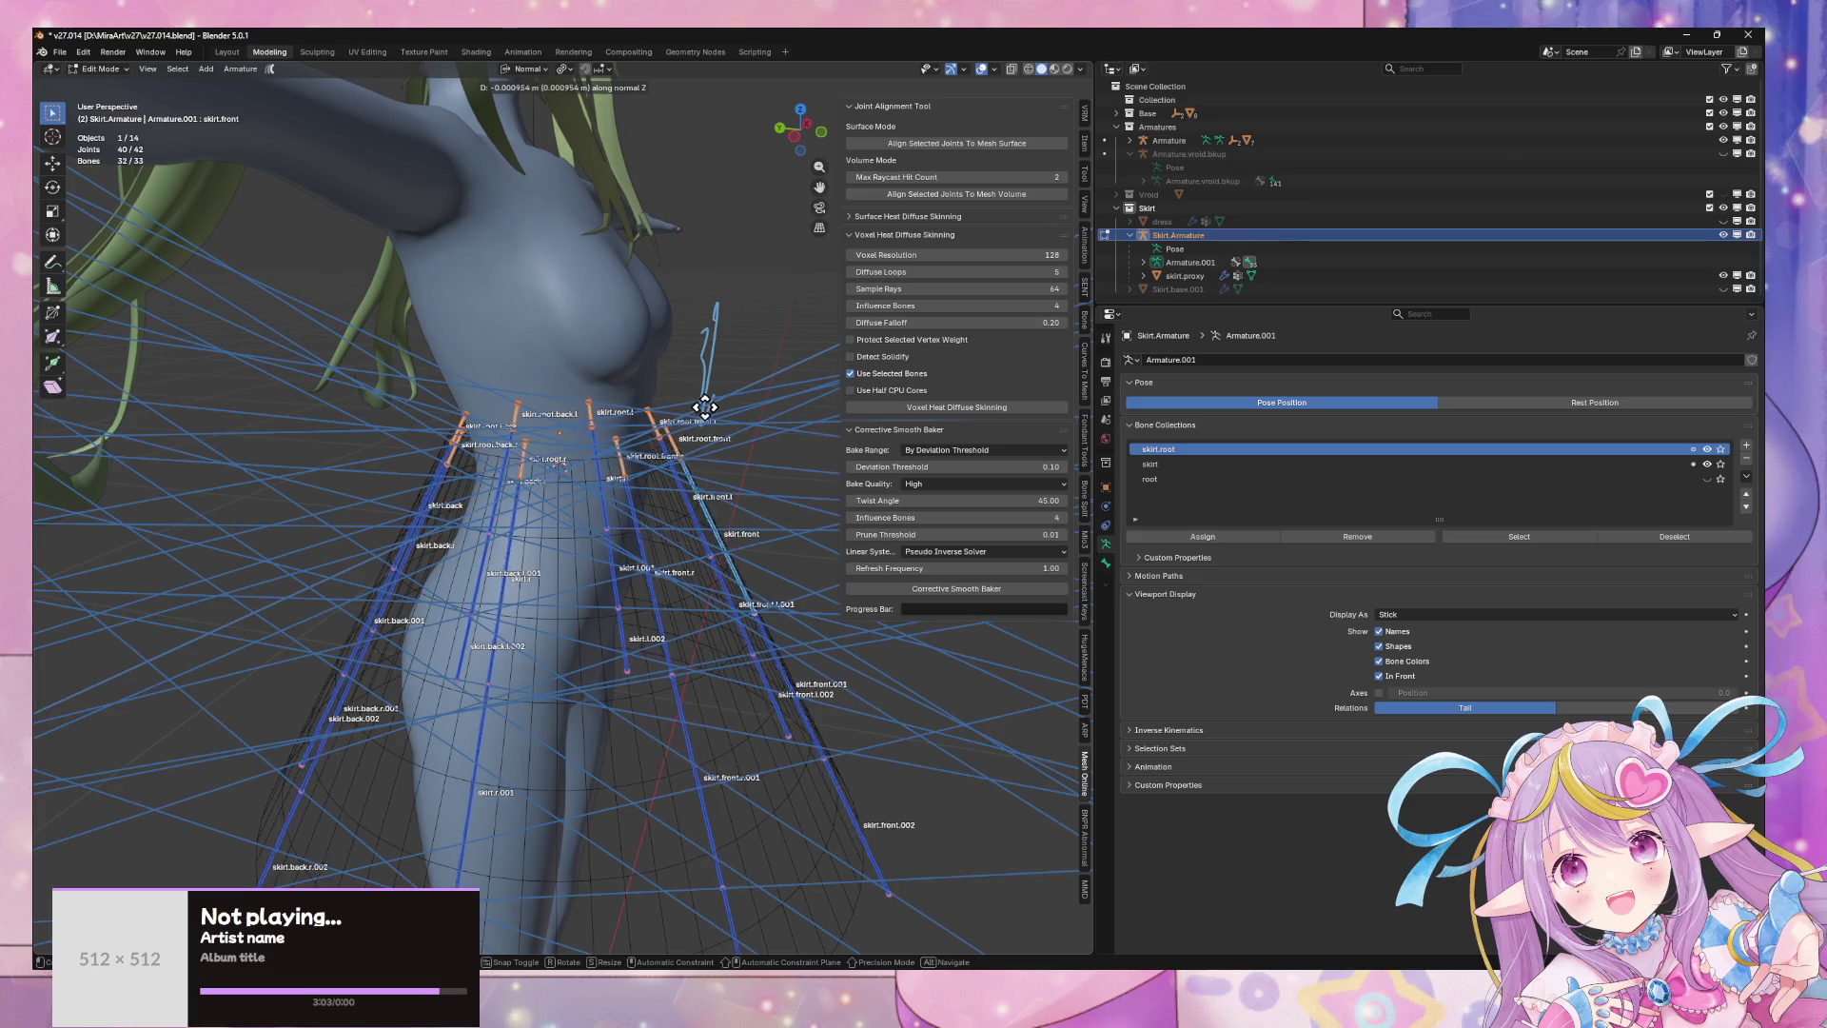
{"action": "left_click", "coordinate": [734, 395]}
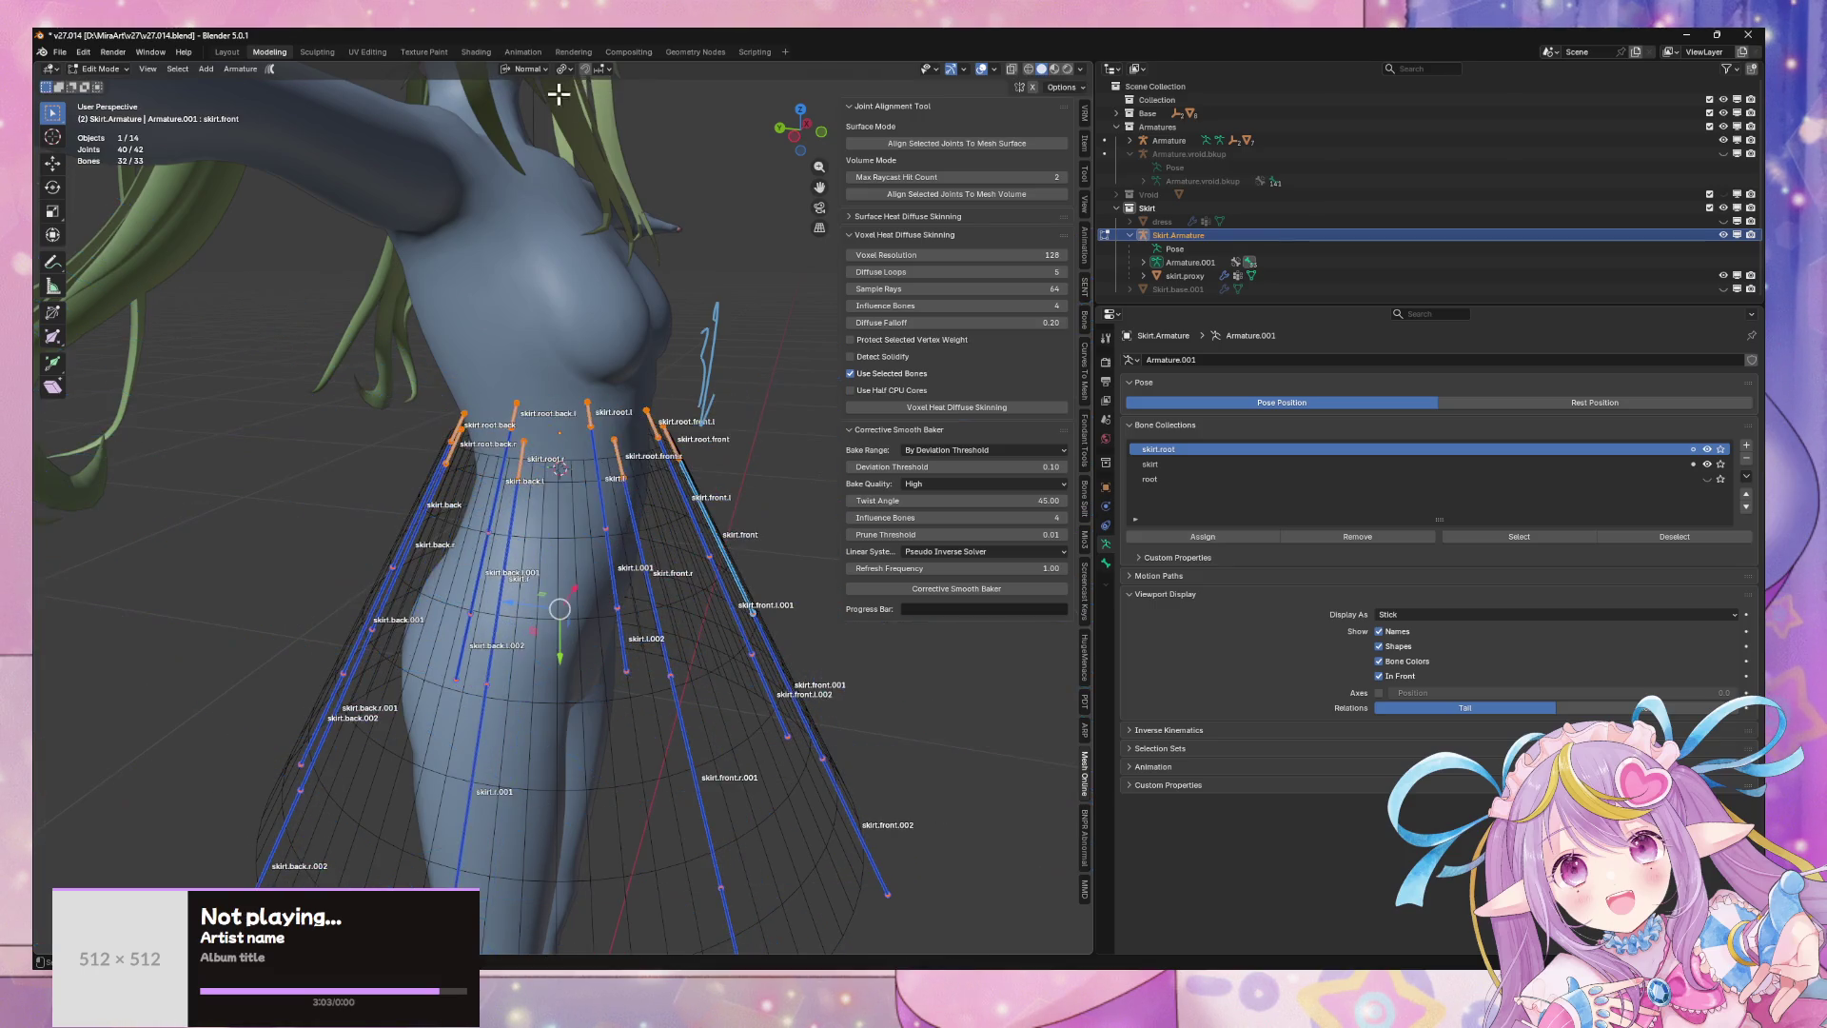
{"action": "key", "text": "g"}
{"action": "key", "text": "z"}
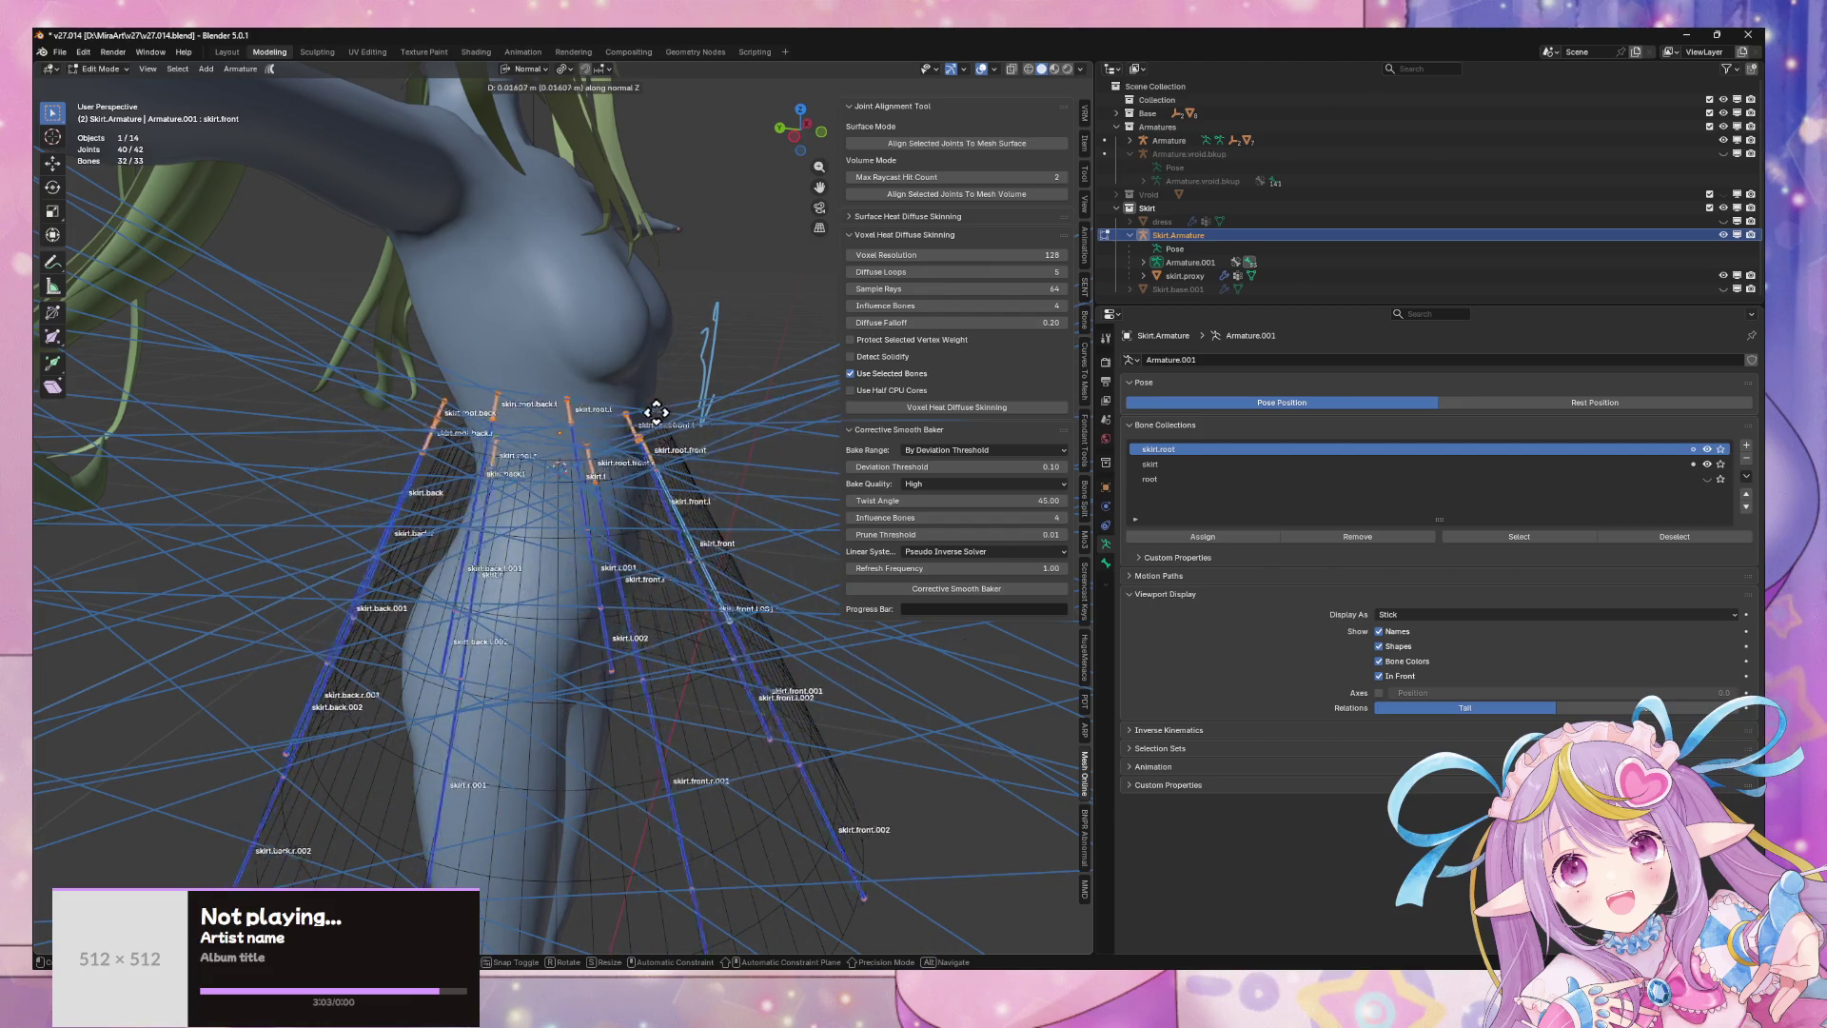
{"action": "left_click", "coordinate": [656, 412]}
{"action": "middle_click_drag", "start_coordinate": [657, 411], "coordinate": [1046, 609]}
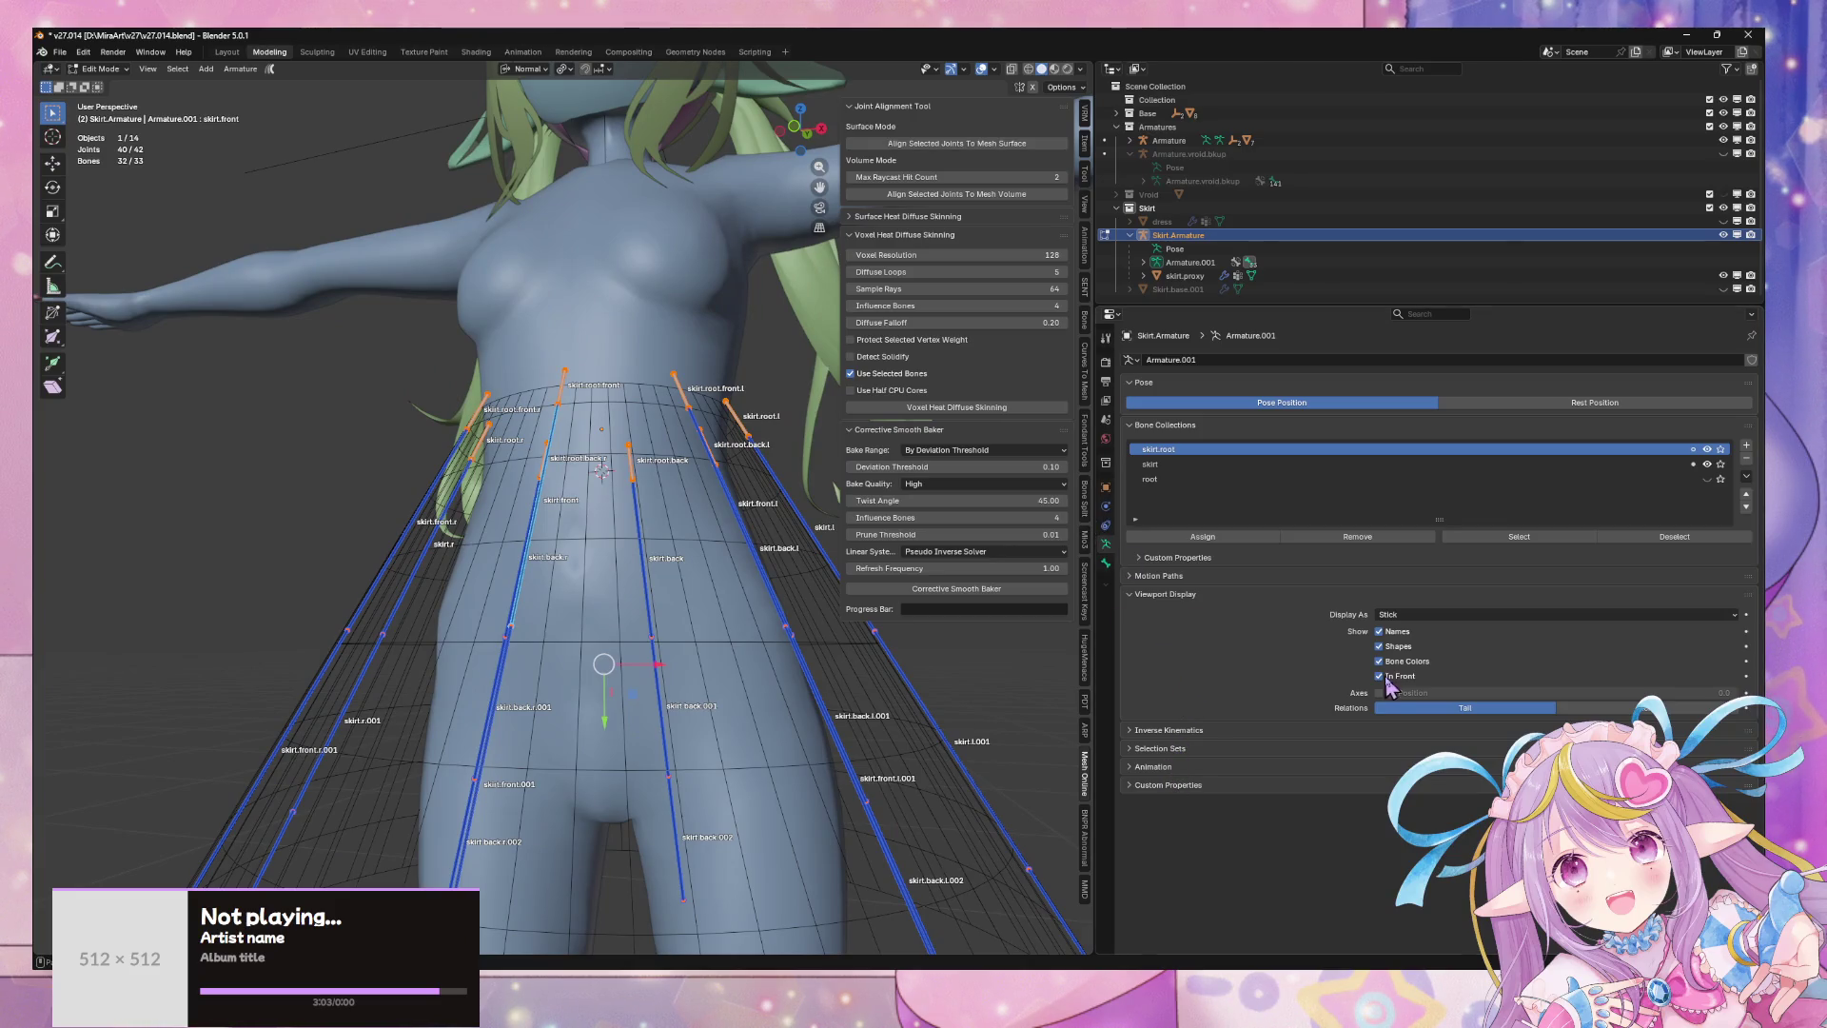
- Run Recalculate Roll on the skirt bones via the F3 operator search
{"action": "mouse_move", "coordinate": [666, 475]}
{"action": "middle_mouse_down"}
{"action": "mouse_move", "coordinate": [619, 438]}
{"action": "mouse_move", "coordinate": [571, 533]}
{"action": "mouse_move", "coordinate": [561, 476]}
{"action": "mouse_move", "coordinate": [550, 504]}
{"action": "mouse_move", "coordinate": [642, 557]}
{"action": "mouse_move", "coordinate": [653, 522]}
{"action": "mouse_move", "coordinate": [701, 502]}
{"action": "mouse_move", "coordinate": [966, 543]}
{"action": "mouse_move", "coordinate": [734, 583]}
{"action": "mouse_move", "coordinate": [711, 569]}
{"action": "middle_mouse_up"}
{"action": "key", "text": "F3"}
{"action": "type", "text": "reca"}
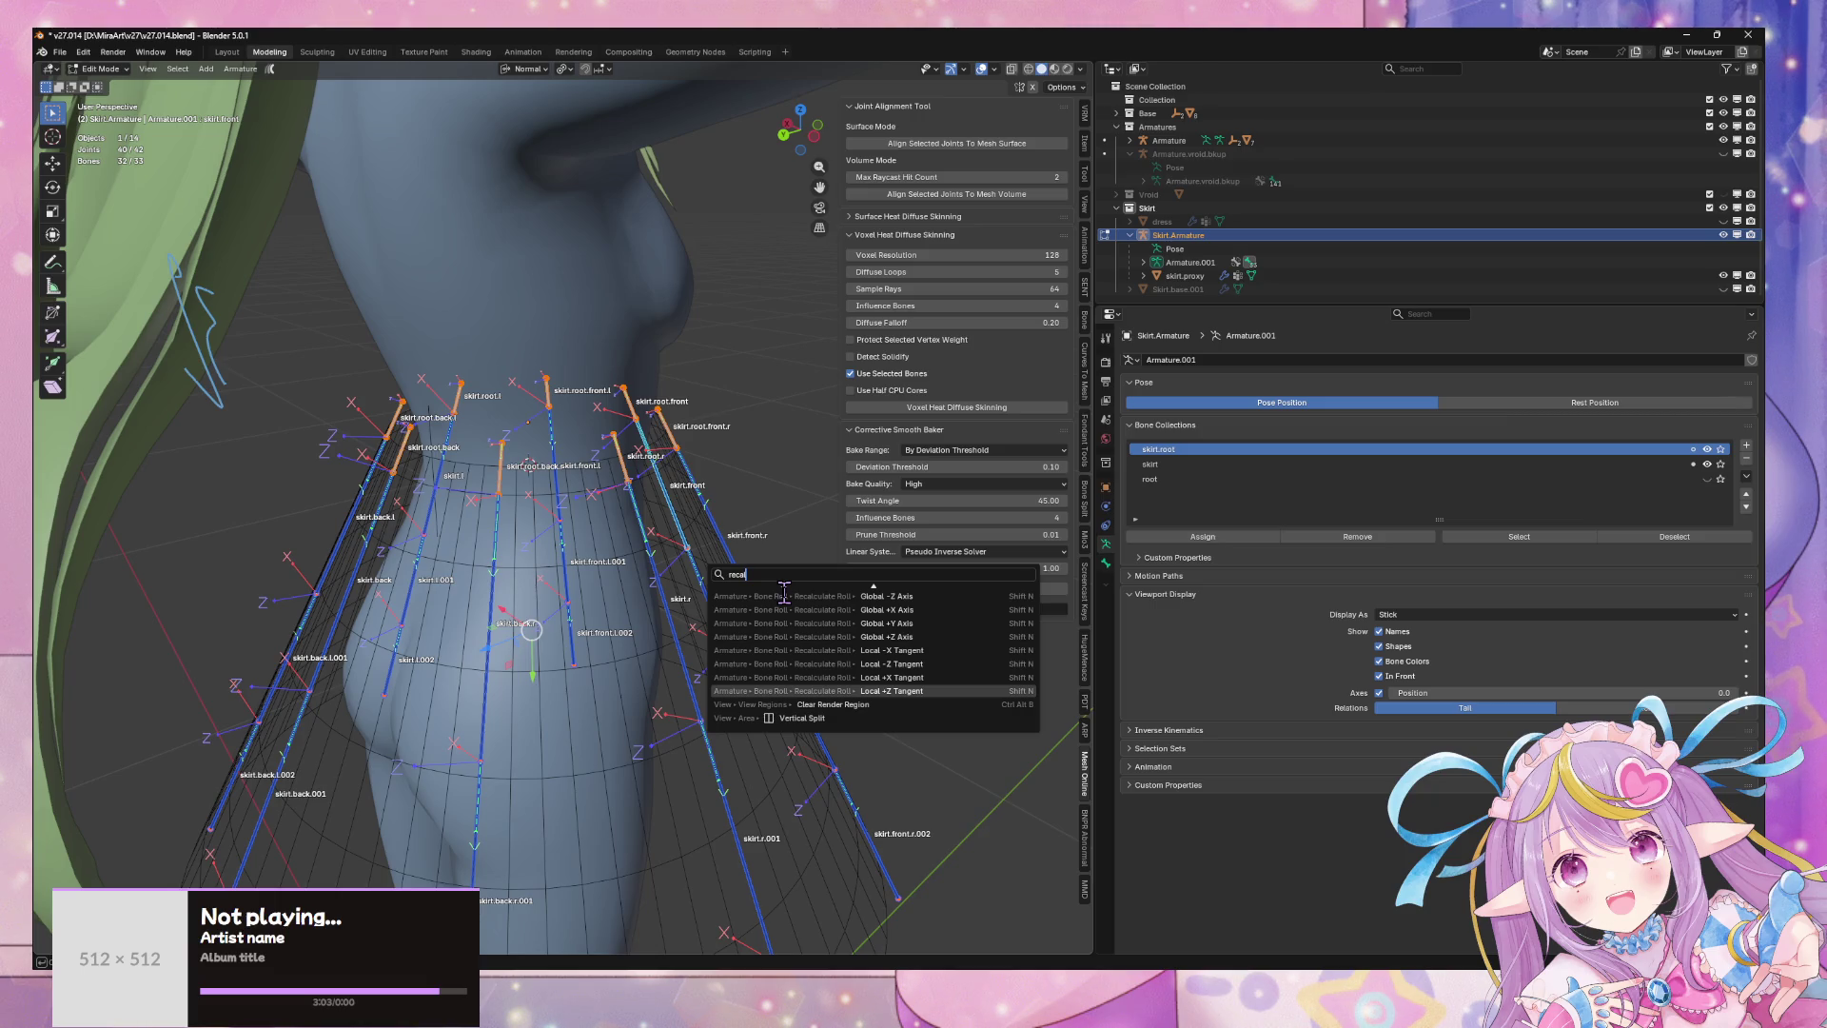
{"action": "key", "text": "Return"}
{"action": "mouse_move", "coordinate": [799, 478]}
{"action": "middle_mouse_down"}
{"action": "mouse_move", "coordinate": [815, 489]}
{"action": "mouse_move", "coordinate": [816, 457]}
{"action": "mouse_move", "coordinate": [672, 497]}
{"action": "mouse_move", "coordinate": [457, 599]}
{"action": "mouse_move", "coordinate": [380, 567]}
{"action": "mouse_move", "coordinate": [222, 564]}
{"action": "mouse_move", "coordinate": [571, 533]}
{"action": "mouse_move", "coordinate": [744, 475]}
{"action": "mouse_move", "coordinate": [686, 497]}
{"action": "mouse_move", "coordinate": [618, 504]}
{"action": "mouse_move", "coordinate": [673, 487]}
{"action": "mouse_move", "coordinate": [727, 371]}
{"action": "mouse_move", "coordinate": [721, 515]}
{"action": "mouse_move", "coordinate": [676, 380]}
{"action": "mouse_move", "coordinate": [753, 228]}
{"action": "middle_mouse_up"}
- Isolate the skirt rig in local view and switch to the top orthographic view
{"action": "key", "text": "KP_Divide"}
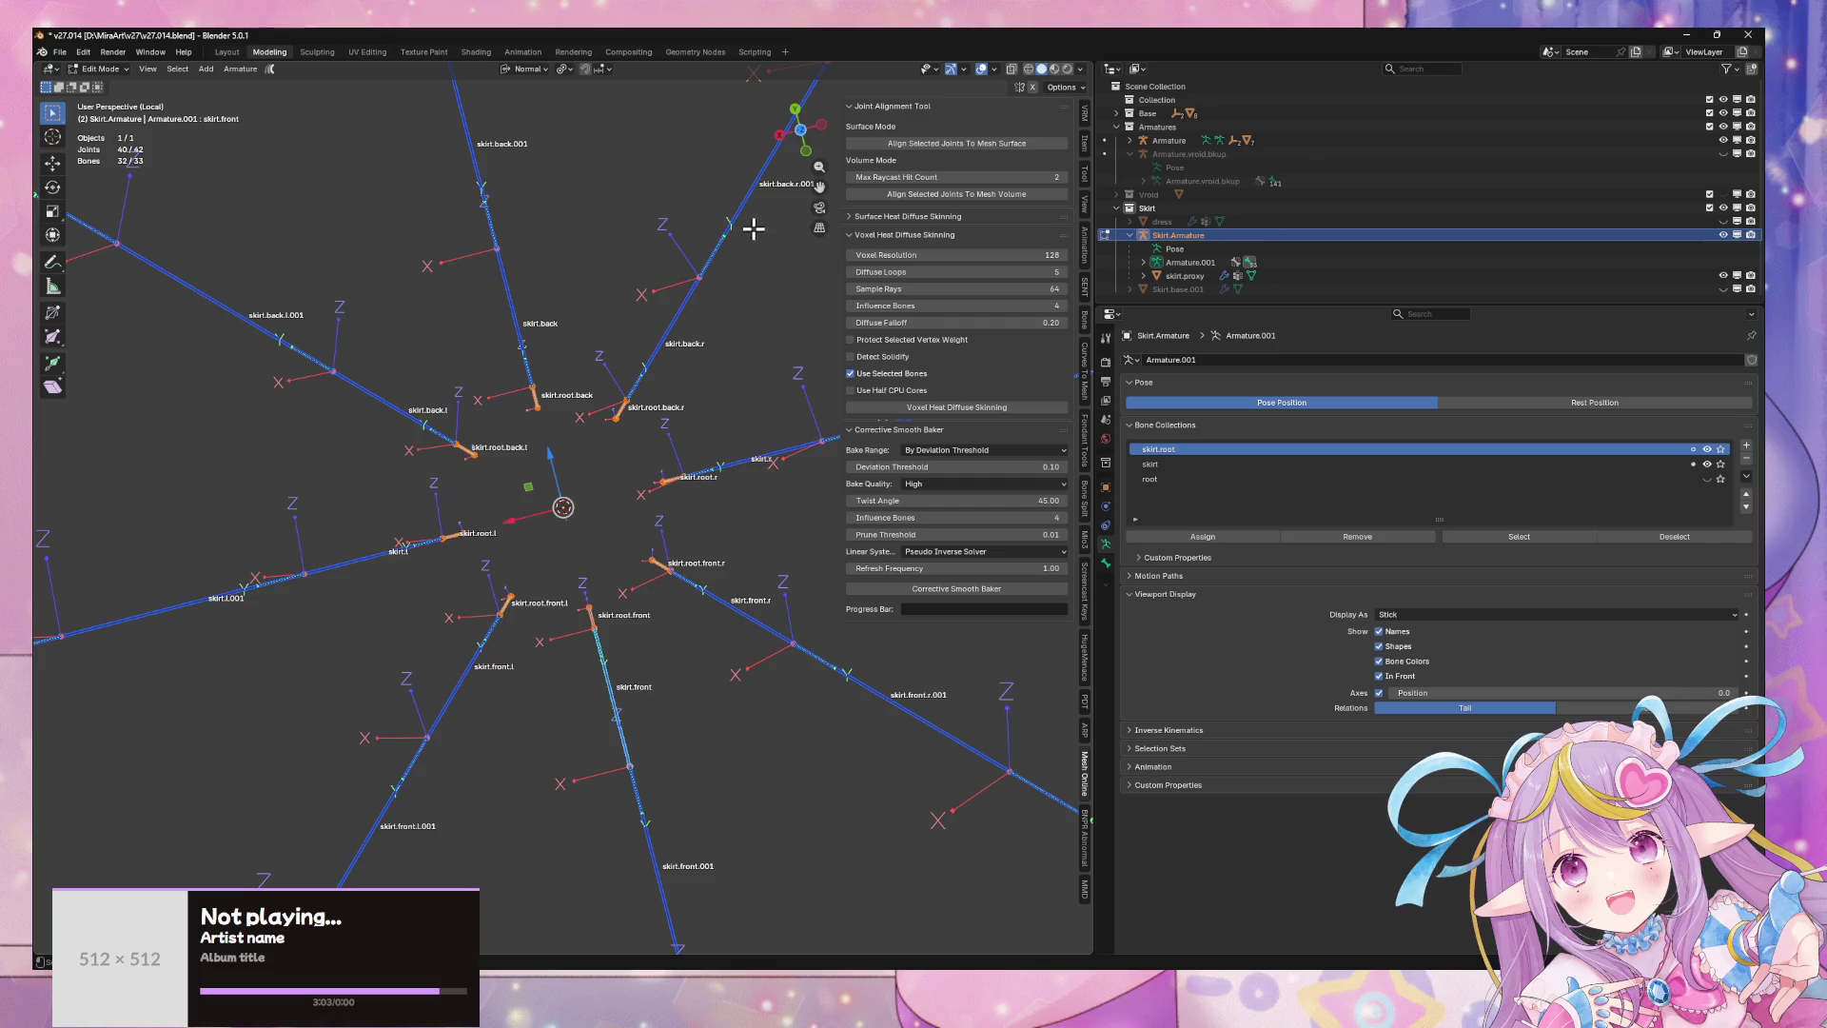
{"action": "left_click", "coordinate": [795, 115]}
{"action": "key", "text": "KP_7"}
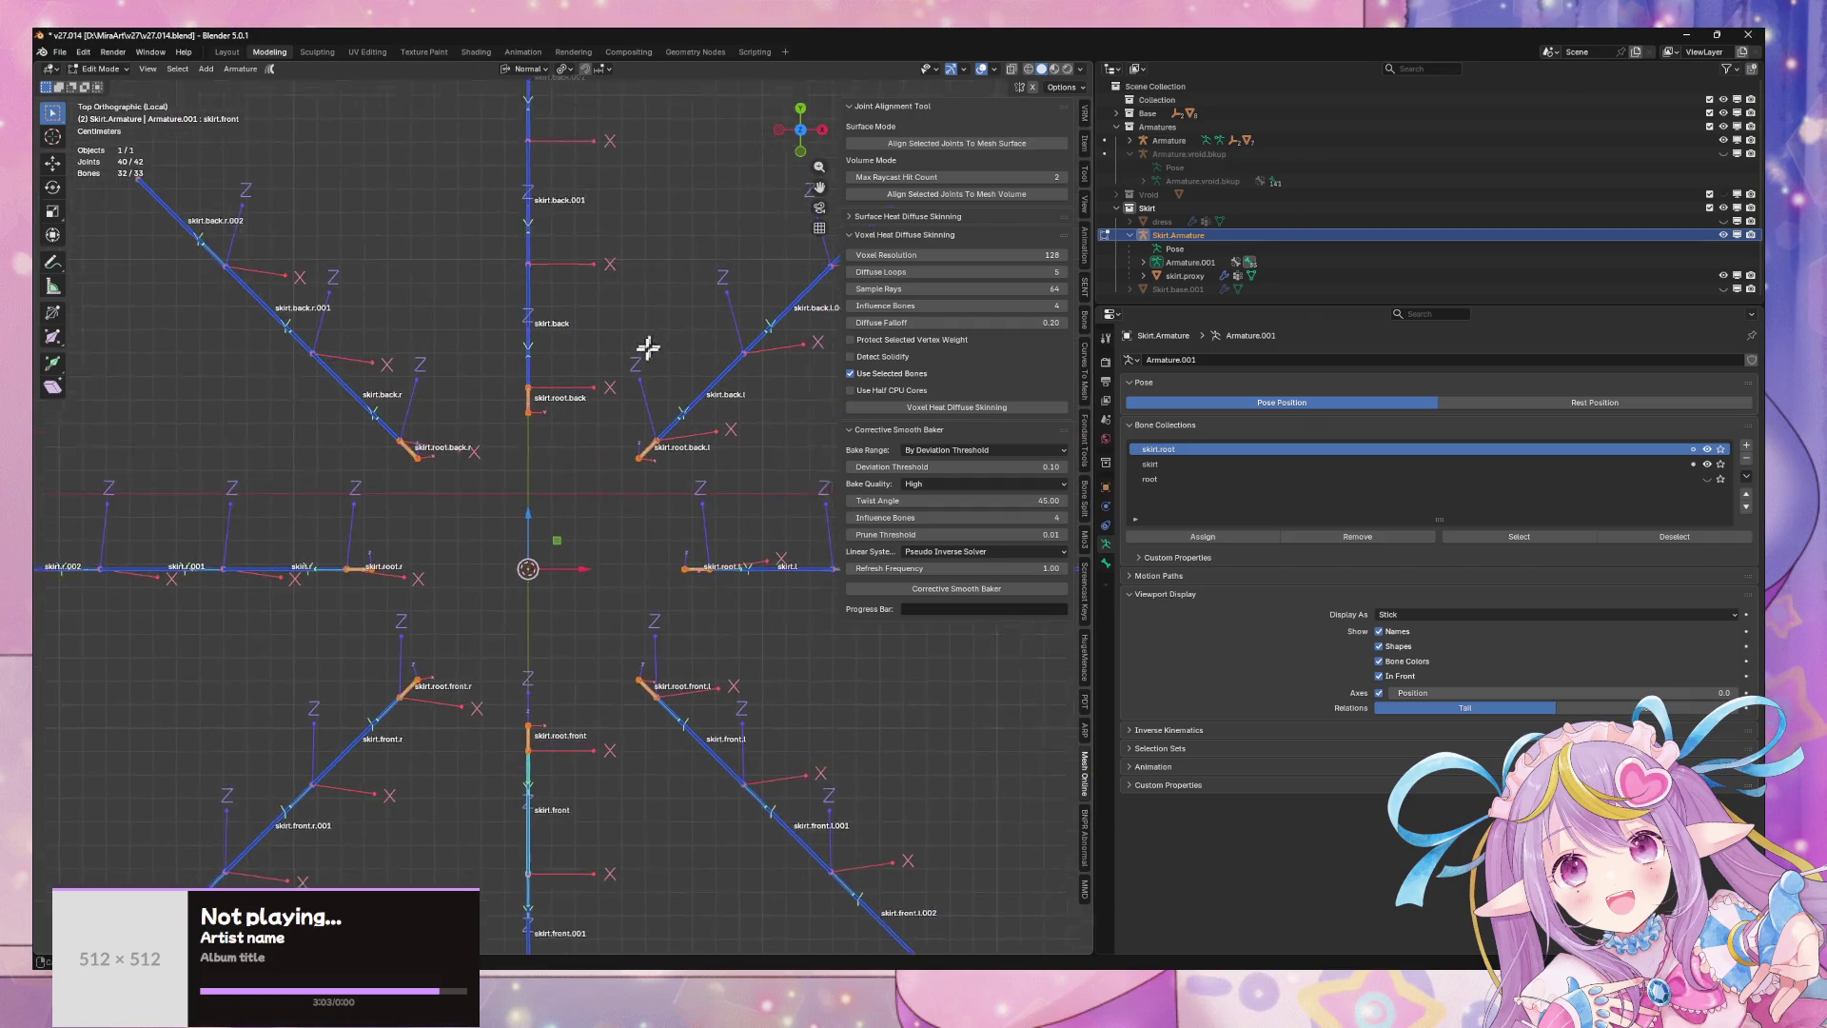
{"action": "scroll", "coordinate": [630, 374], "scroll_direction": "down", "scroll_amount": 2}
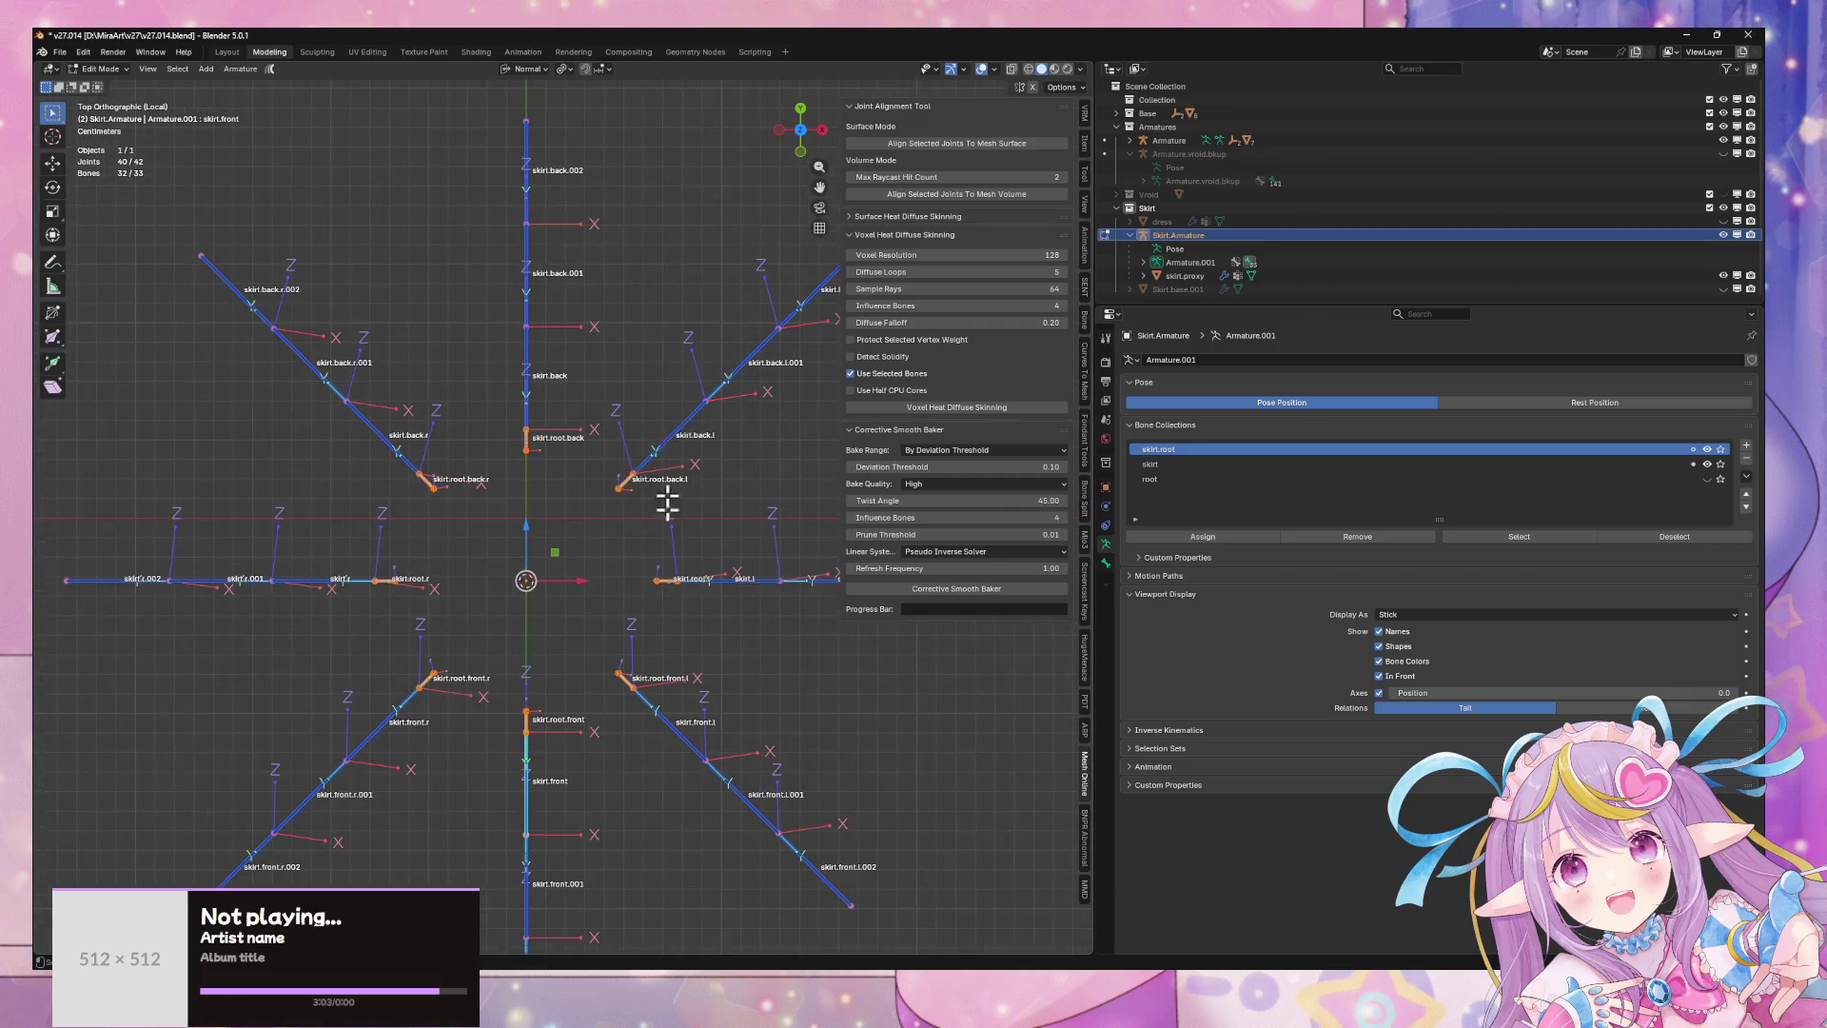
{"action": "key", "text": "F3"}
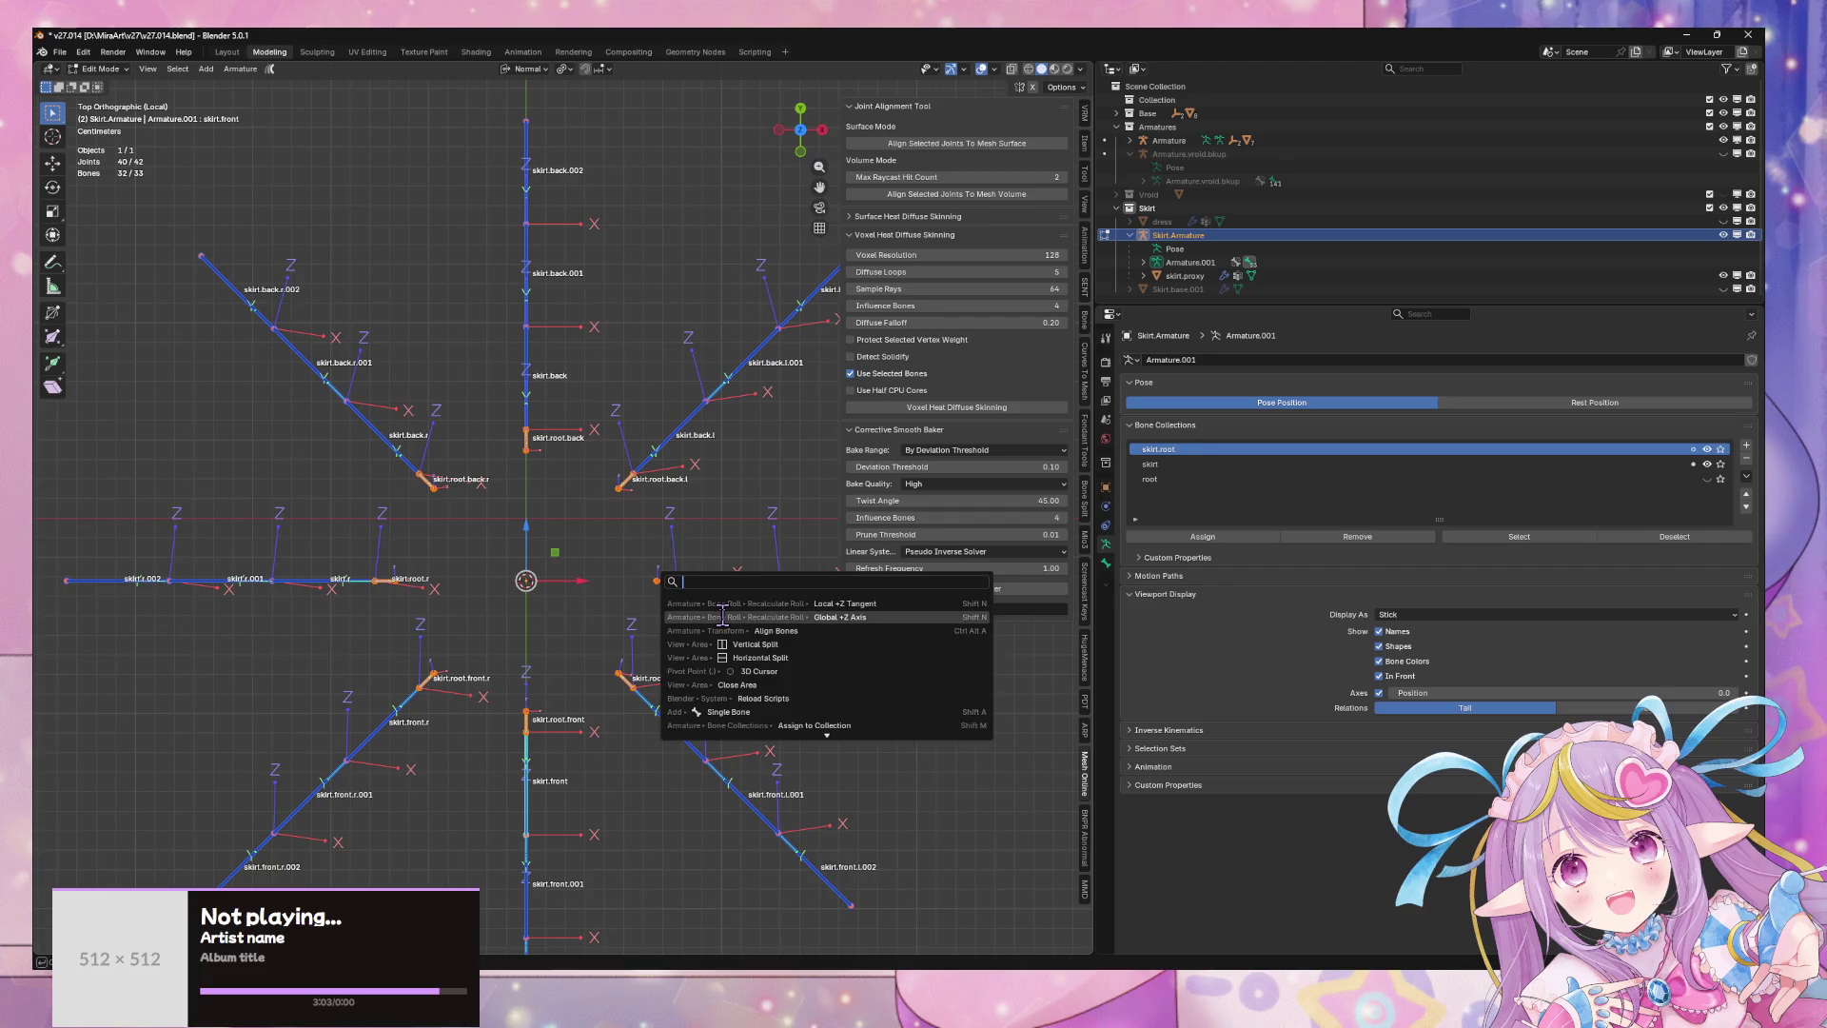
{"action": "left_click", "coordinate": [722, 616]}
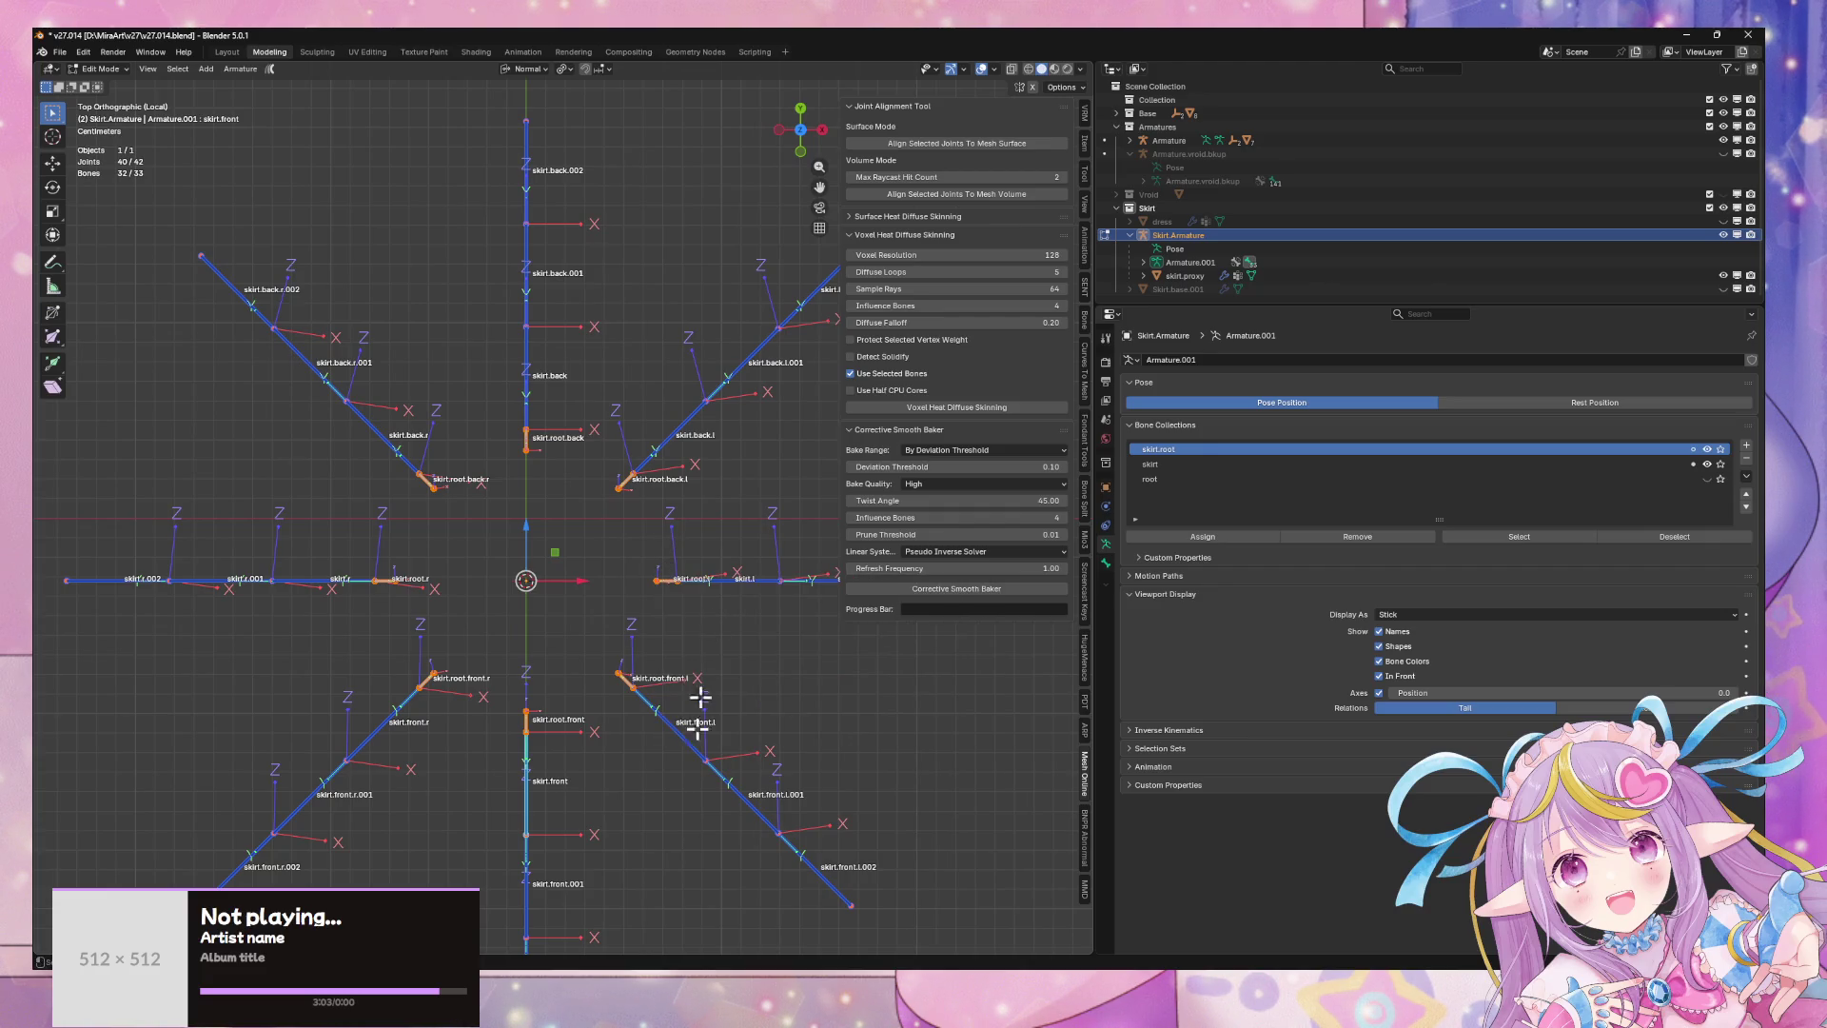
- Recalculate the roll of all skirt bones to point toward the 3D cursor at the skirt's centre
{"action": "mouse_move", "coordinate": [856, 980]}
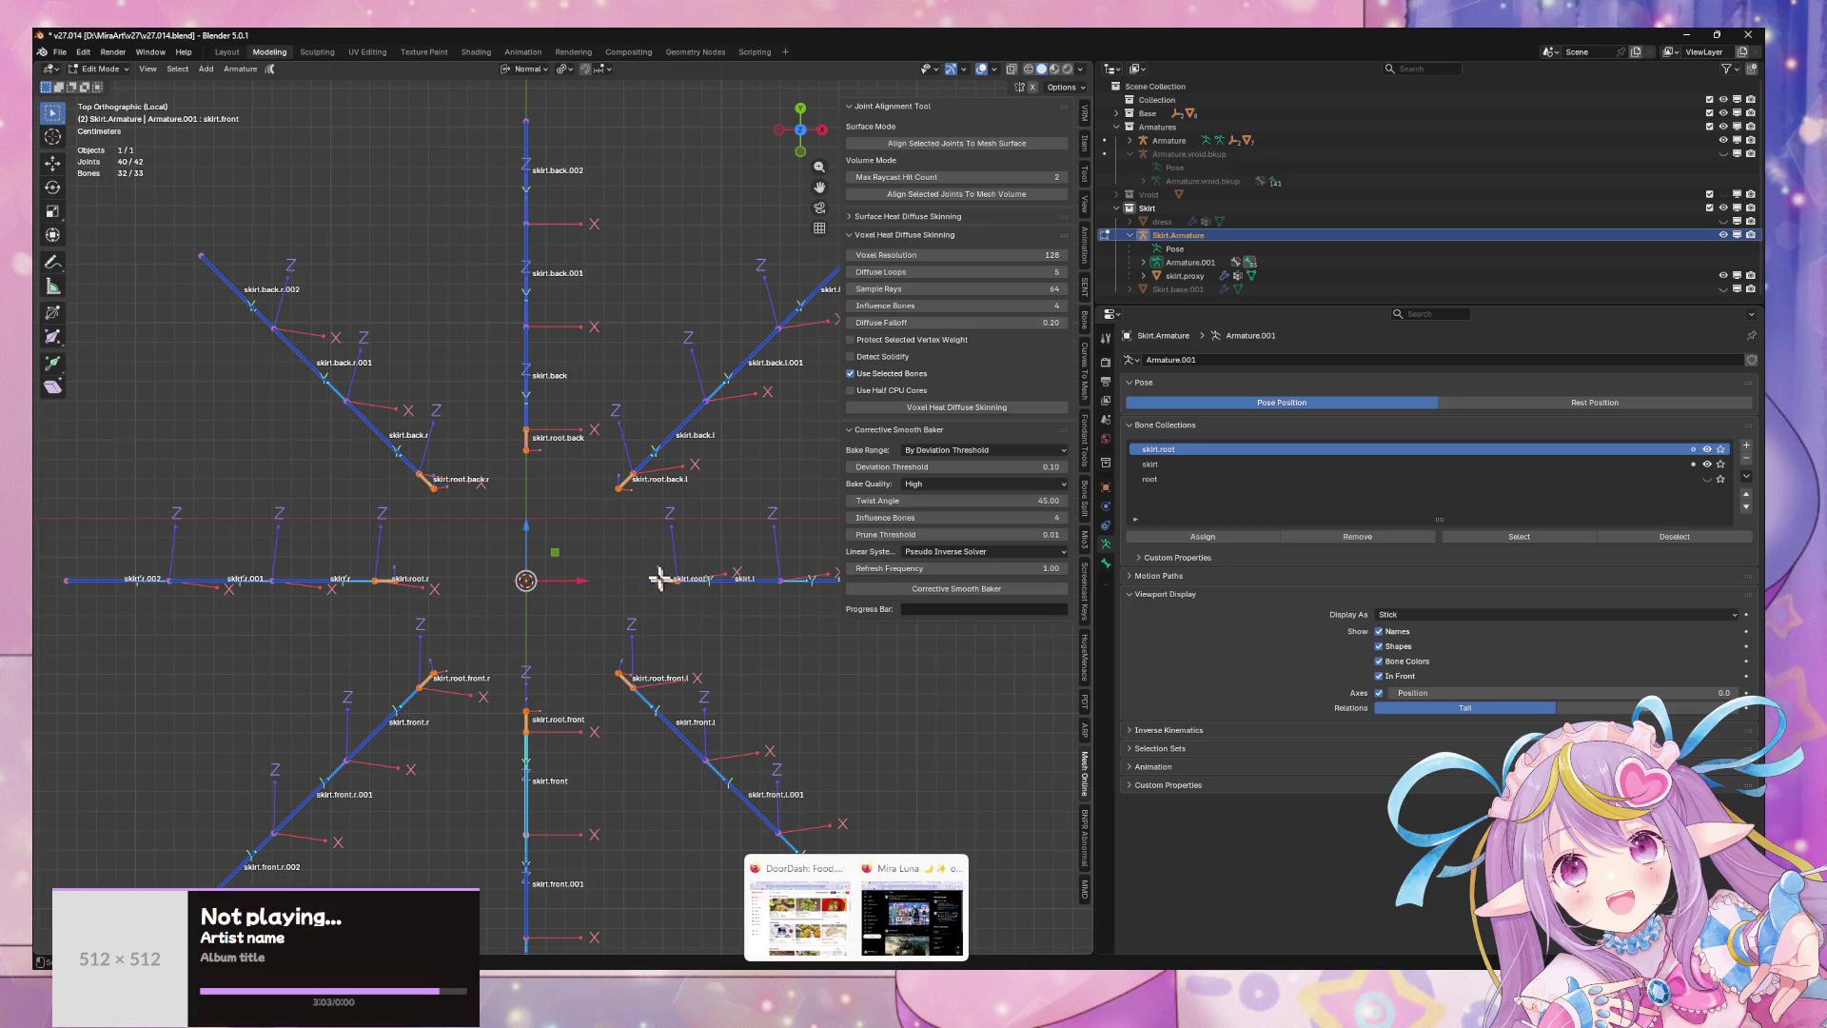
{"action": "key", "text": "F3"}
{"action": "type", "text": "r"}
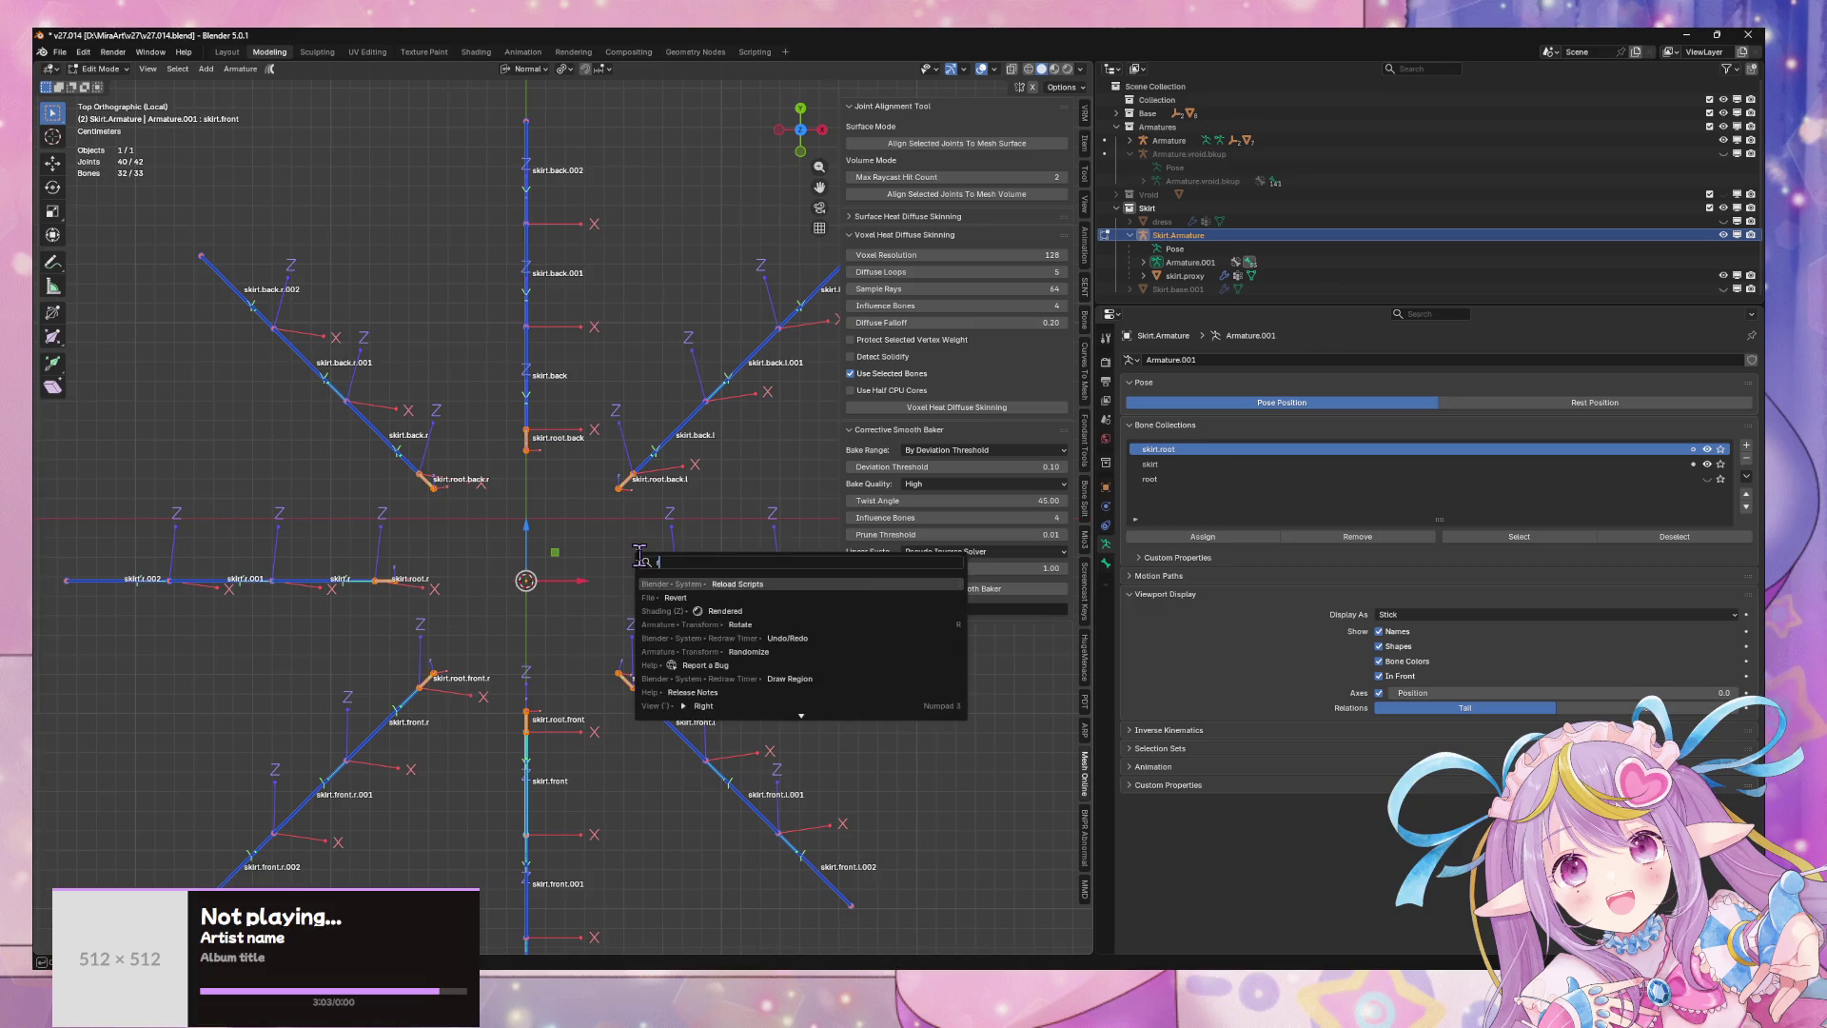
{"action": "type", "text": "ecal"}
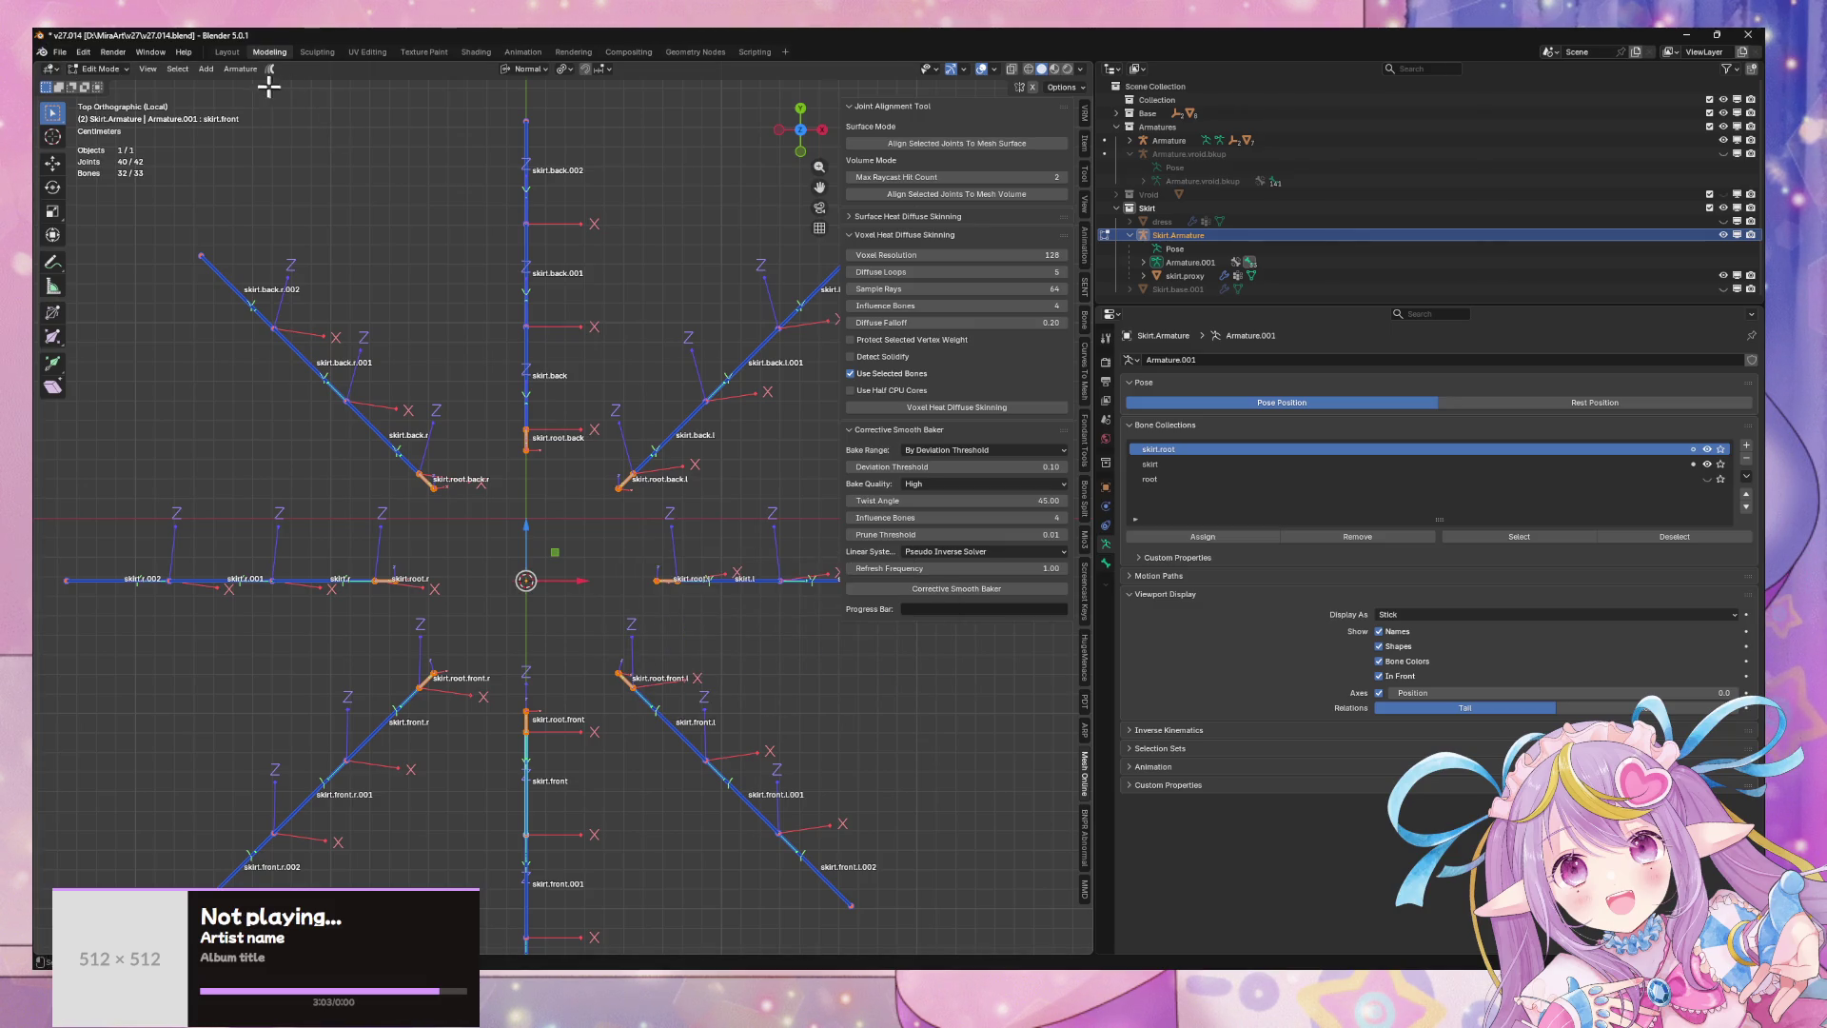
{"action": "left_click", "coordinate": [240, 71]}
{"action": "mouse_move", "coordinate": [270, 130]}
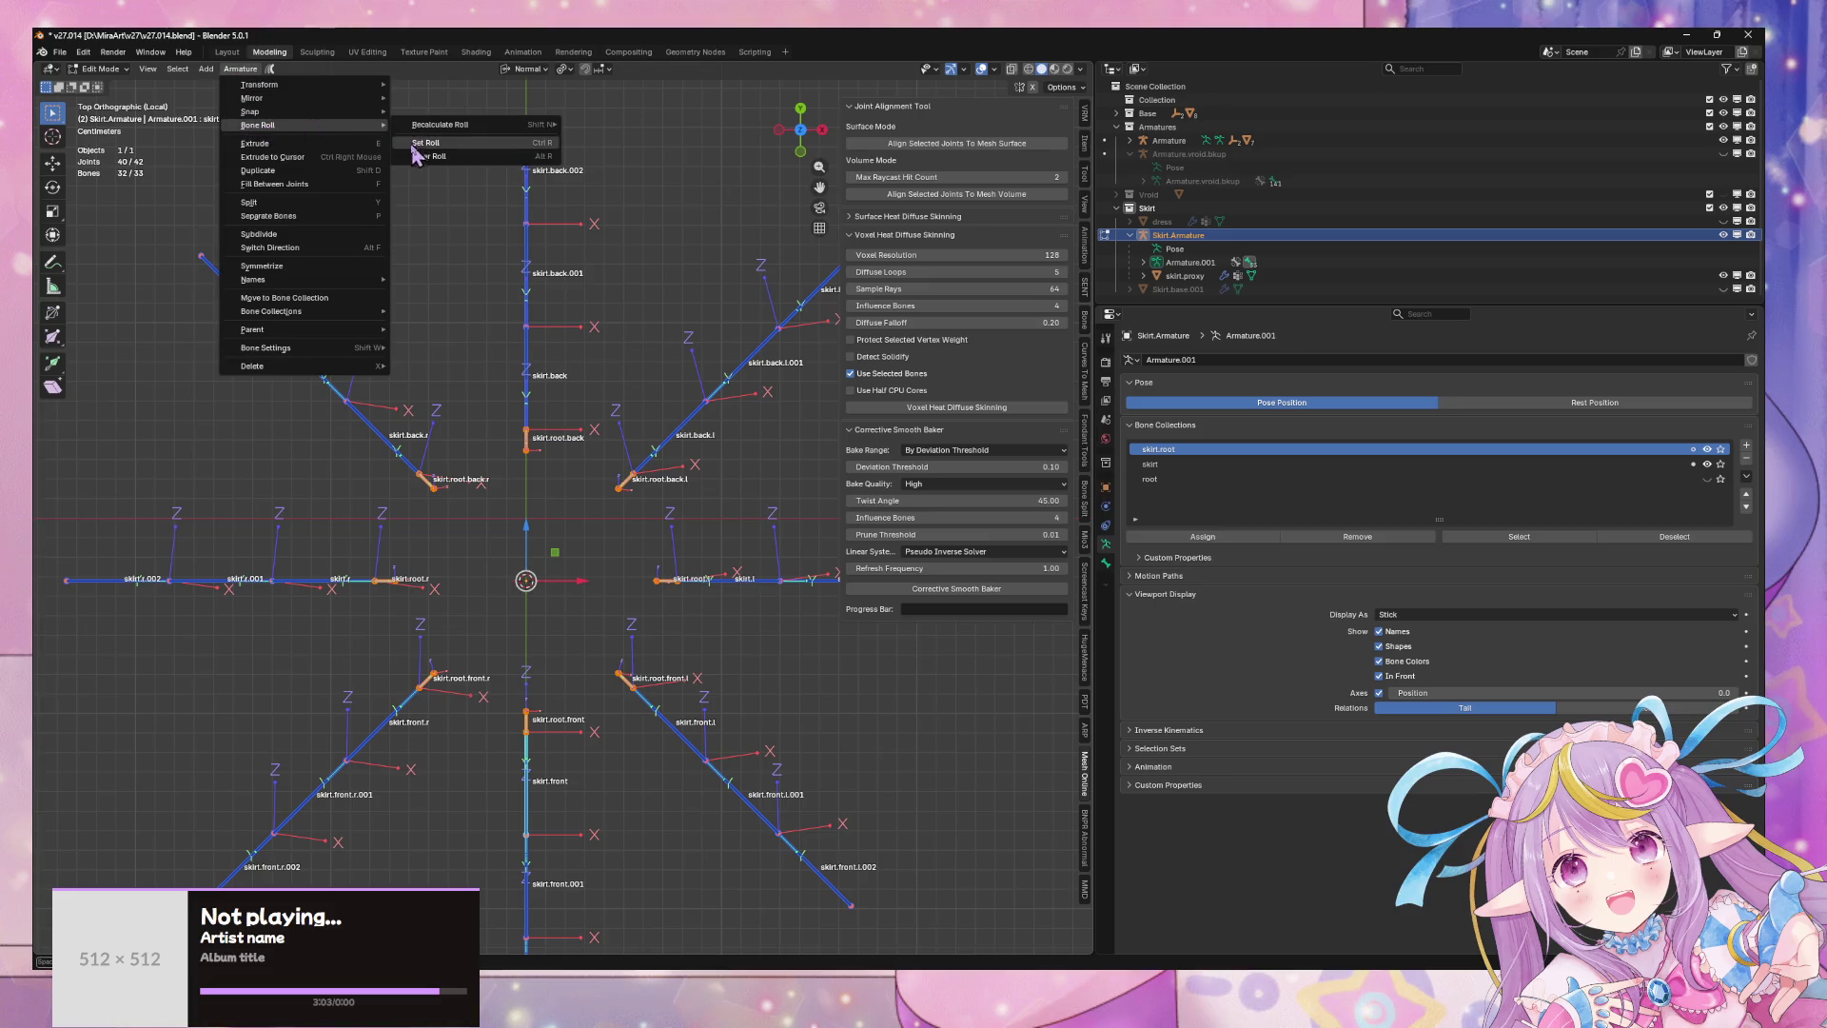
{"action": "mouse_move", "coordinate": [474, 131]}
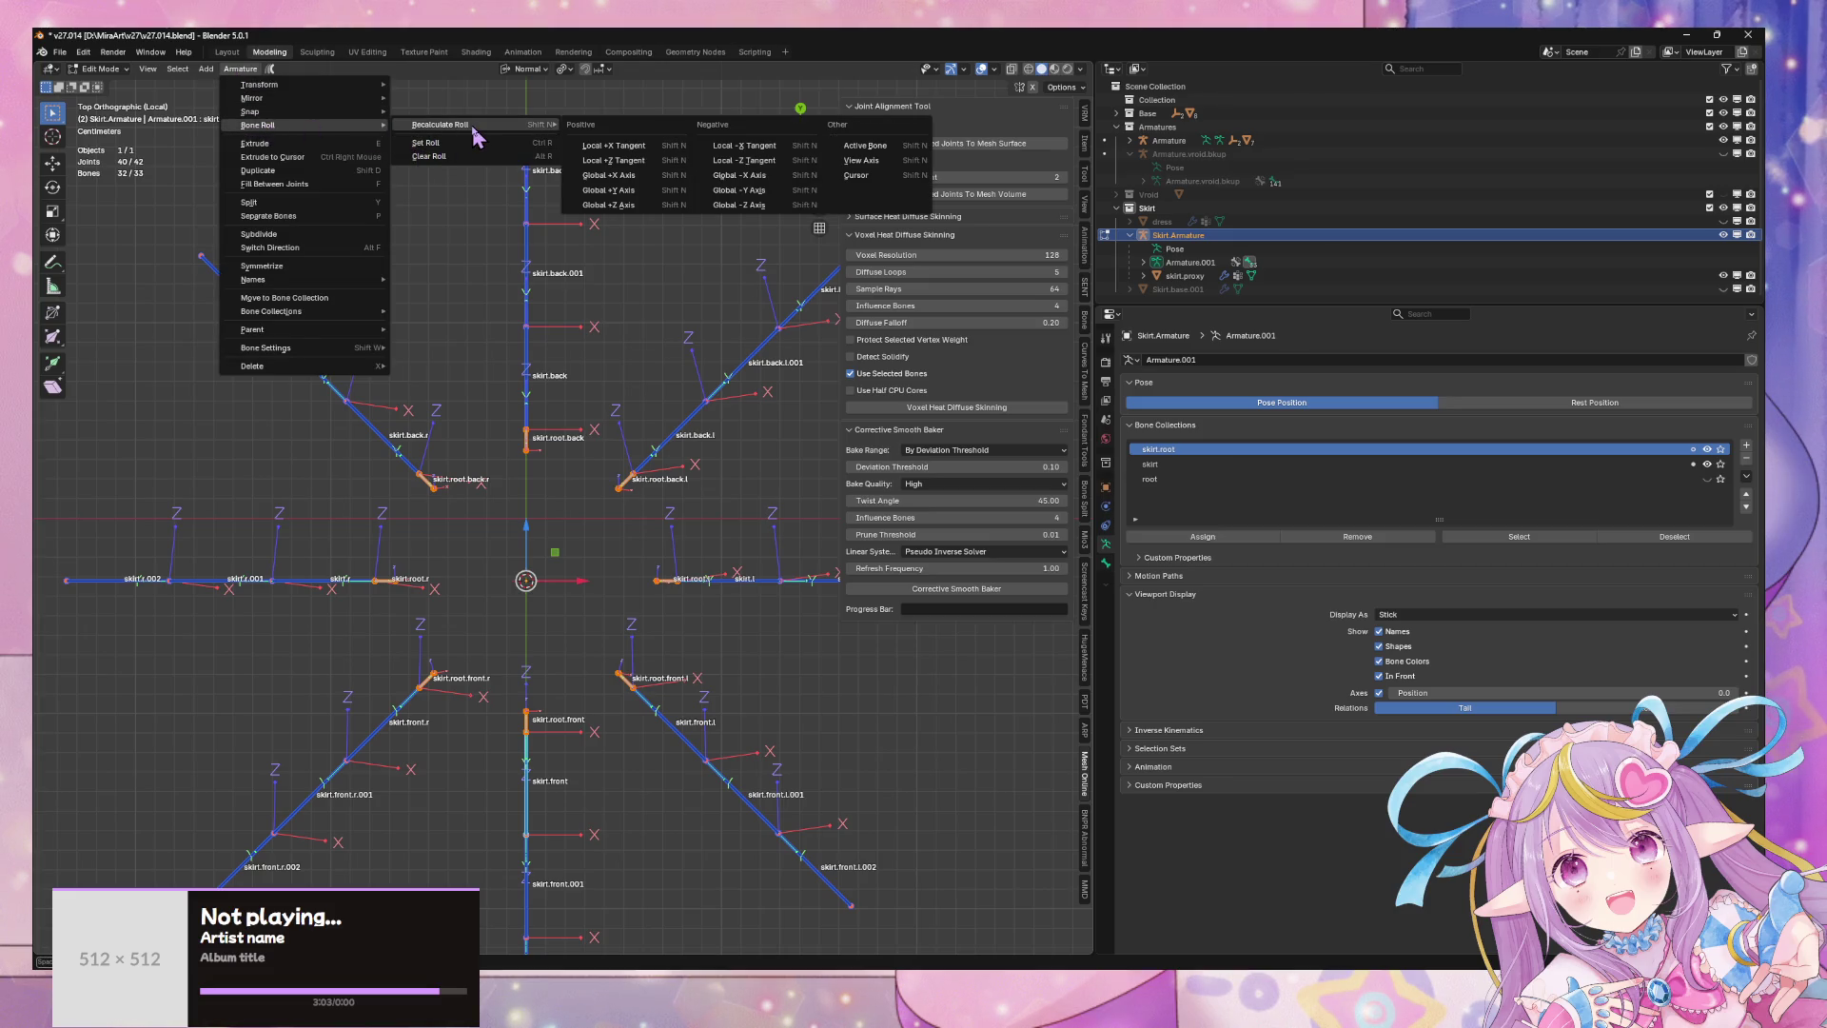
{"action": "left_click", "coordinate": [862, 175]}
- Orbit to a perspective view of the skirt bones, switch to Object Mode, and leave local view
{"action": "scroll", "coordinate": [643, 294], "scroll_direction": "down", "scroll_amount": 2}
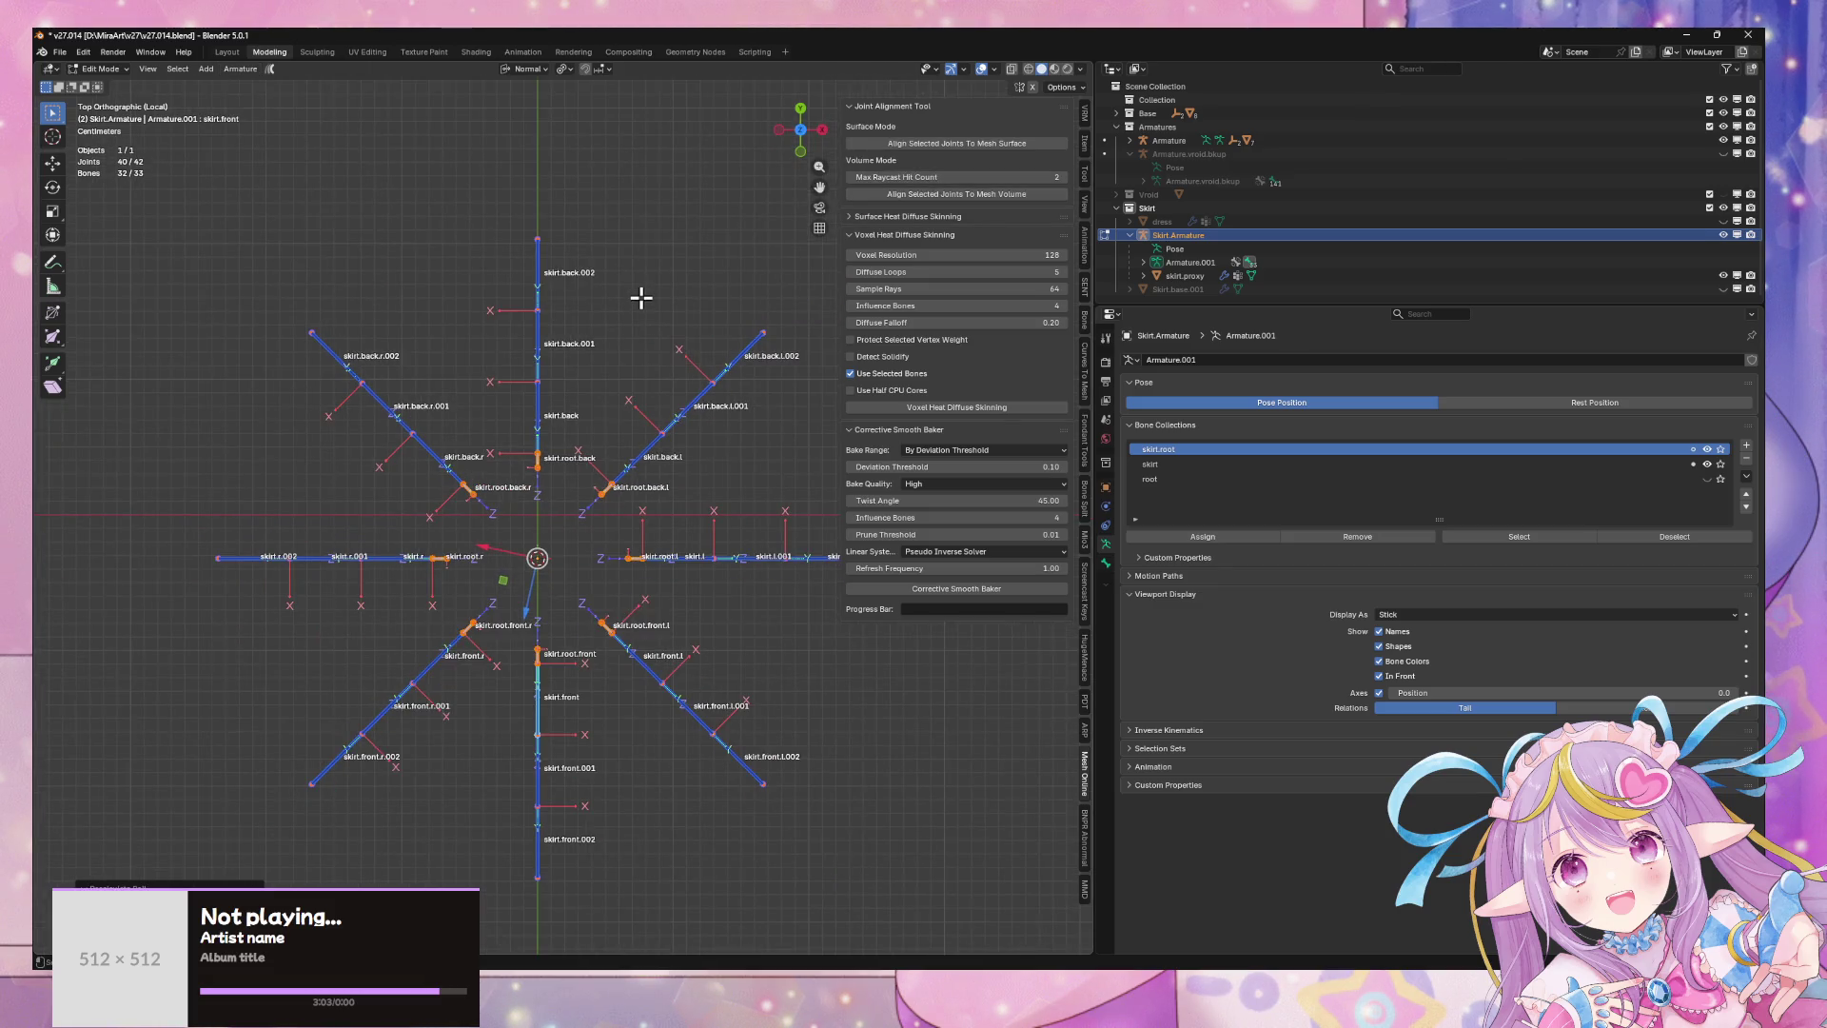
{"action": "mouse_move", "coordinate": [640, 298]}
{"action": "middle_mouse_down"}
{"action": "mouse_move", "coordinate": [616, 346]}
{"action": "mouse_move", "coordinate": [655, 212]}
{"action": "mouse_move", "coordinate": [726, 171]}
{"action": "mouse_move", "coordinate": [708, 202]}
{"action": "mouse_move", "coordinate": [575, 196]}
{"action": "mouse_move", "coordinate": [673, 196]}
{"action": "mouse_move", "coordinate": [695, 219]}
{"action": "mouse_move", "coordinate": [492, 476]}
{"action": "mouse_move", "coordinate": [584, 505]}
{"action": "mouse_move", "coordinate": [627, 551]}
{"action": "middle_mouse_up"}
{"action": "key", "text": "Tab"}
{"action": "scroll", "coordinate": [696, 223], "scroll_direction": "down", "scroll_amount": 2}
{"action": "key", "text": "KP_Divide"}
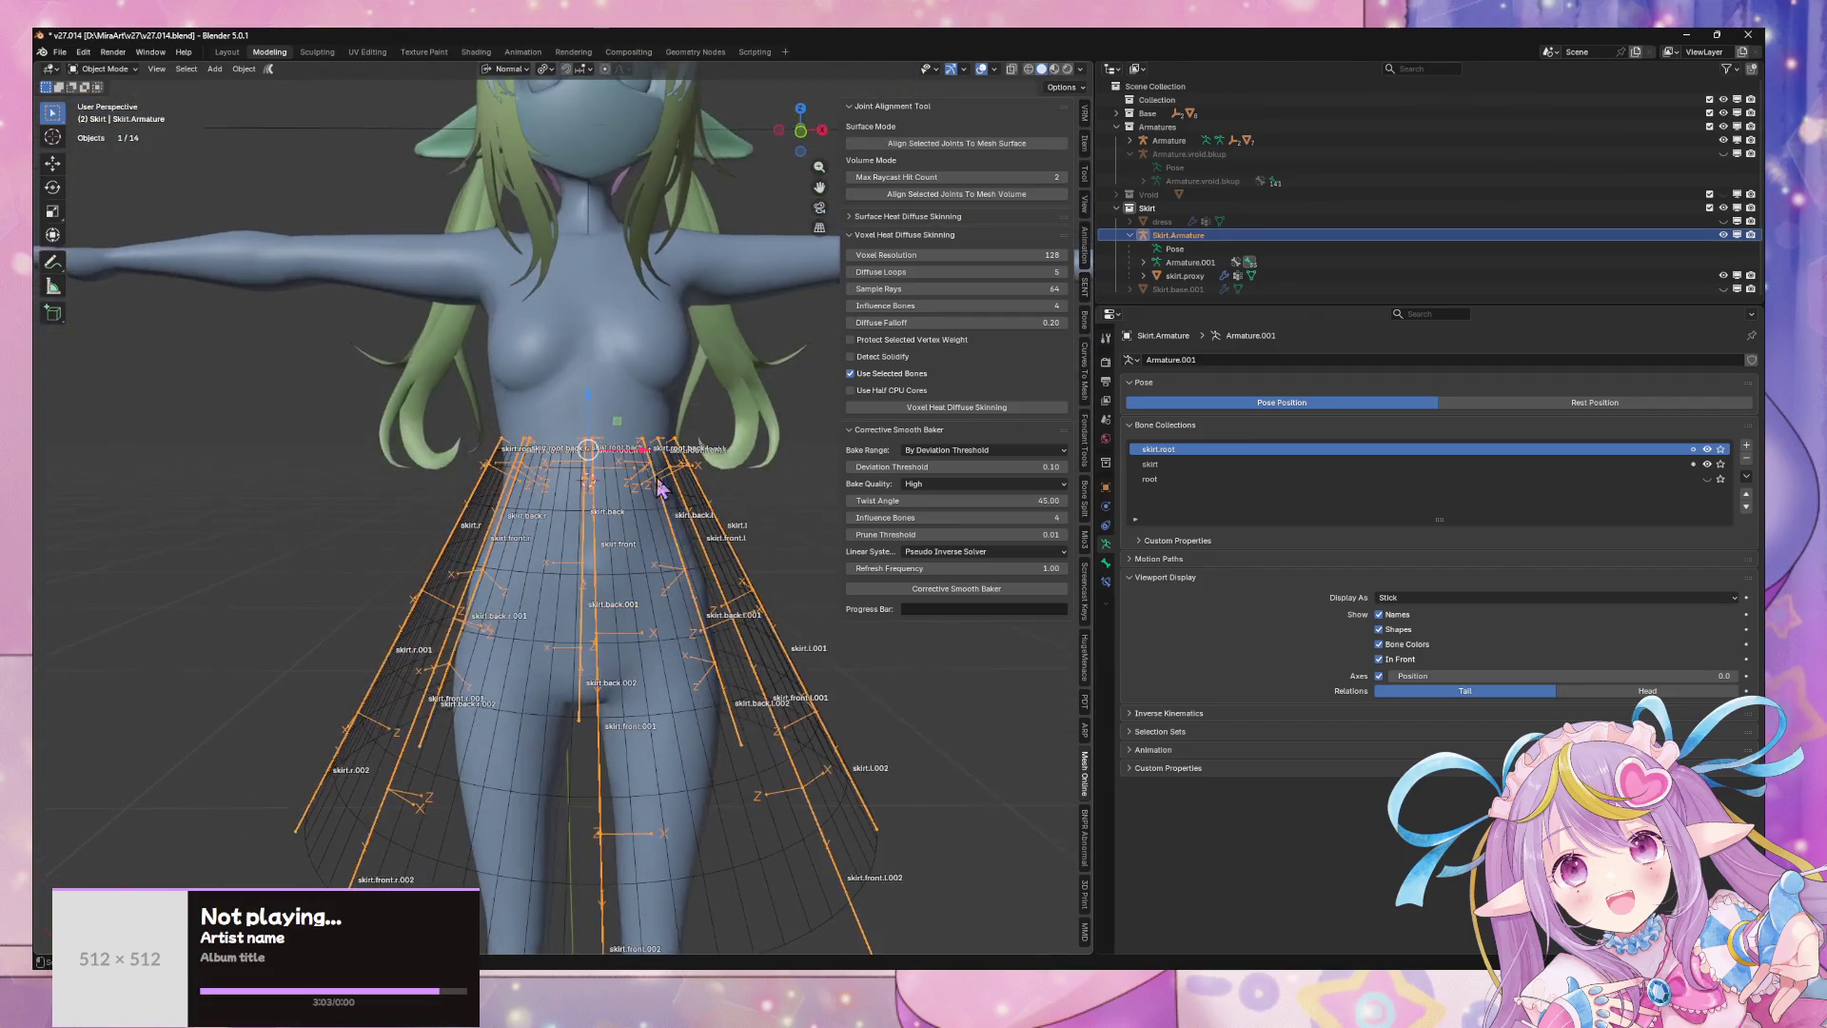
{"action": "left_click", "coordinate": [663, 590]}
{"action": "middle_click_drag", "start_coordinate": [728, 579], "coordinate": [594, 461]}
{"action": "left_click", "coordinate": [647, 489]}
{"action": "key", "text": "Tab"}
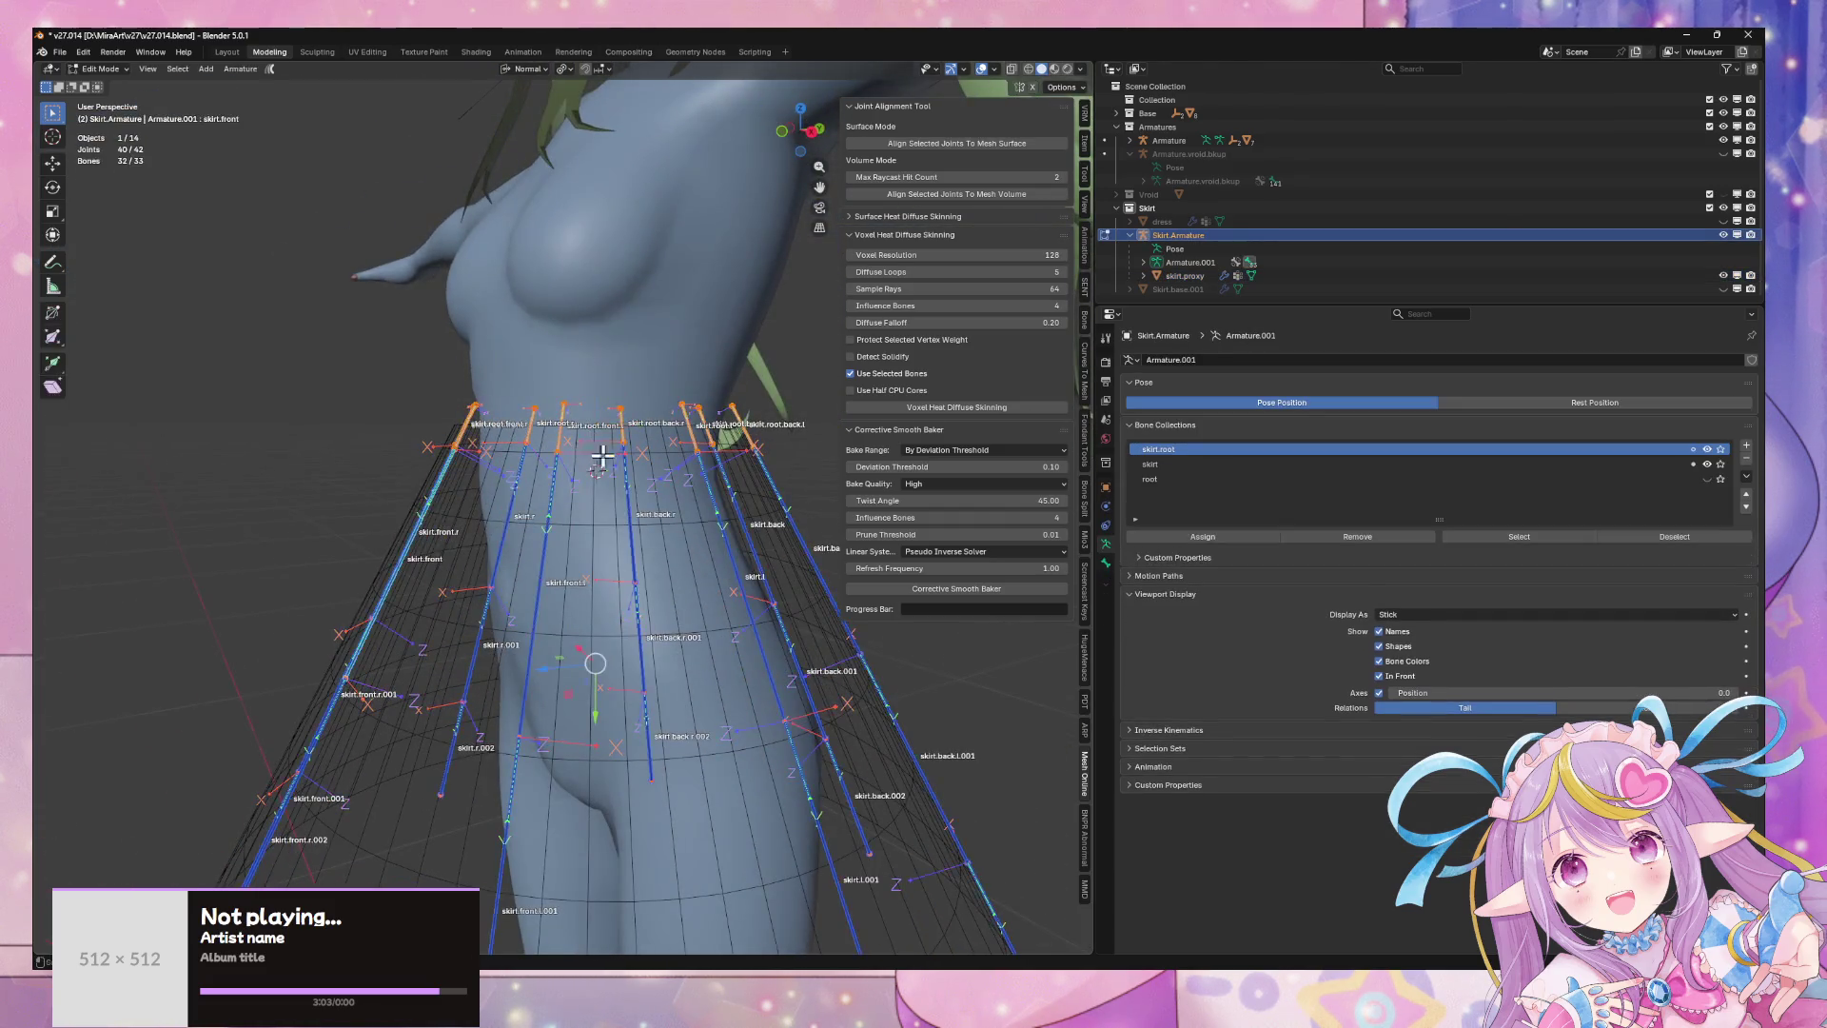
{"action": "scroll", "coordinate": [762, 453], "scroll_direction": "down", "scroll_amount": 5}
{"action": "key", "text": "g"}
{"action": "key", "text": "z"}
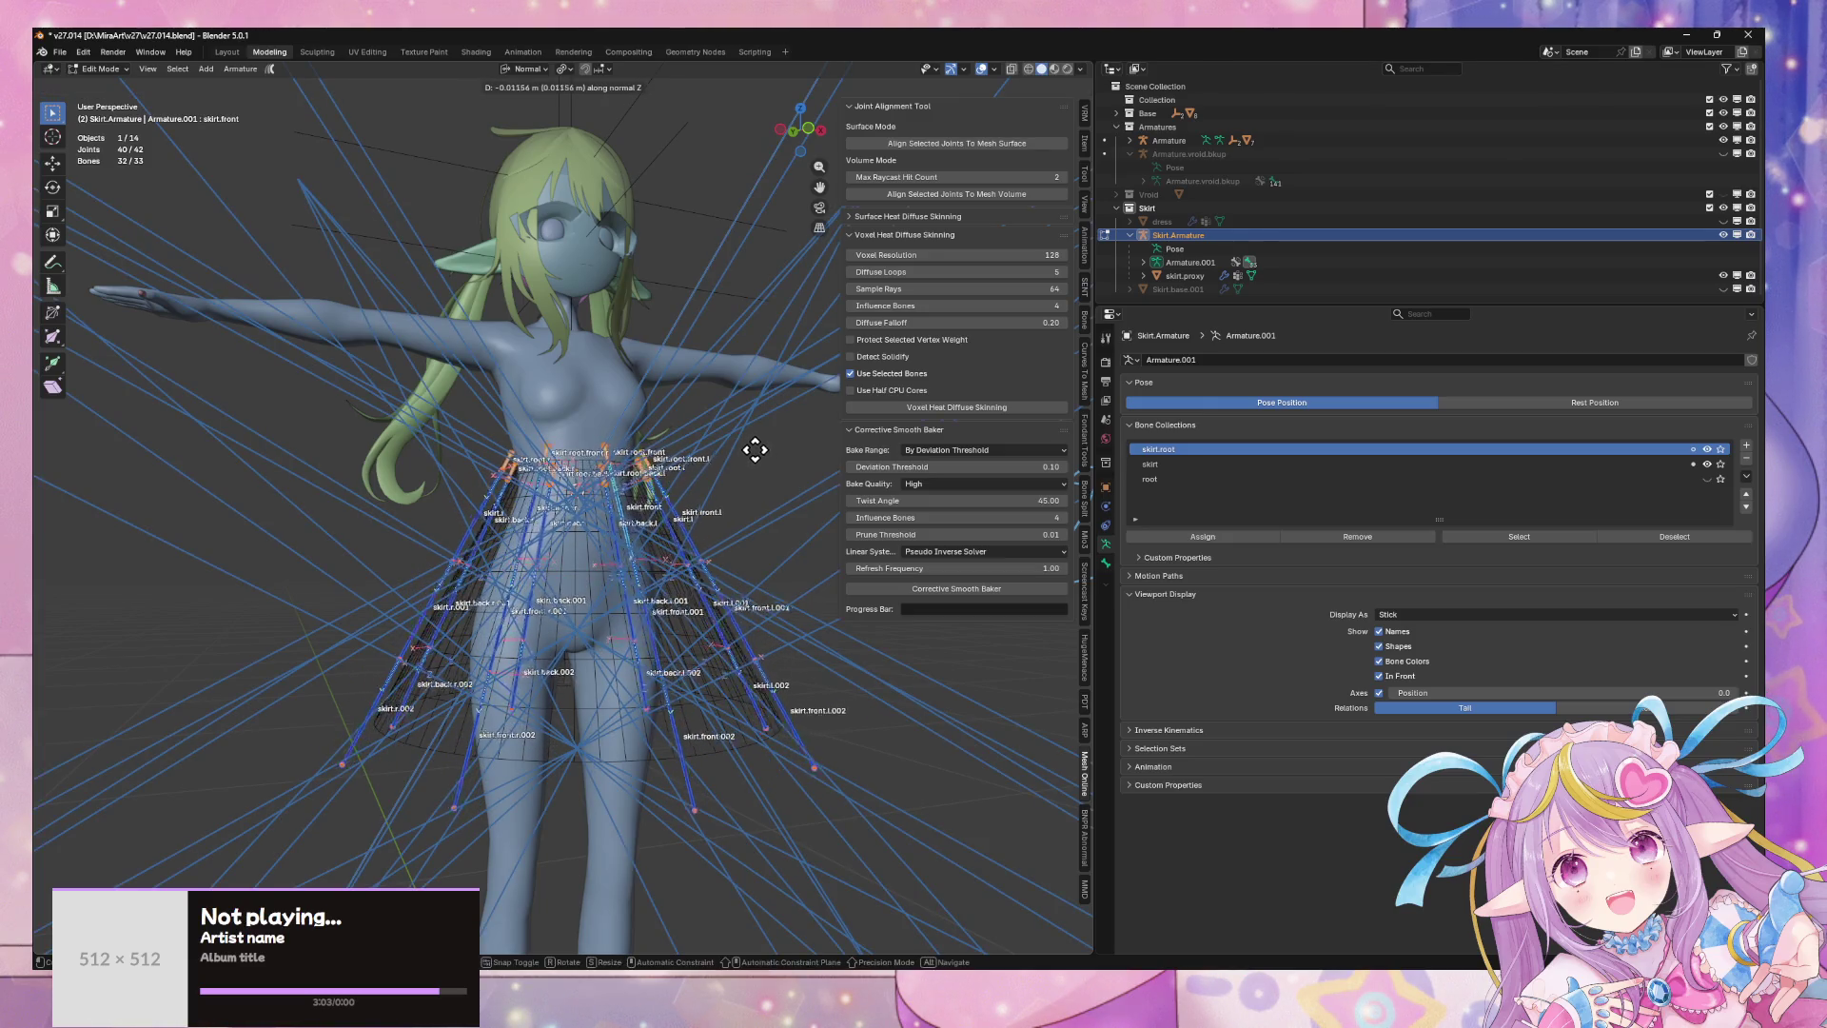
{"action": "right_click", "coordinate": [754, 444]}
{"action": "scroll", "coordinate": [704, 521], "scroll_direction": "up", "scroll_amount": 4}
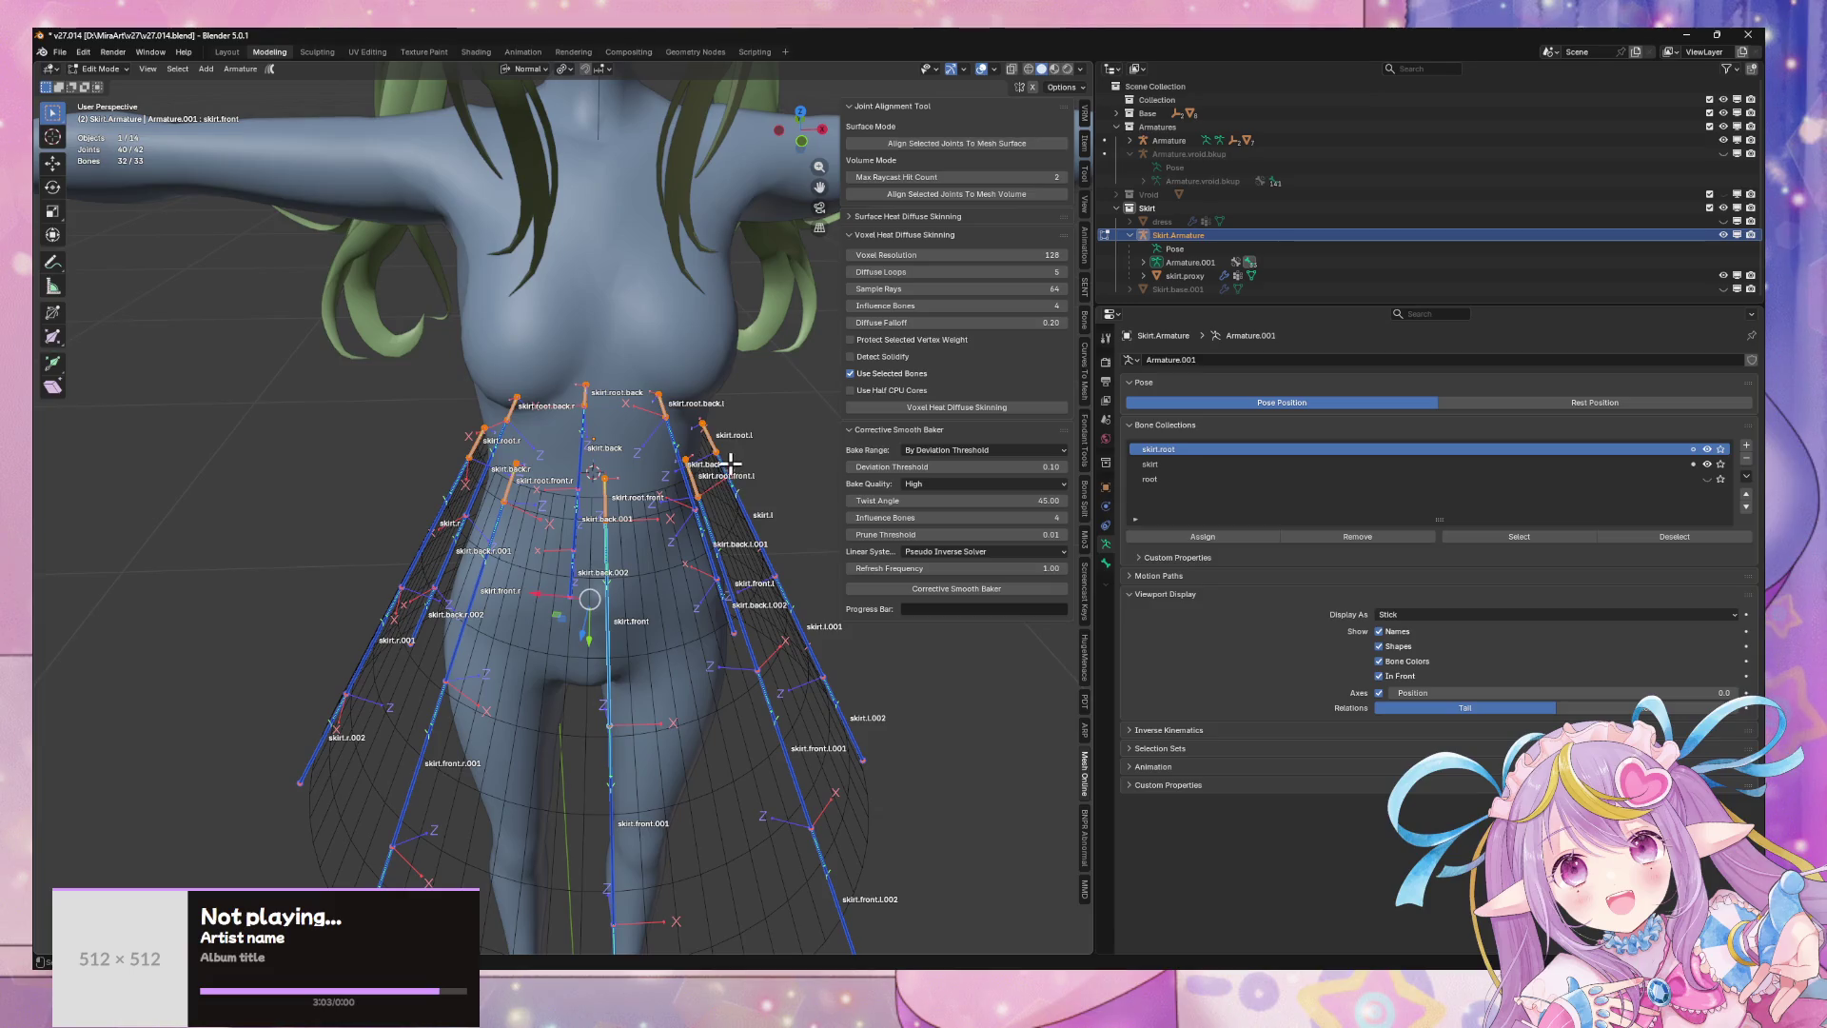
{"action": "key", "text": "g"}
{"action": "key", "text": "z"}
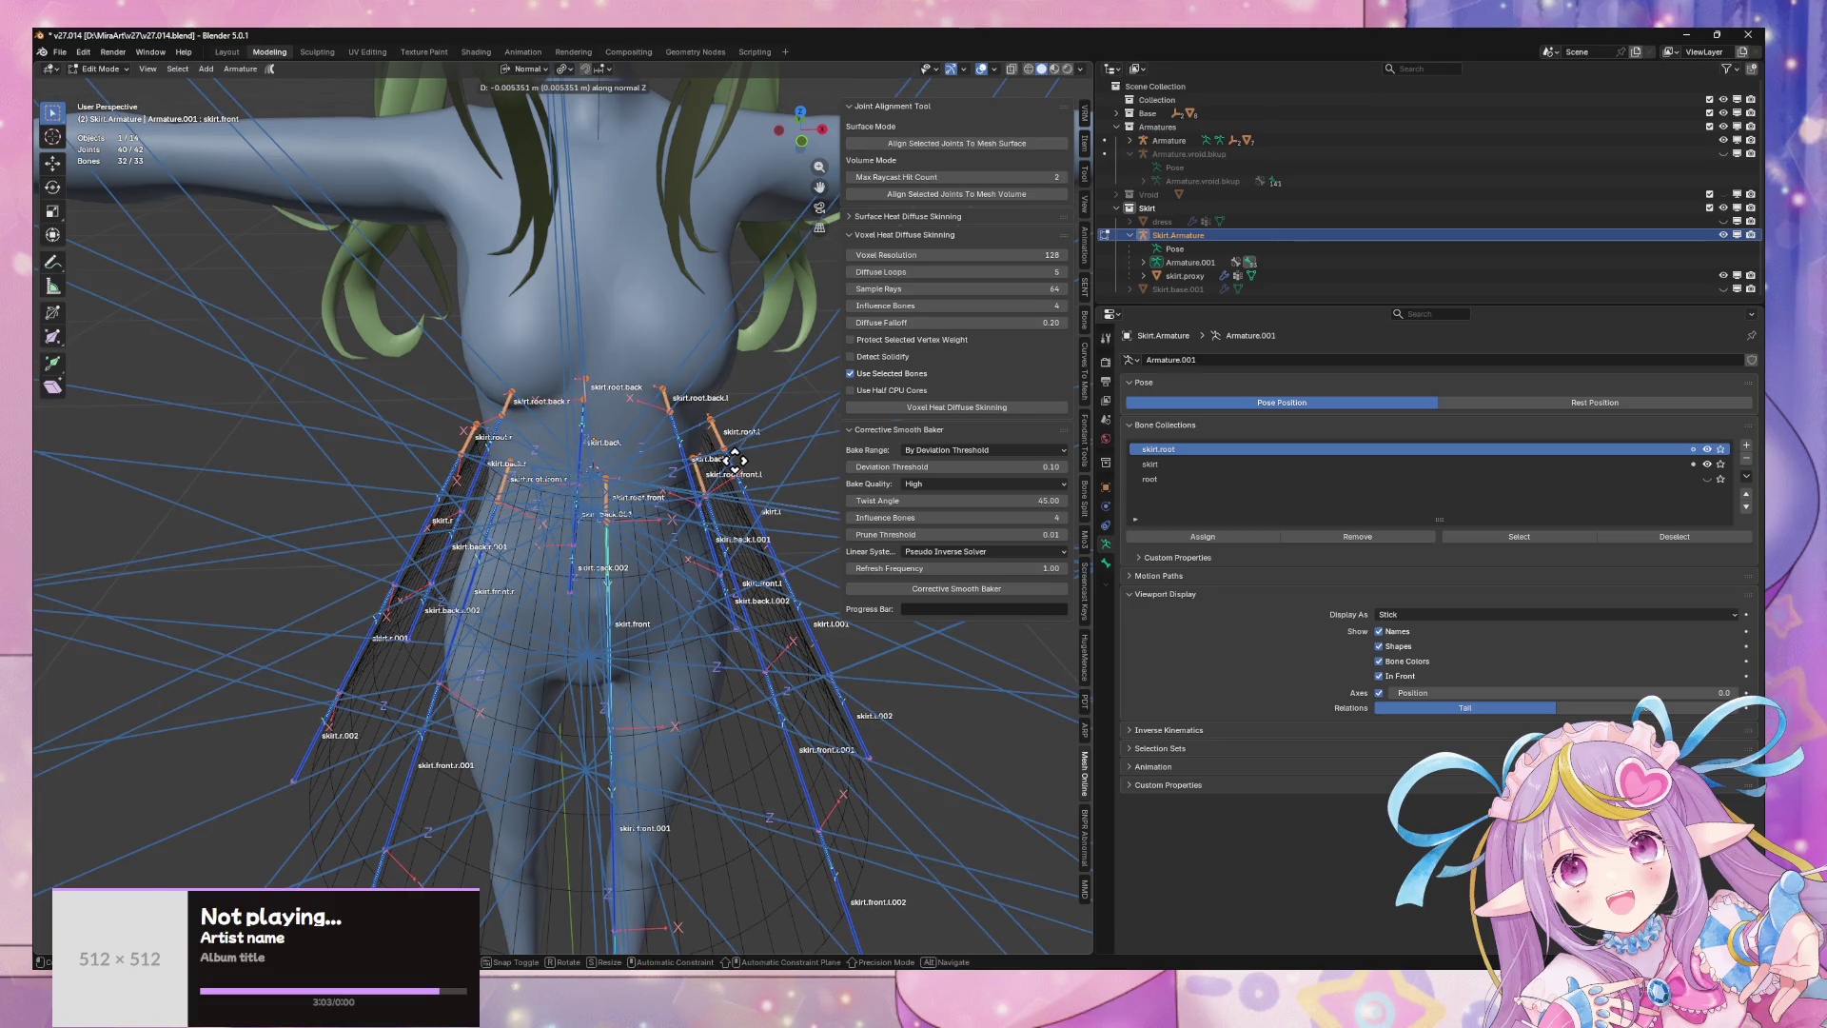
{"action": "right_click", "coordinate": [734, 459]}
{"action": "middle_click_drag", "start_coordinate": [734, 459], "coordinate": [638, 404]}
{"action": "scroll", "coordinate": [600, 404], "scroll_direction": "down", "scroll_amount": 3}
{"action": "mouse_move", "coordinate": [600, 405]}
{"action": "middle_mouse_down"}
{"action": "mouse_move", "coordinate": [783, 399]}
{"action": "mouse_move", "coordinate": [735, 409]}
{"action": "mouse_move", "coordinate": [865, 425]}
{"action": "mouse_move", "coordinate": [738, 399]}
{"action": "middle_mouse_up"}
{"action": "scroll", "coordinate": [664, 555], "scroll_direction": "up", "scroll_amount": 3}
- In Object Mode, select the skirt proxy mesh together with the skirt armature
{"action": "key", "text": "Tab"}
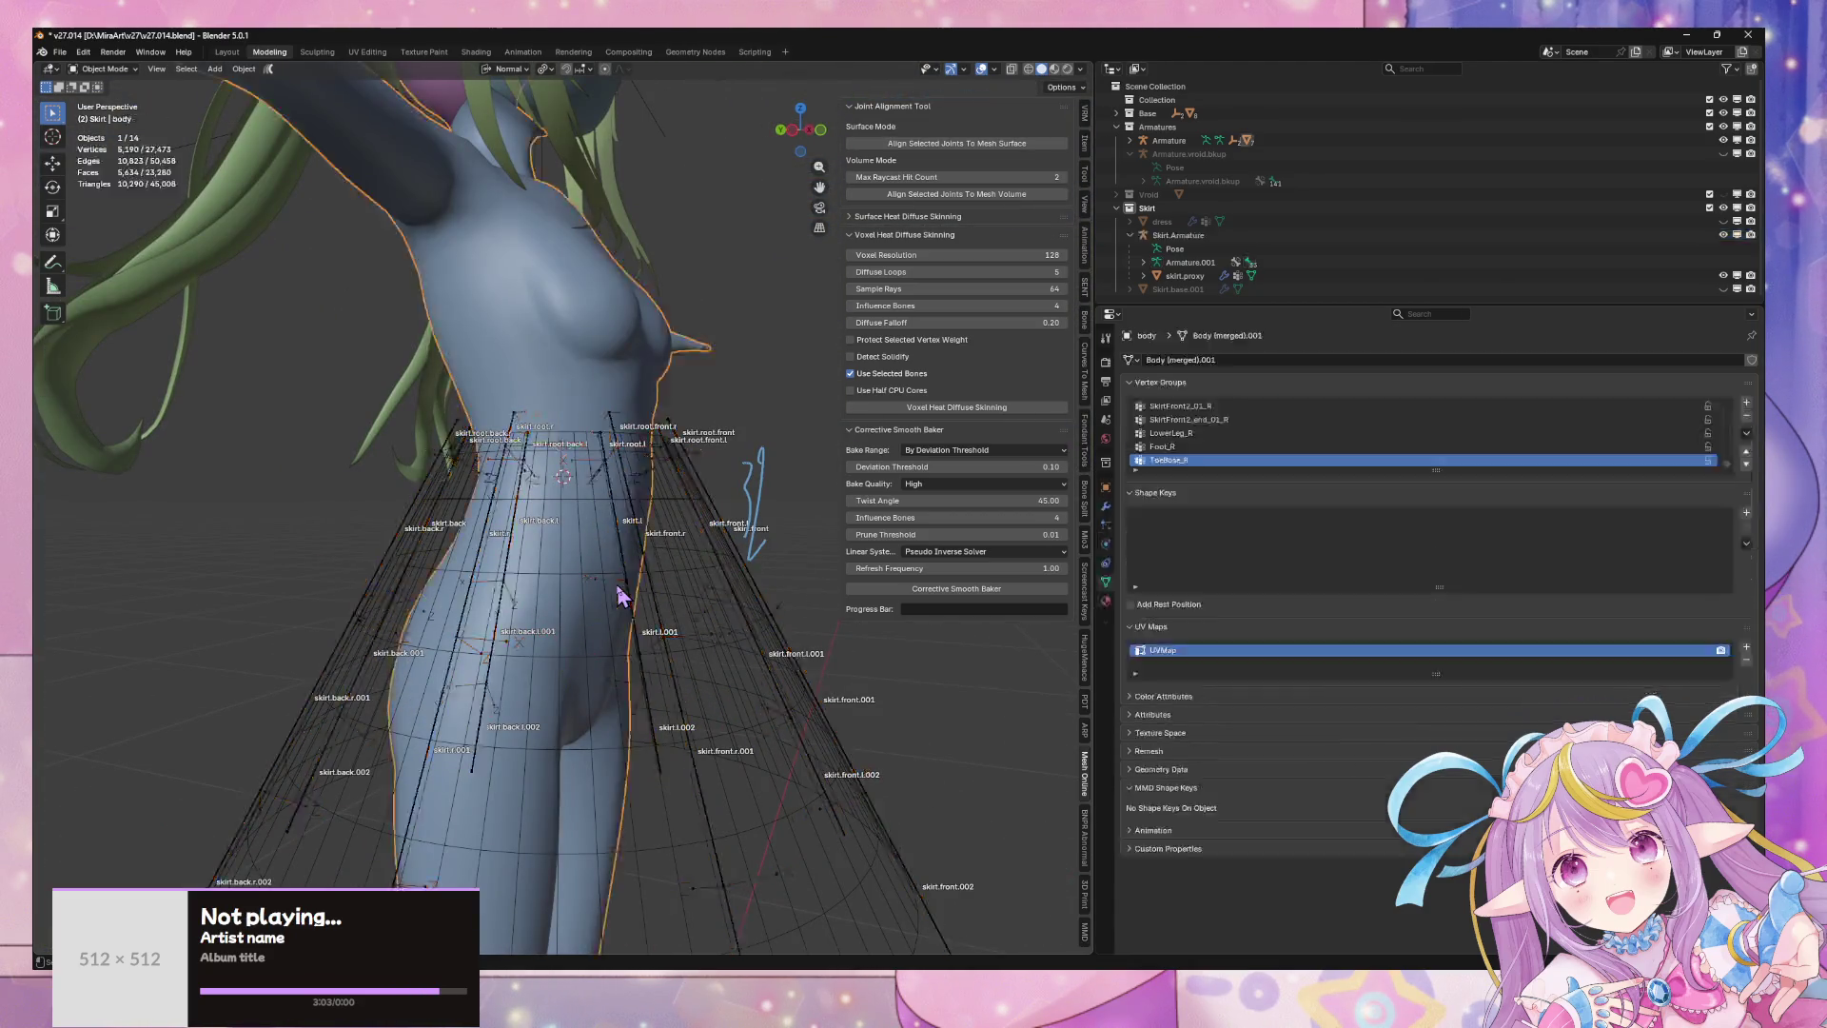
{"action": "left_click", "coordinate": [704, 598]}
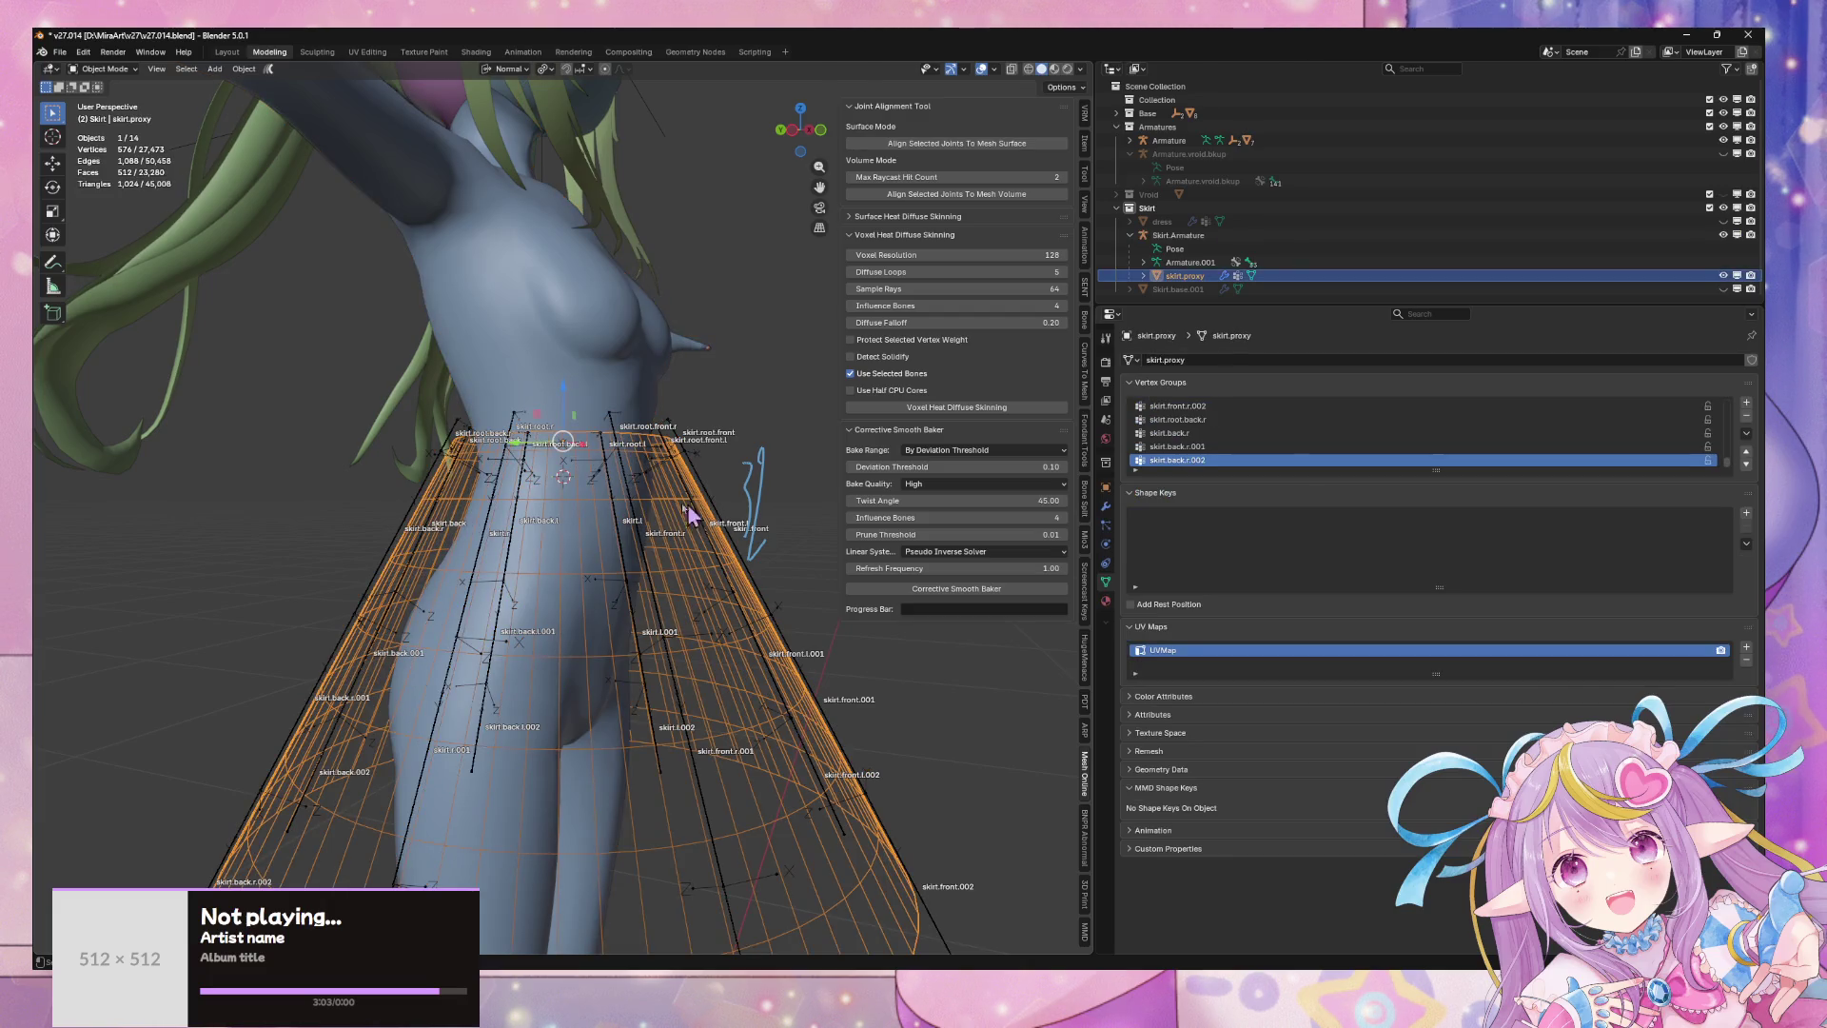
{"action": "left_click", "coordinate": [618, 440], "text": "shift"}
{"action": "left_click", "coordinate": [593, 494], "text": "shift"}
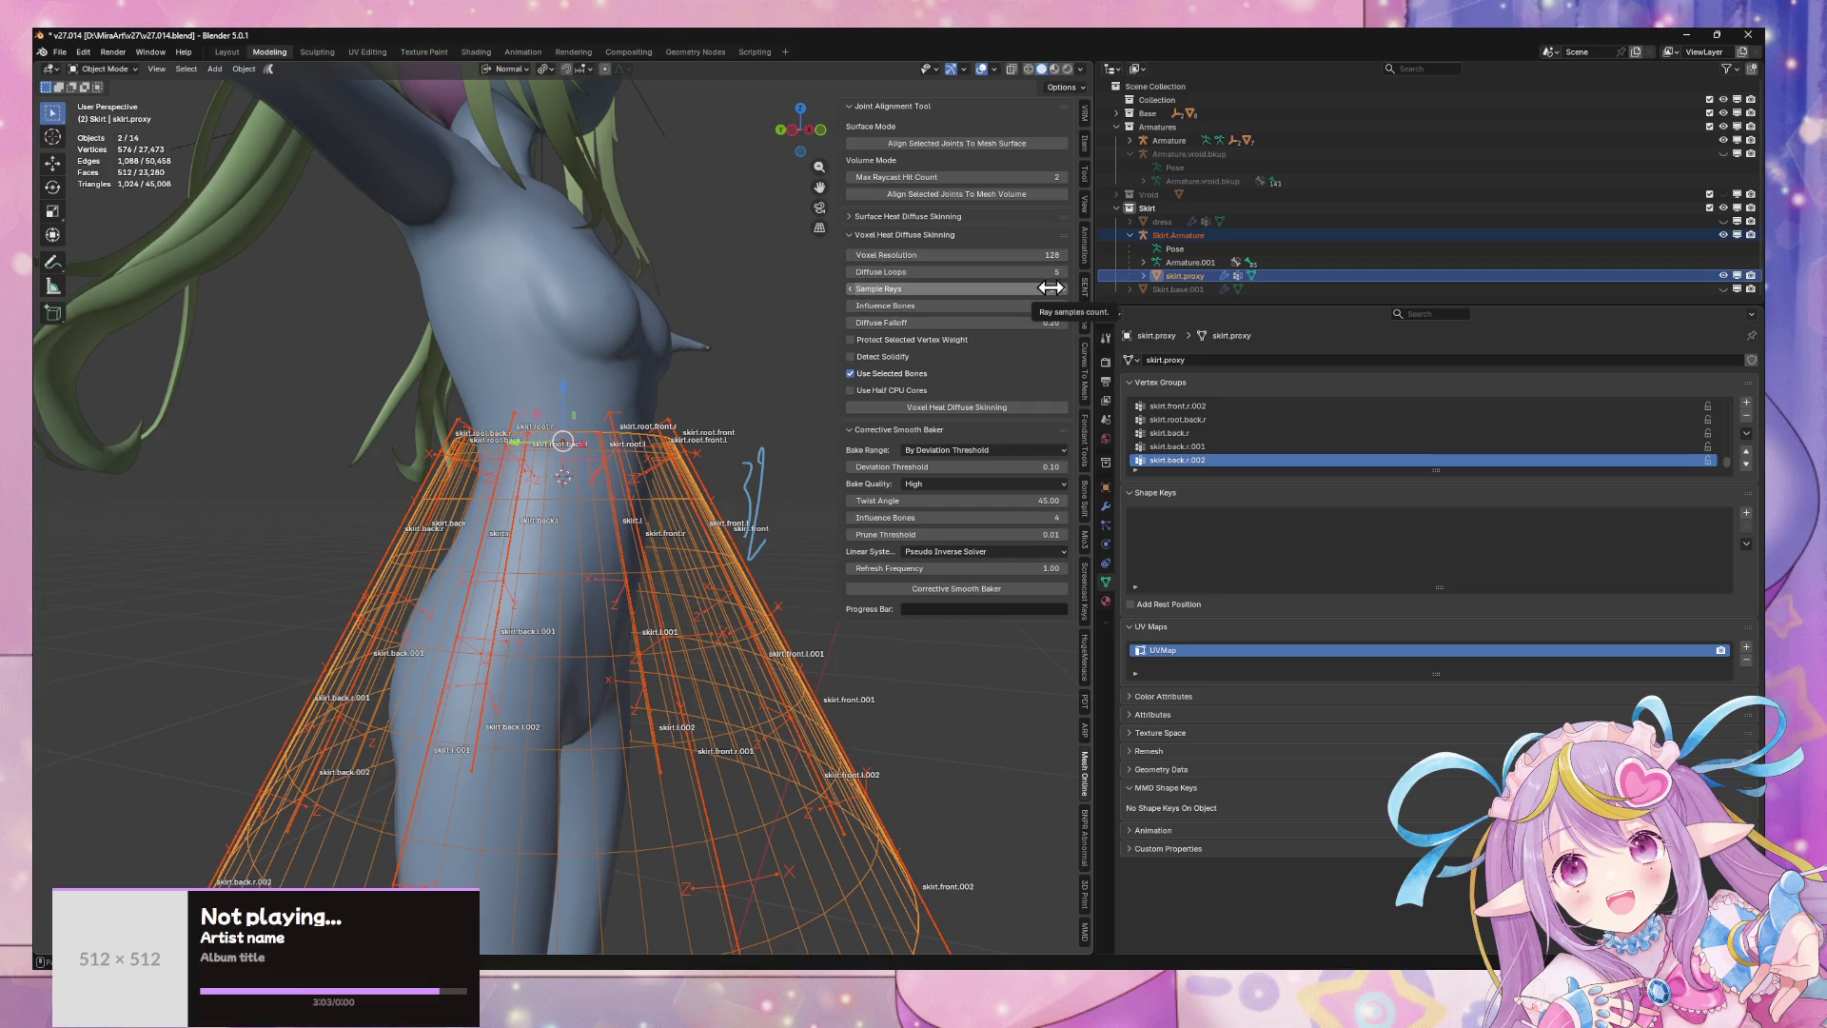
- Set the skinning Sample Rays to 128 and Voxel Resolution to 256
{"action": "left_click", "coordinate": [1051, 288]}
{"action": "type", "text": "128"}
{"action": "key", "text": "Return"}
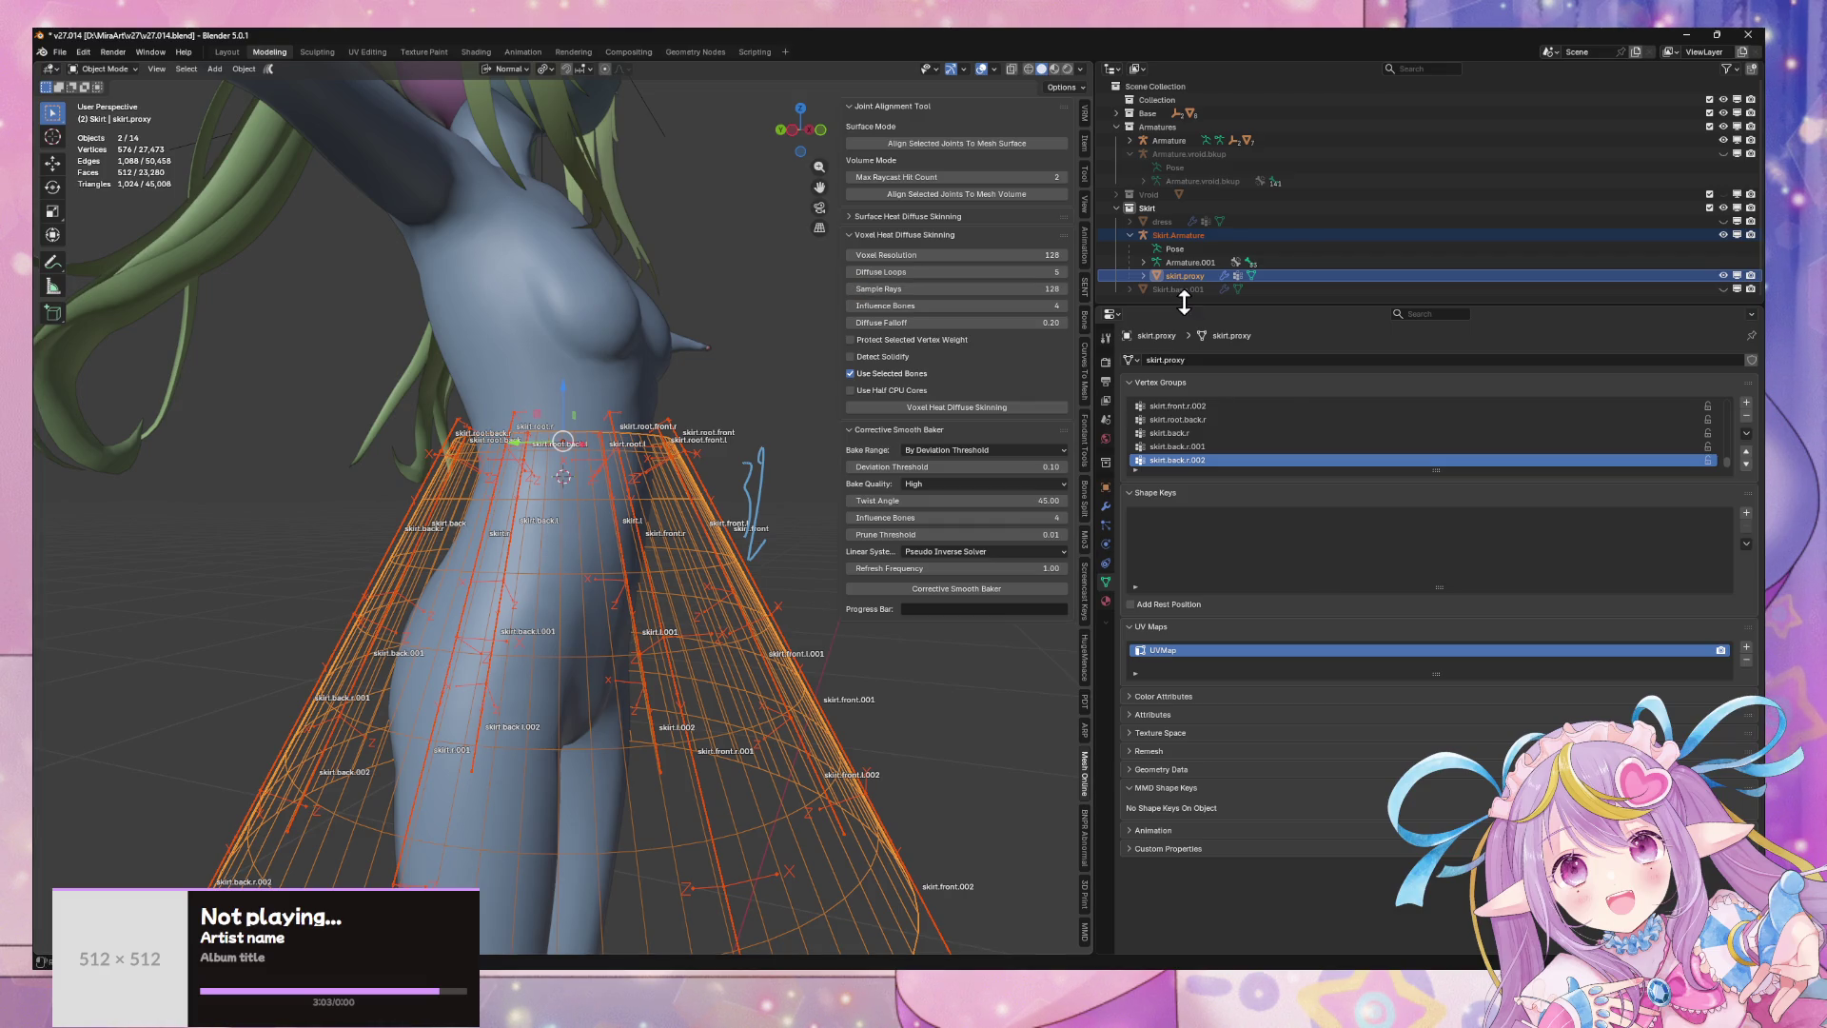
{"action": "left_click", "coordinate": [1028, 254]}
{"action": "type", "text": "256"}
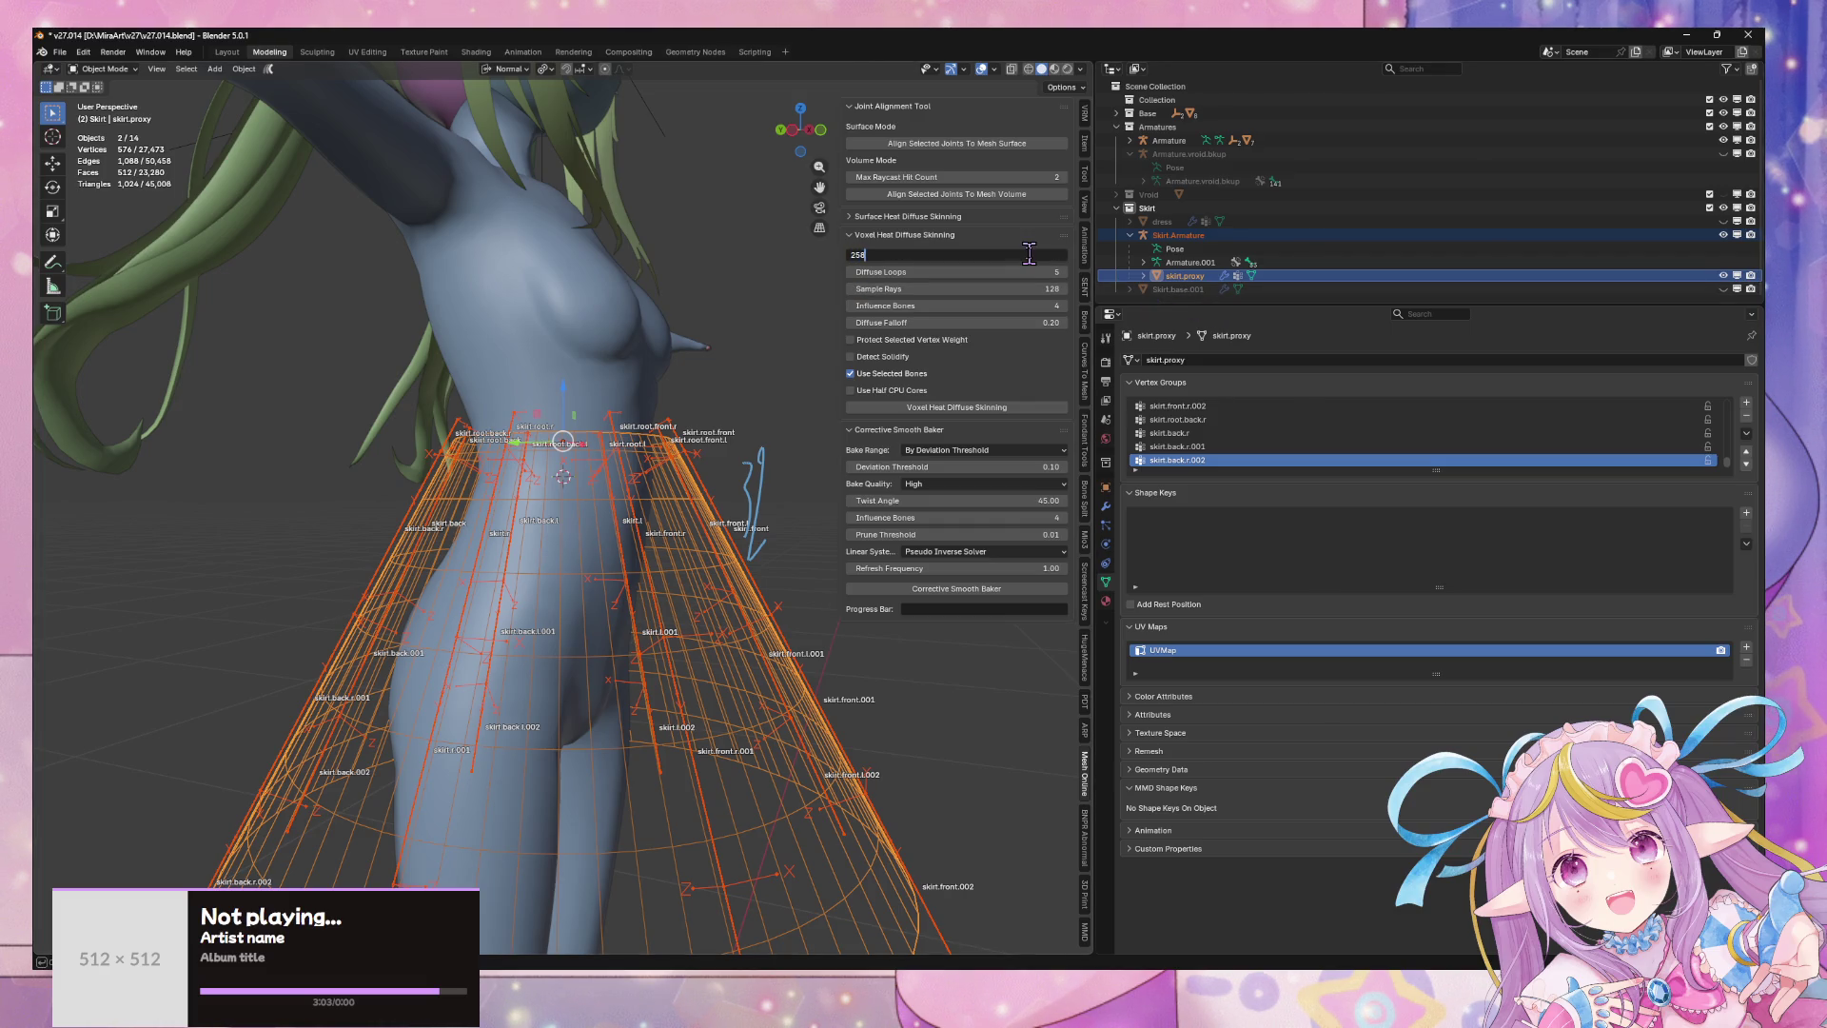
{"action": "key", "text": "Return"}
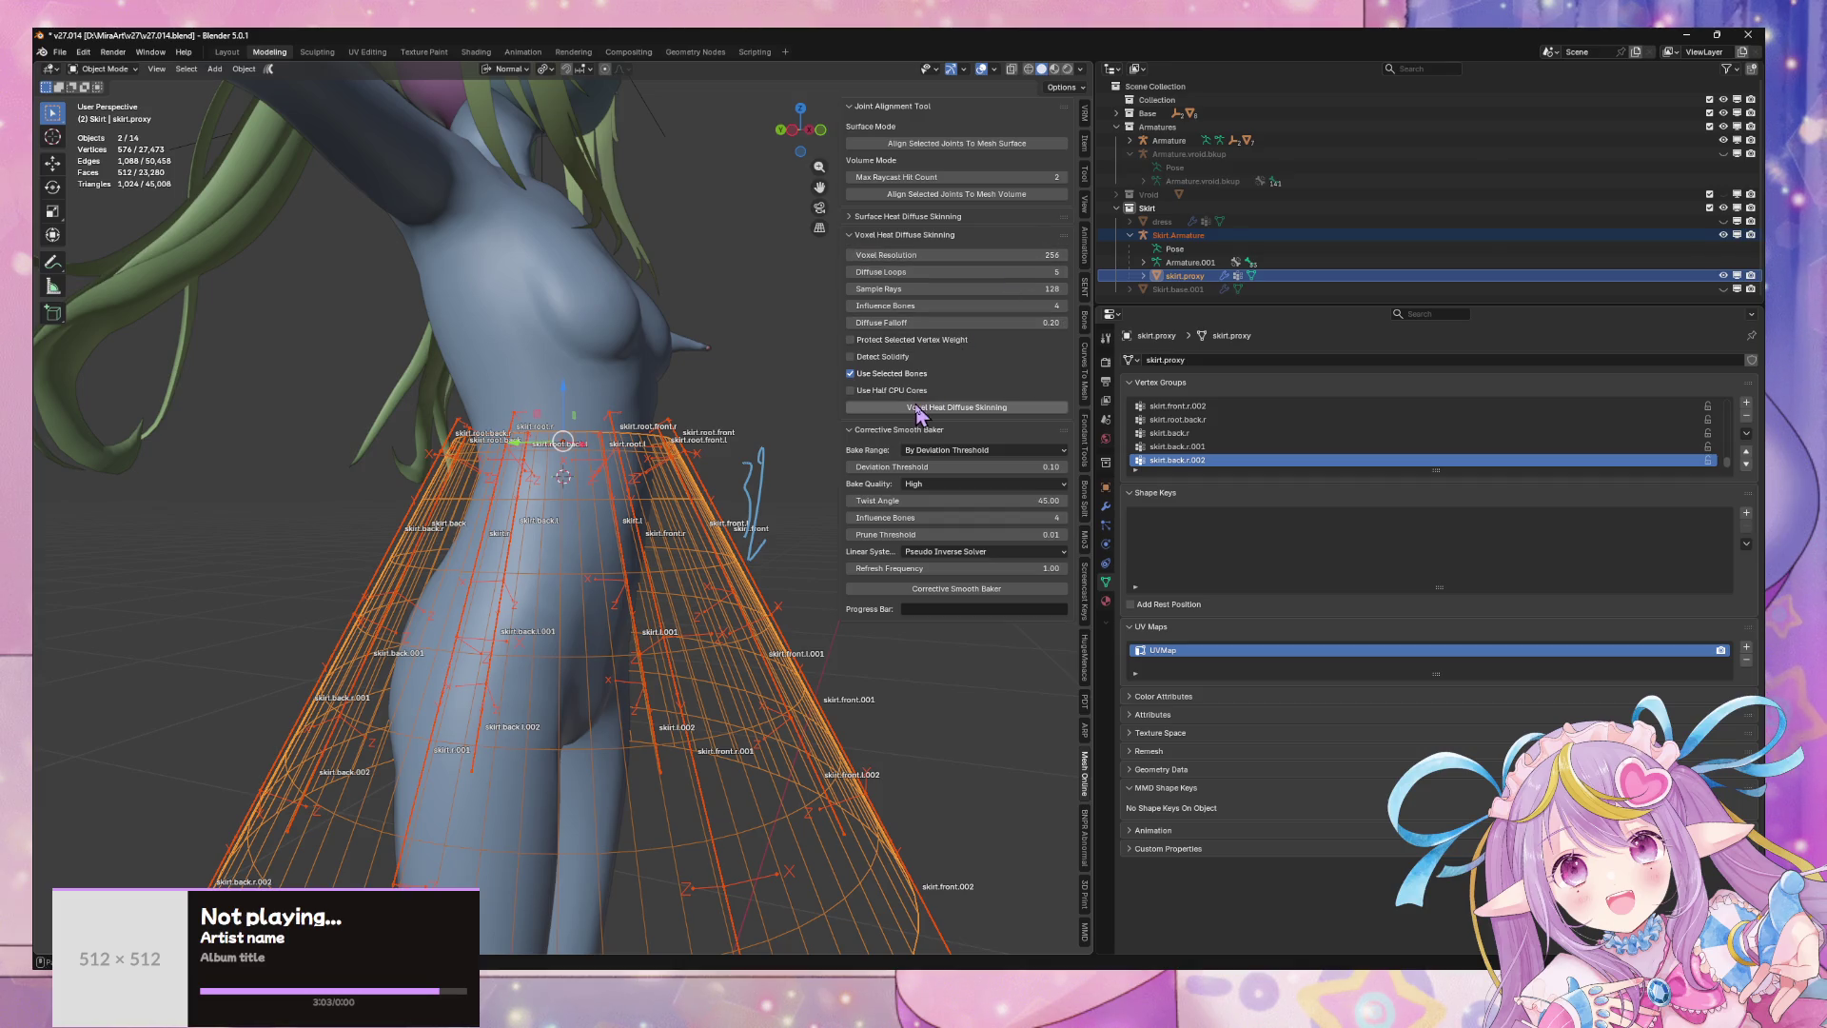
- Check the skirt bones in Edit Mode, reselect proxy and armature, and run Voxel Heat Diffuse Skinning
{"action": "left_click", "coordinate": [632, 460]}
{"action": "left_click", "coordinate": [631, 477]}
{"action": "key", "text": "Tab"}
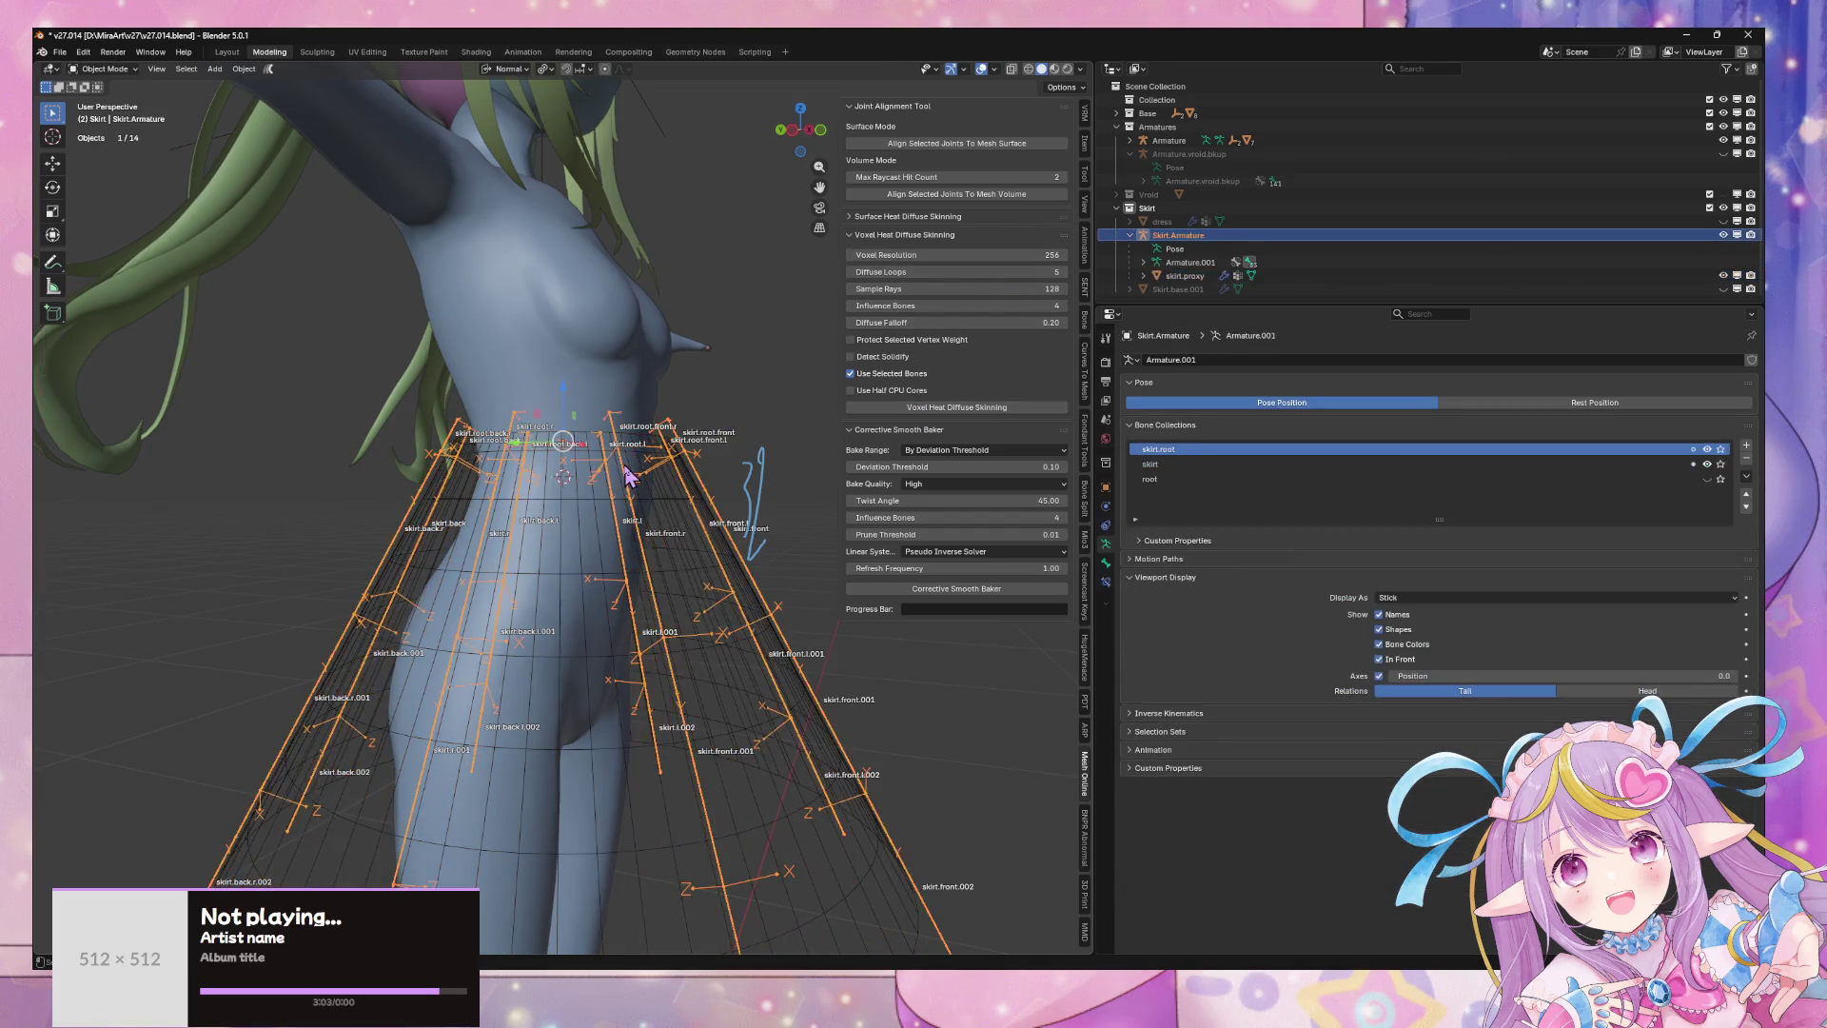
{"action": "key", "text": "a"}
{"action": "key", "text": "ctrl+z"}
{"action": "key", "text": "a"}
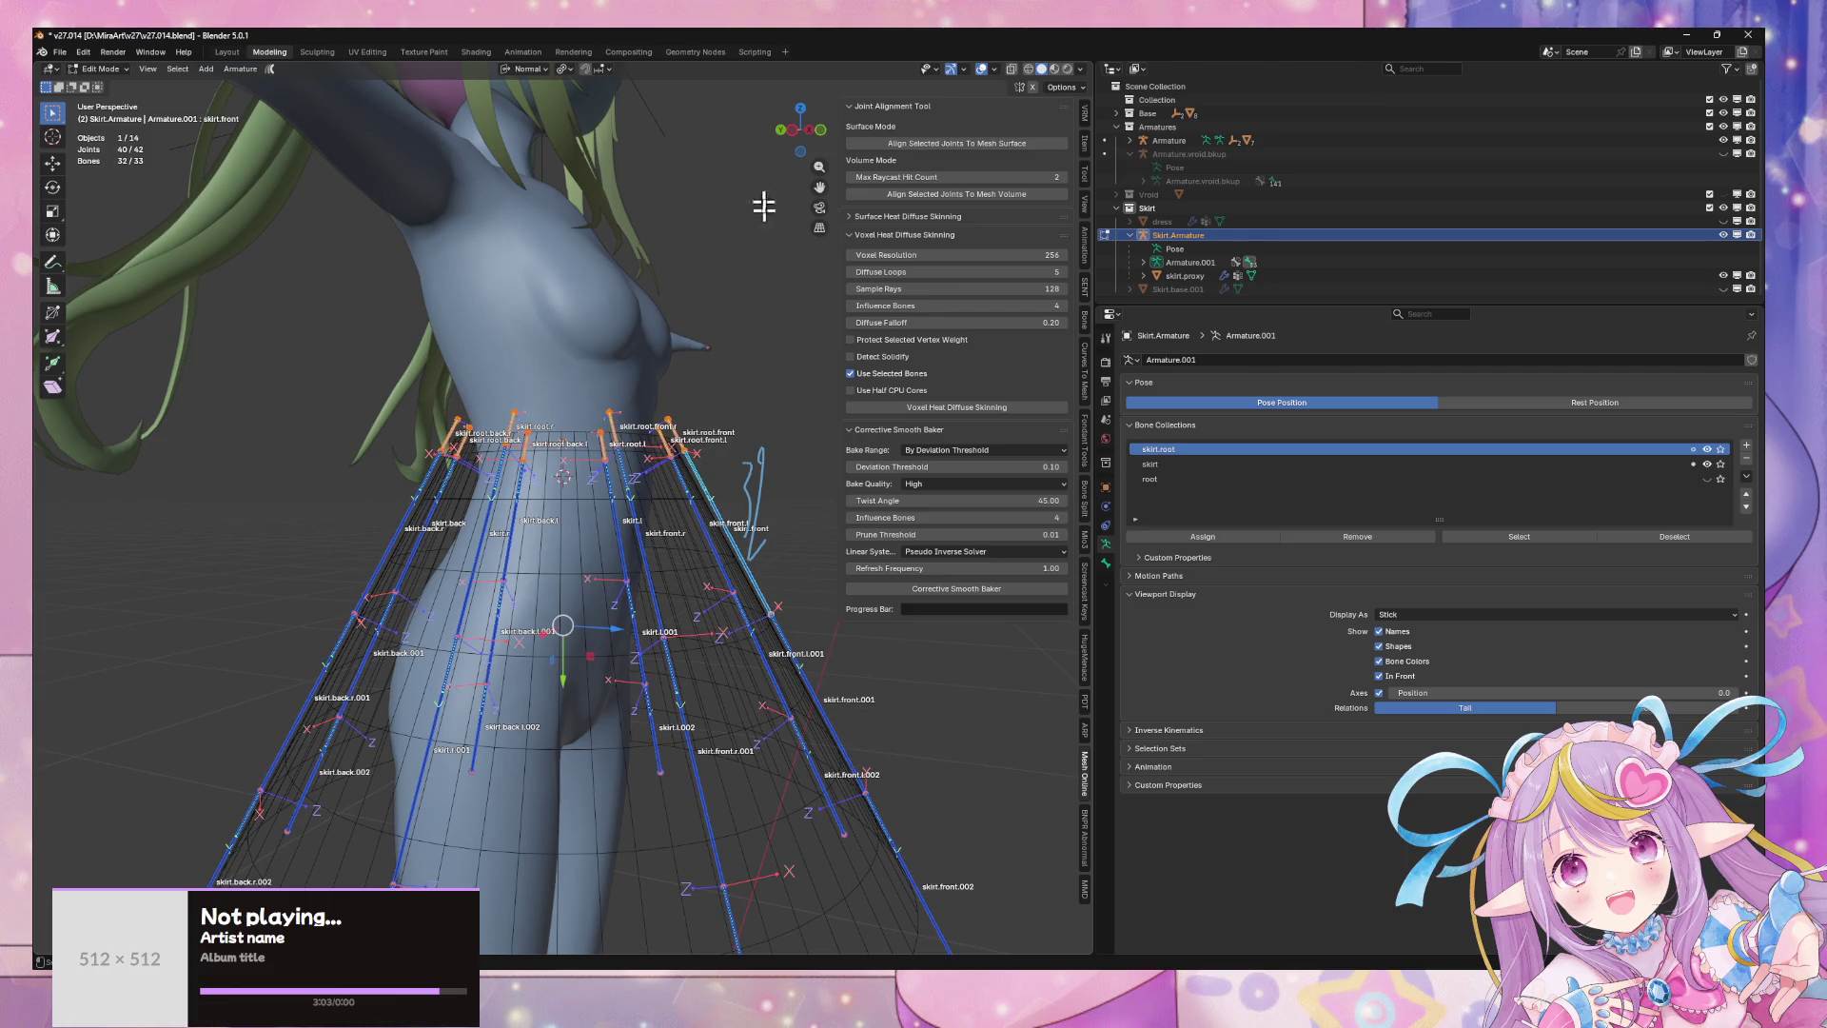
{"action": "key", "text": "ctrl+z"}
{"action": "key", "text": "Tab"}
{"action": "left_click", "coordinate": [680, 509], "text": "shift"}
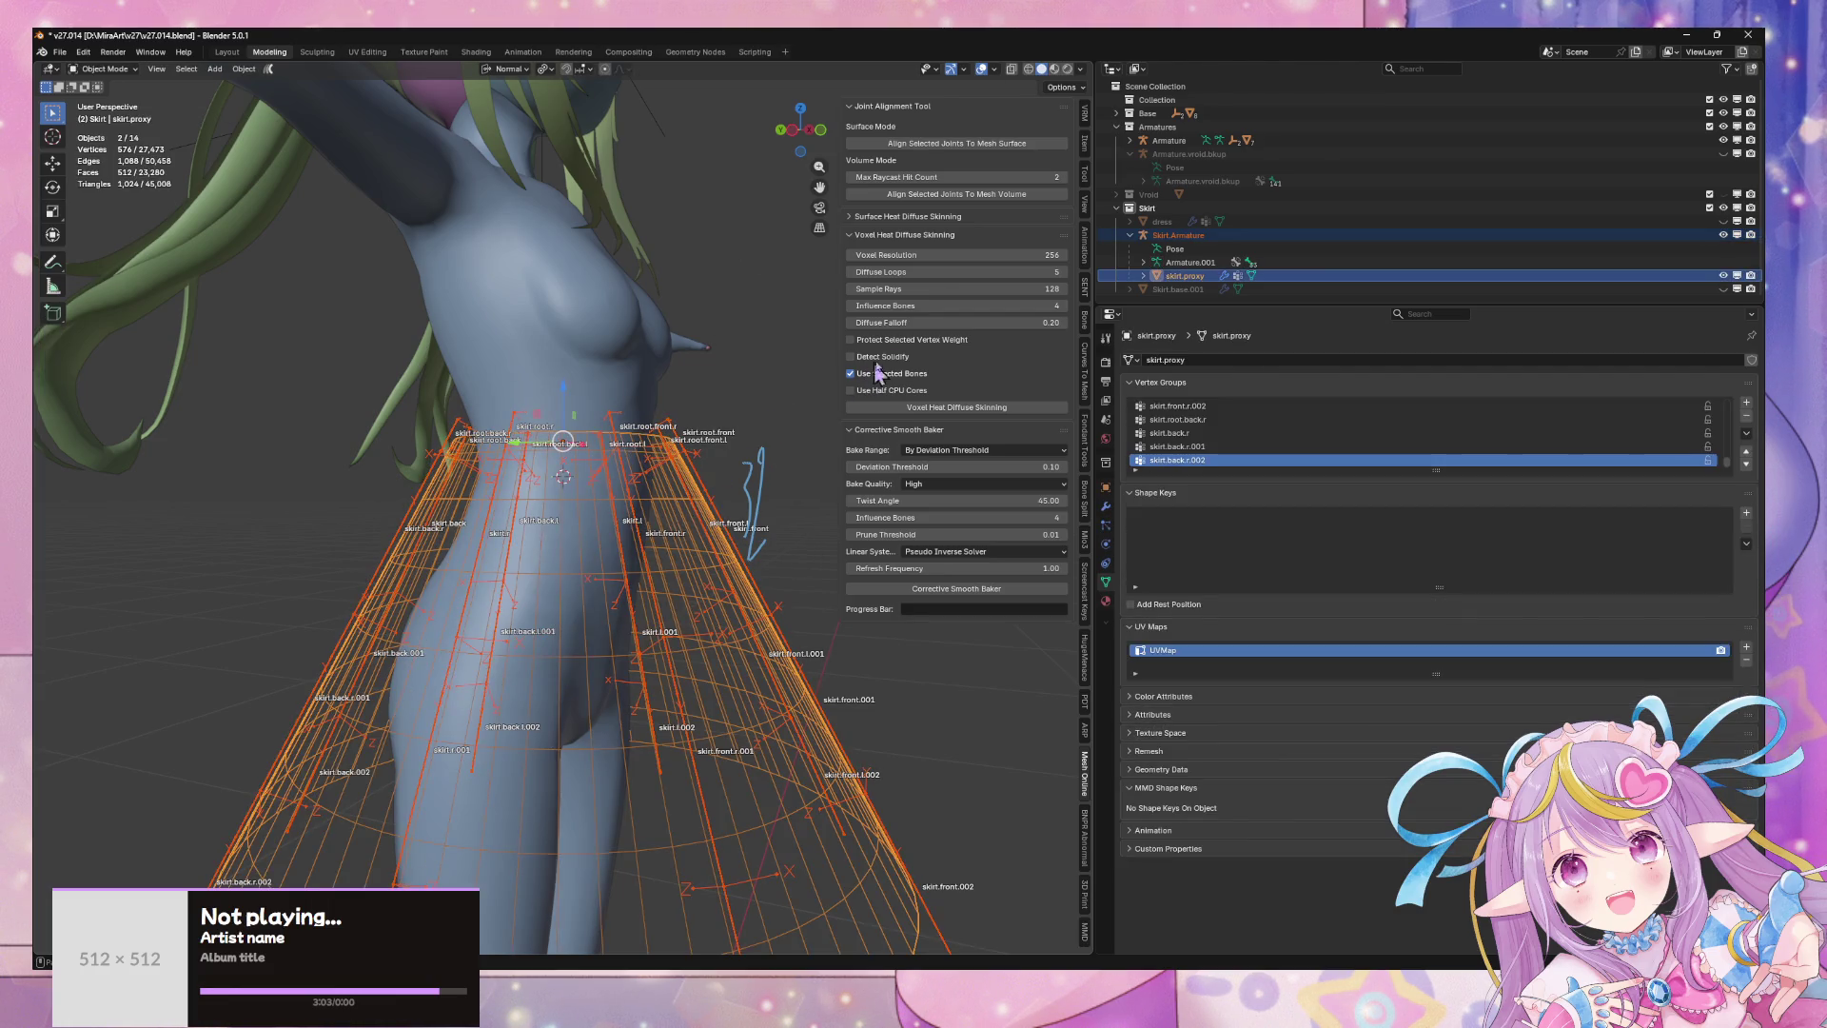
{"action": "left_click", "coordinate": [961, 409]}
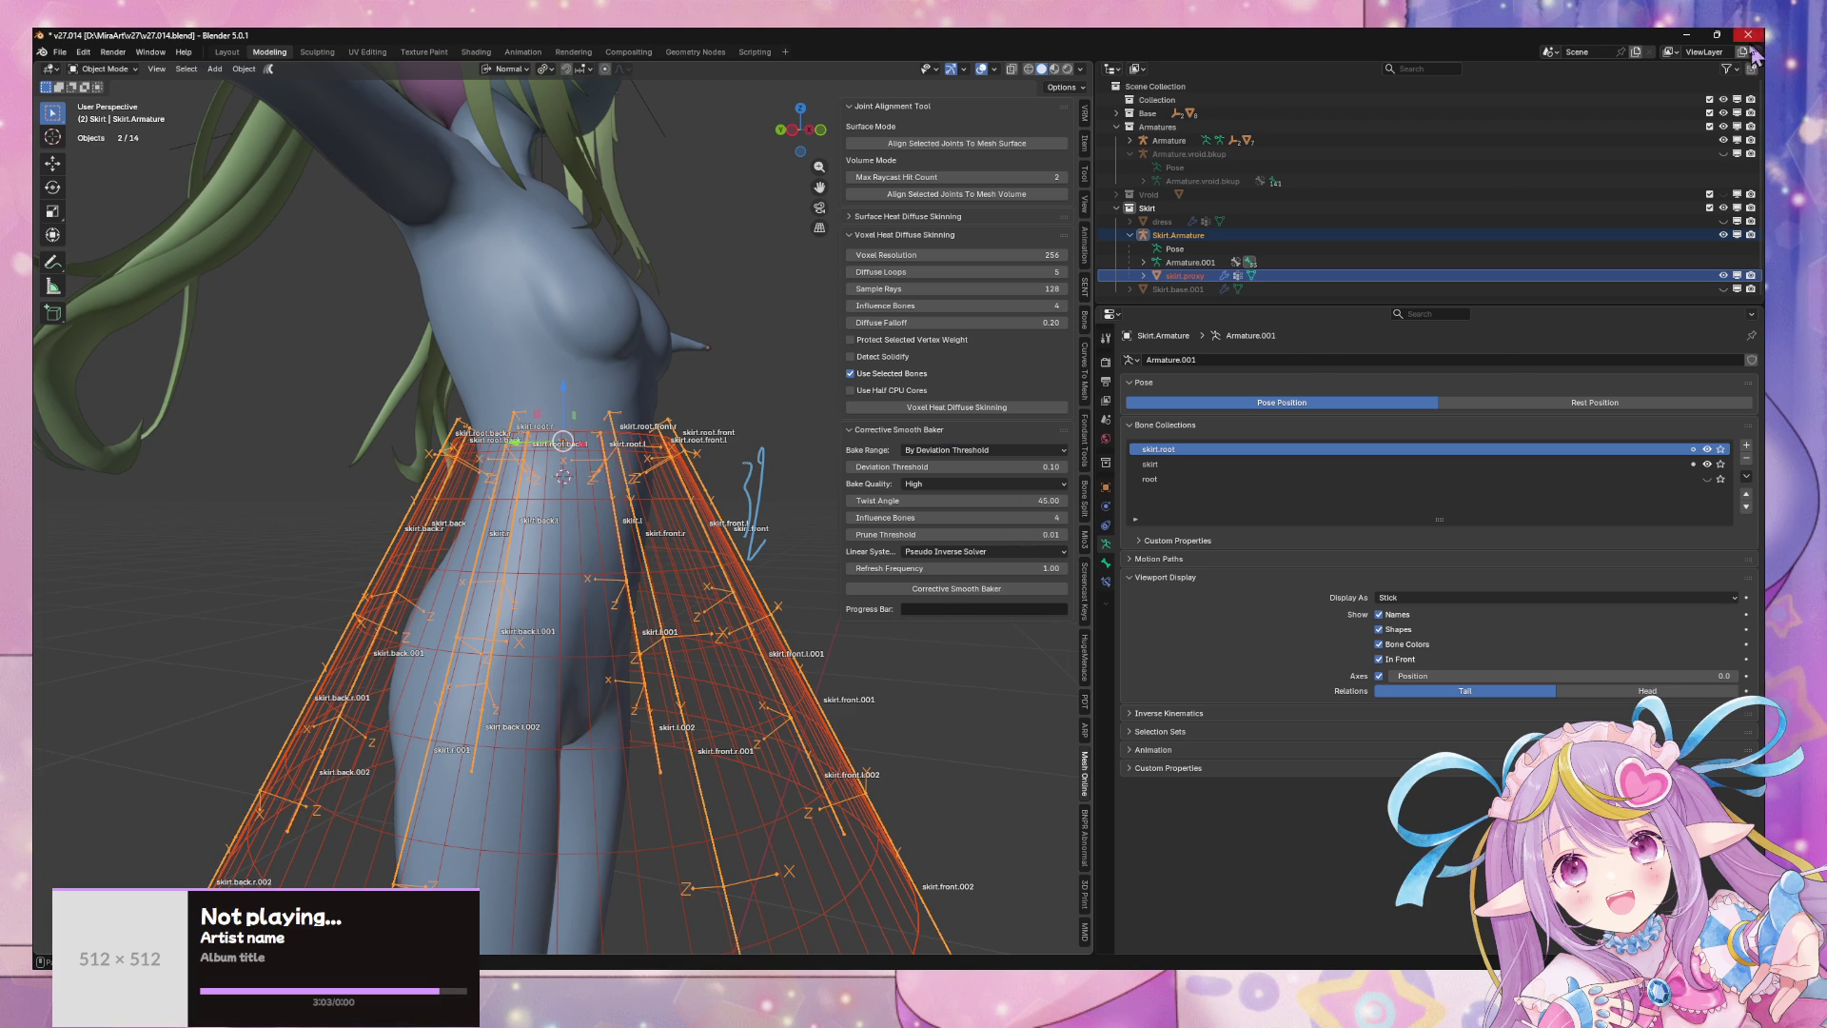
{"action": "left_click_drag", "start_coordinate": [1724, 38], "coordinate": [1724, 56]}
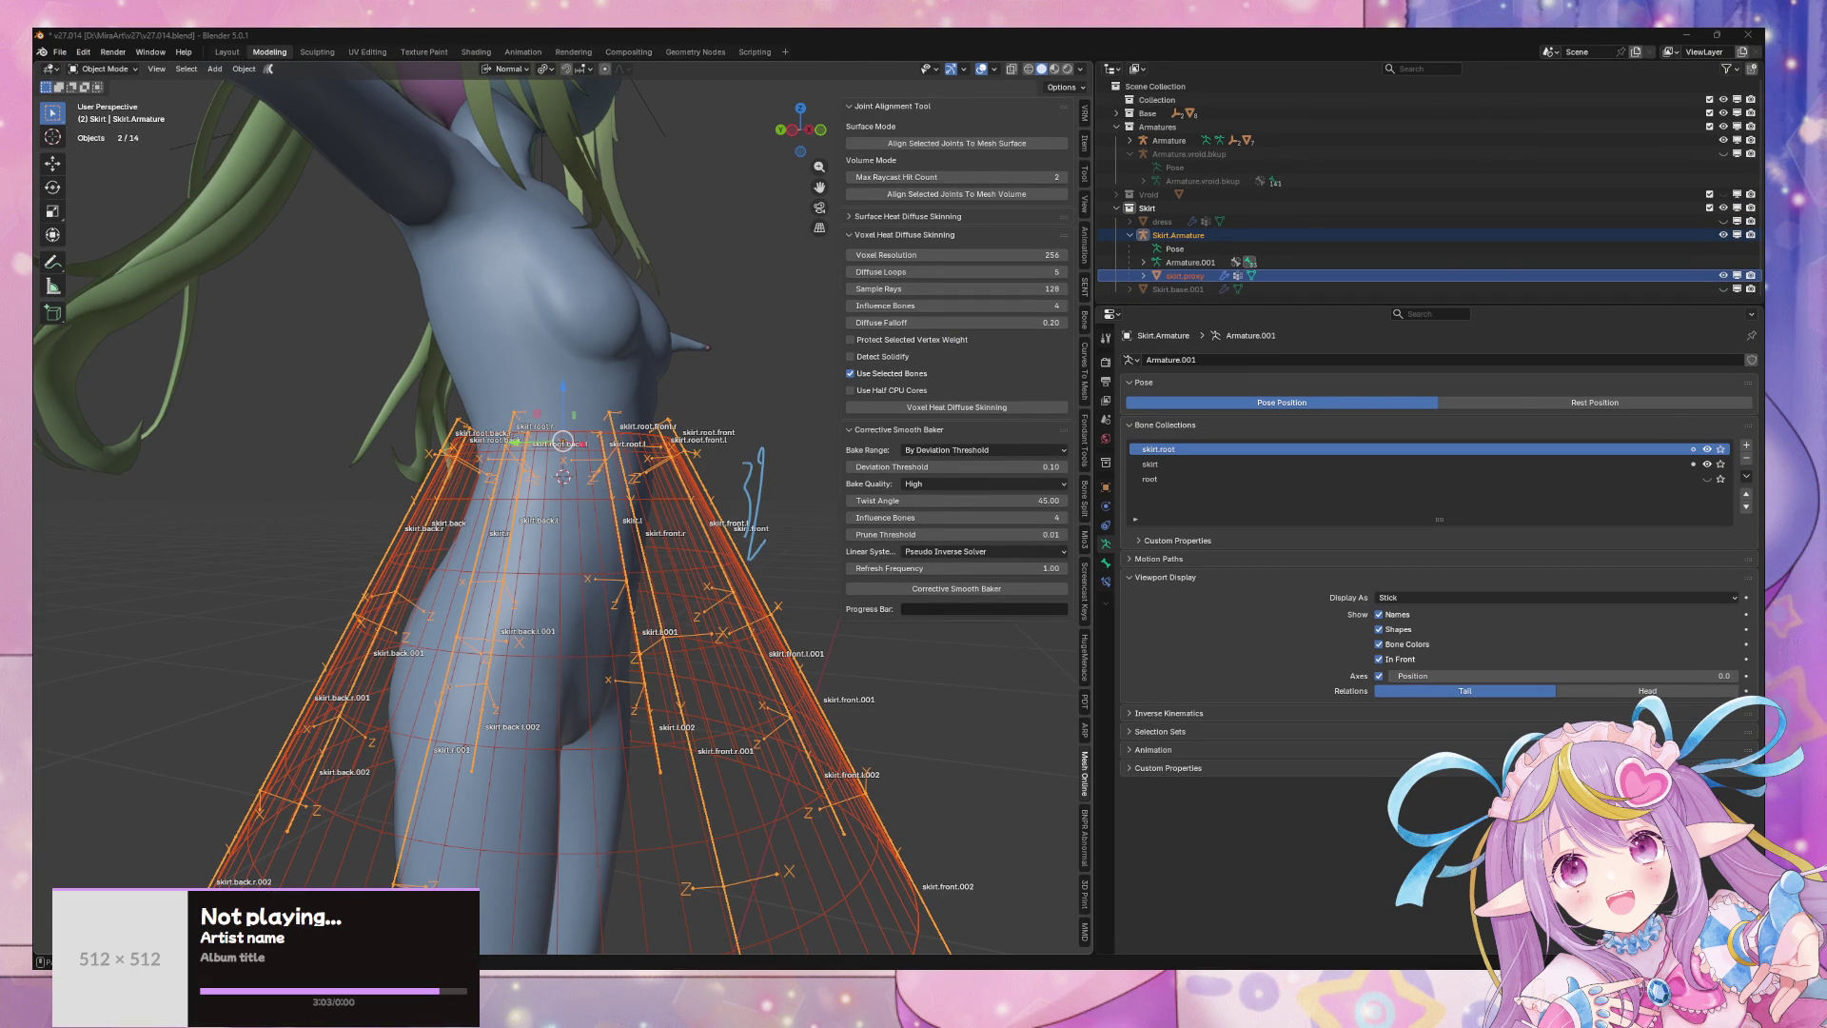
{"action": "key", "text": "super+d"}
{"action": "key", "text": "super+d"}
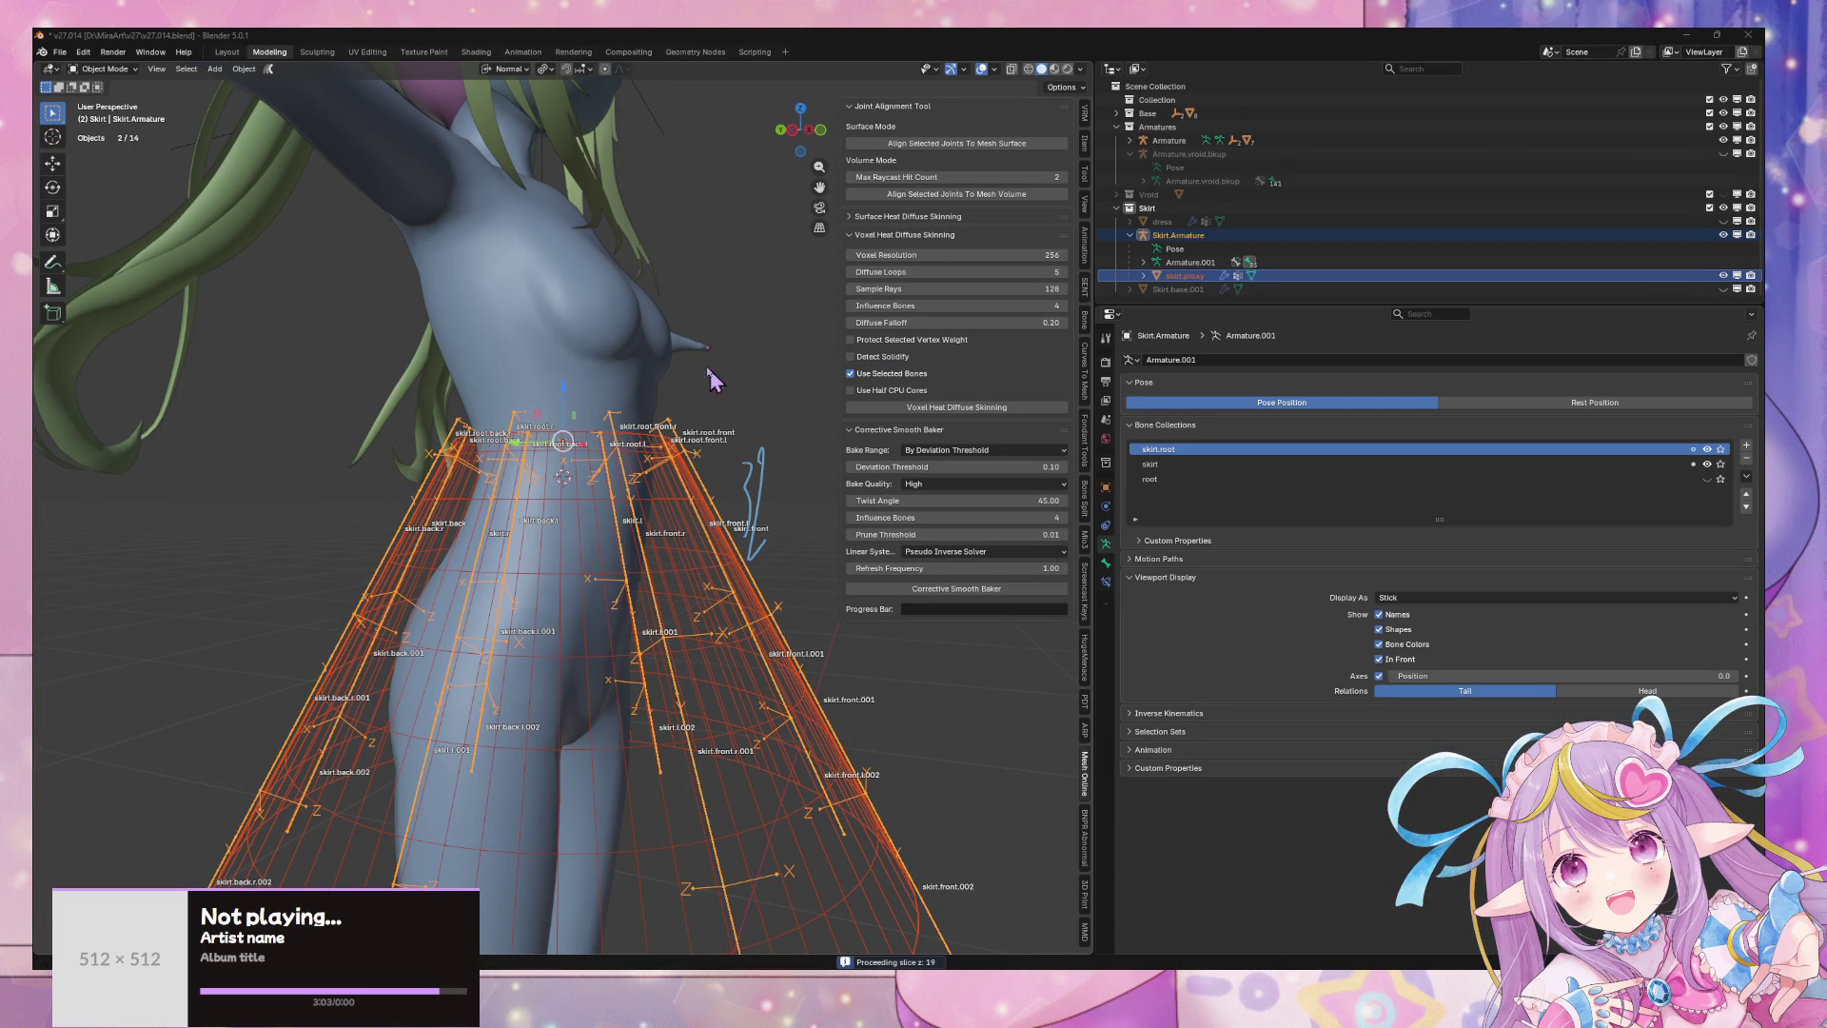
{"action": "left_click", "coordinate": [1723, 36]}
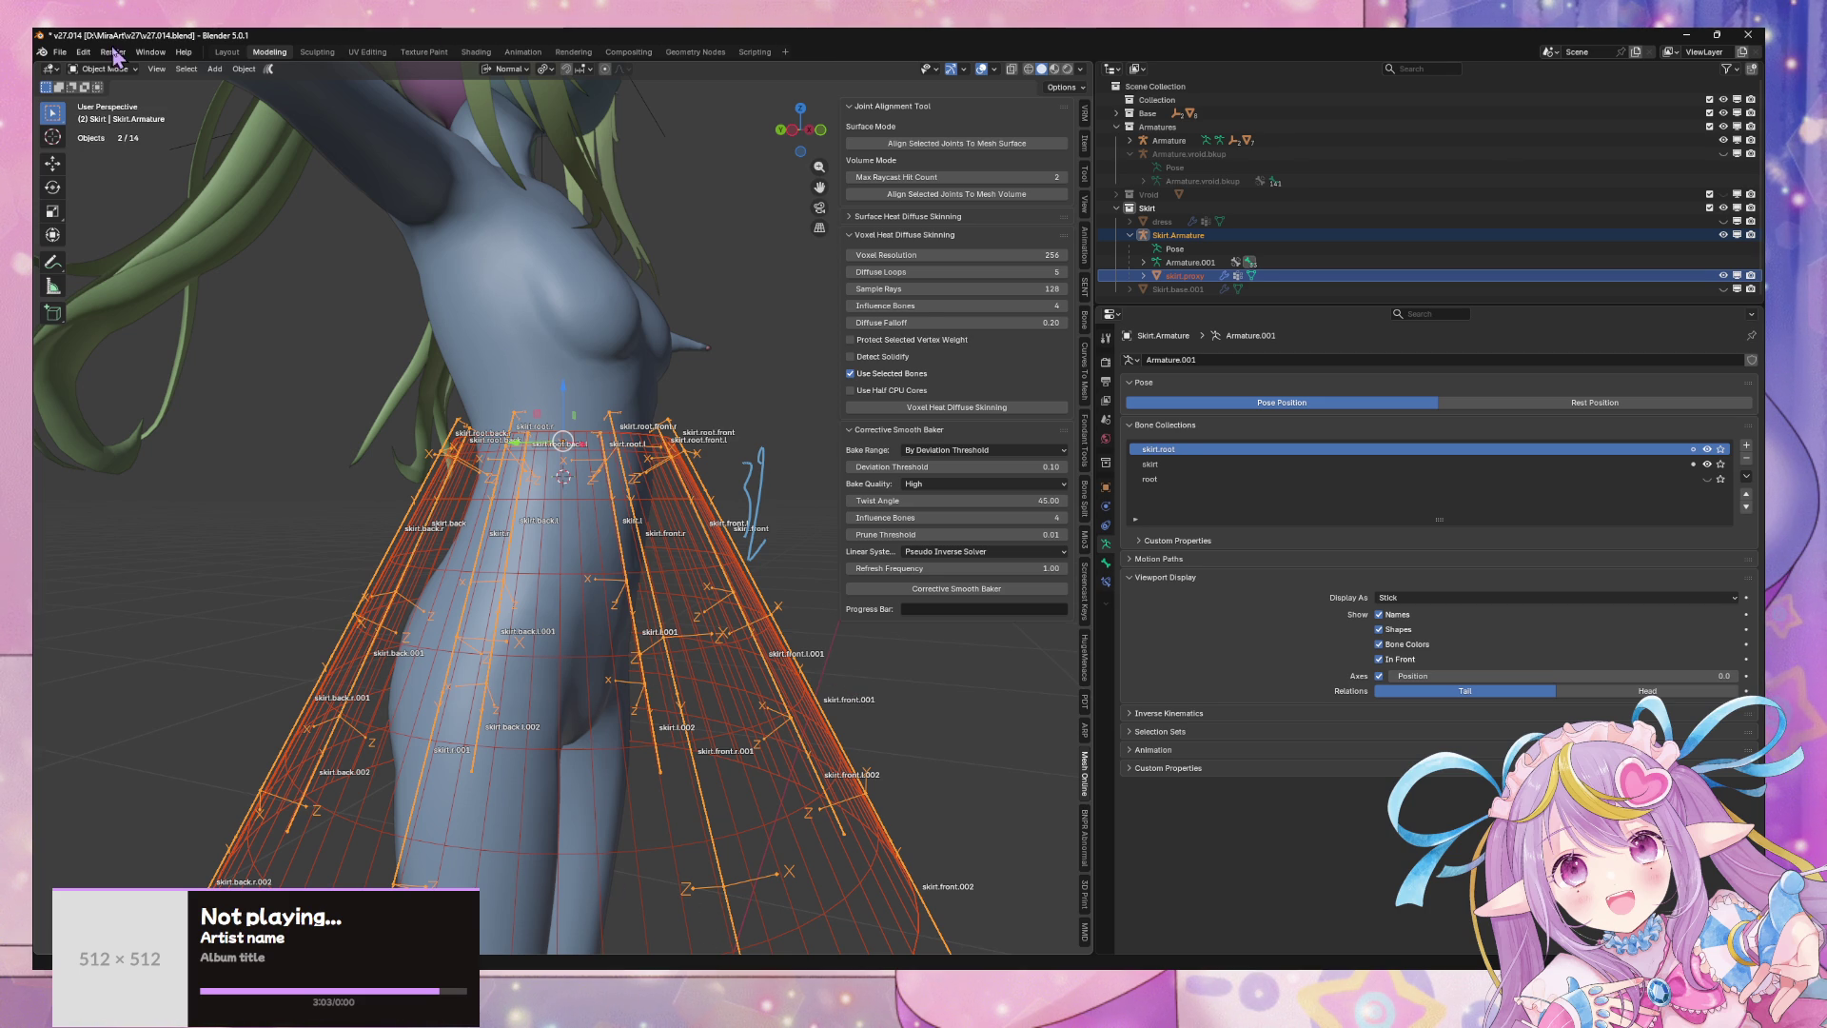
{"action": "left_click", "coordinate": [1717, 37]}
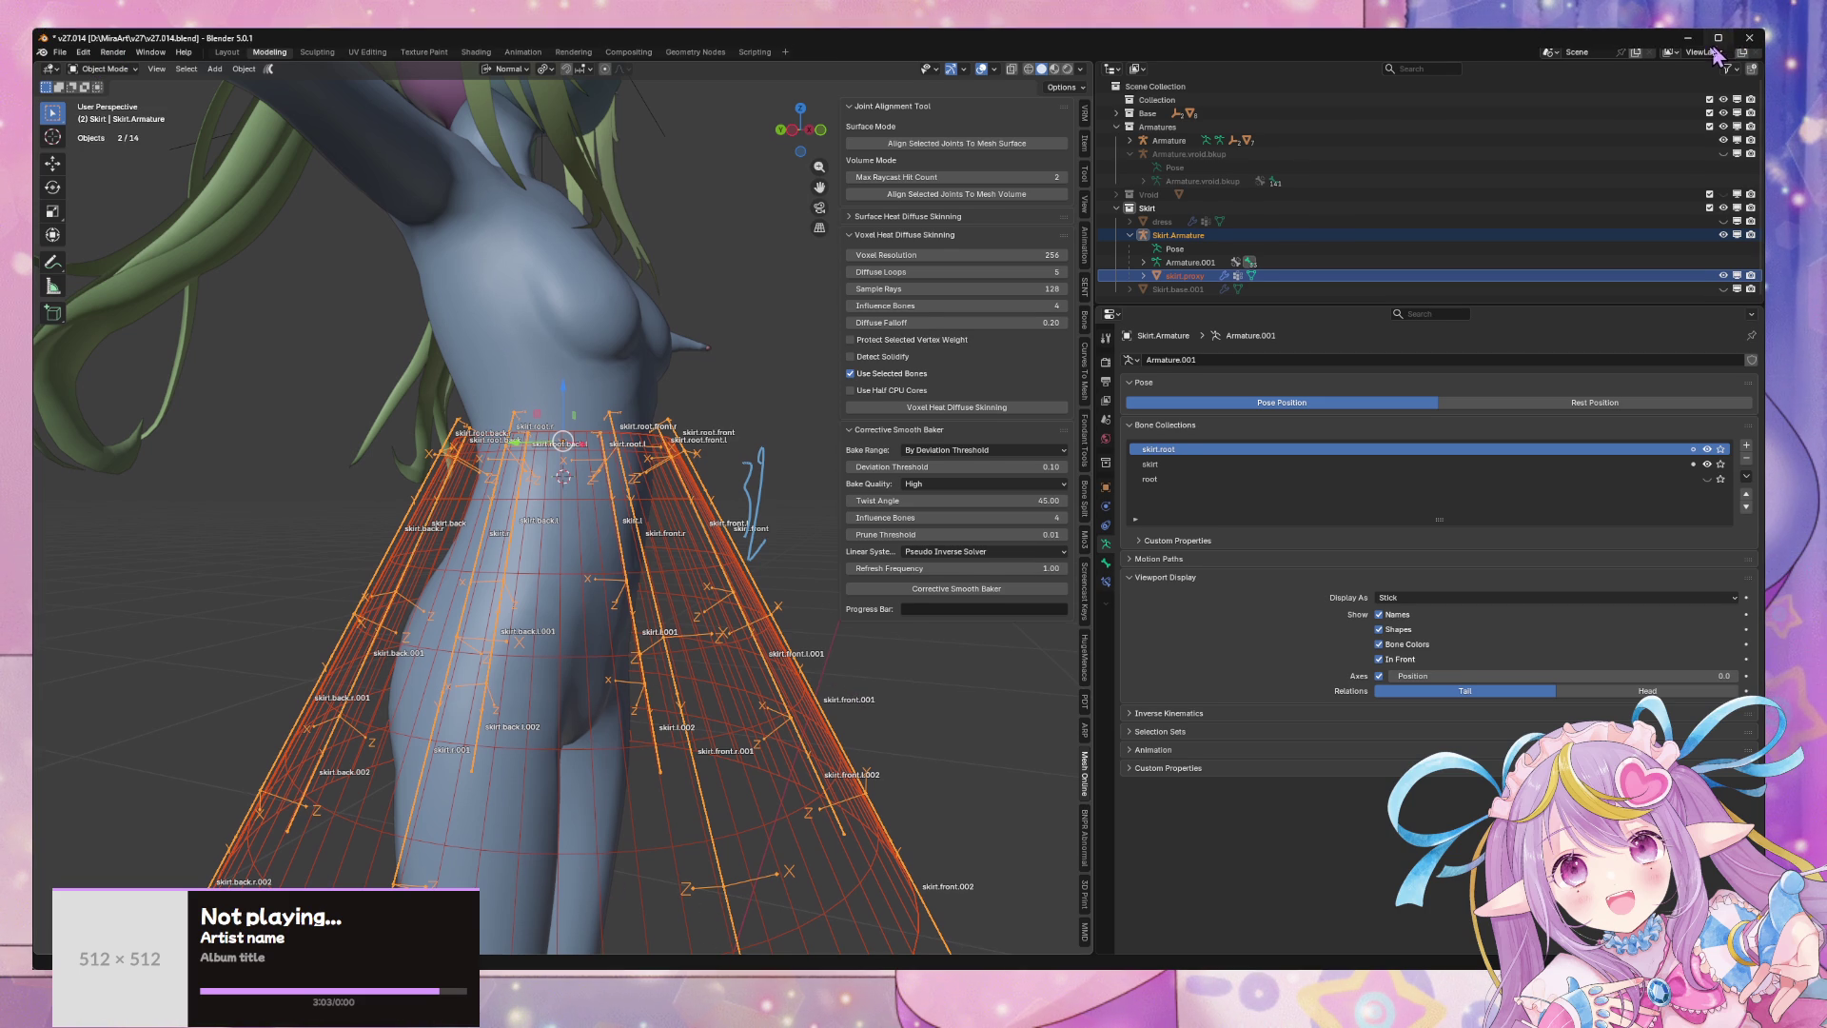
{"action": "left_click", "coordinate": [1717, 37]}
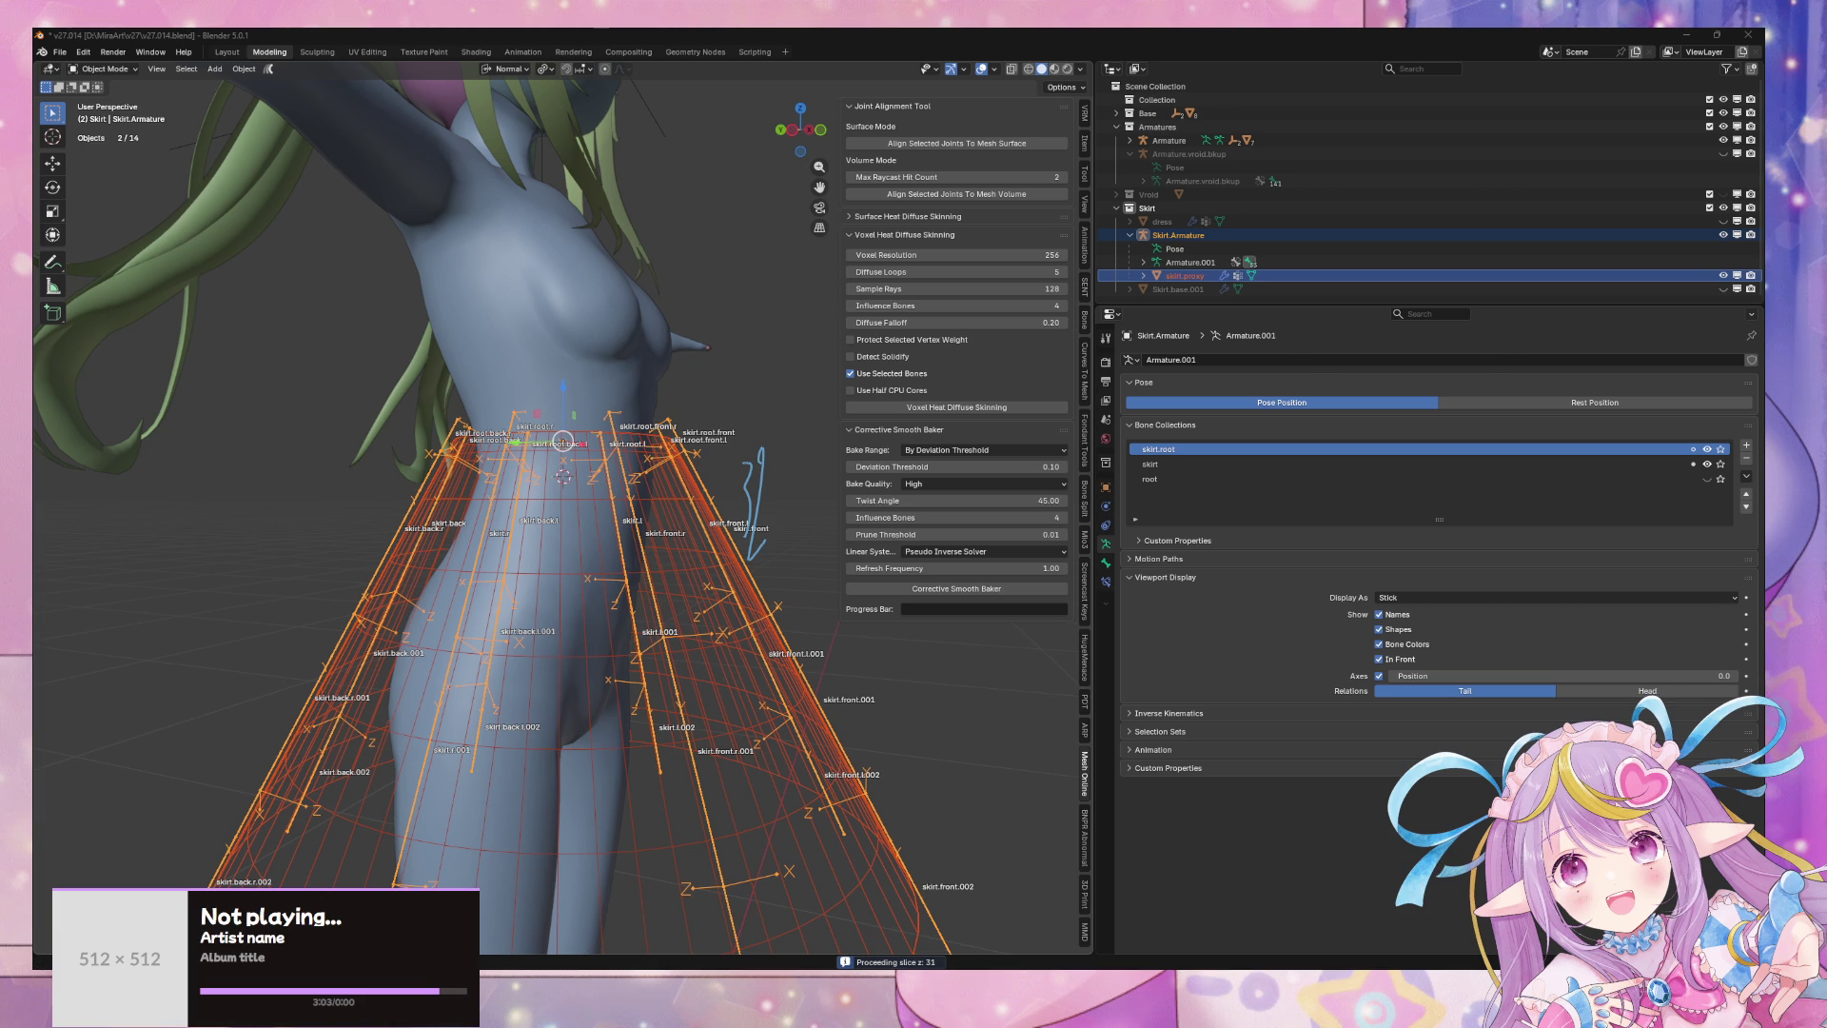
{"action": "mouse_move", "coordinate": [915, 962]}
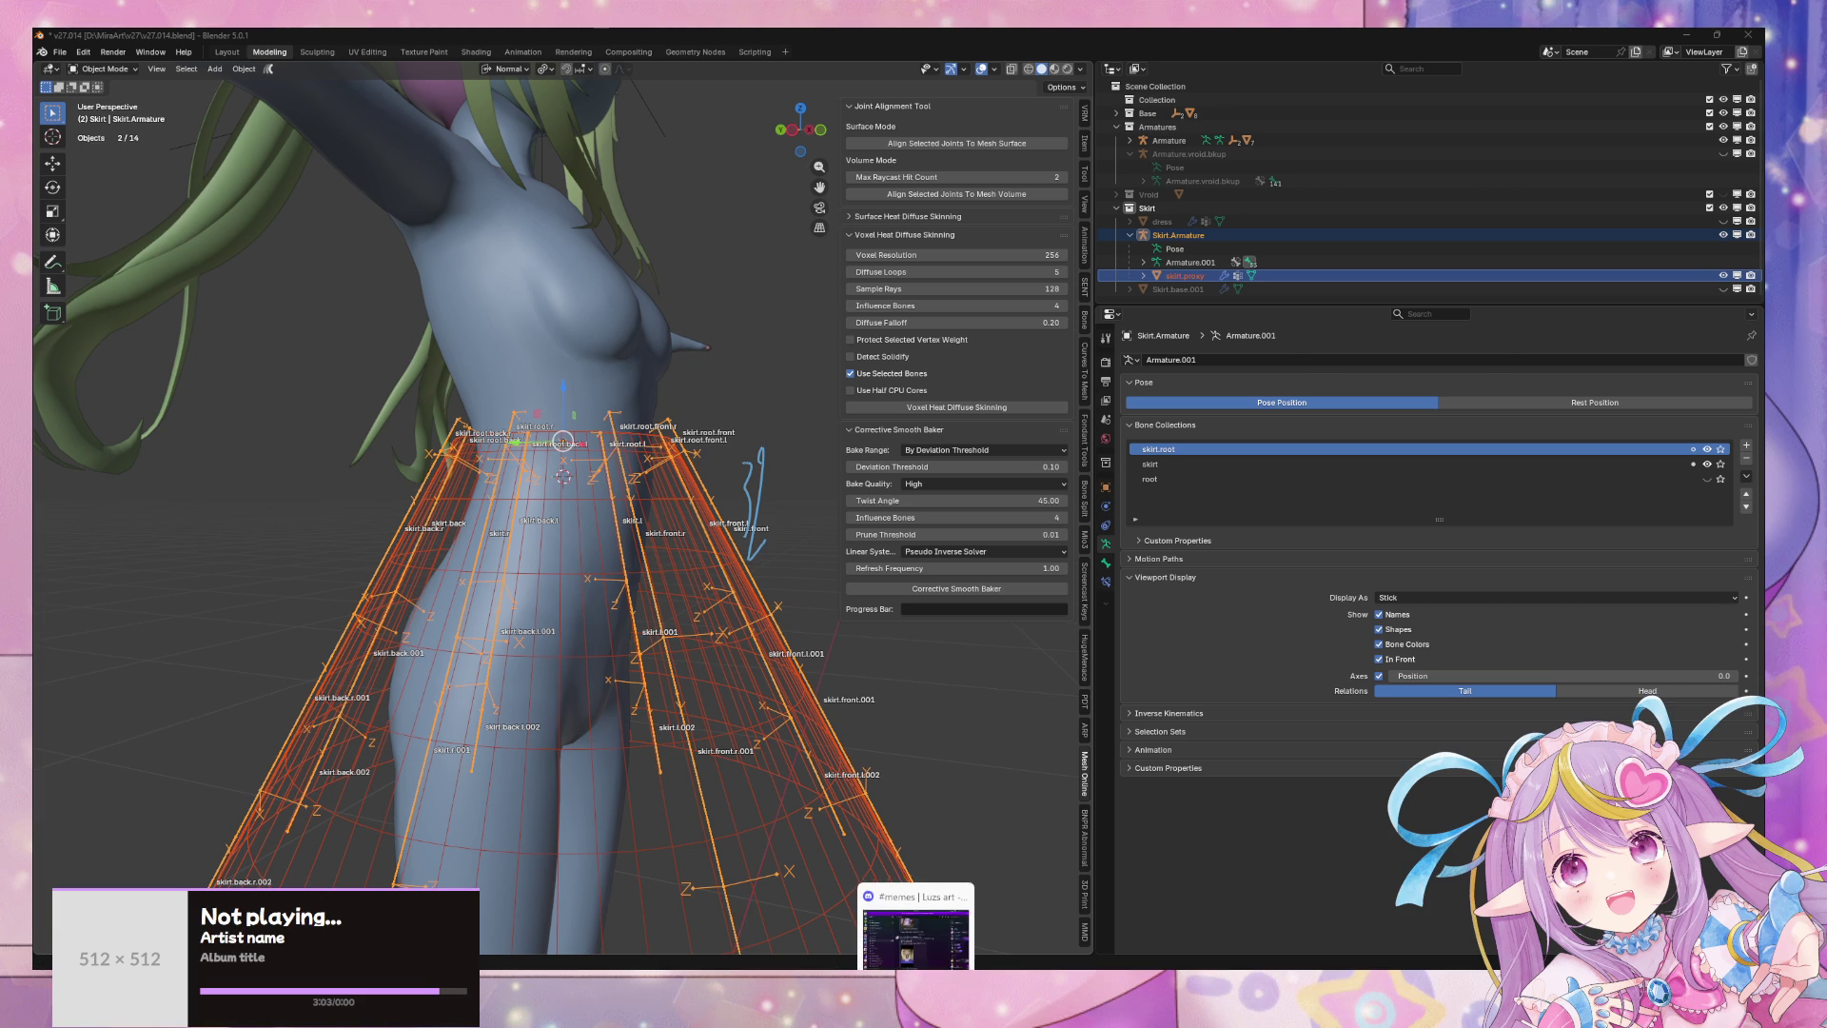
{"action": "mouse_move", "coordinate": [915, 918]}
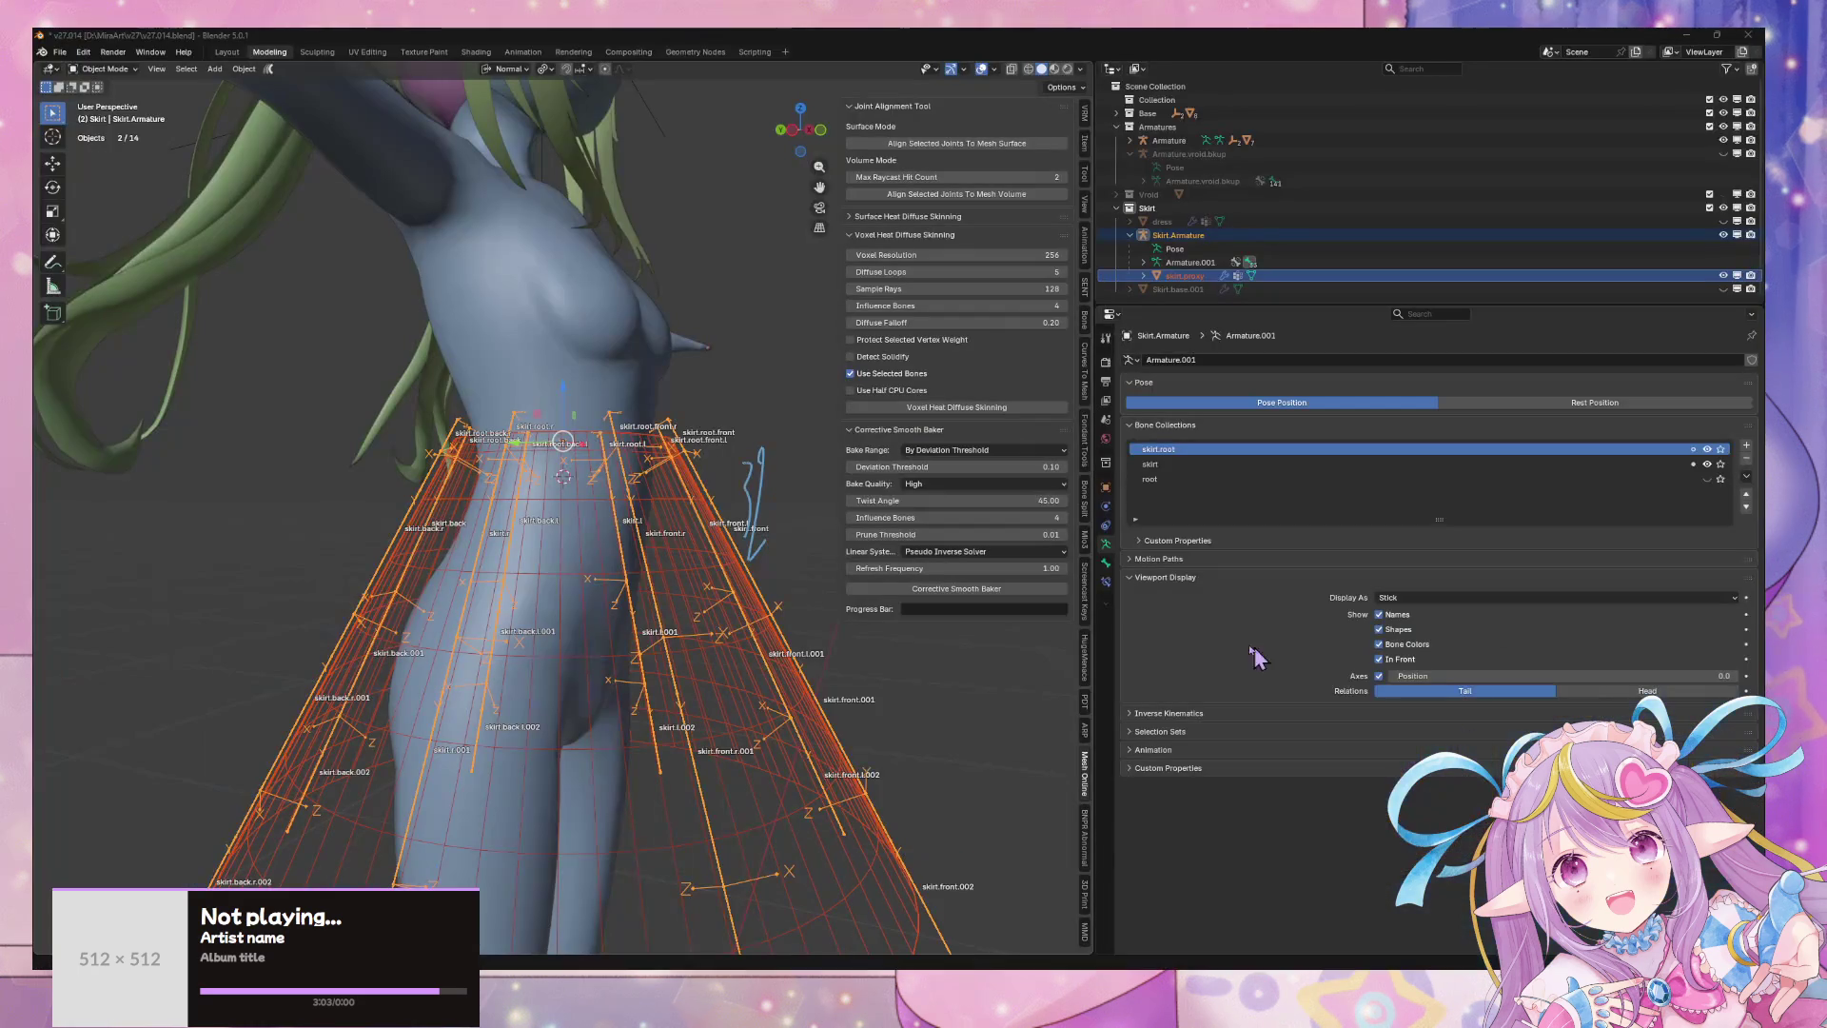
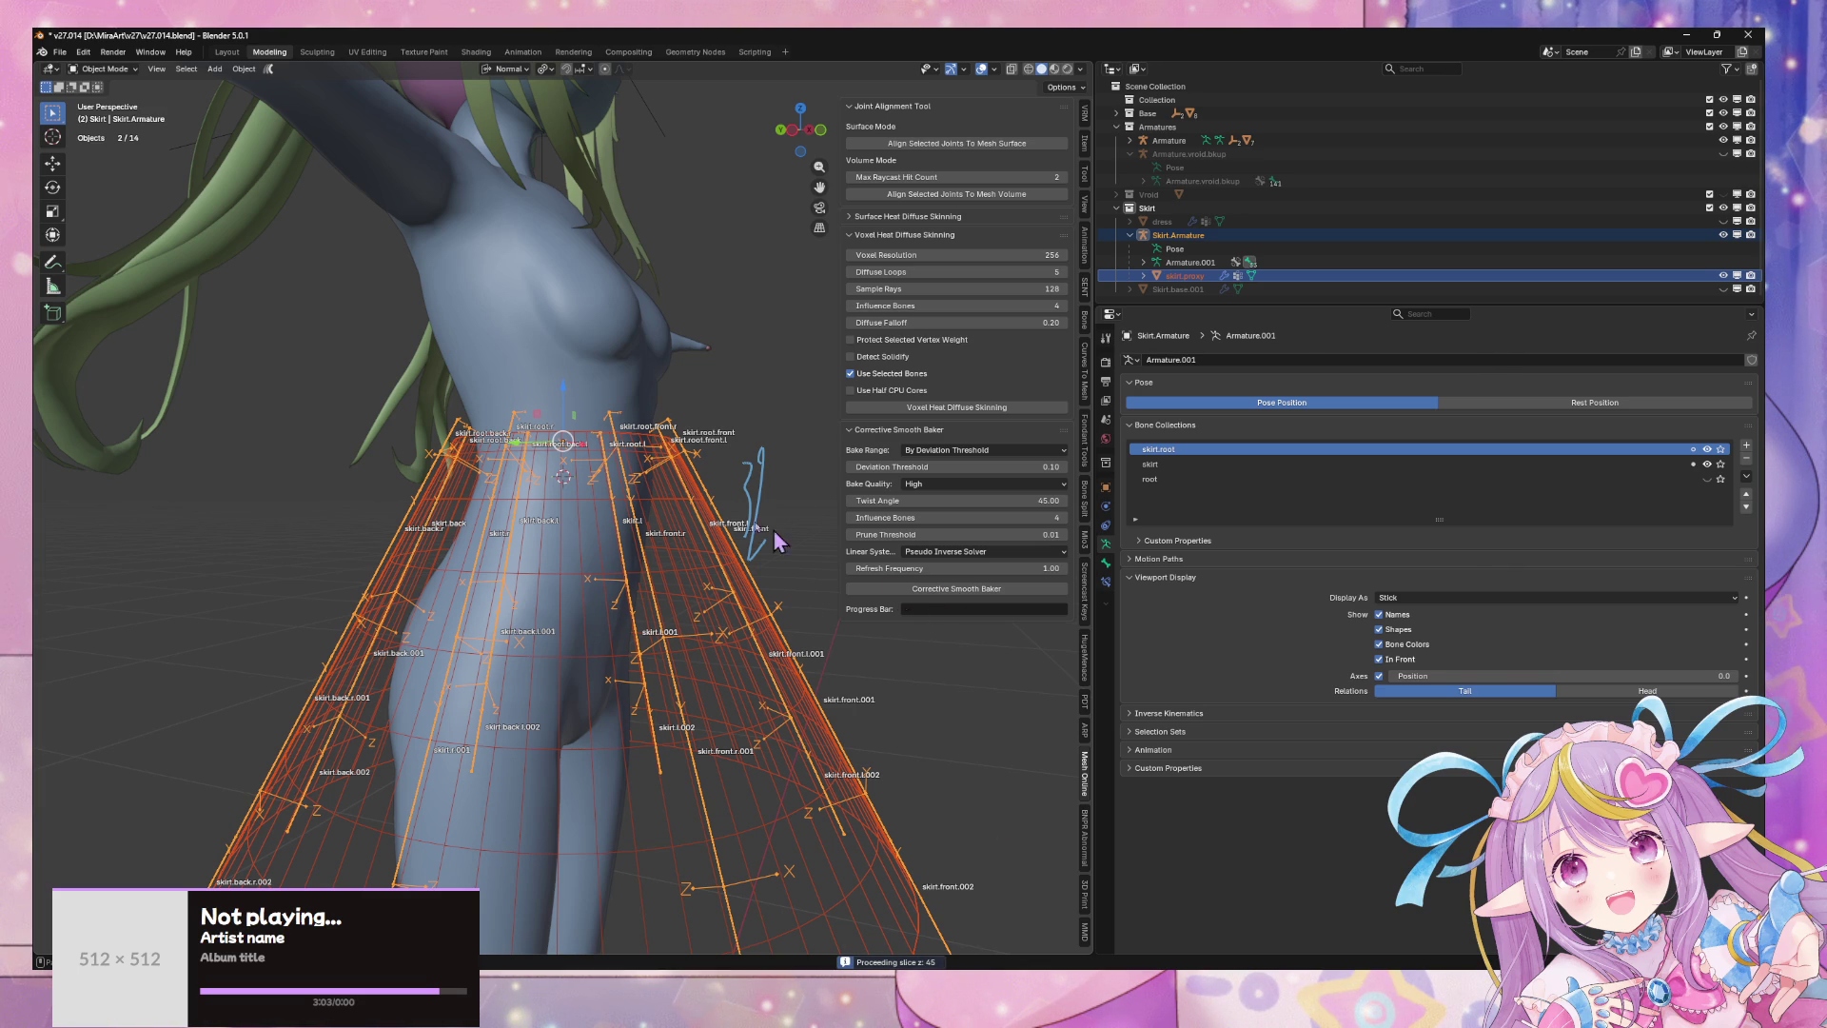
- Deselect everything and save the scene as incremental version v27.015
{"action": "left_click", "coordinate": [671, 233]}
{"action": "left_click", "coordinate": [69, 55]}
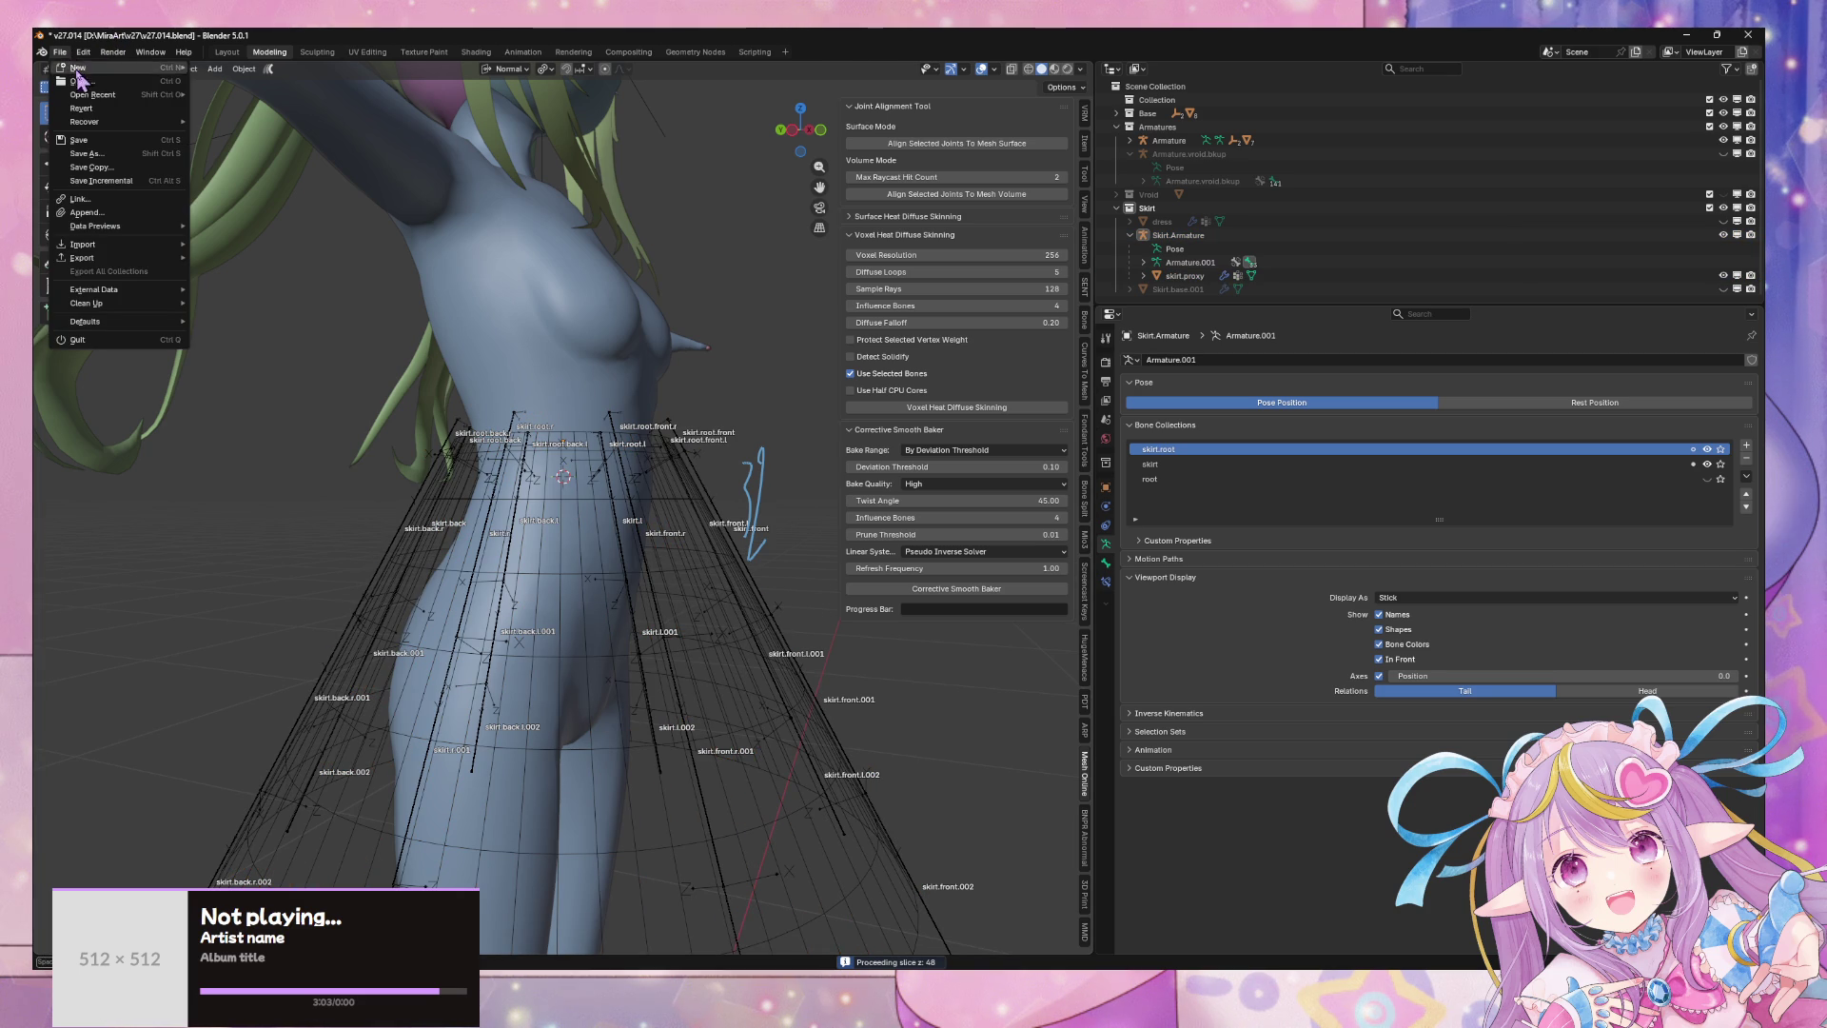
{"action": "left_click", "coordinate": [60, 51]}
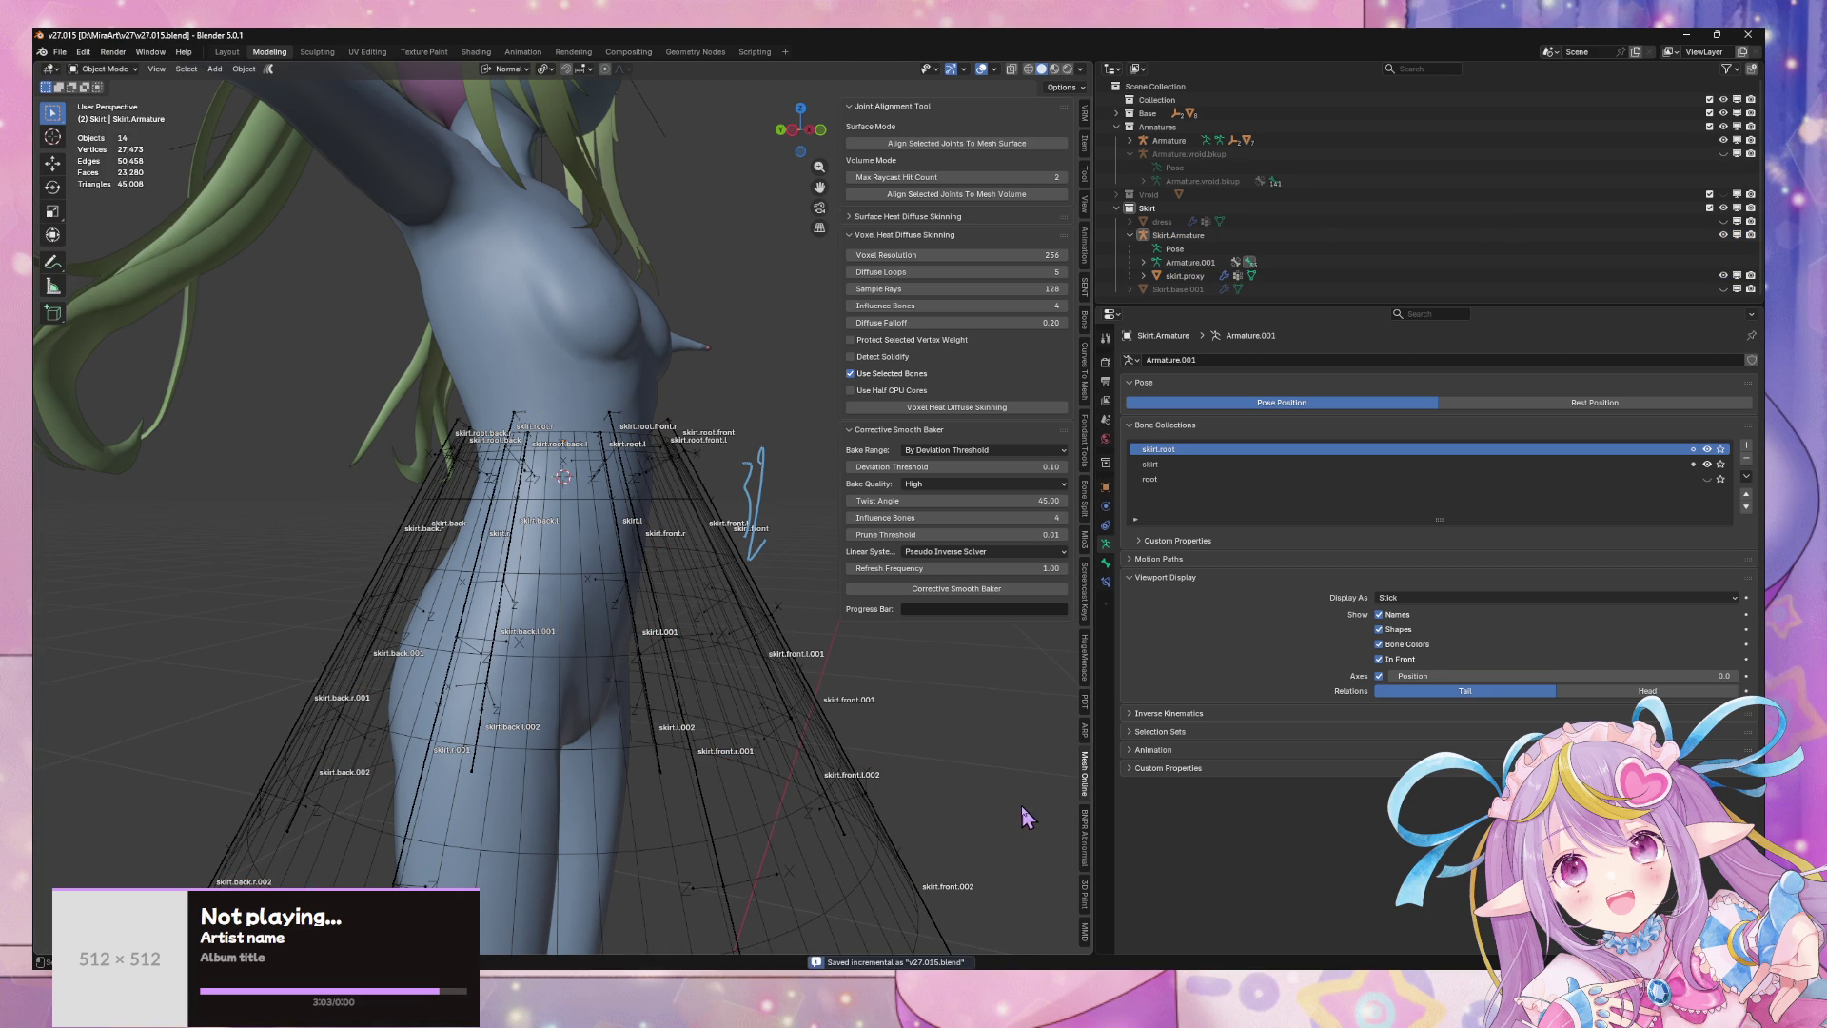
- Set Sample Rays to 64 and run Voxel Heat Diffuse Skinning, which errors without an armature and mesh
{"action": "mouse_move", "coordinate": [494, 704]}
{"action": "middle_mouse_down"}
{"action": "mouse_move", "coordinate": [656, 702]}
{"action": "mouse_move", "coordinate": [1018, 323]}
{"action": "middle_mouse_up"}
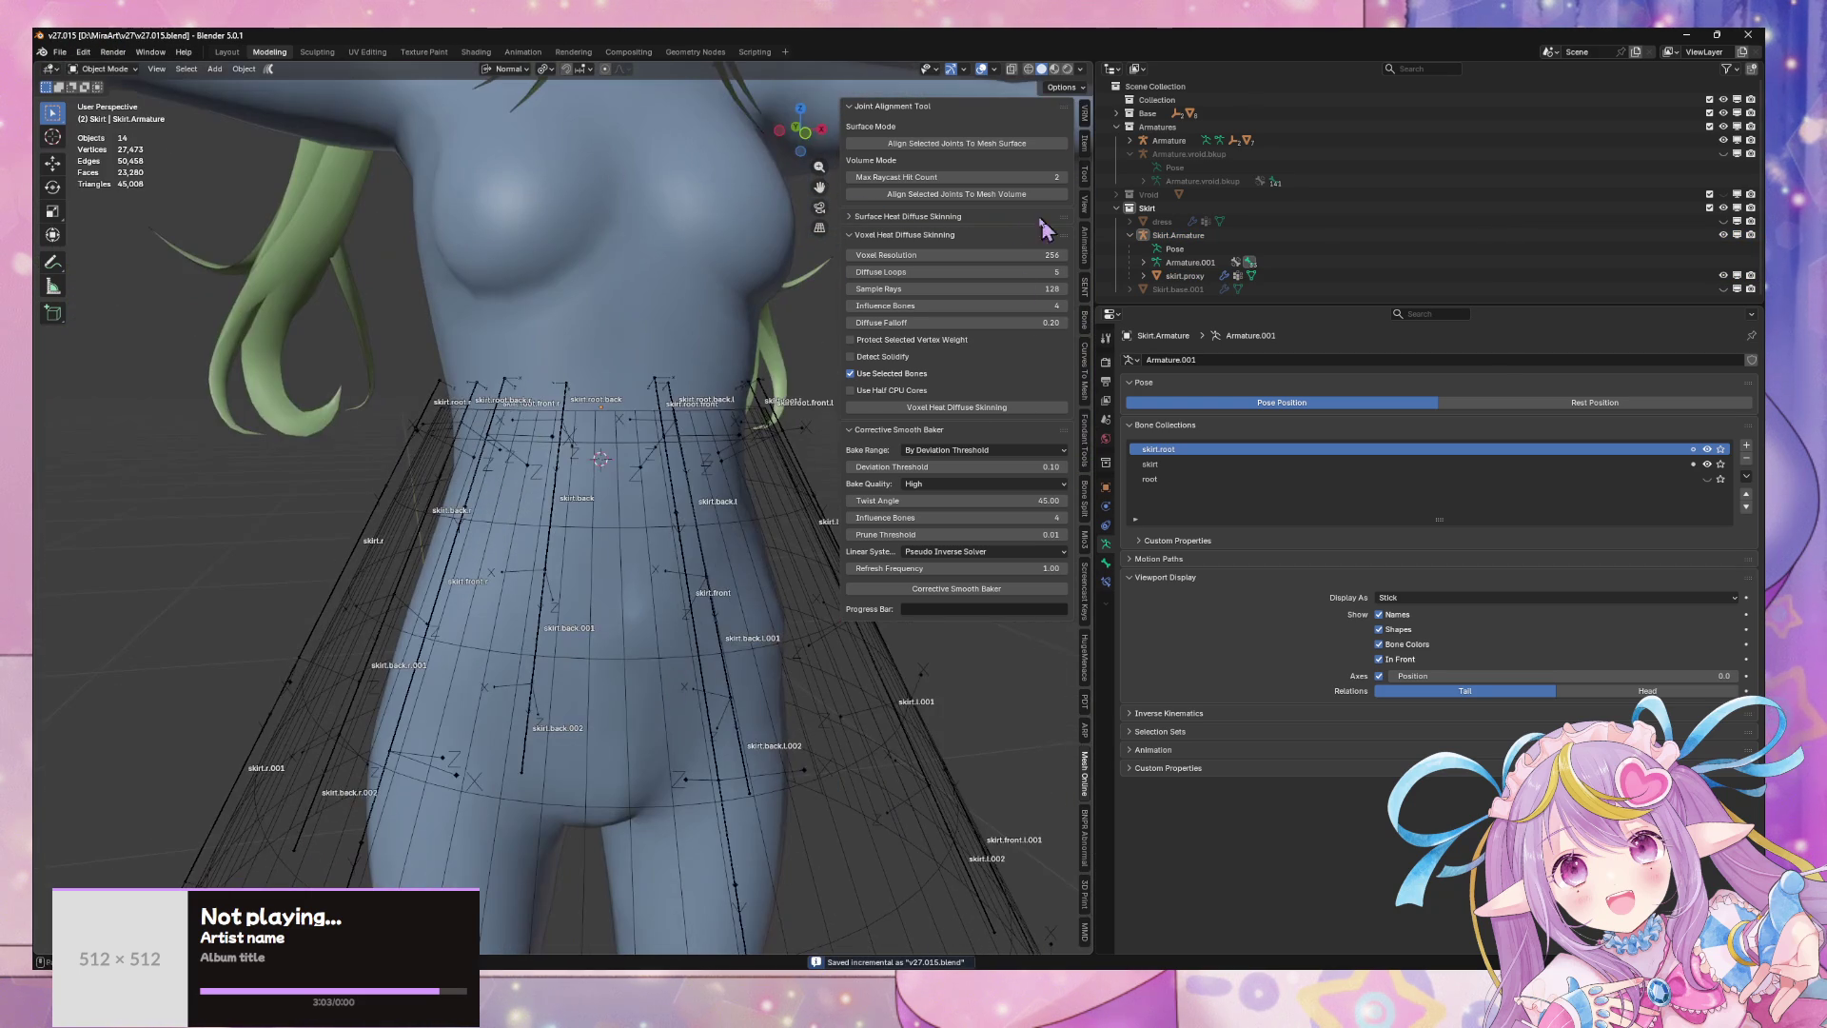
{"action": "left_click", "coordinate": [1047, 291]}
{"action": "type", "text": "64"}
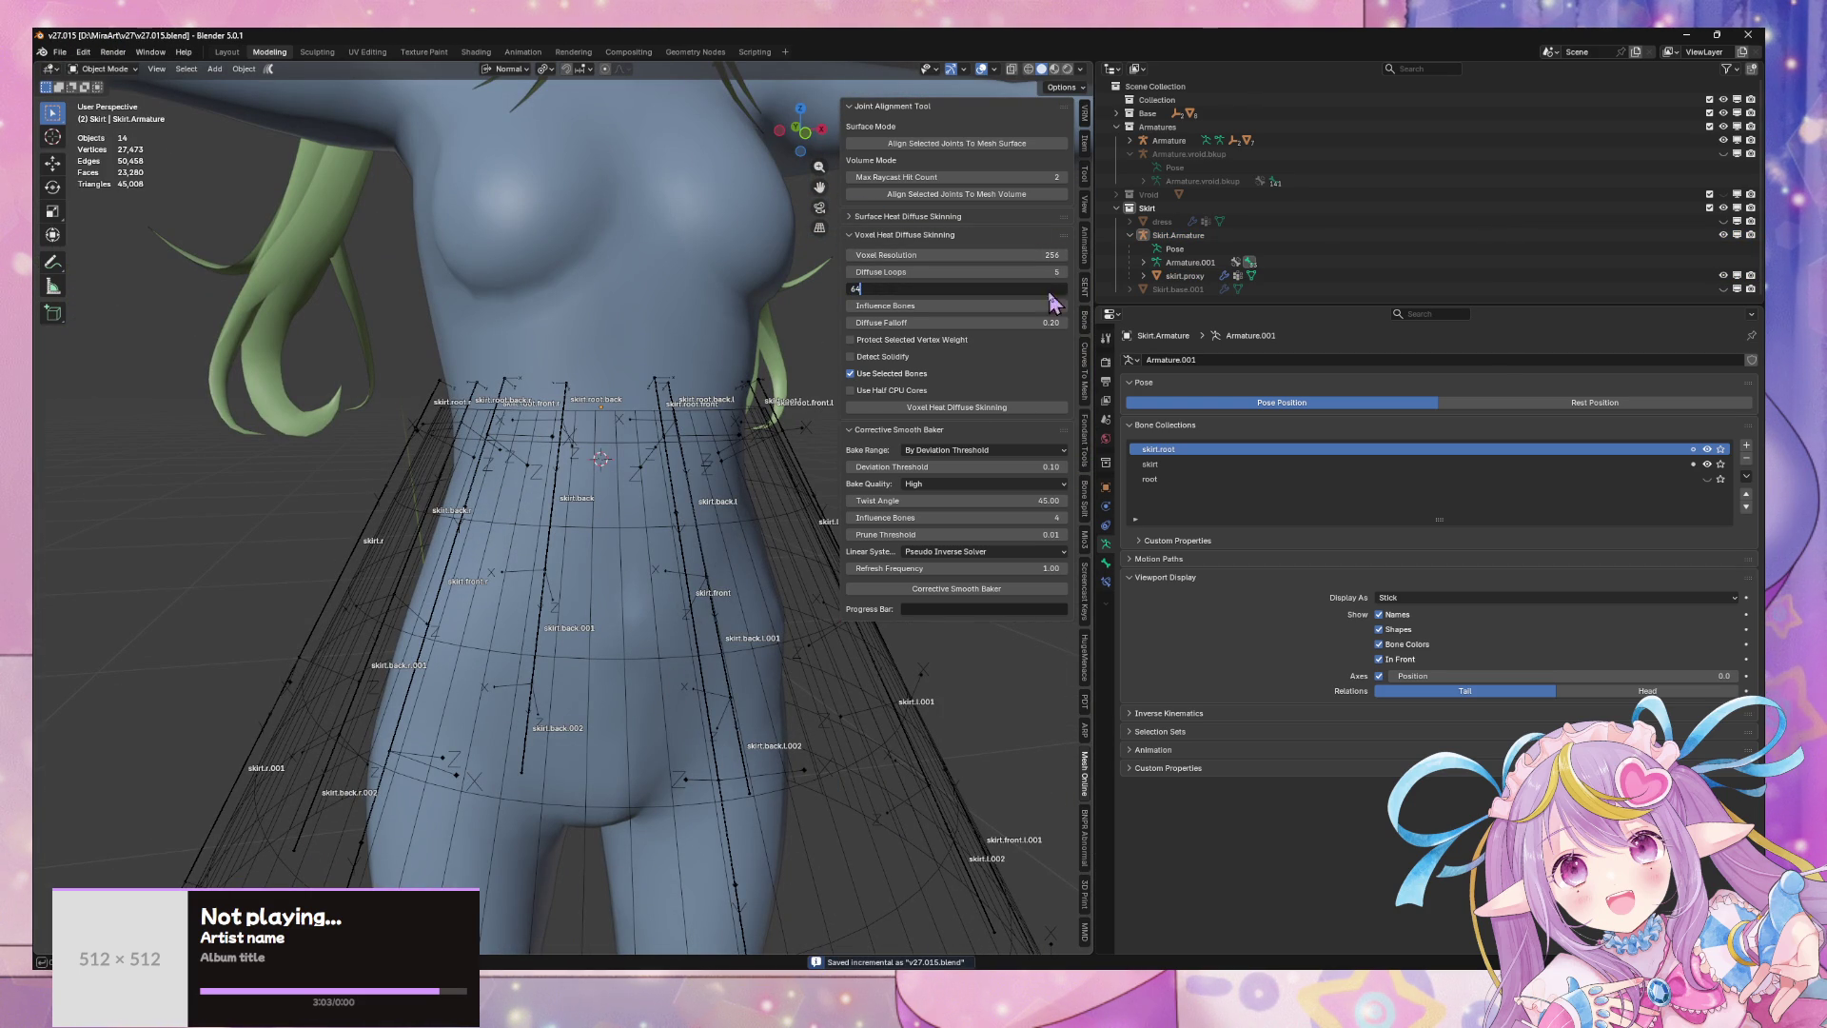
{"action": "key", "text": "Return"}
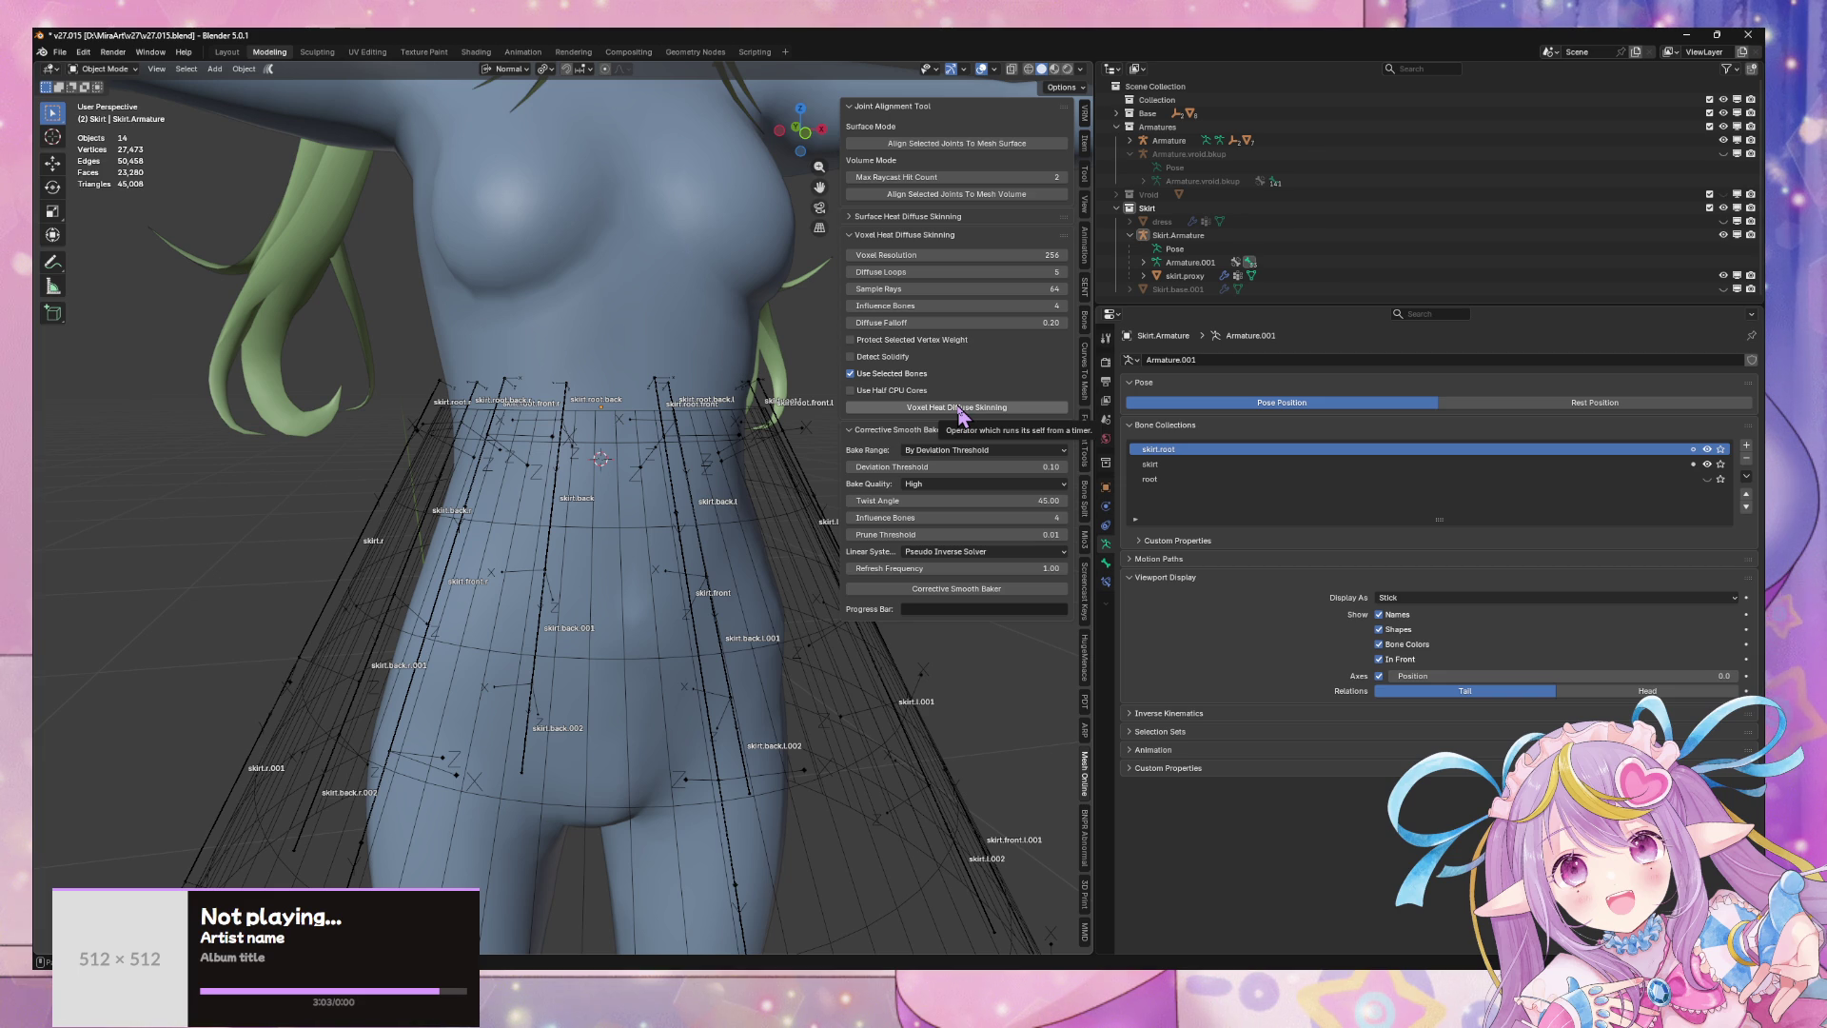
{"action": "middle_click_drag", "start_coordinate": [762, 424], "coordinate": [820, 416]}
{"action": "left_click", "coordinate": [940, 407]}
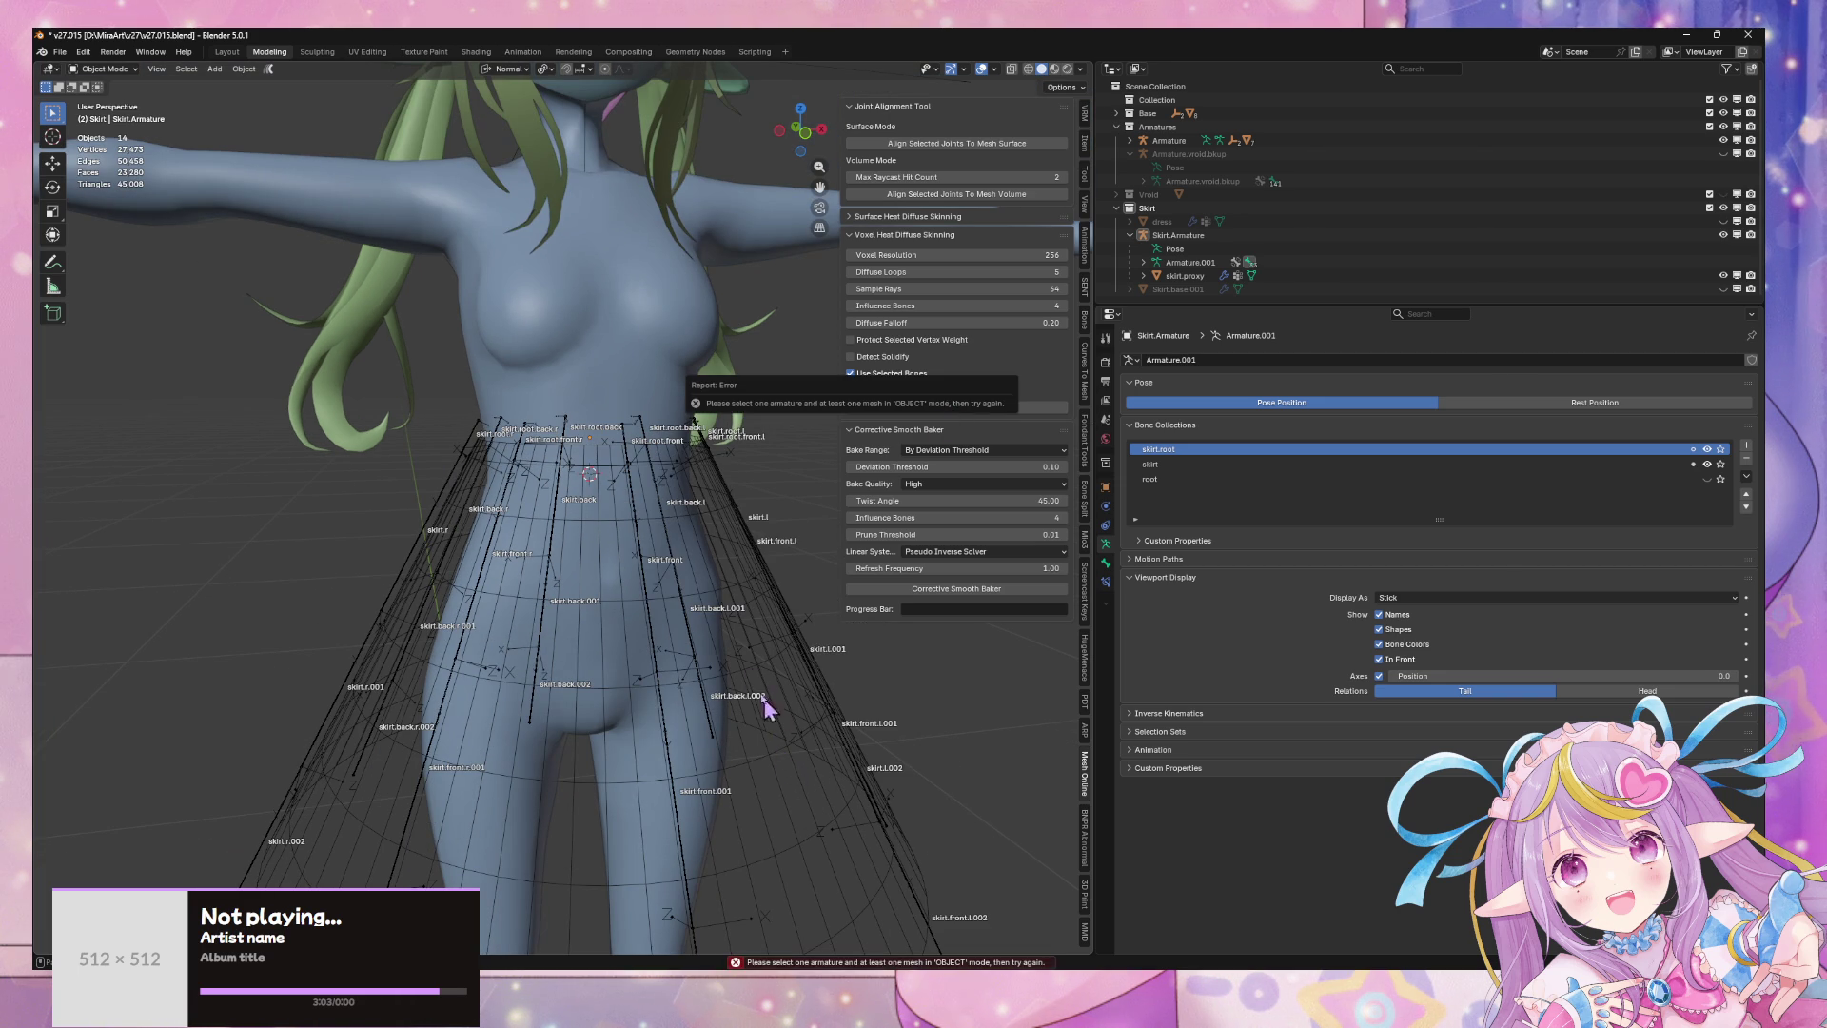
- Select Skirt.Armature and skirt.proxy together and start Voxel Heat Diffuse Skinning
{"action": "left_click", "coordinate": [711, 630]}
{"action": "key", "text": "Tab"}
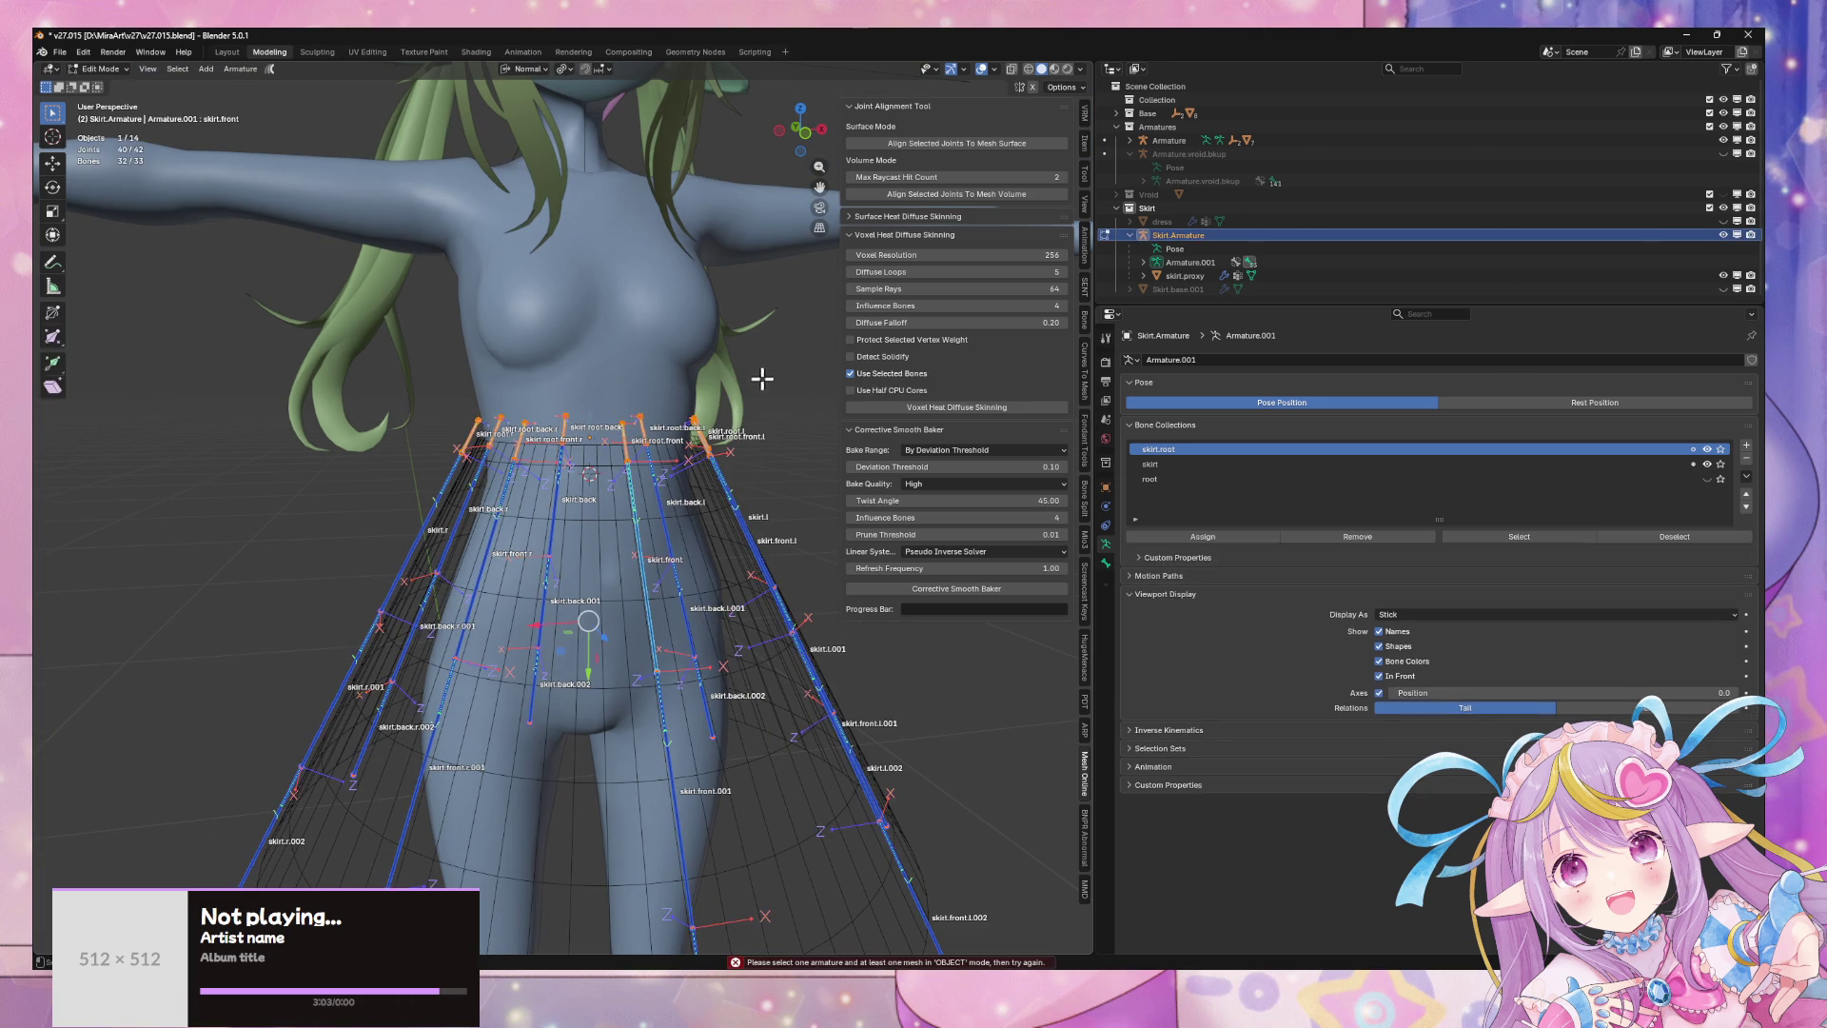
{"action": "key", "text": "Tab"}
{"action": "left_click", "coordinate": [708, 523], "text": "shift"}
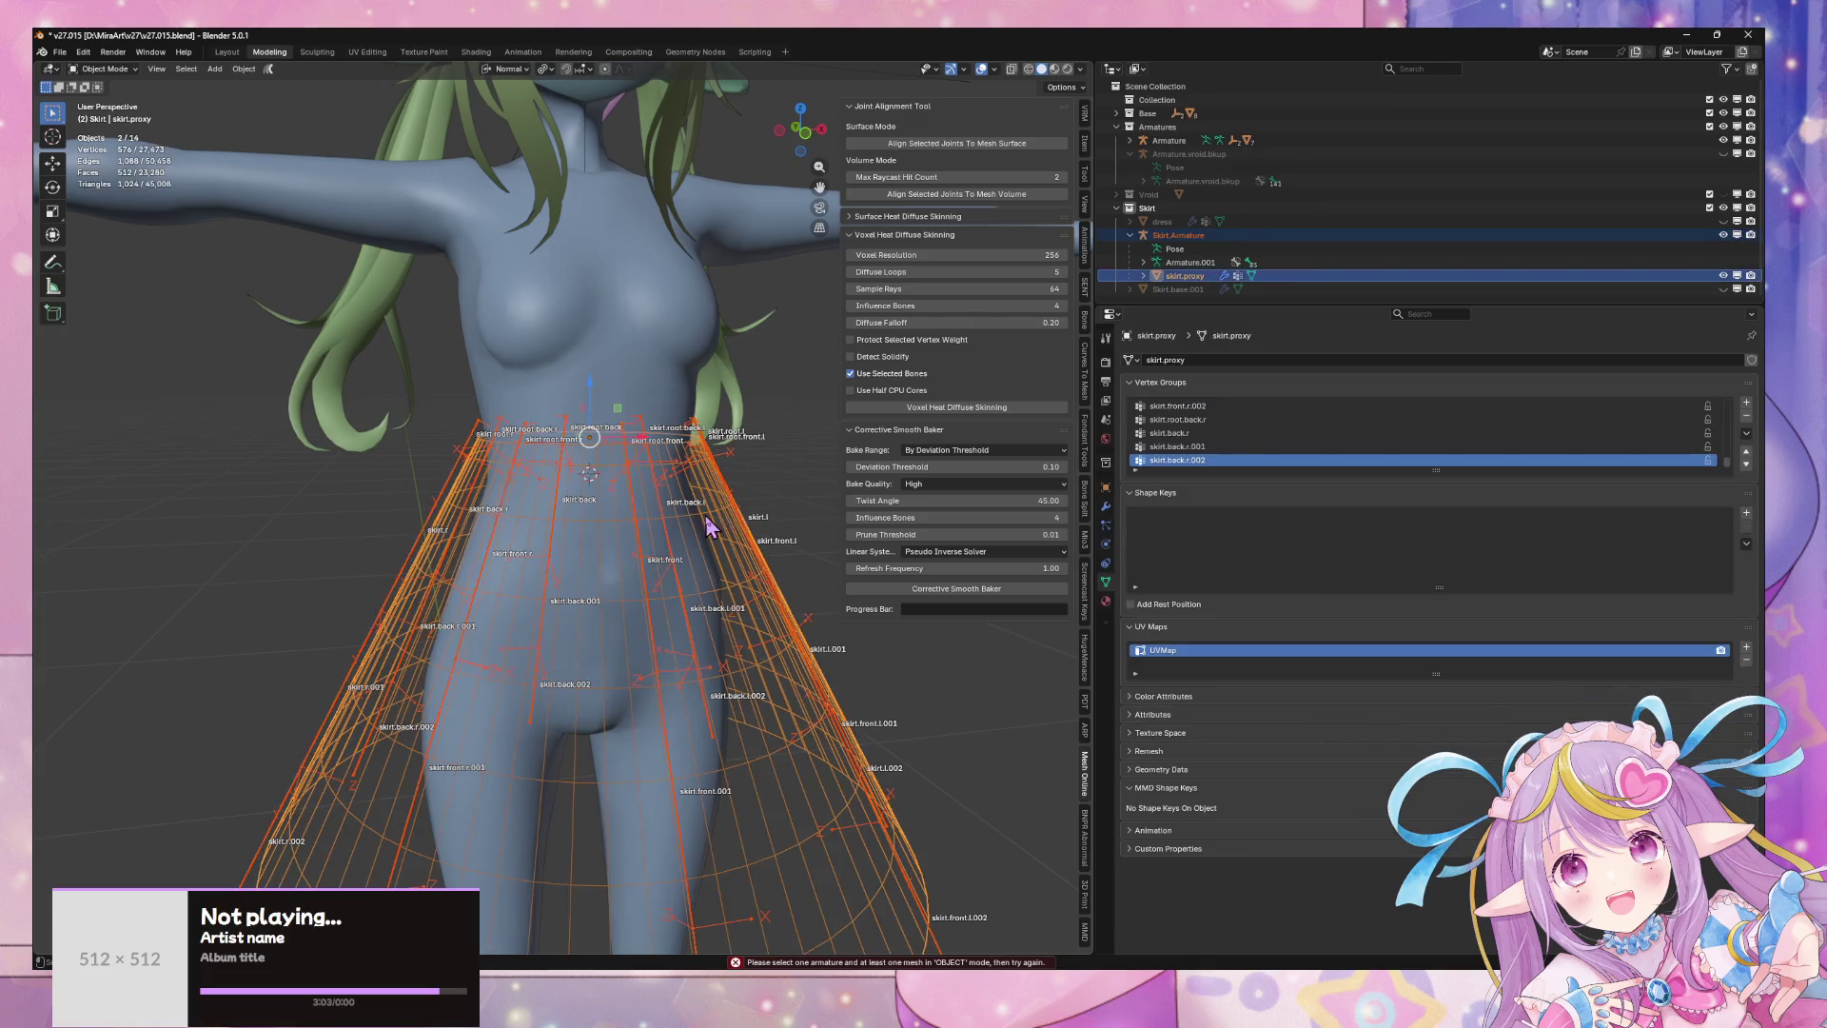
{"action": "left_click", "coordinate": [956, 409]}
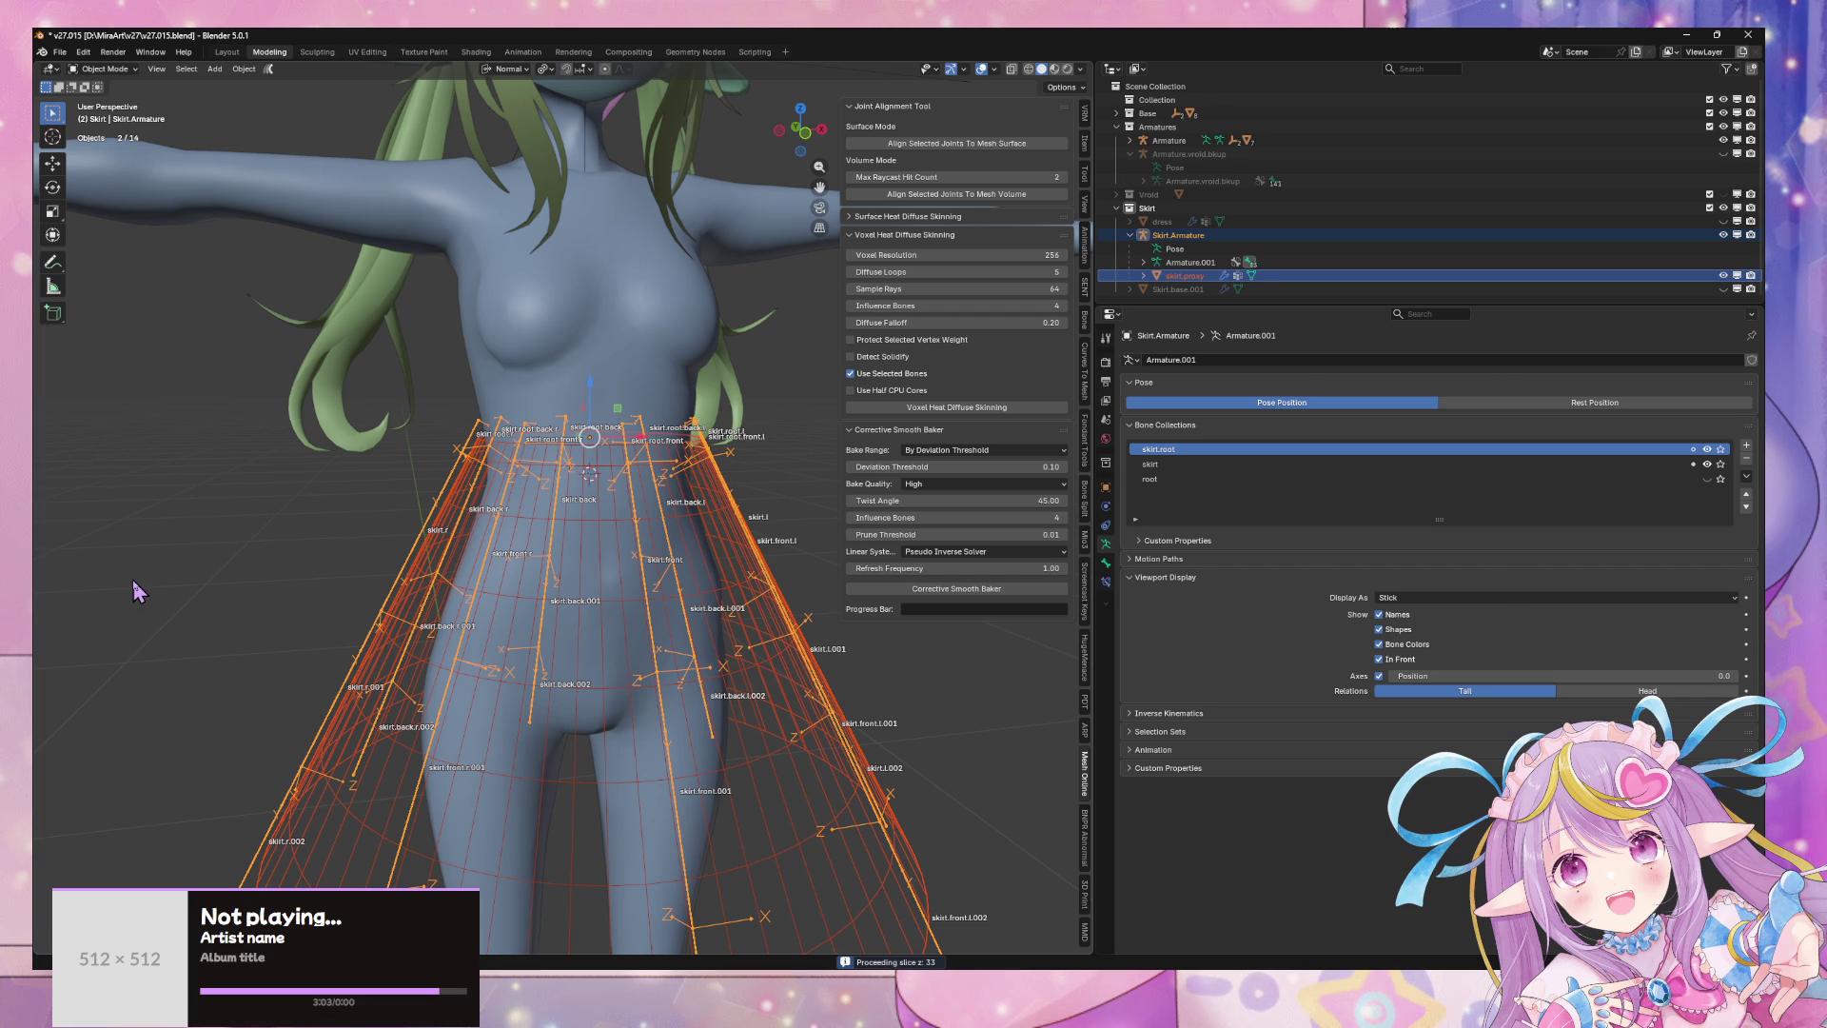
- Move the Steam window aside and return to Blender while skinning slices process
{"action": "key", "text": "alt+Tab"}
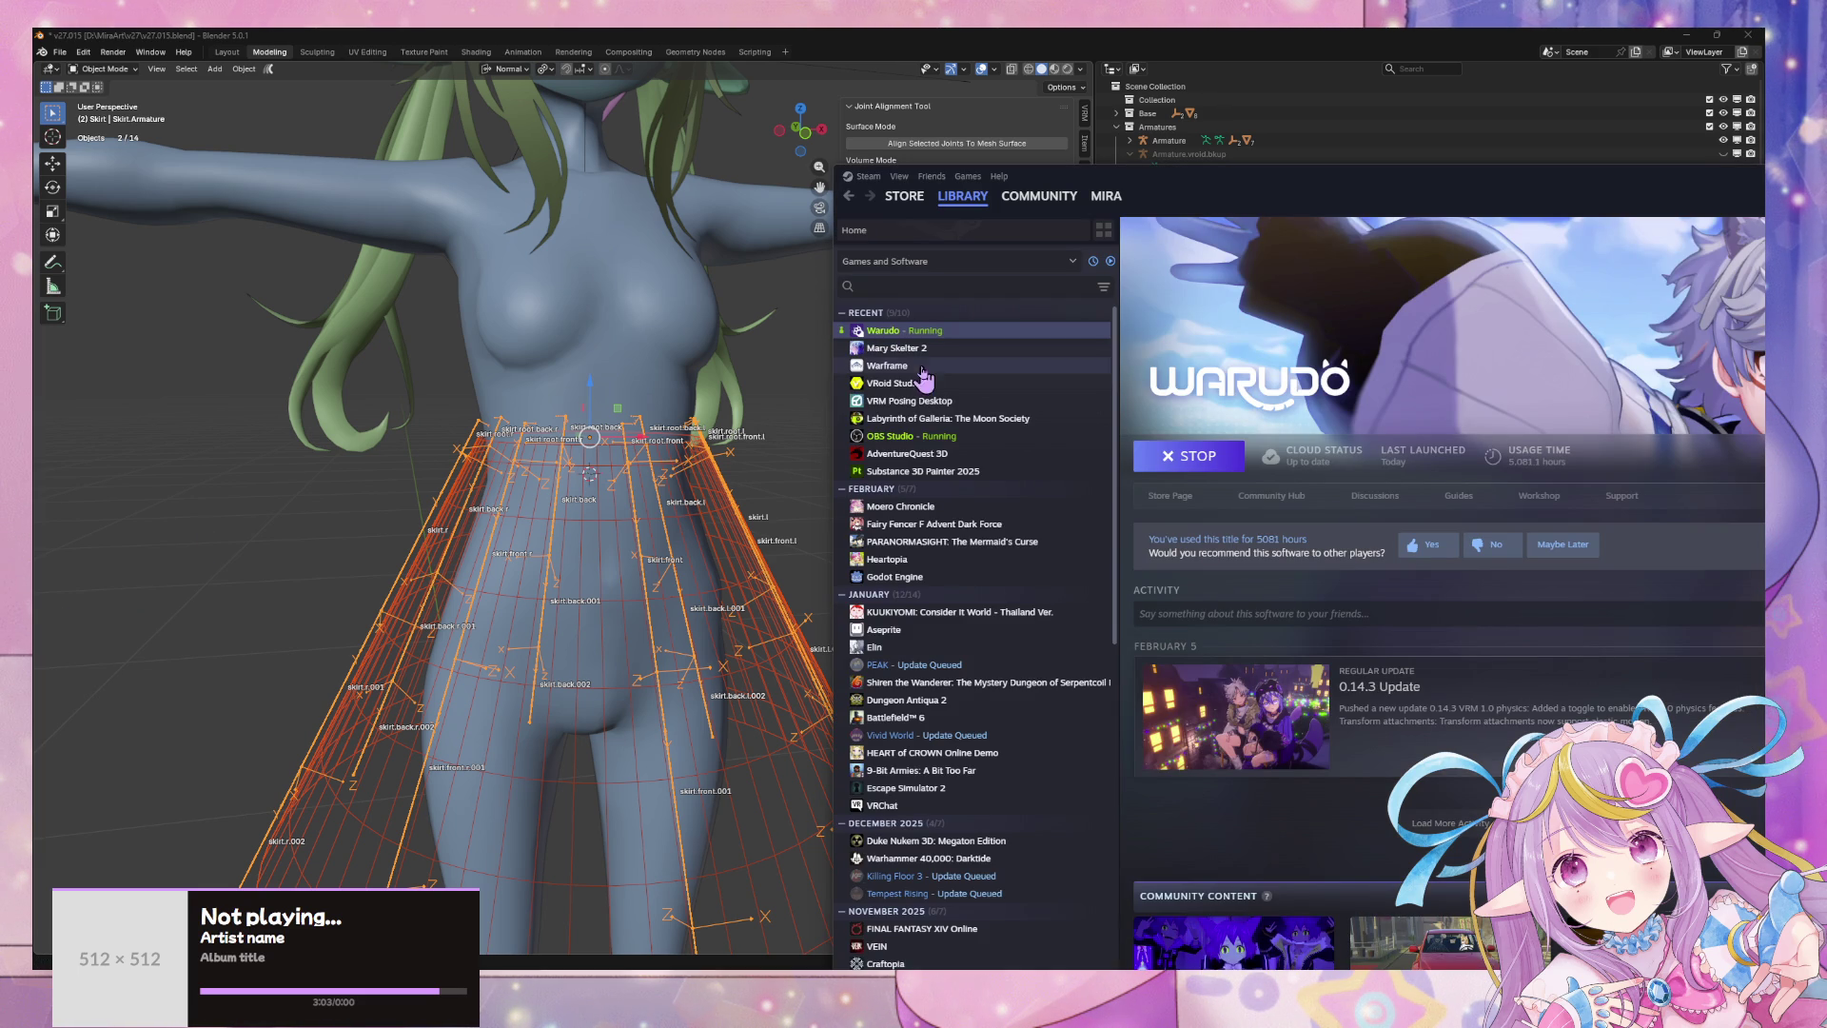
{"action": "left_click_drag", "start_coordinate": [1205, 171], "coordinate": [0, 225]}
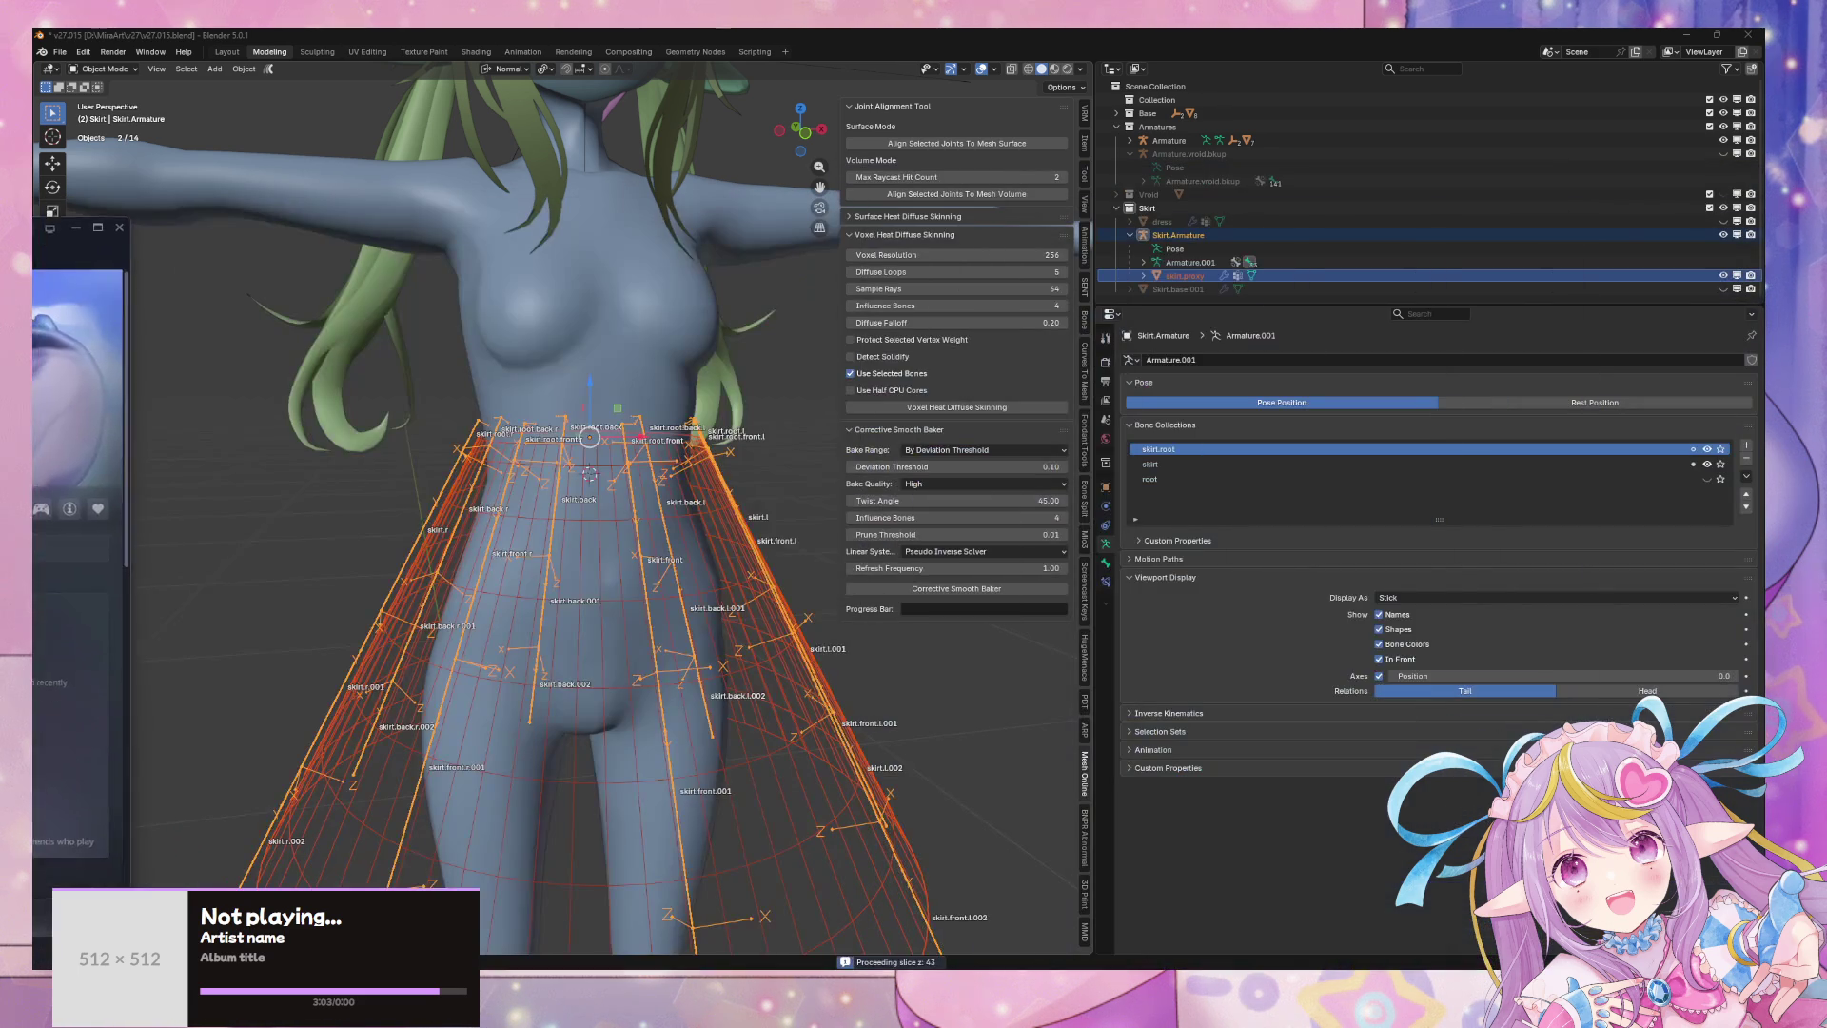
{"action": "key", "text": "alt+Tab"}
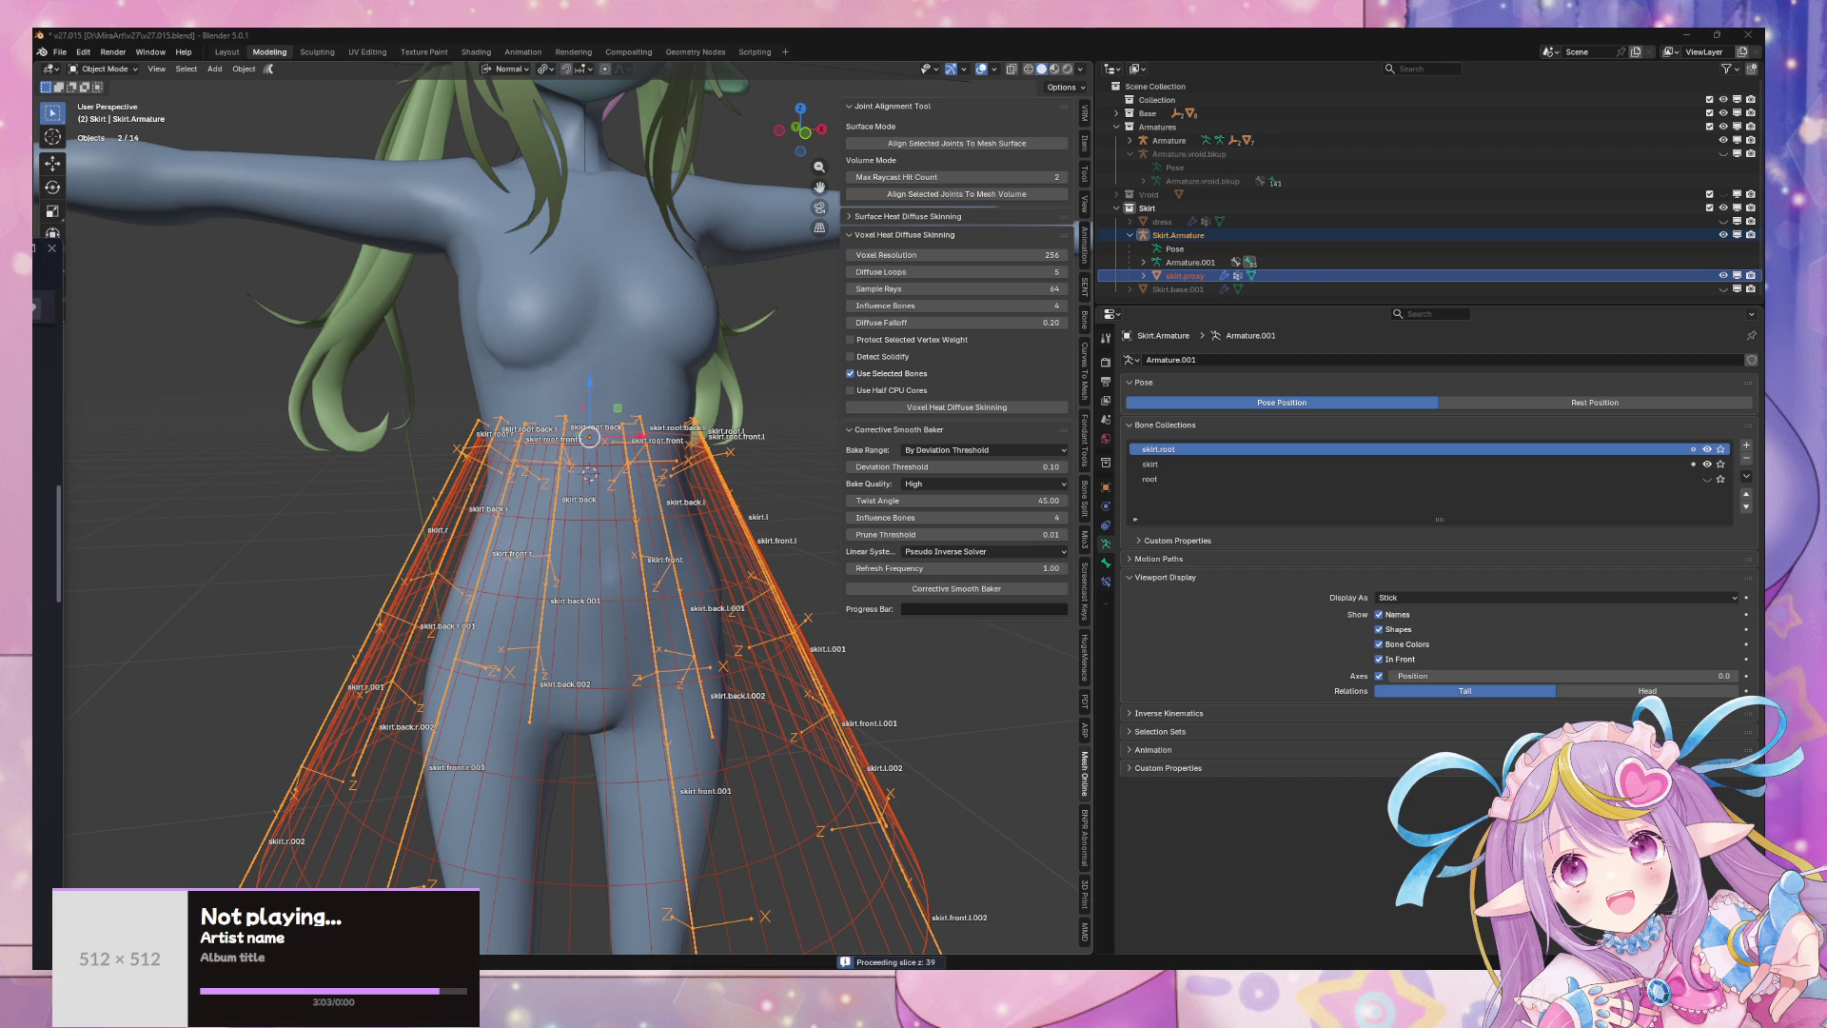
{"action": "mouse_move", "coordinate": [0, 285]}
{"action": "left_mouse_down"}
{"action": "mouse_move", "coordinate": [356, 304]}
{"action": "mouse_move", "coordinate": [673, 408]}
{"action": "mouse_move", "coordinate": [636, 430]}
{"action": "left_mouse_up"}
{"action": "left_click", "coordinate": [1530, 427]}
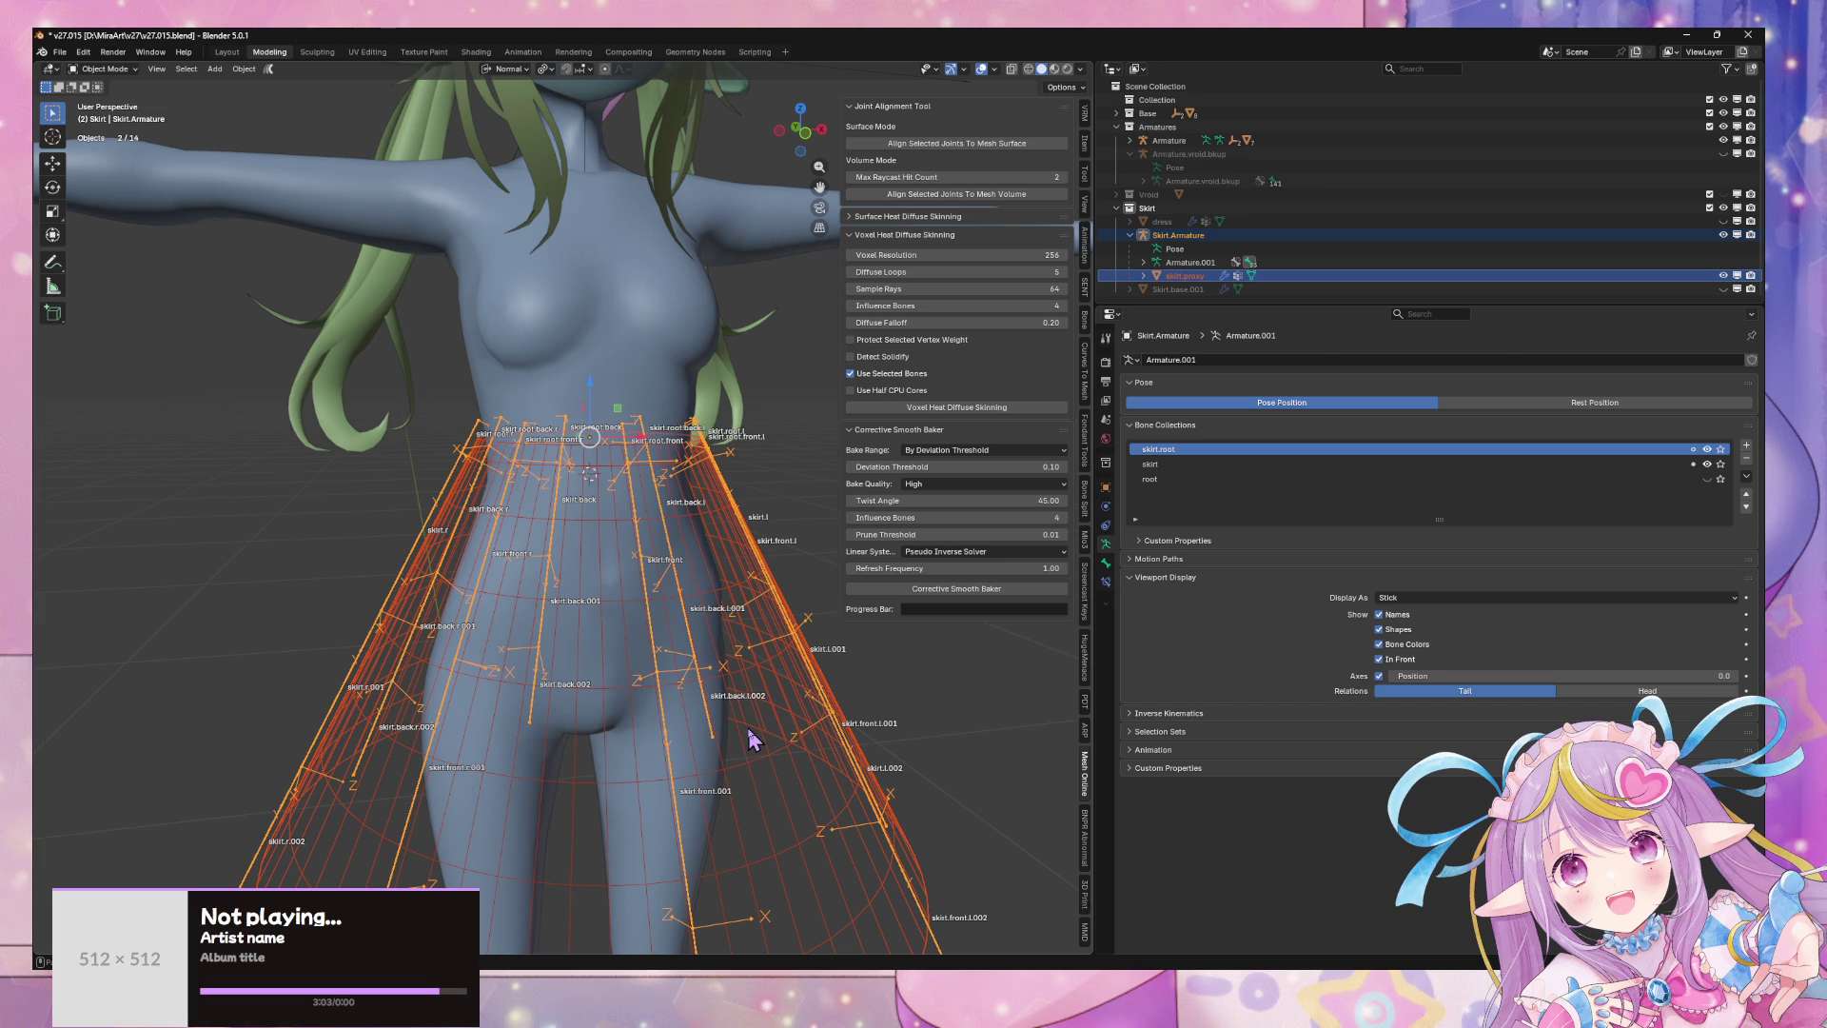
{"action": "mouse_move", "coordinate": [1124, 990]}
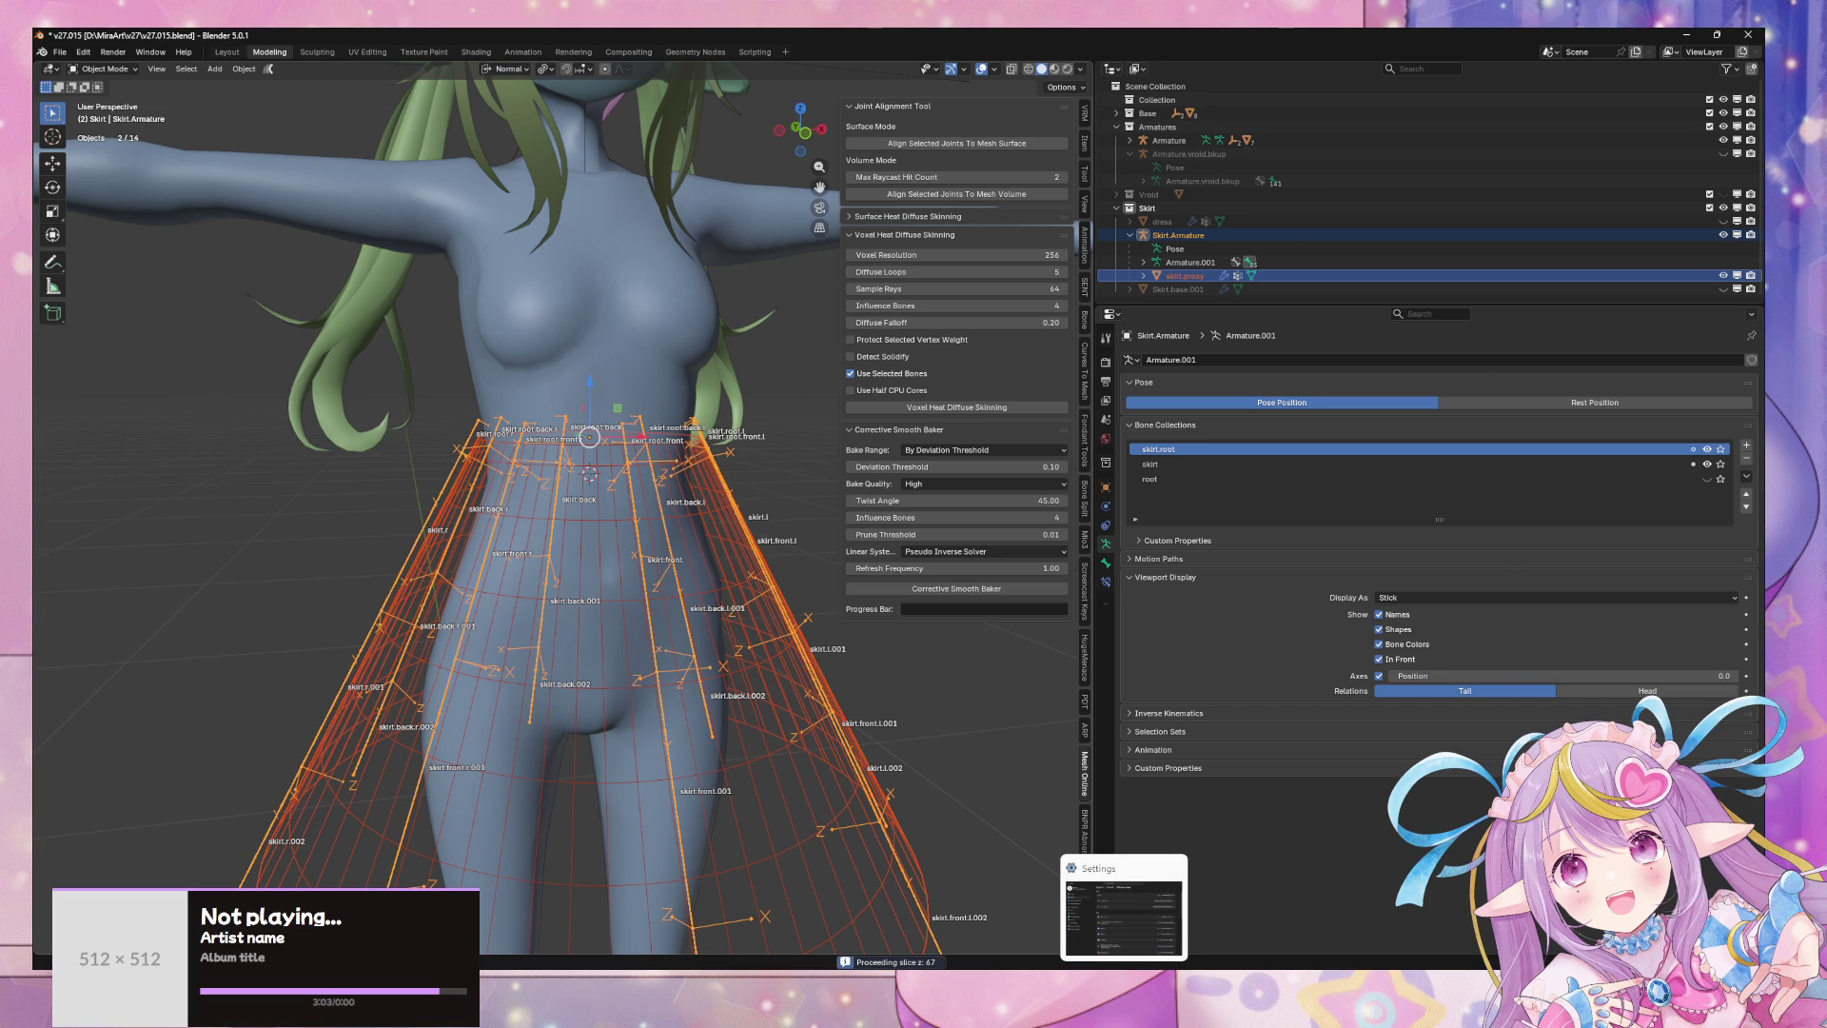